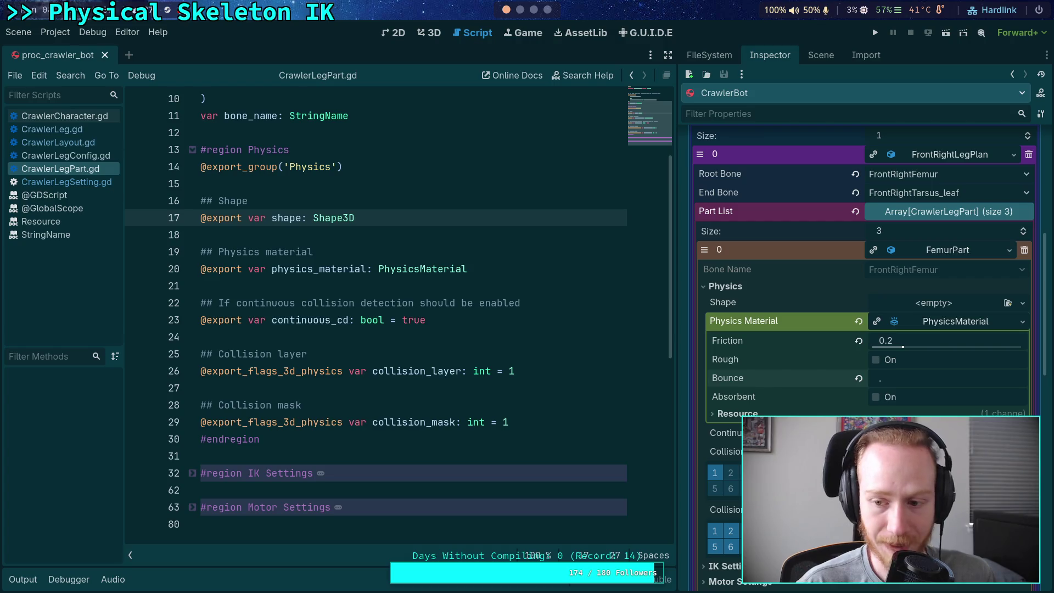
Set FemurPart's physics material bounce to 0.6, then collapse the FrontRightLegPlan entry.
type("6")
key("Return")
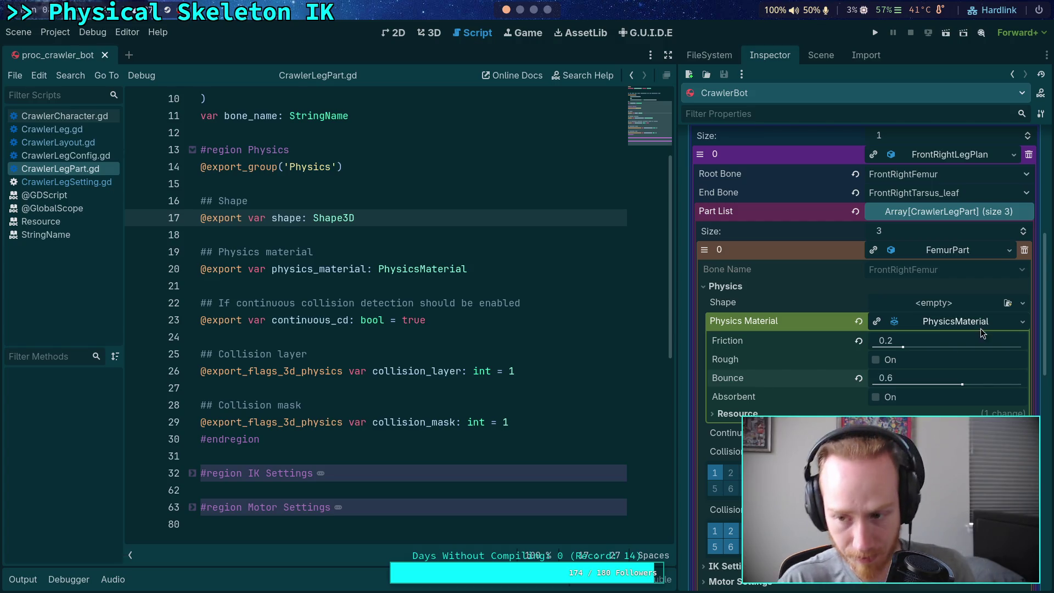
left_click(1023, 326)
key("Escape")
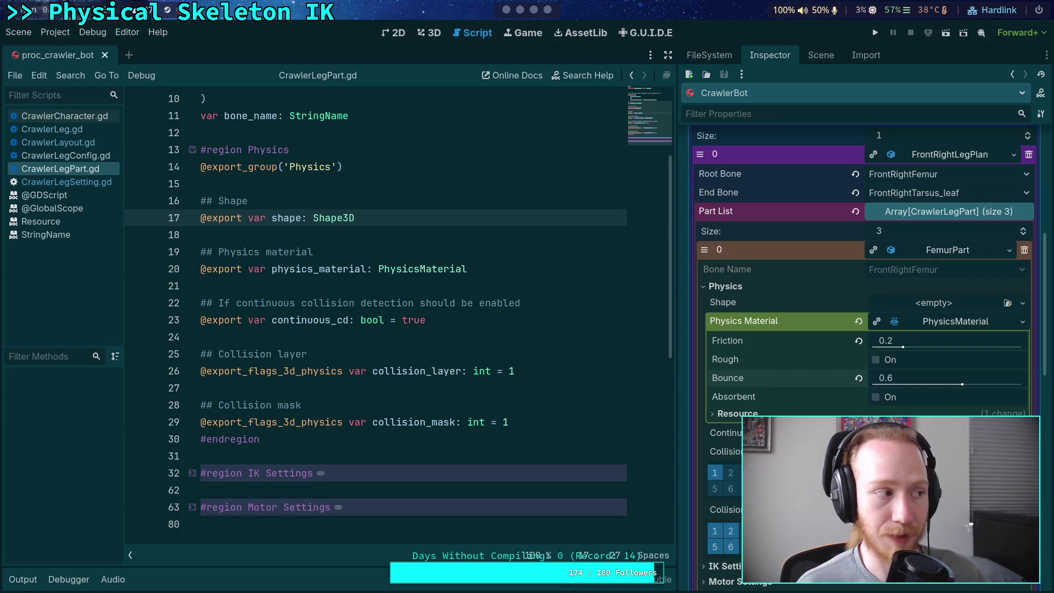
left_click(931, 156)
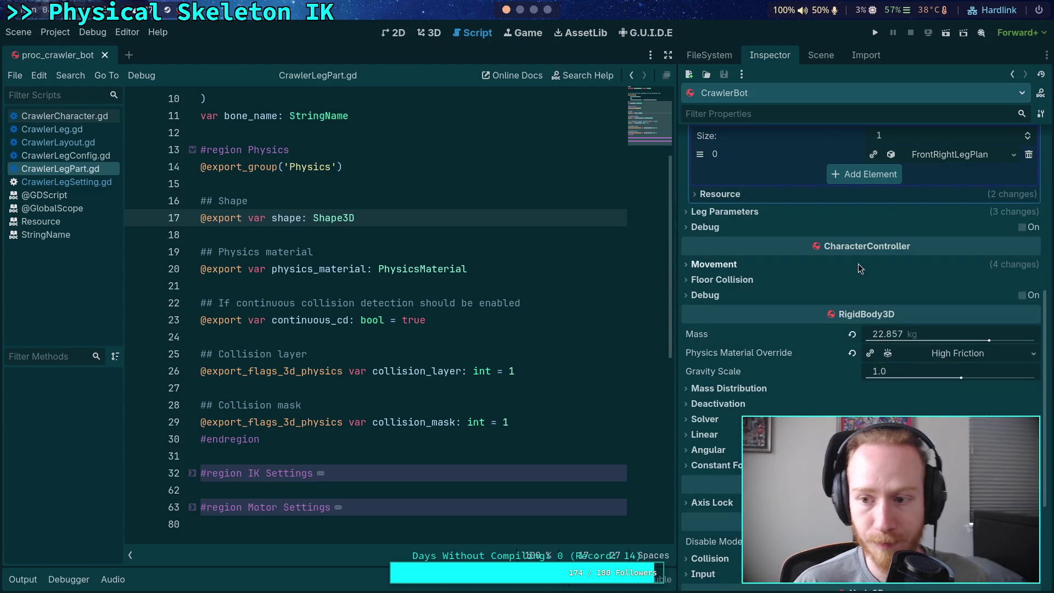
Expand the FrontRightLegPlan and review FemurPart's metal.tres material details.
left_click(931, 160)
left_click(945, 251)
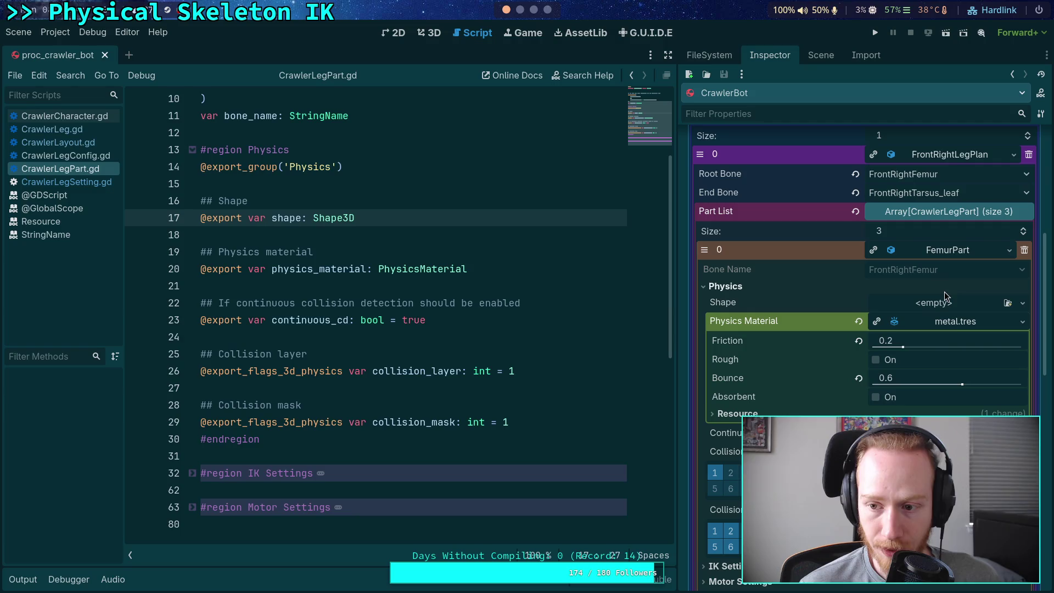
left_click(735, 414)
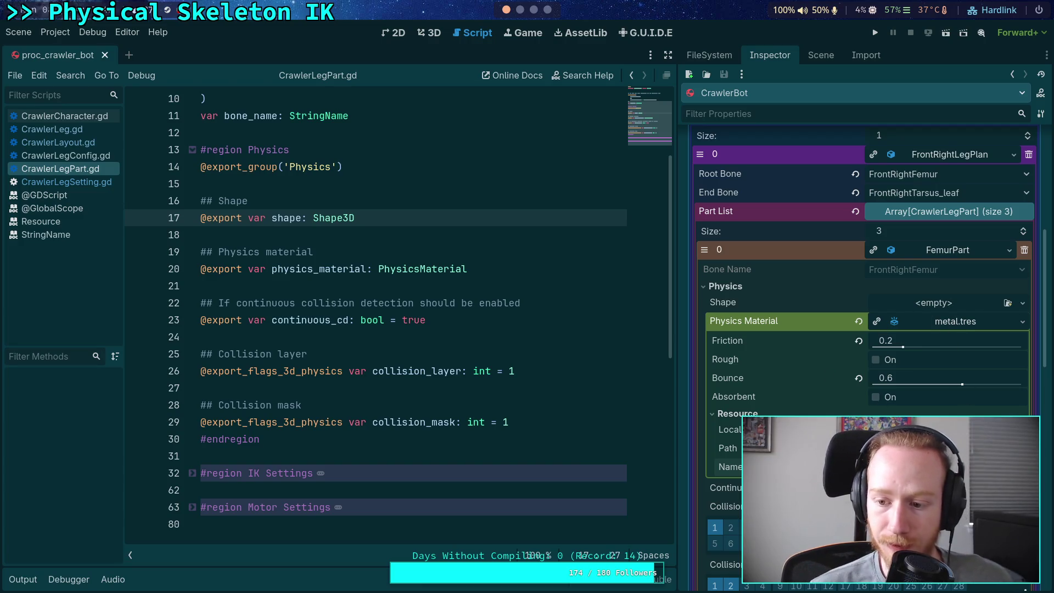
left_click(973, 321)
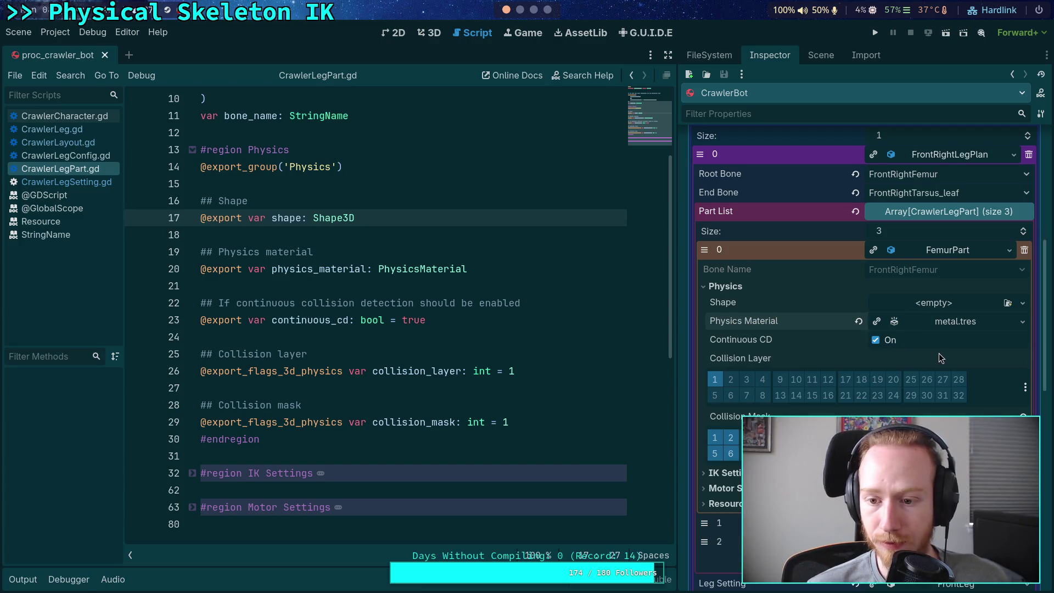
scroll(940, 354, "down", 2)
scroll(935, 361, "down", 3)
Give TibiaPart metal.tres, continuous collision detection, and collision mask layers 2 and 5.
left_click(948, 394)
scroll(747, 346, "down", 4)
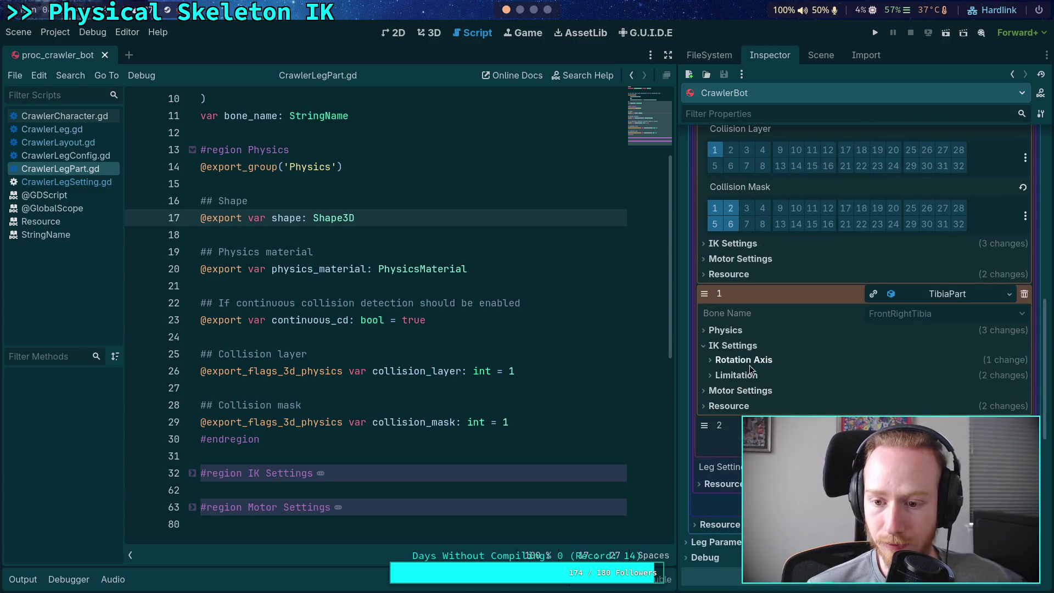
left_click(736, 332)
left_click(966, 366)
left_click(1007, 365)
left_click(501, 211)
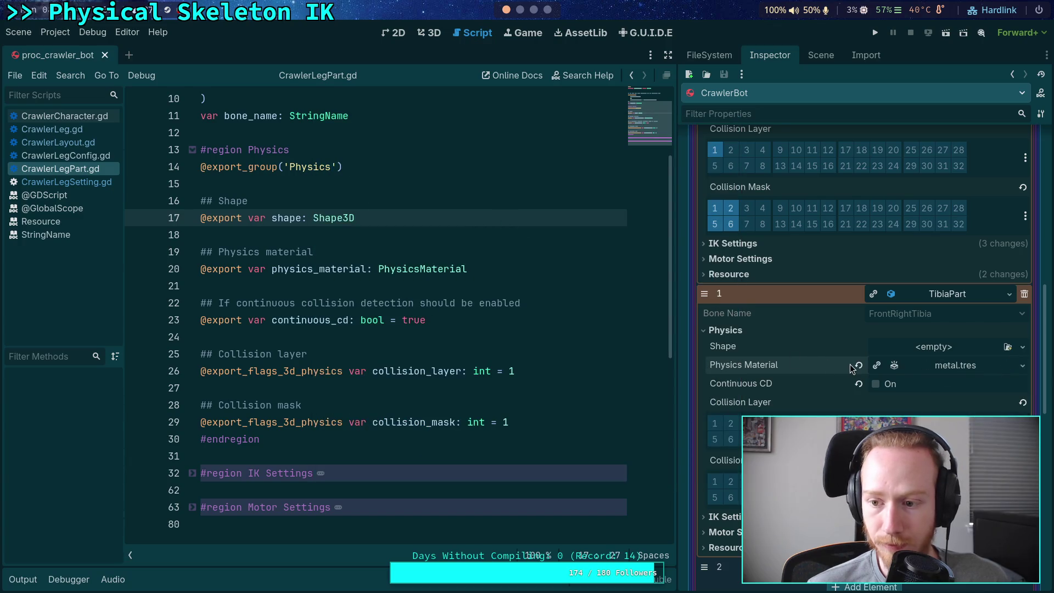
left_click(876, 384)
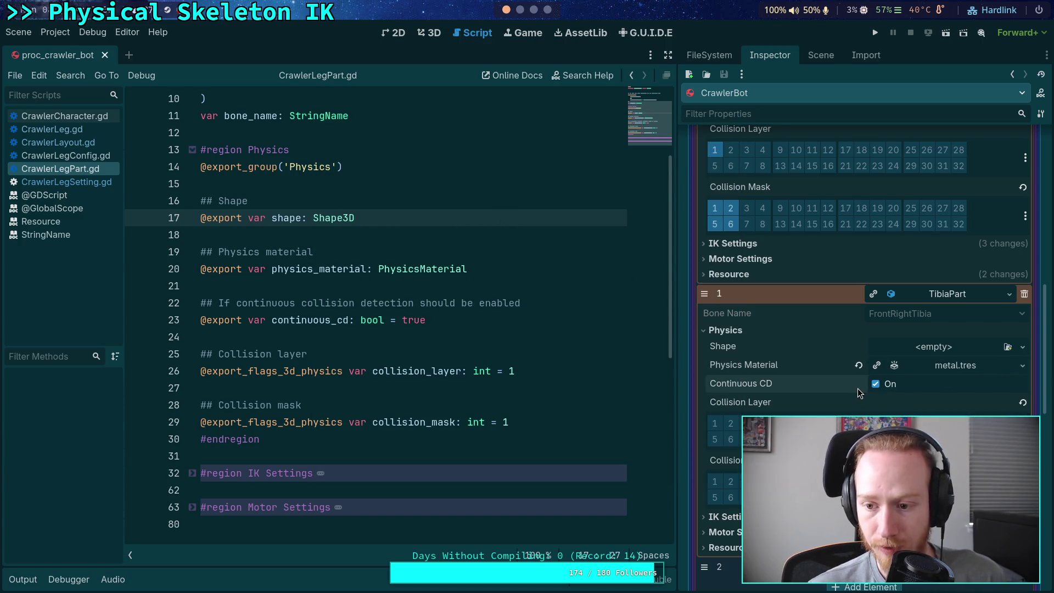
left_click(714, 497)
left_click(731, 481)
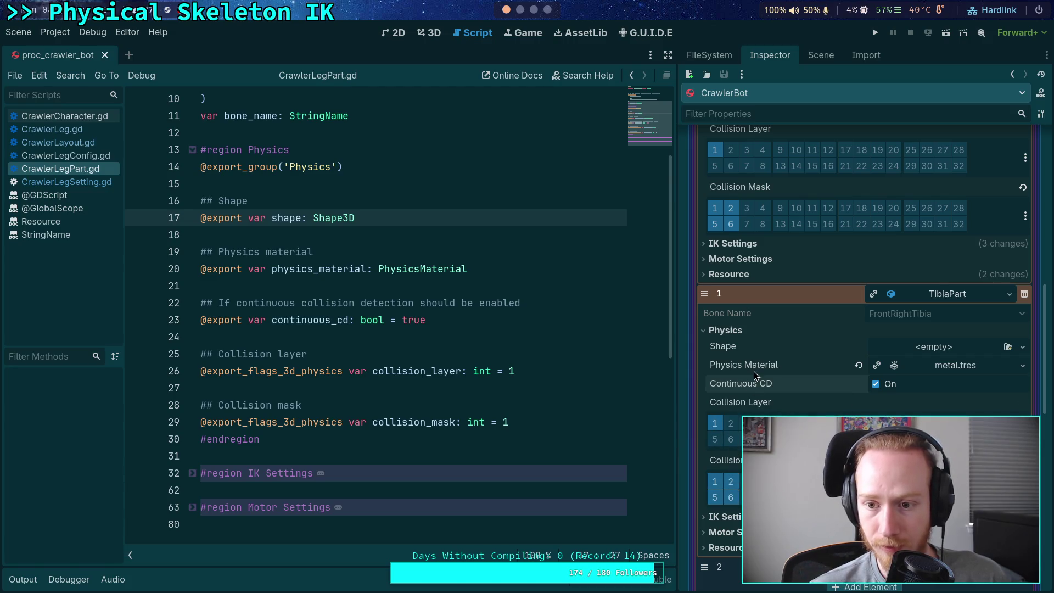
scroll(785, 400, "down", 5)
Give TarsusPart continuous collision detection, mask layers 2, 5, 6, and metal.tres.
left_click(789, 400)
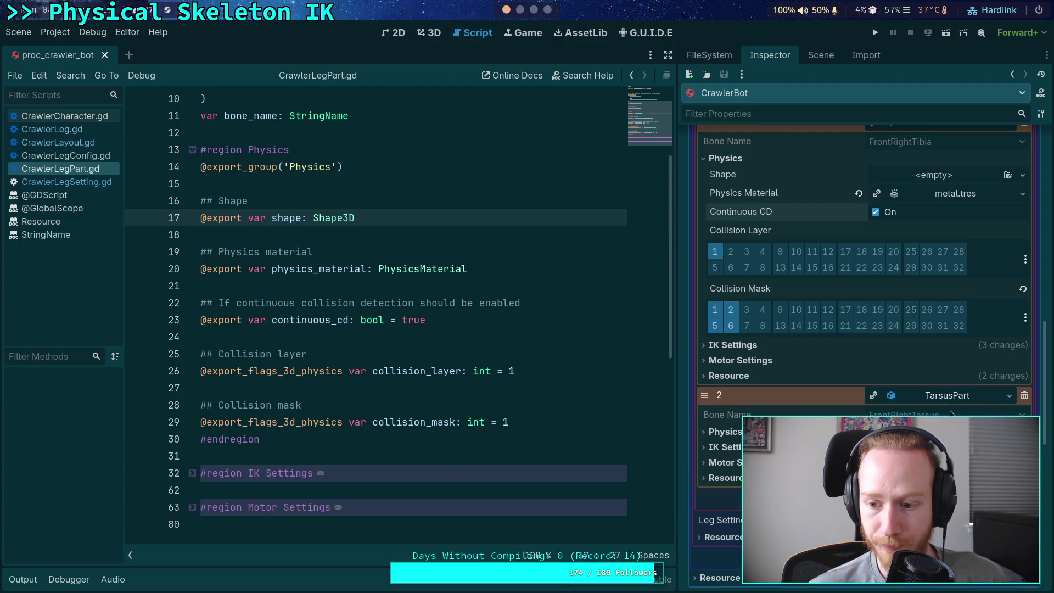
left_click(725, 432)
scroll(861, 381, "down", 3)
left_click(877, 374)
left_click(876, 374)
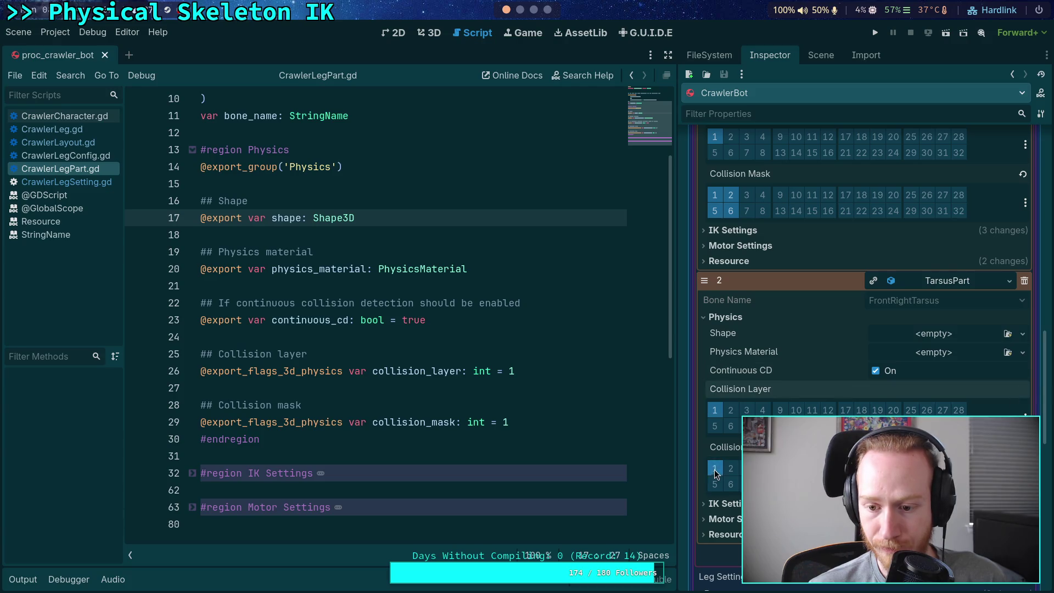
left_click(731, 468)
left_click(731, 484)
left_click(715, 484)
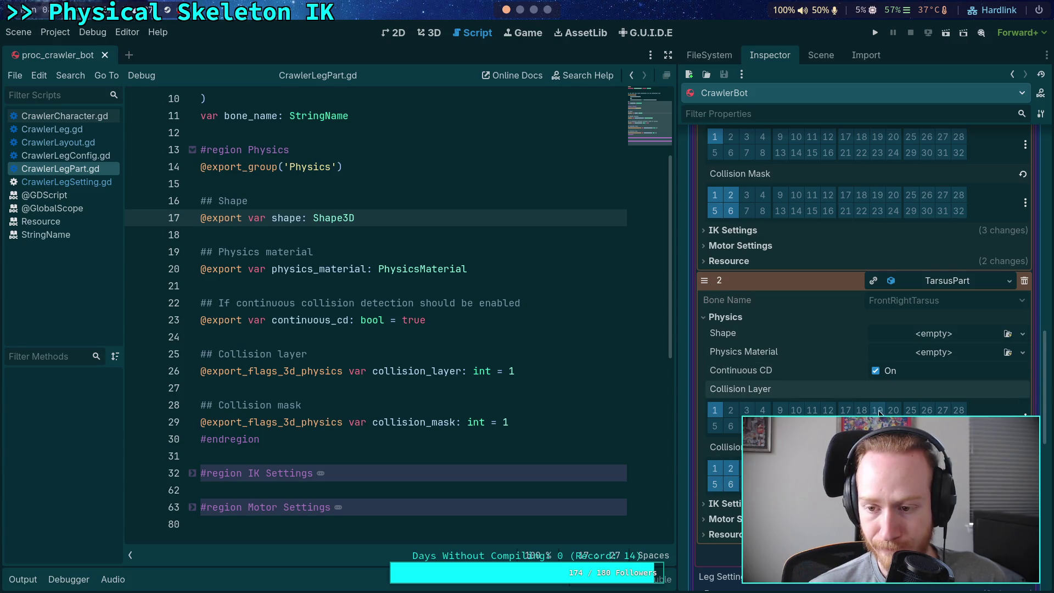
scroll(886, 406, "up", 2)
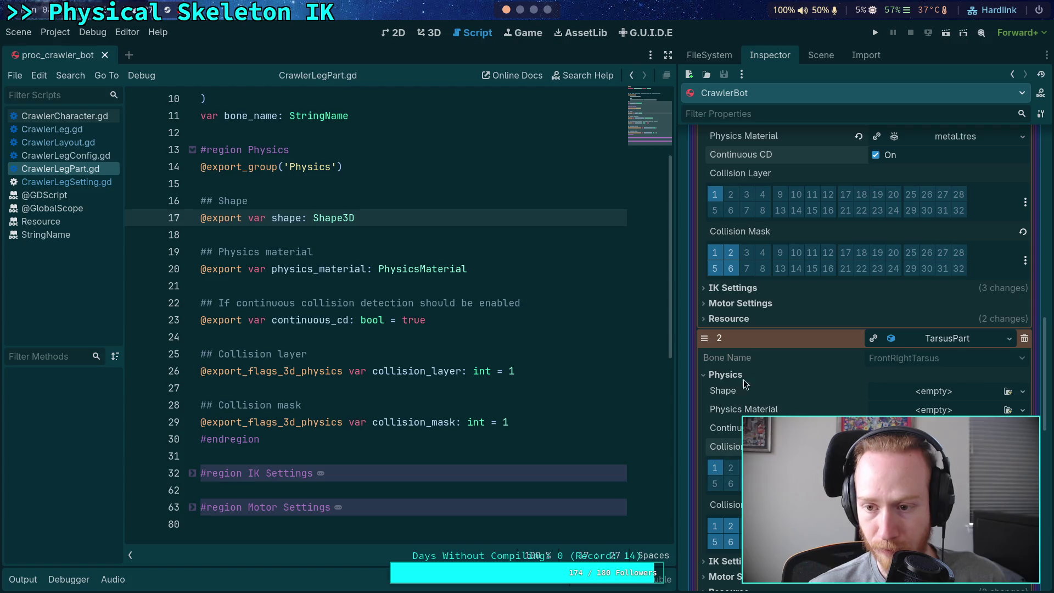
scroll(772, 275, "up", 6)
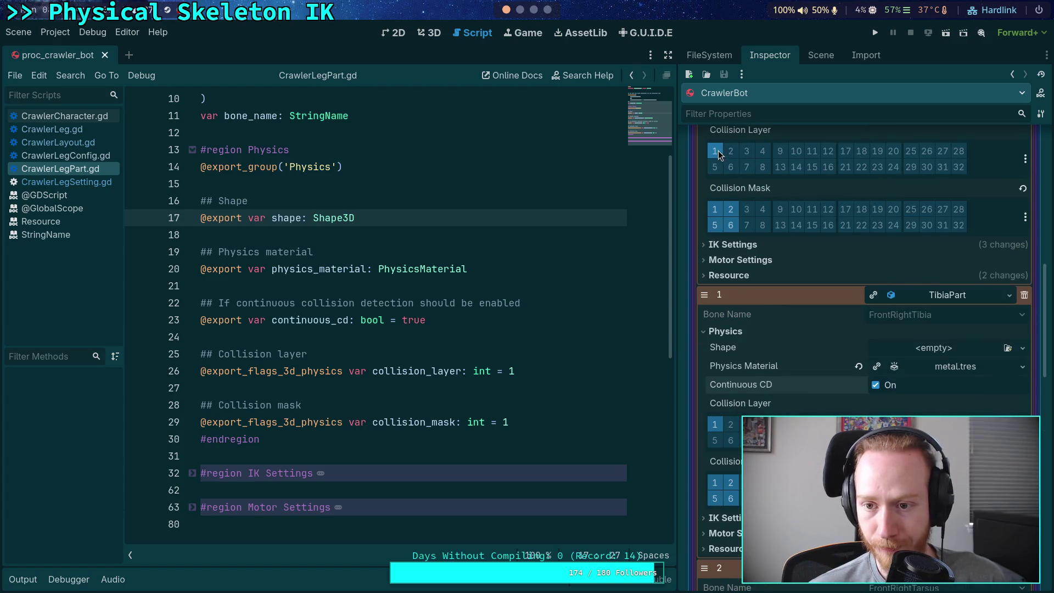
scroll(769, 263, "down", 7)
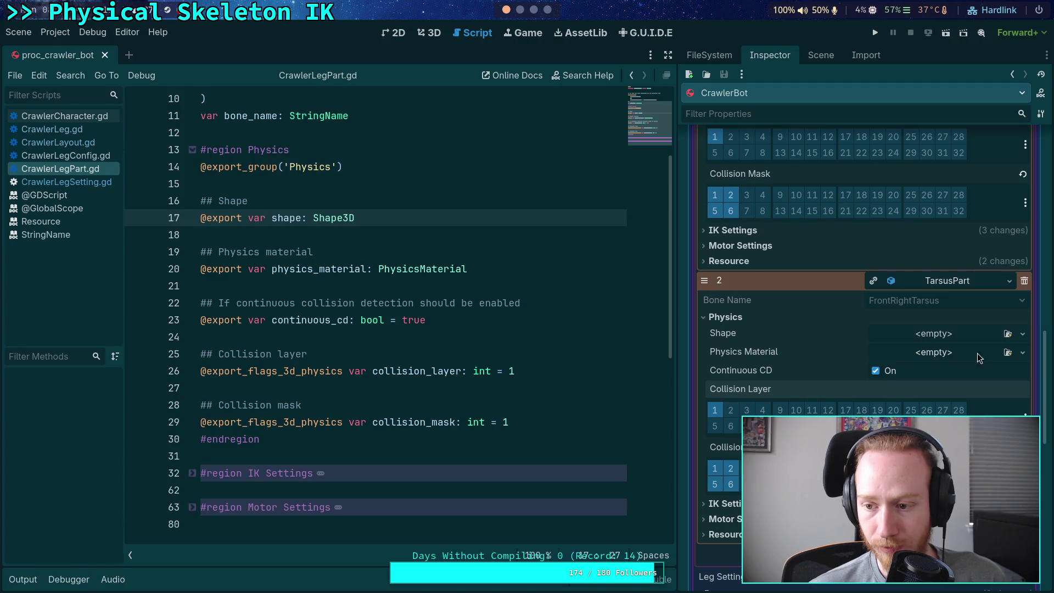
left_click(1008, 352)
key("Return")
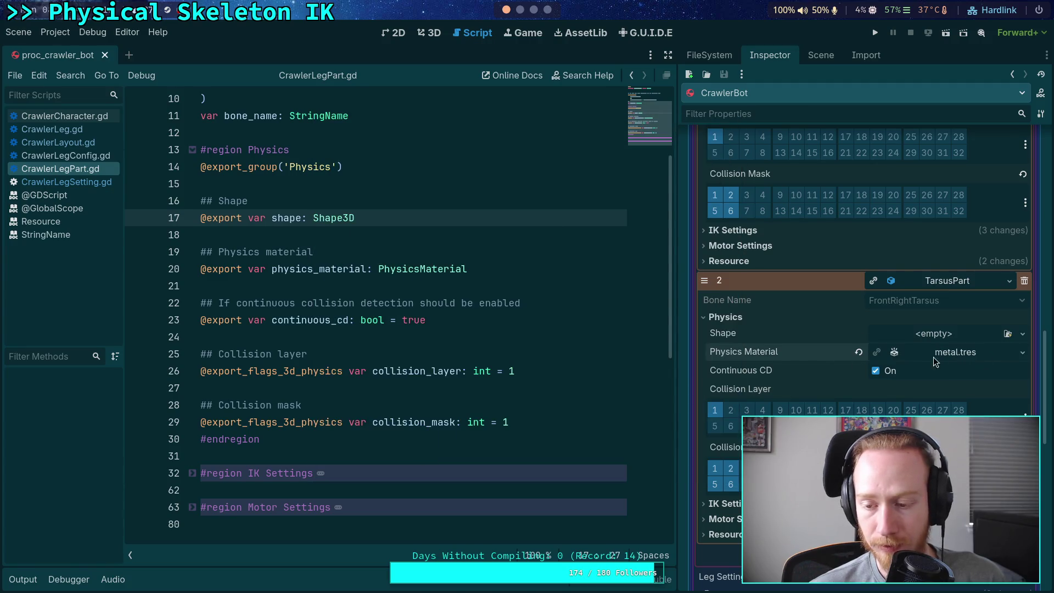
left_click(943, 354)
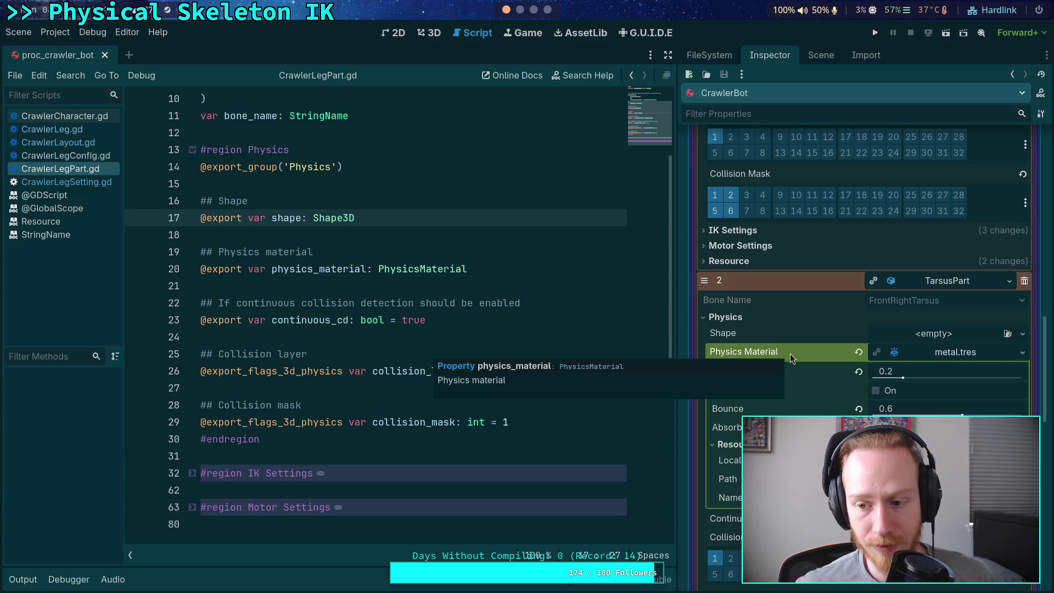
Enter 0.1 as the metal.tres friction on TarsusPart and hide the resource details.
left_click(972, 380)
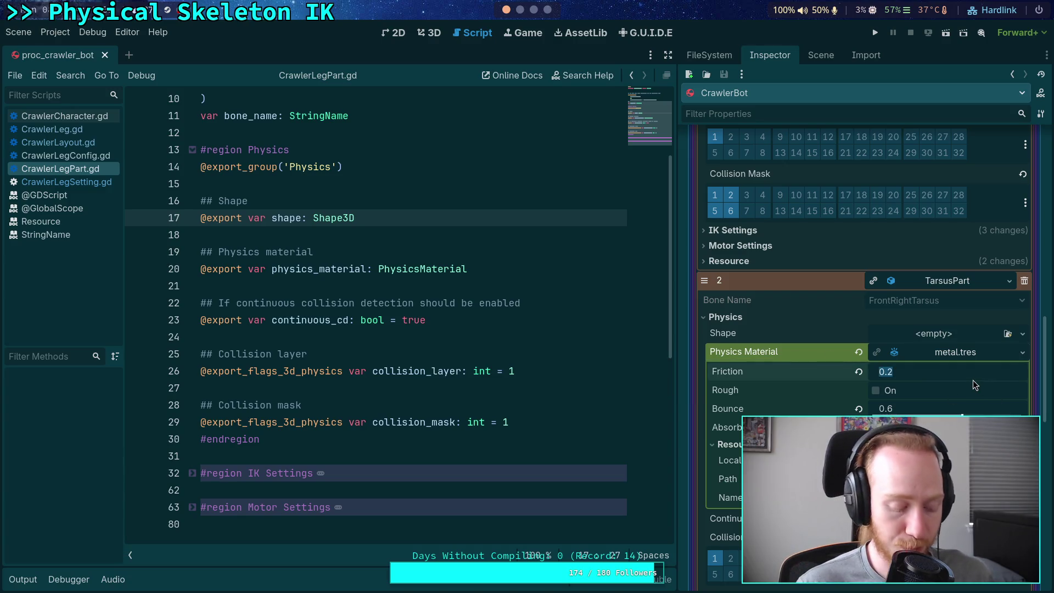
type("0.1")
key("Return")
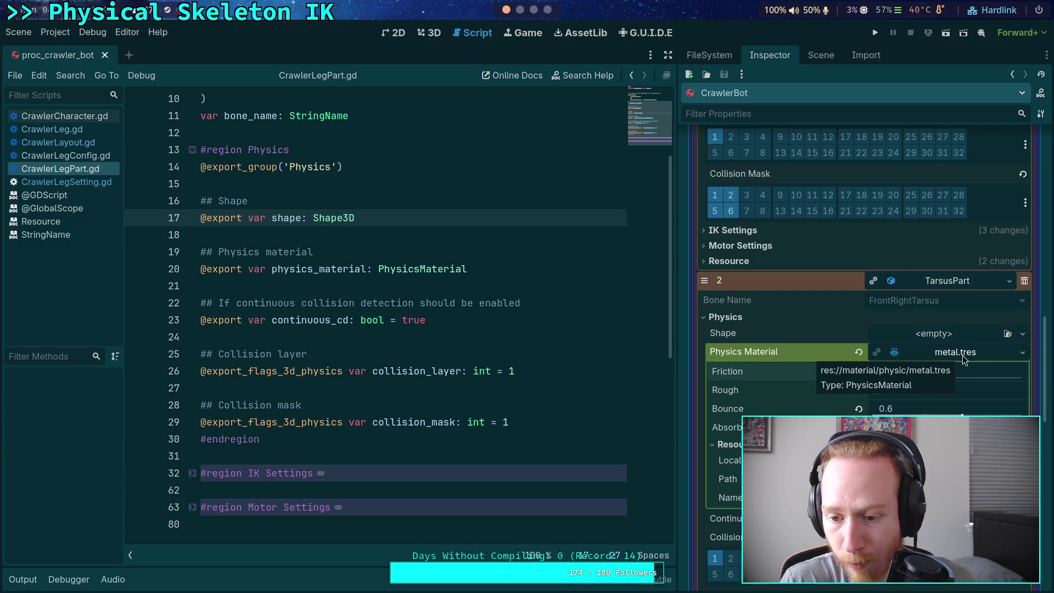
left_click(835, 444)
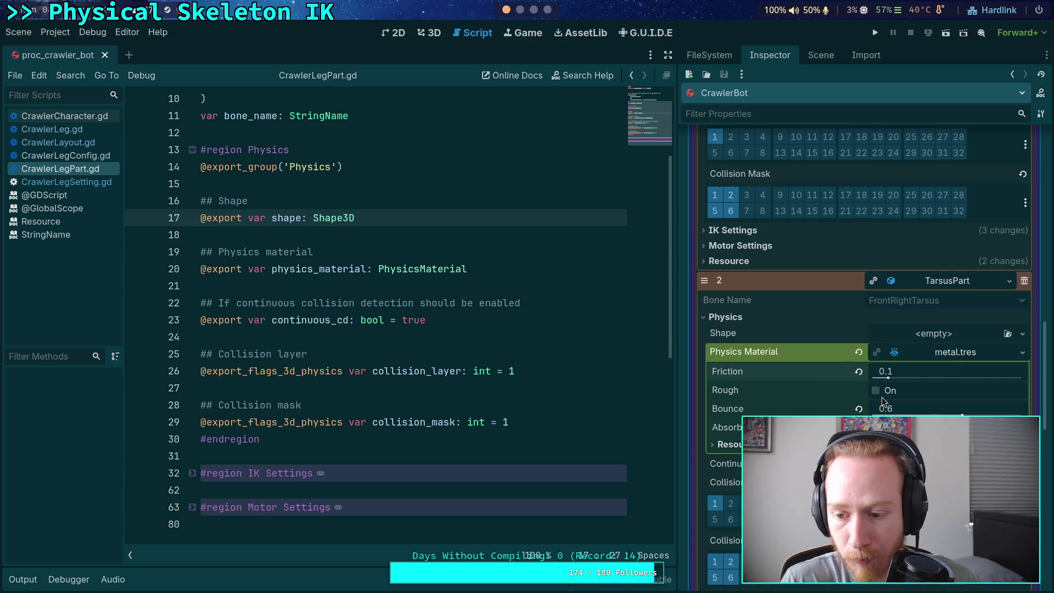
Check the friction of TibiaPart's and FemurPart's metal.tres materials.
left_click(946, 353)
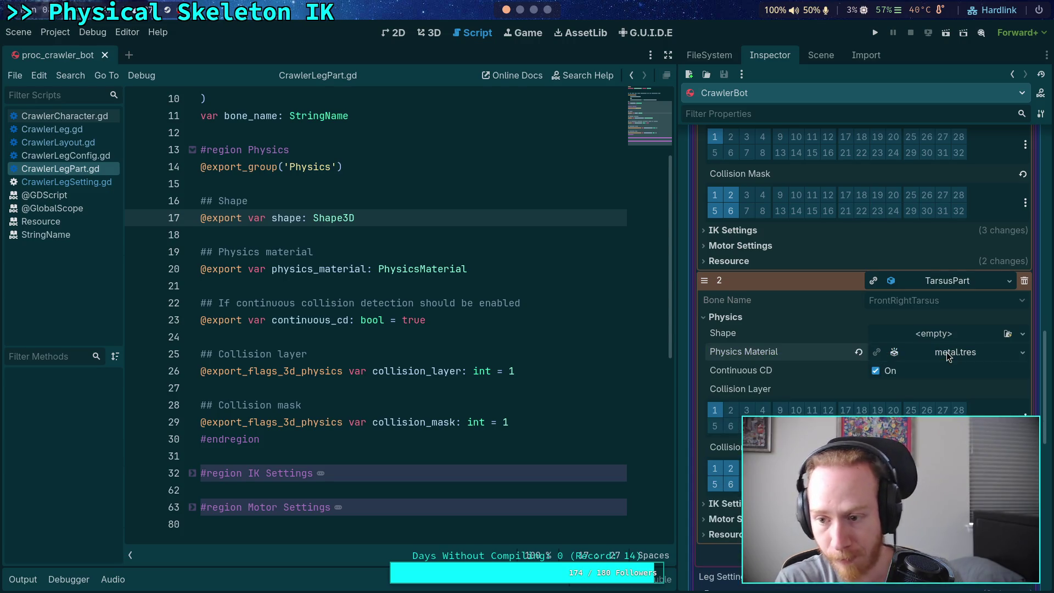
scroll(941, 335, "up", 3)
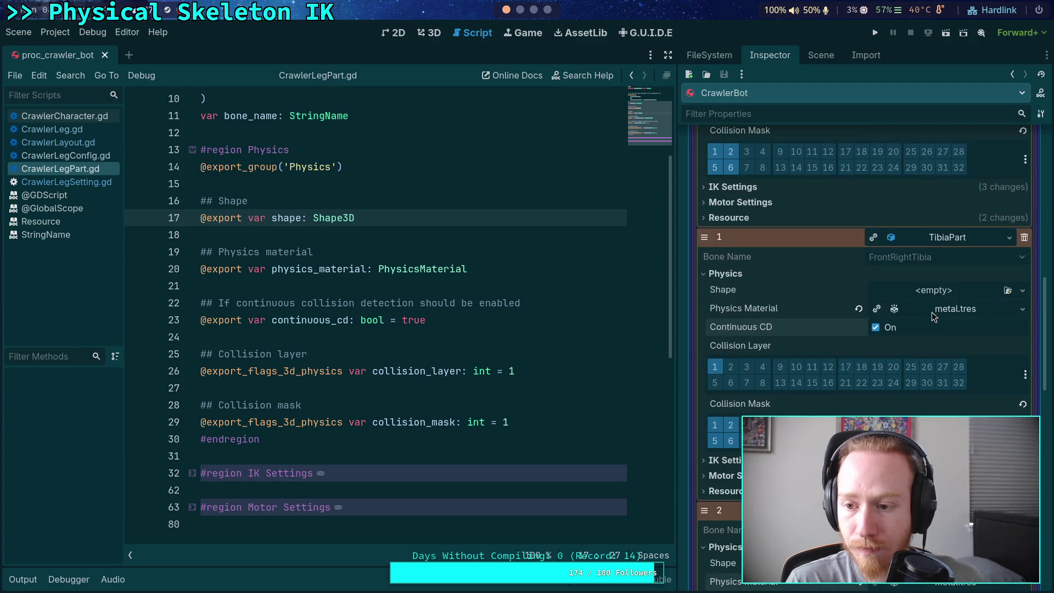
left_click(940, 309)
left_click(941, 309)
scroll(843, 328, "down", 5)
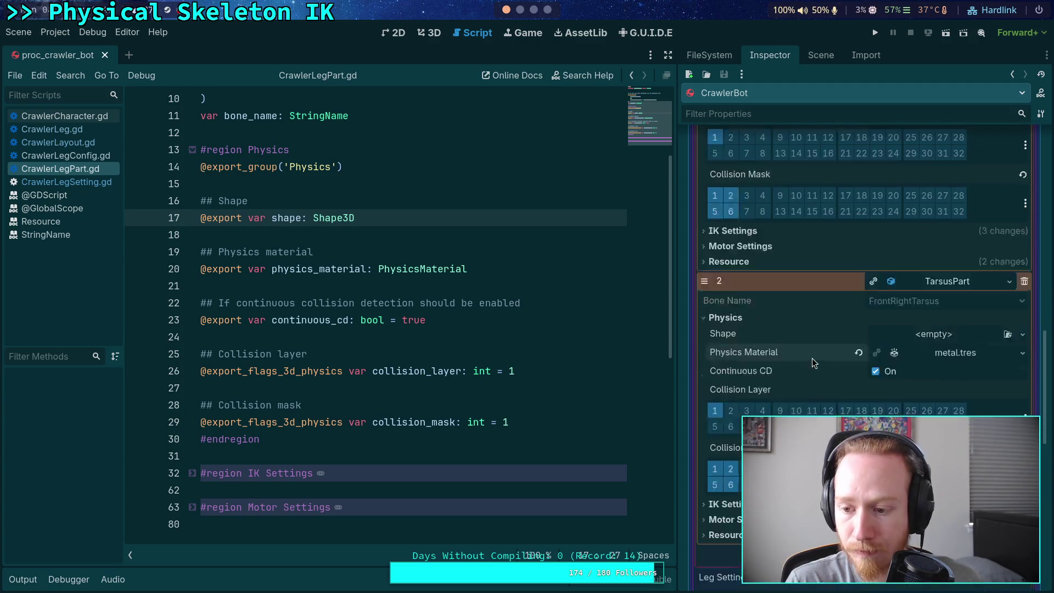
scroll(799, 400, "up", 6)
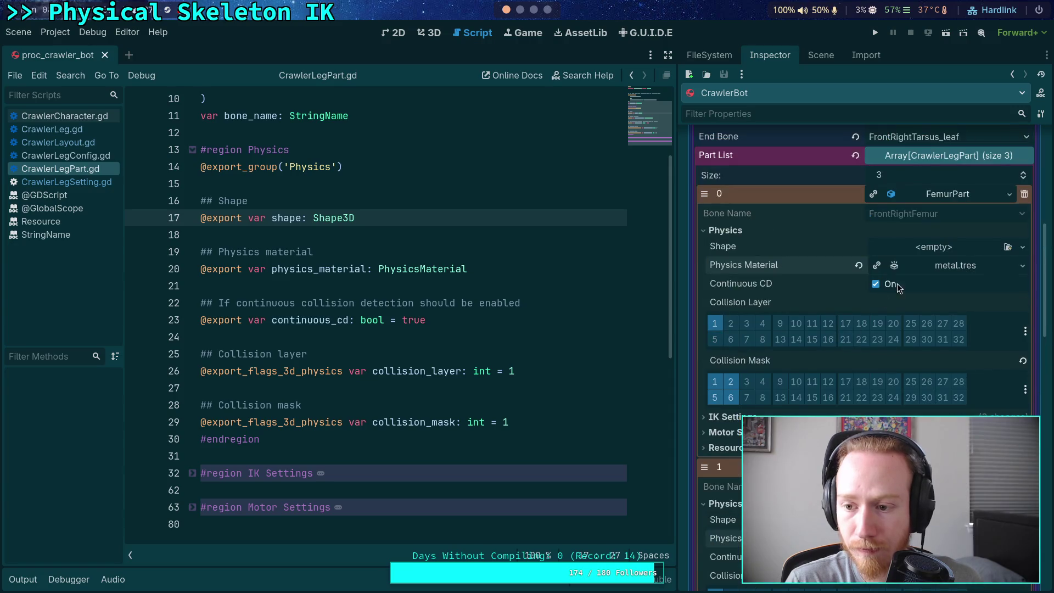
left_click(935, 265)
left_click(935, 266)
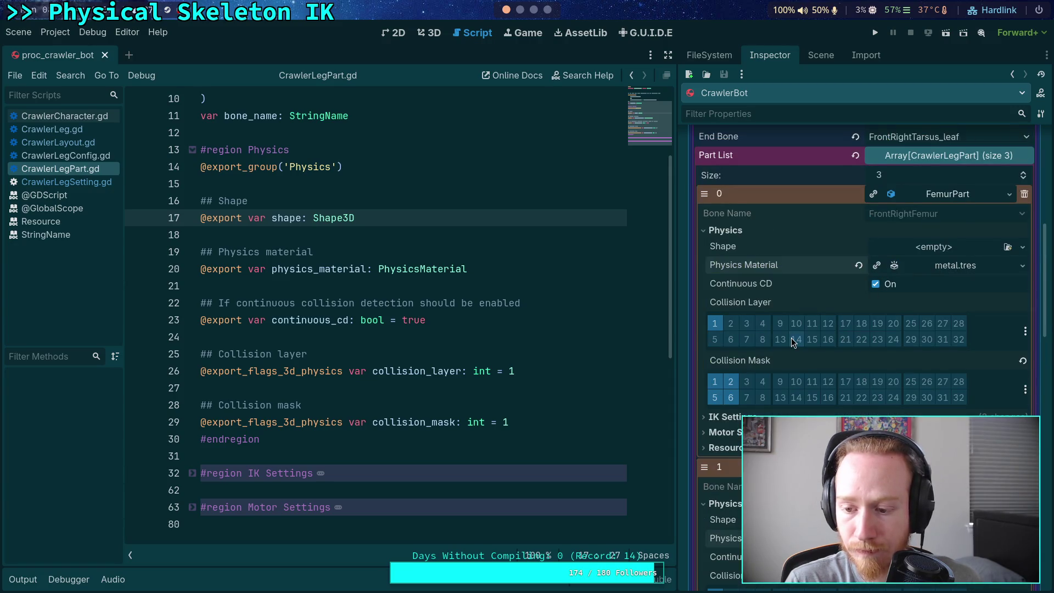
Recheck TibiaPart's material, then show the CrawlerBot scene tree.
scroll(926, 309, "down", 4)
left_click(934, 310)
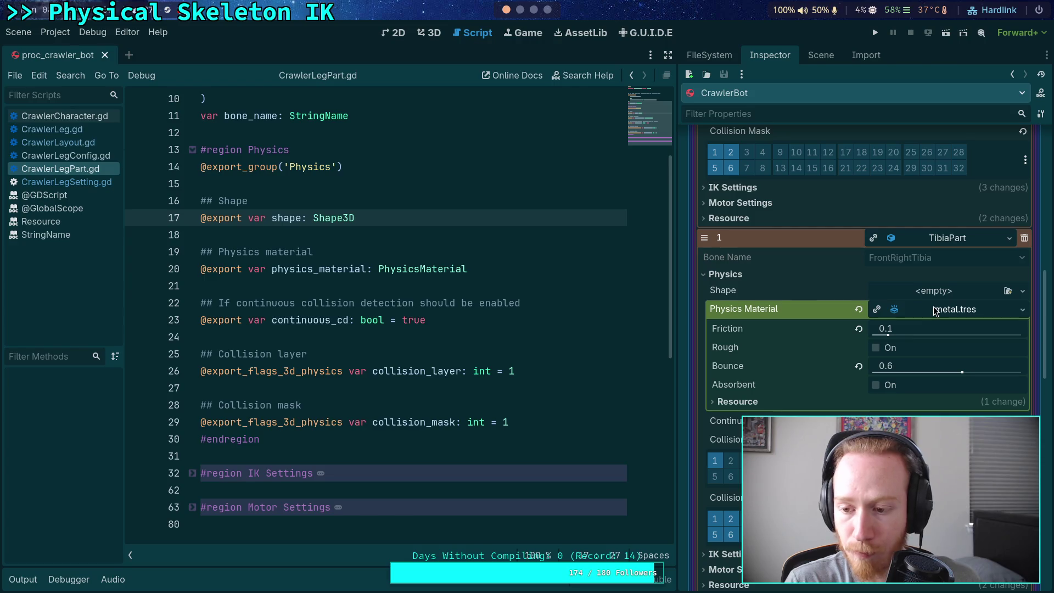
left_click(935, 364)
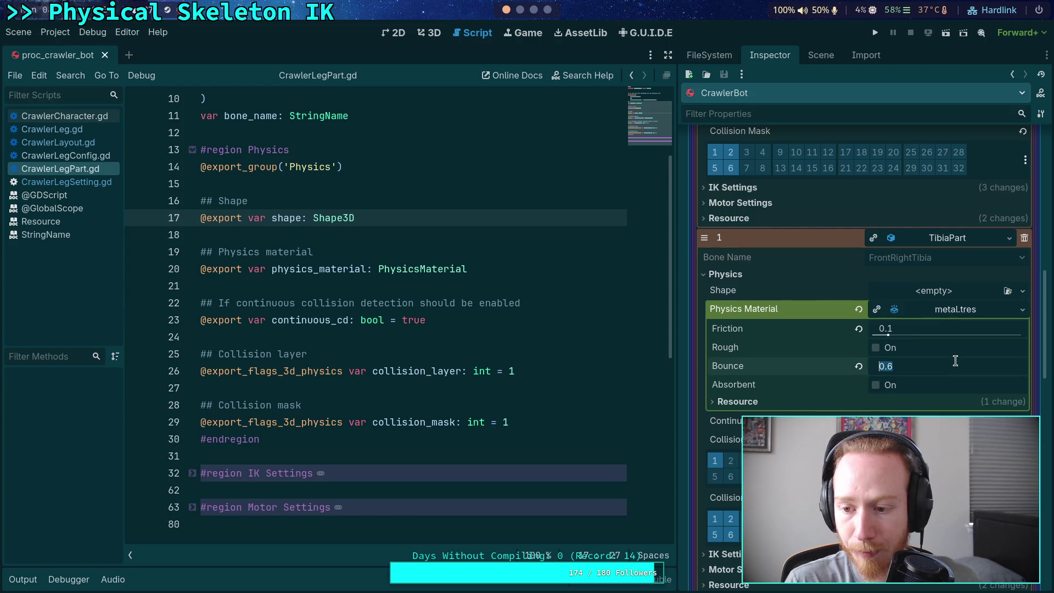
left_click(961, 309)
scroll(777, 384, "down", 3)
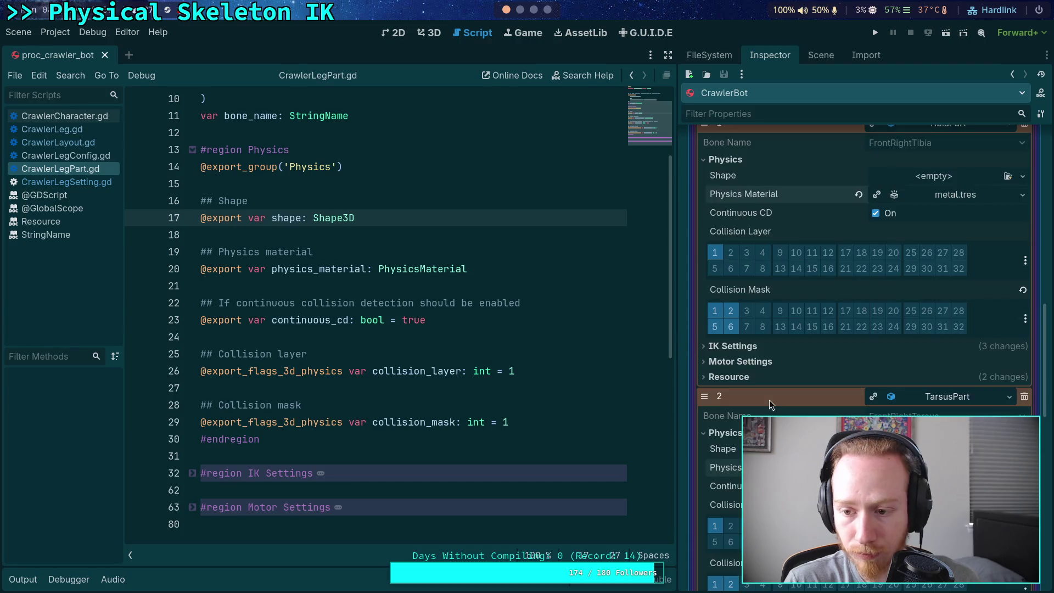
scroll(768, 400, "down", 3)
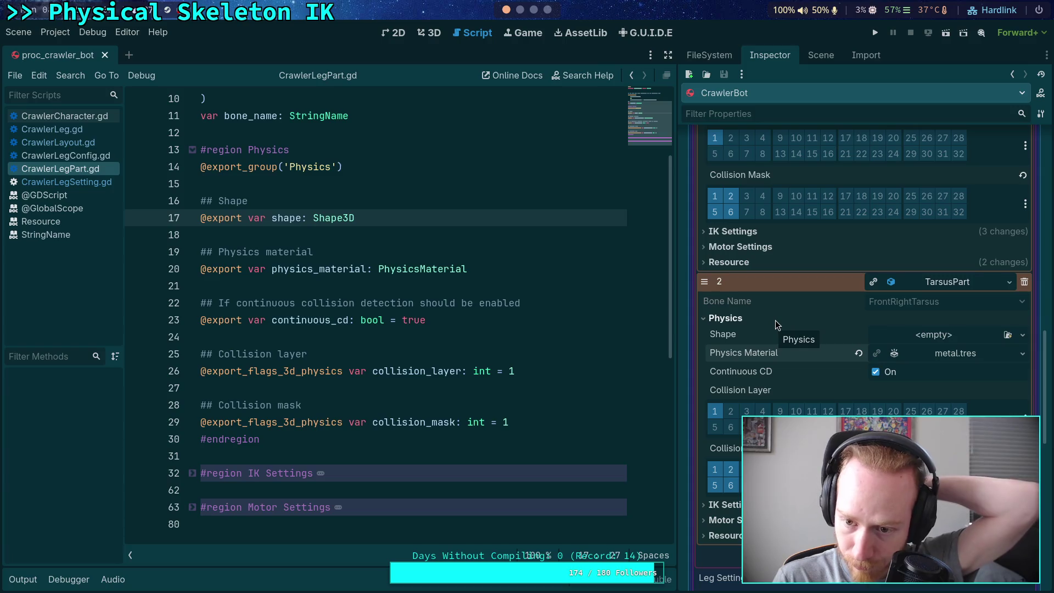
left_click(821, 56)
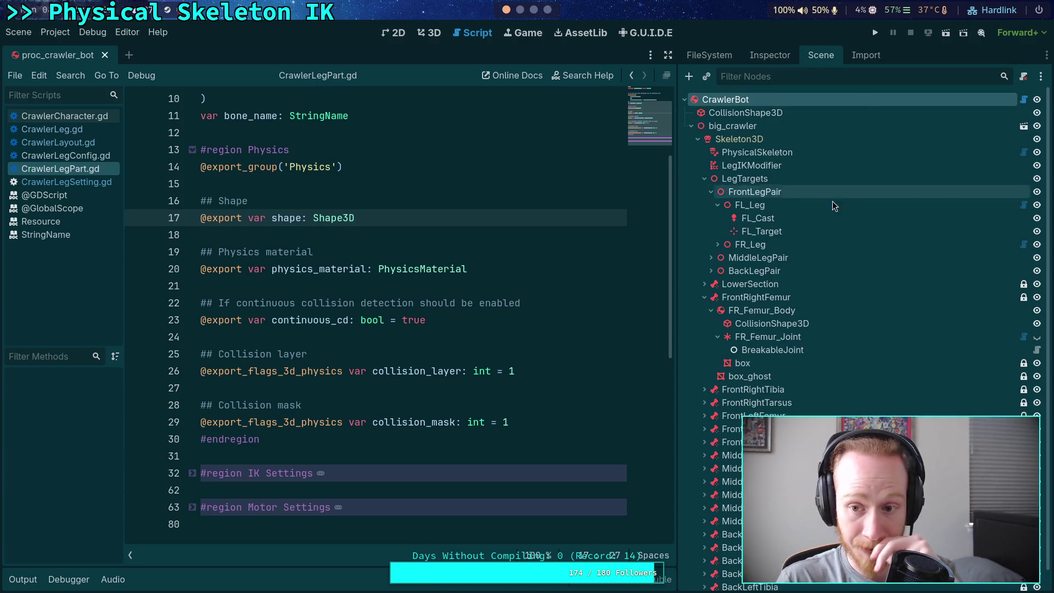
Tidy the leg branches and view FR_Femur_Body's CollisionShape3D properties using FemurShape.
left_click(802, 324)
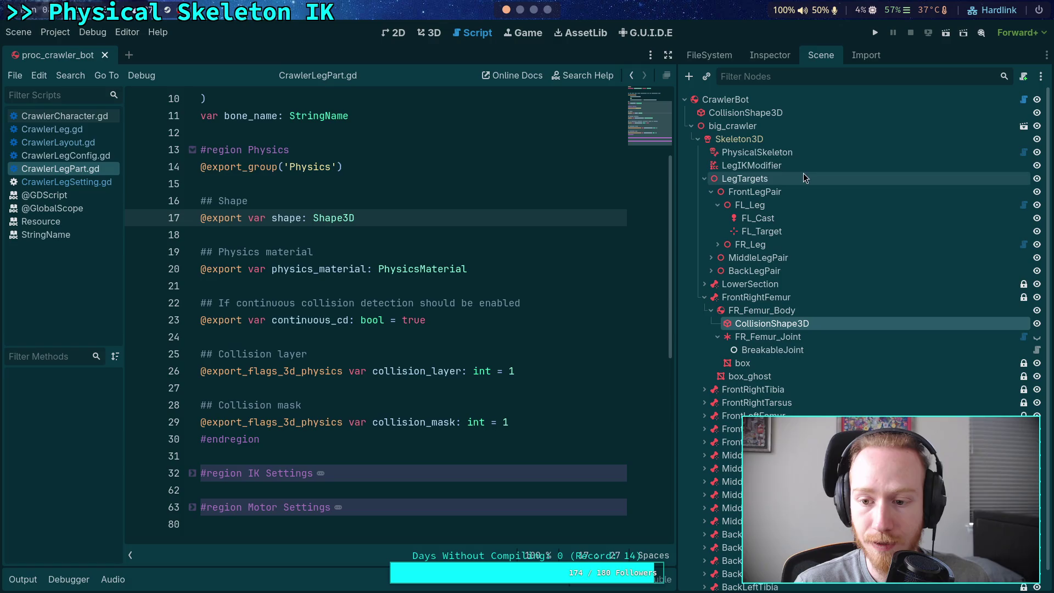
left_click(705, 390)
left_click(705, 507)
left_click(718, 547)
left_click(717, 574)
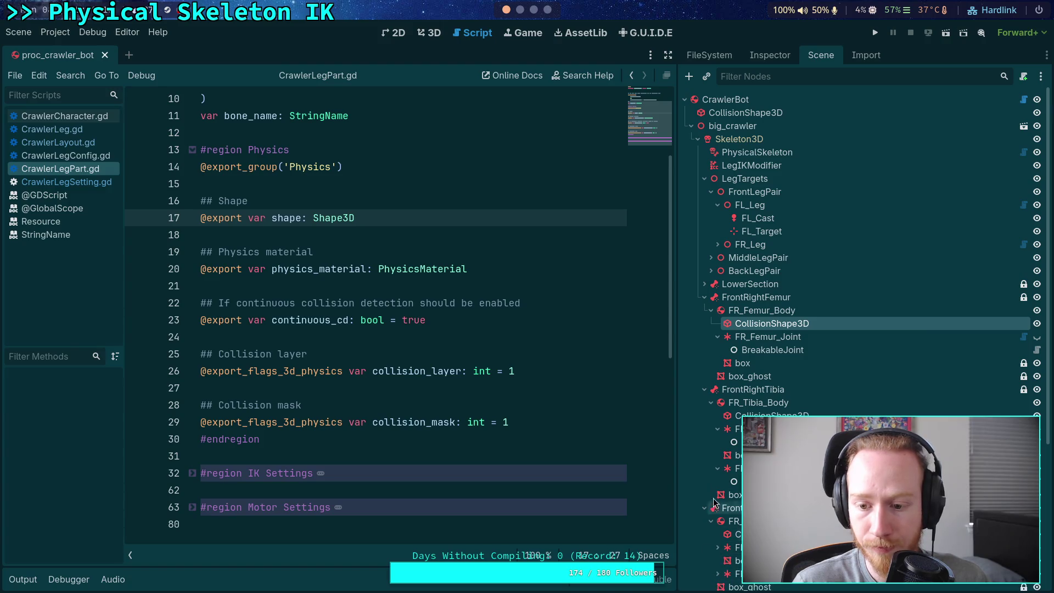
left_click(717, 429)
left_click(718, 455)
left_click(774, 324)
left_click(779, 55)
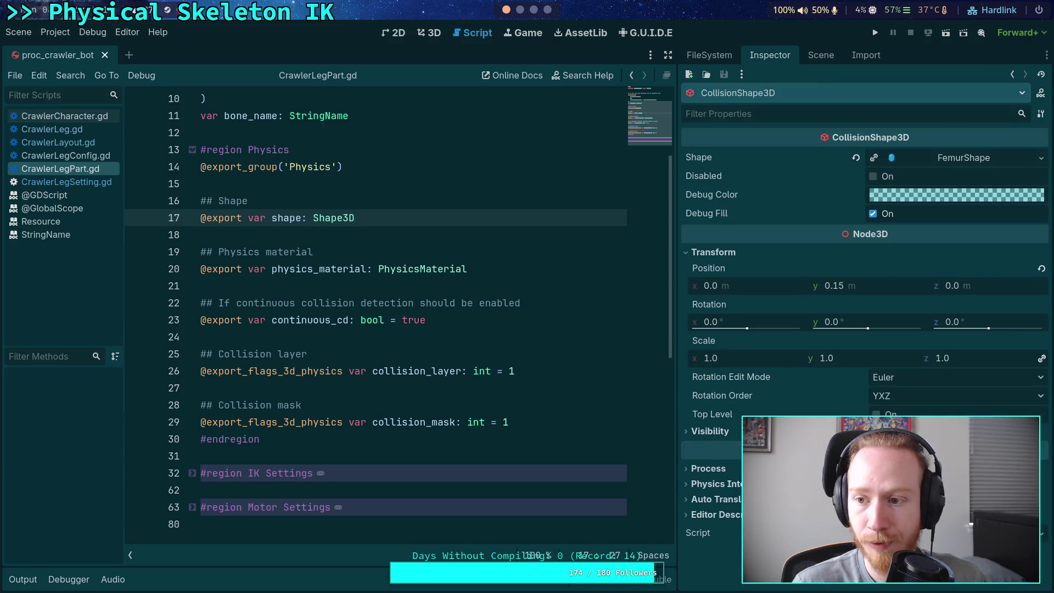
Look through the femur Shape resource's options without changing anything.
left_click(1041, 158)
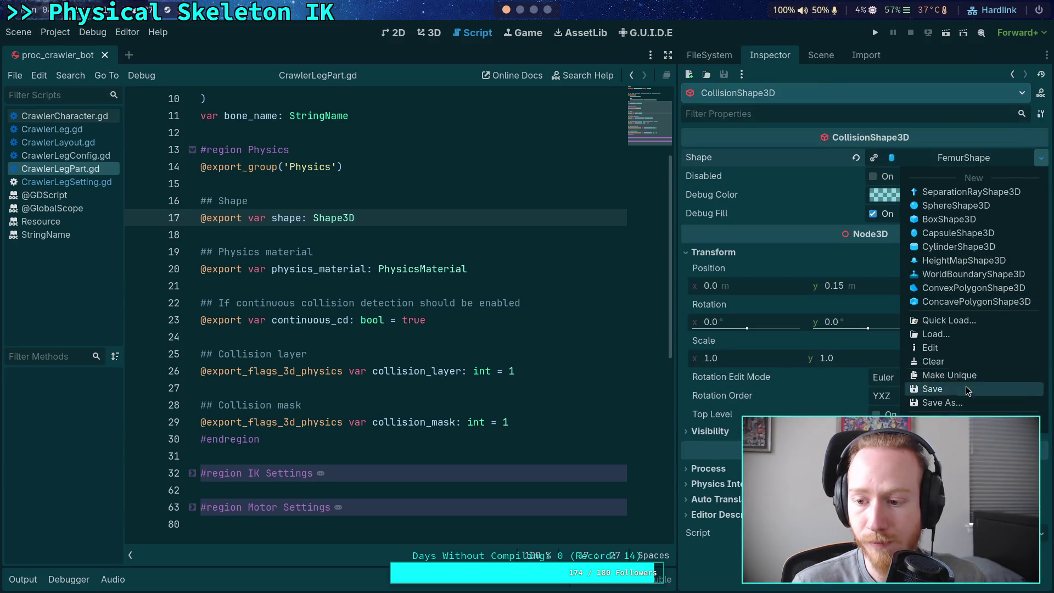
key("Escape")
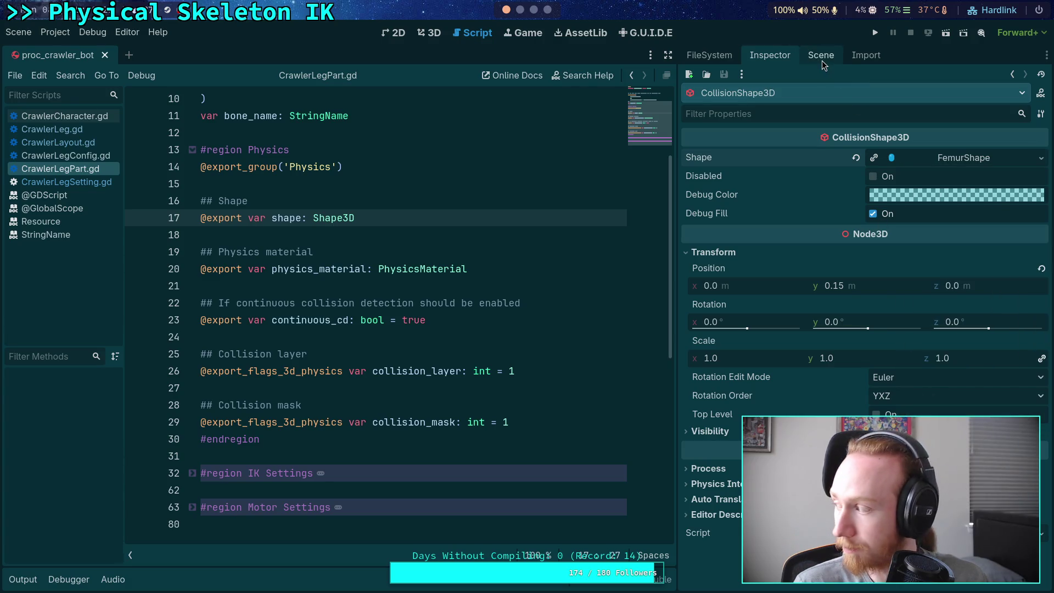
left_click(821, 60)
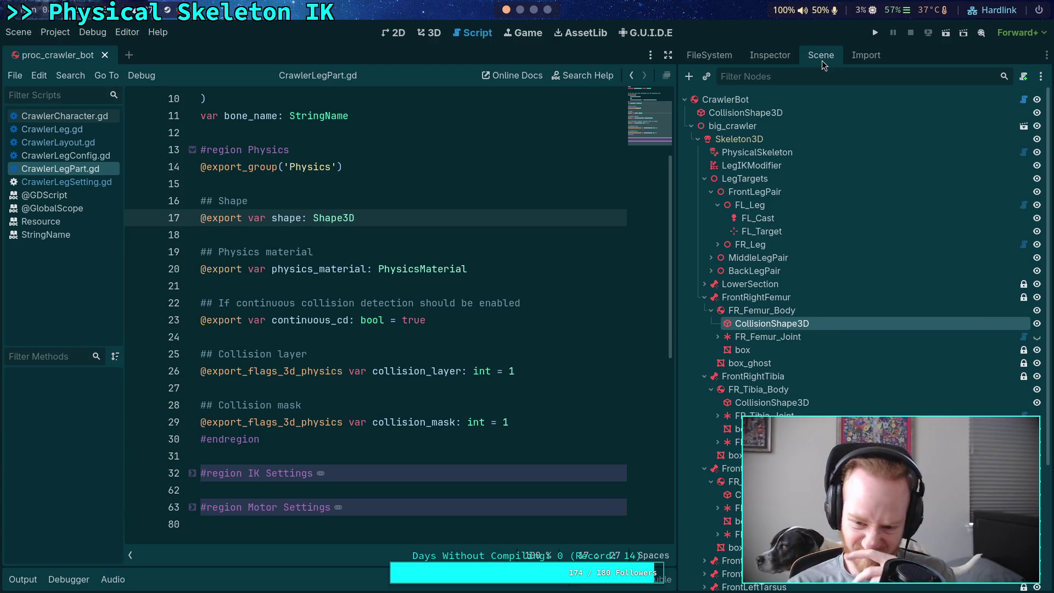
left_click(779, 56)
left_click(1040, 157)
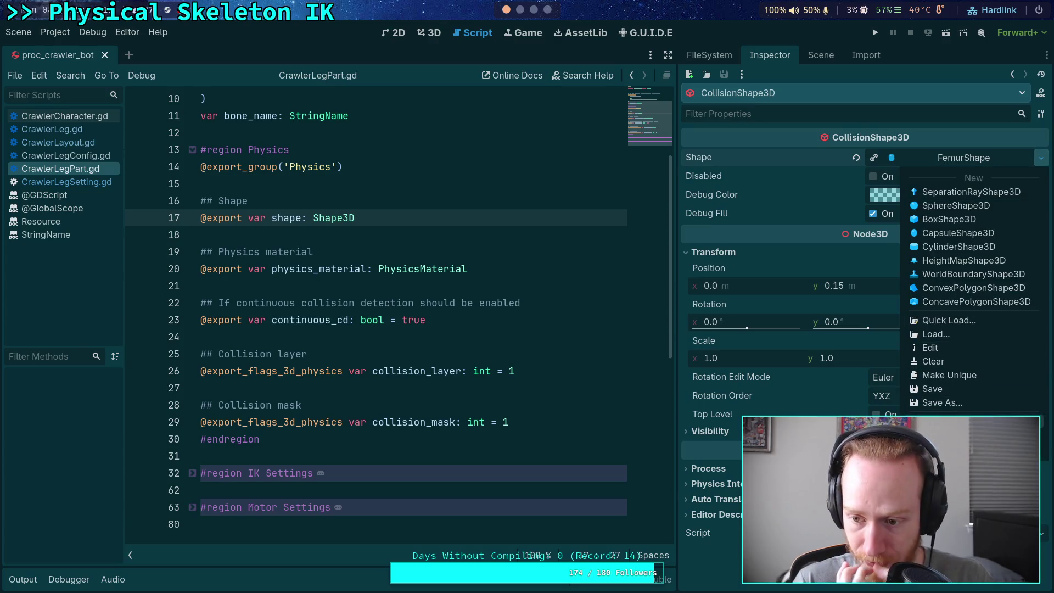
left_click(943, 385)
left_click(1041, 157)
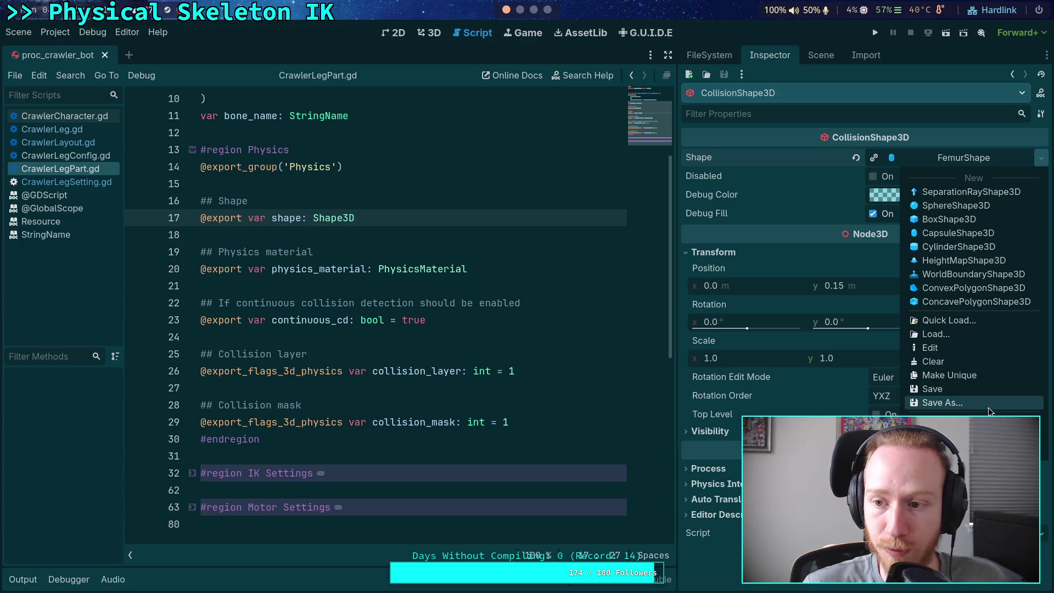
key("Escape")
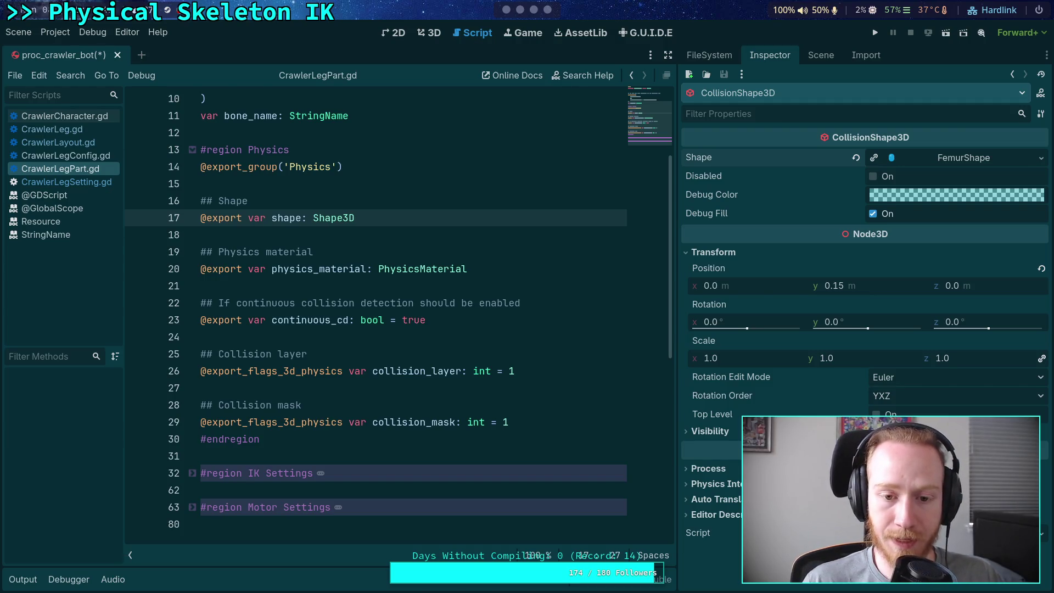
Rename the femur shape resource from FemurShape to FemurCollisionShape.
left_click(972, 157)
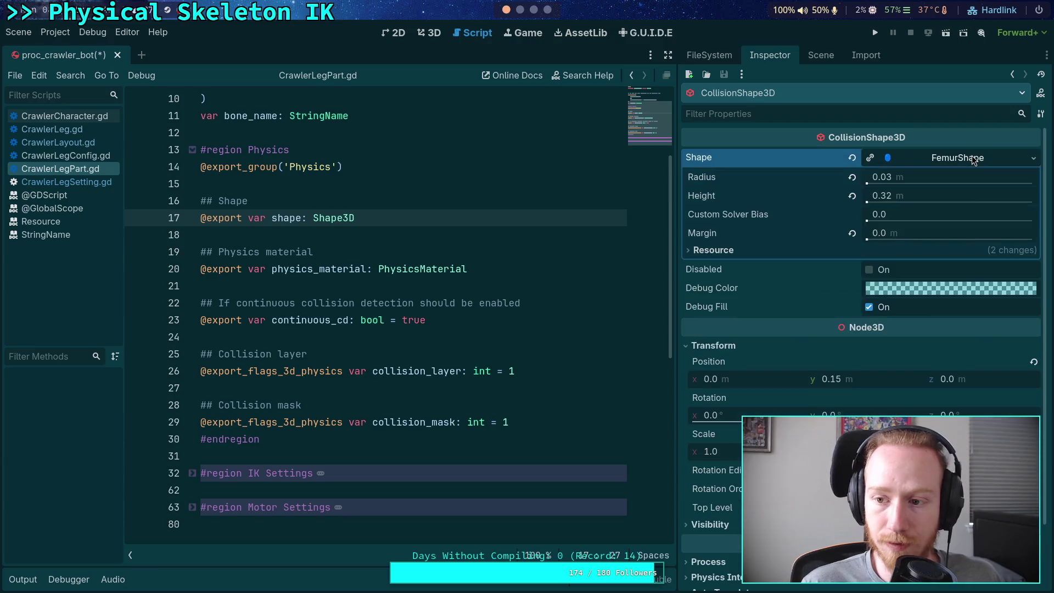
left_click(898, 303)
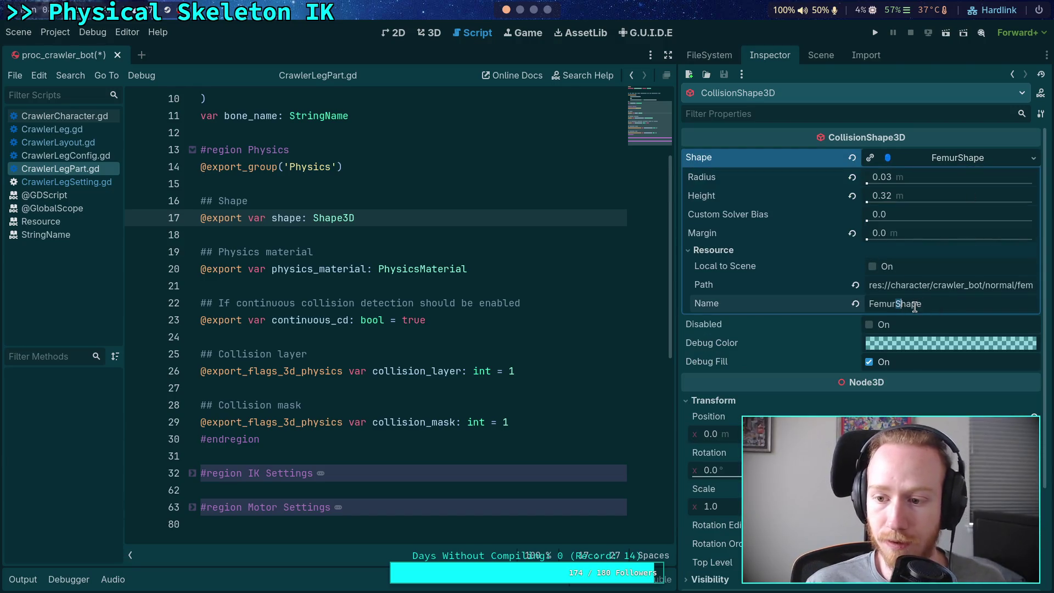
type("Collision")
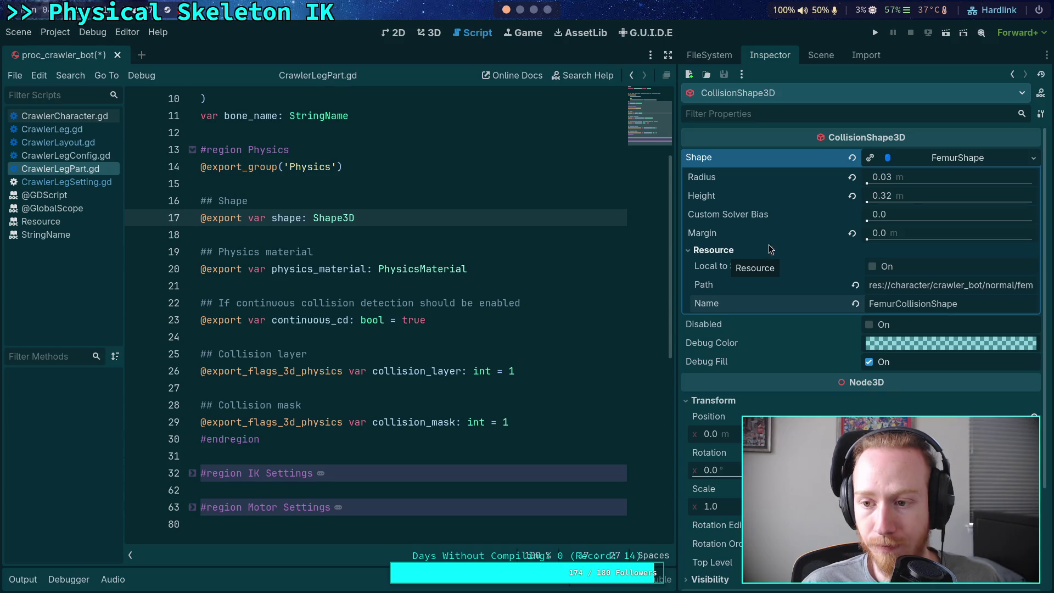
left_click(949, 159)
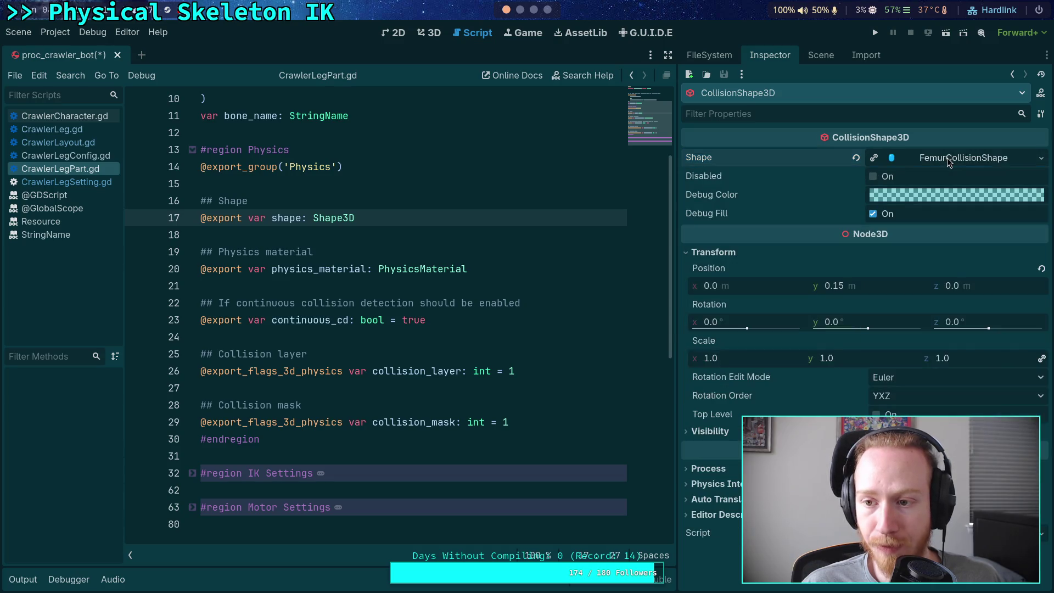
Rename FR_Tibia_Body's collision shape from MidLegShape to TibiaCollisionShape.
left_click(824, 55)
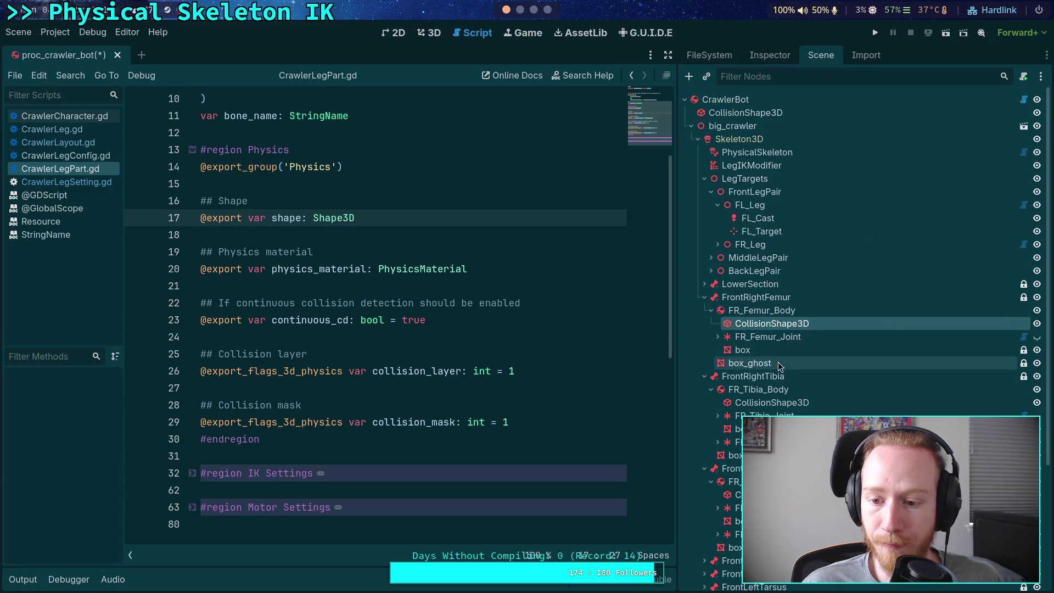
left_click(772, 402)
left_click(772, 56)
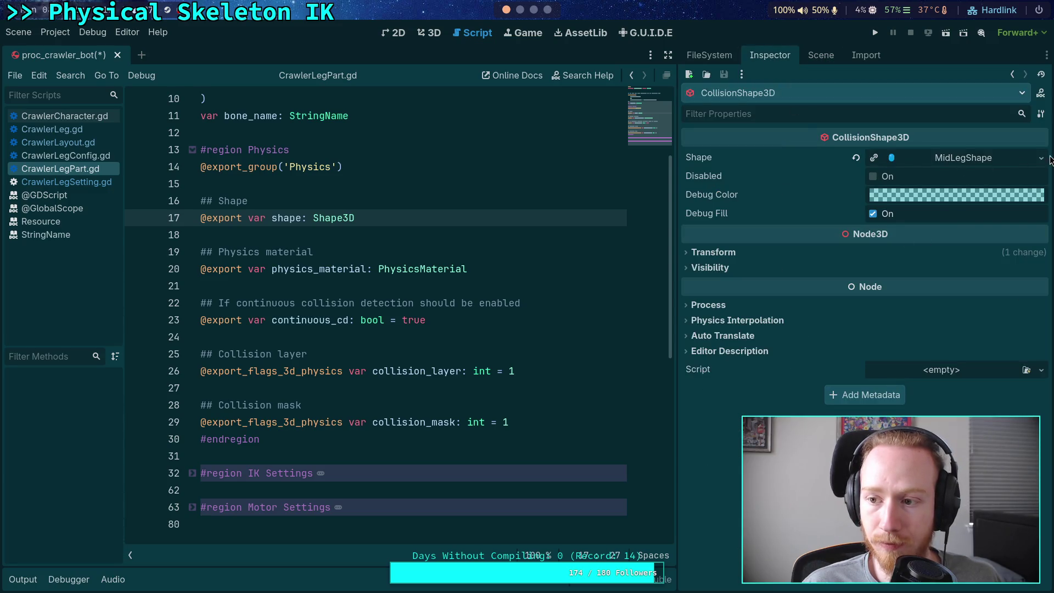
left_click(996, 161)
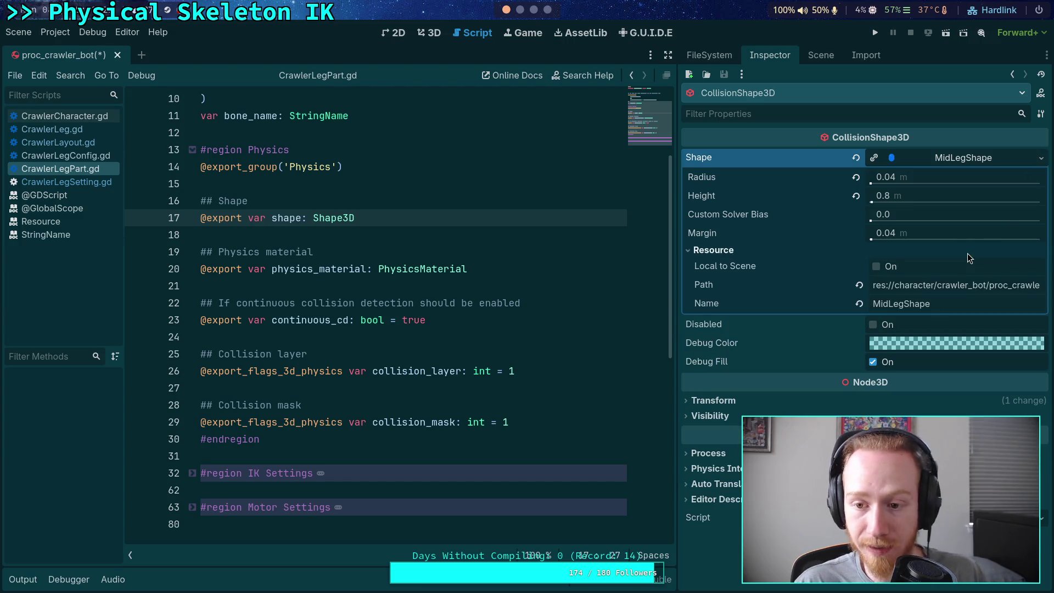
left_click(947, 306)
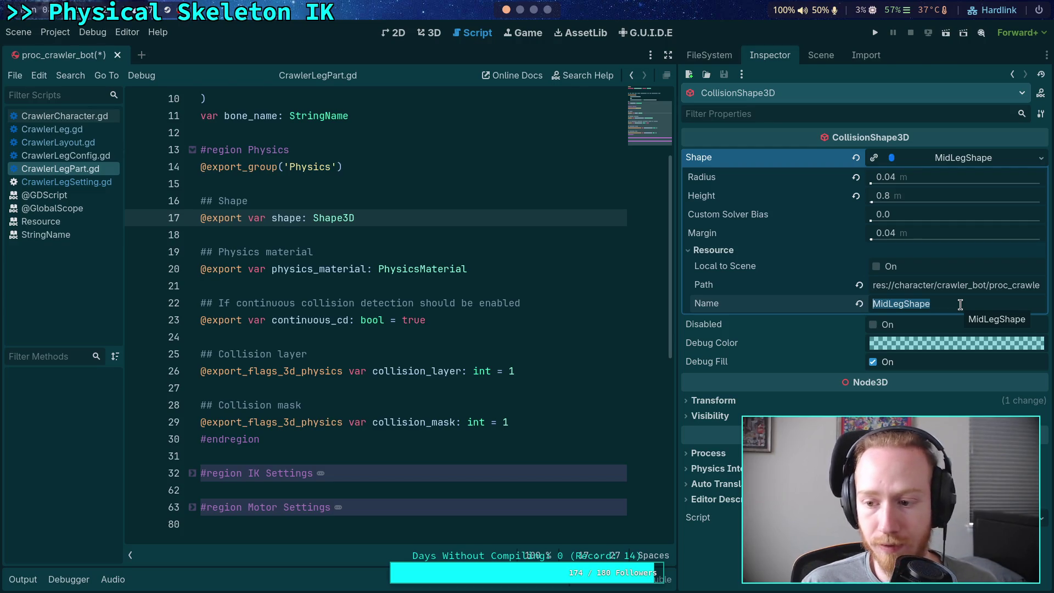
left_click(821, 56)
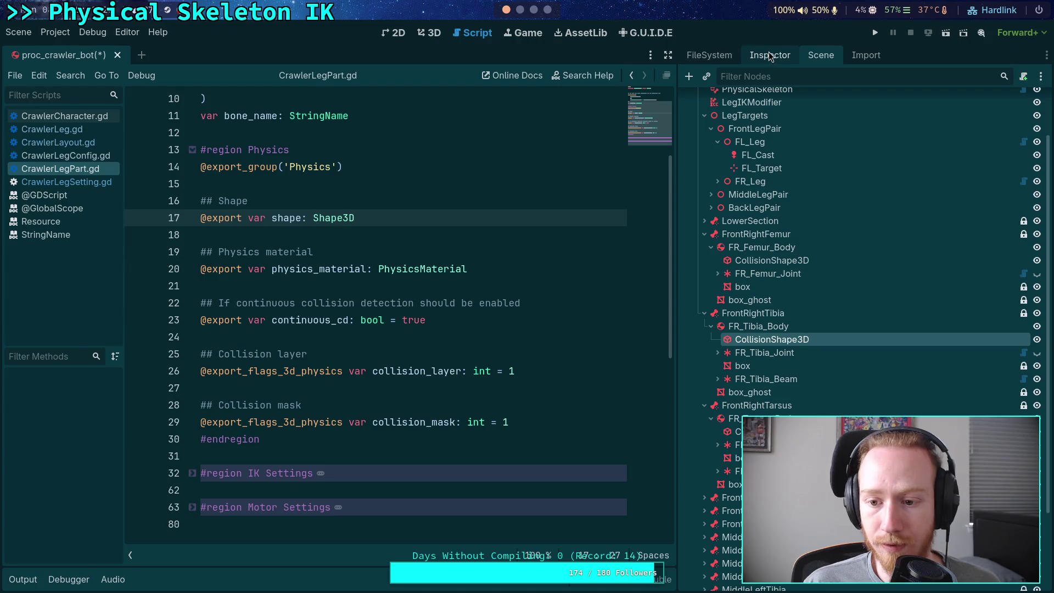
left_click(770, 56)
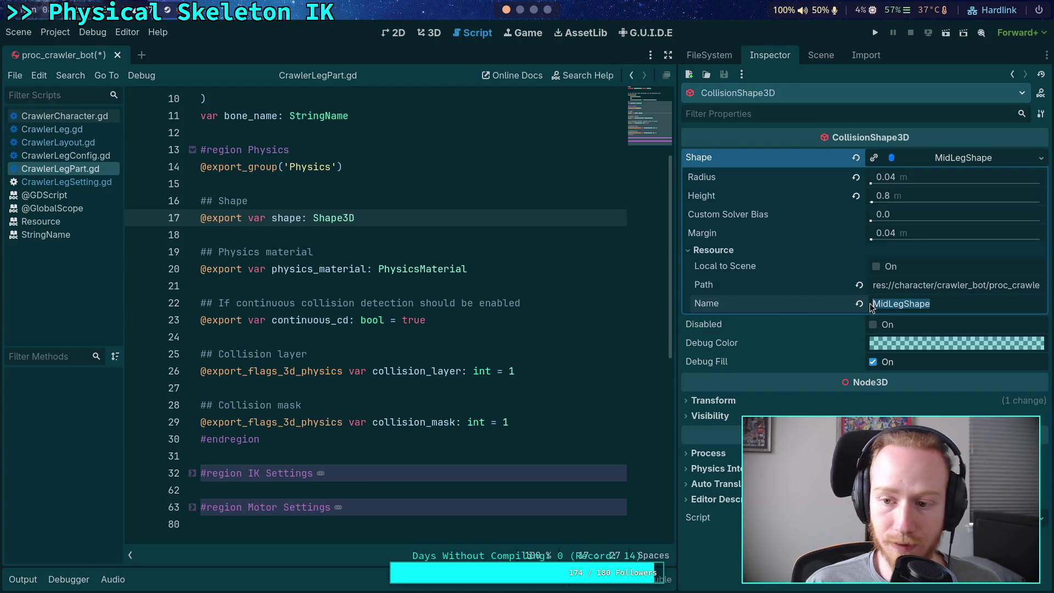
type("TibiaCollisionShape")
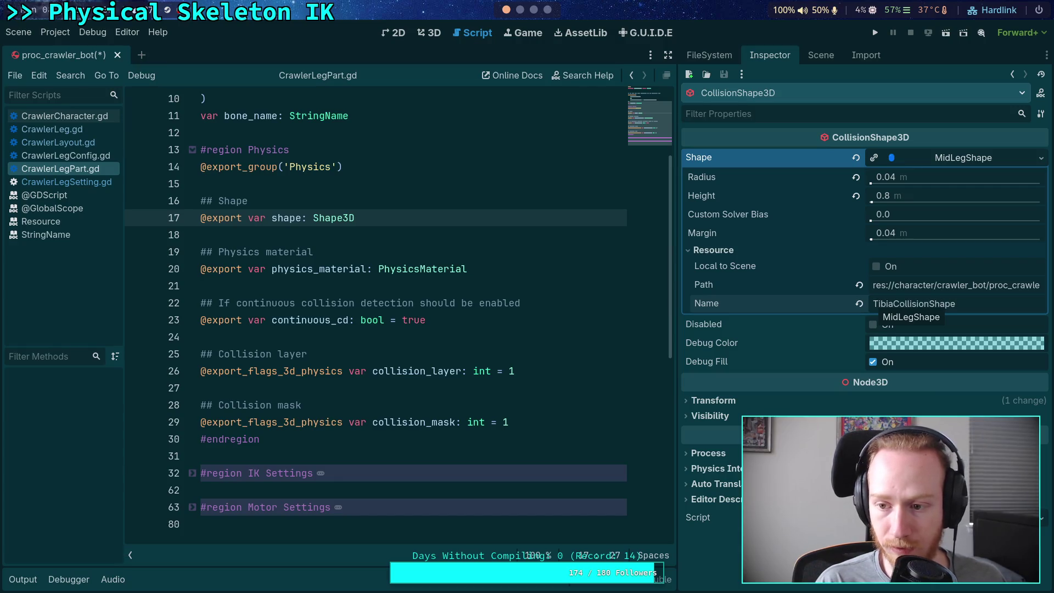
key("Return")
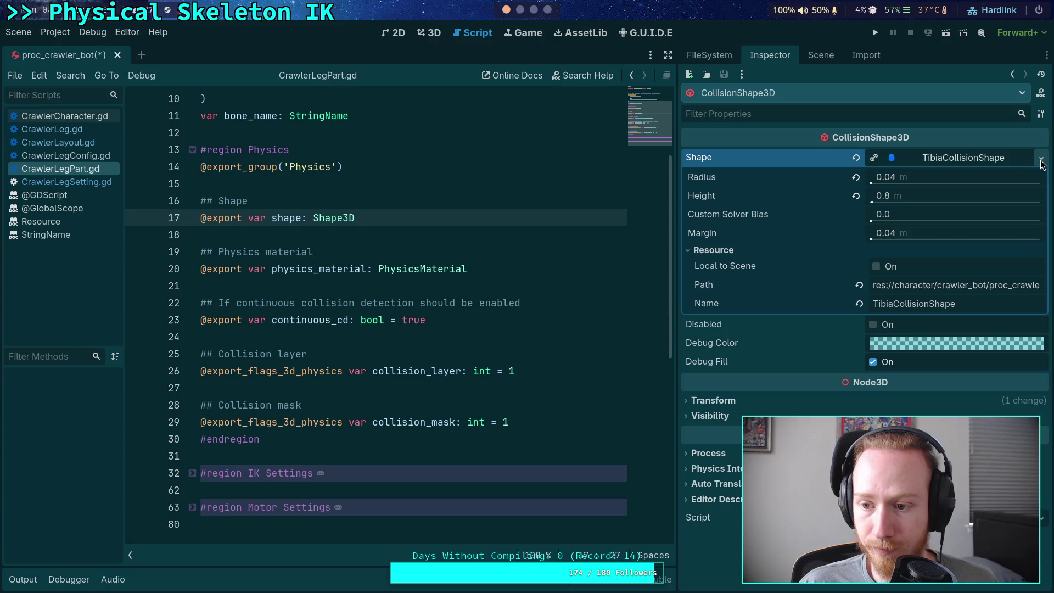
Save TibiaCollisionShape as its own file under crawler_bot/normal.
left_click(1041, 160)
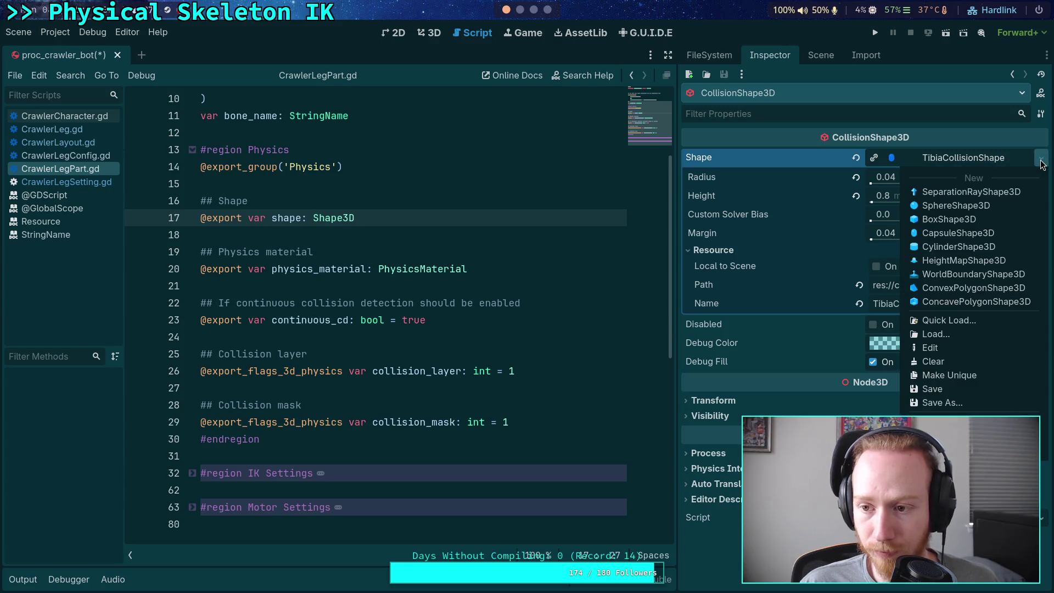
left_click(953, 411)
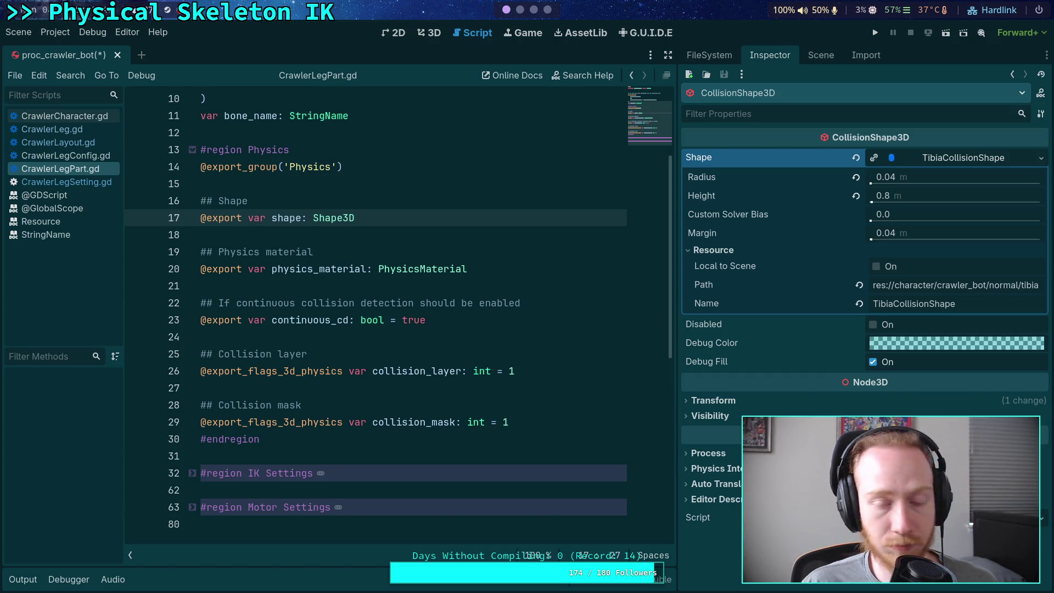
left_click(954, 159)
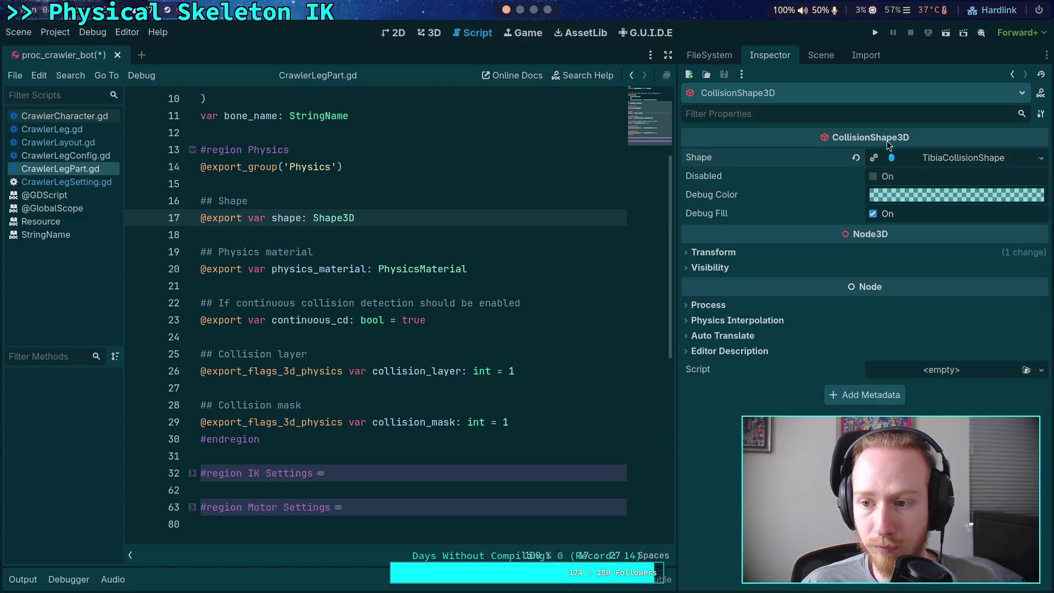
Rename the tarsus collision shape from LongLegShape to TarsusCollisionShape.
left_click(822, 54)
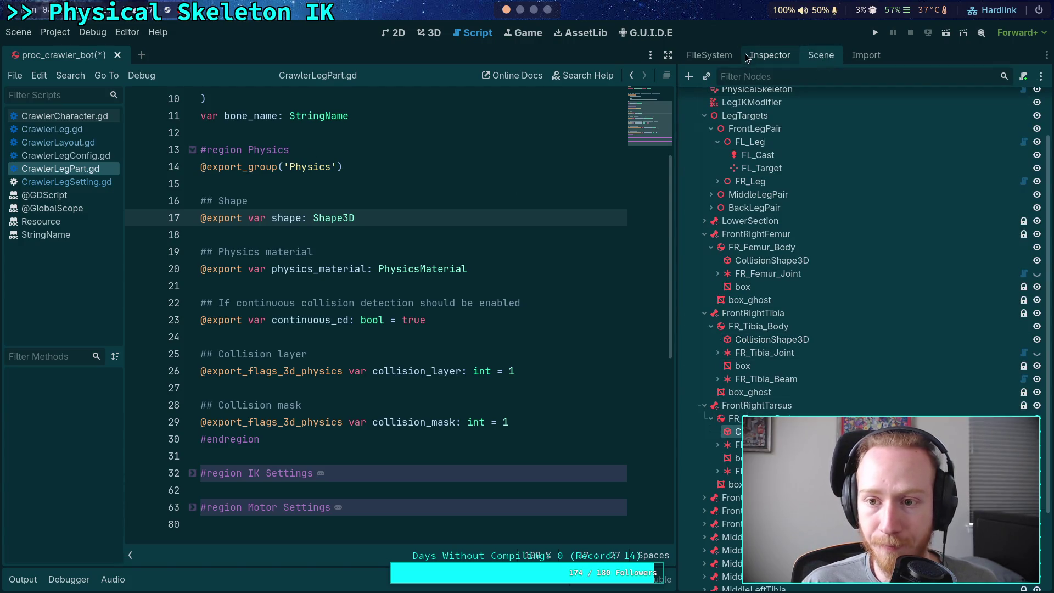
left_click(747, 55)
left_click(968, 159)
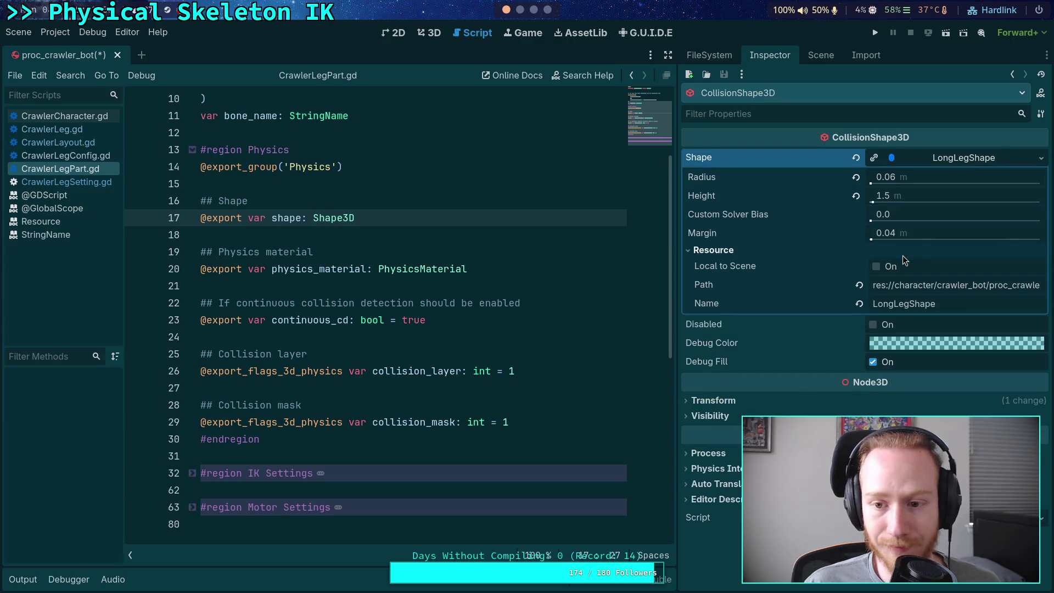
double_click(922, 304)
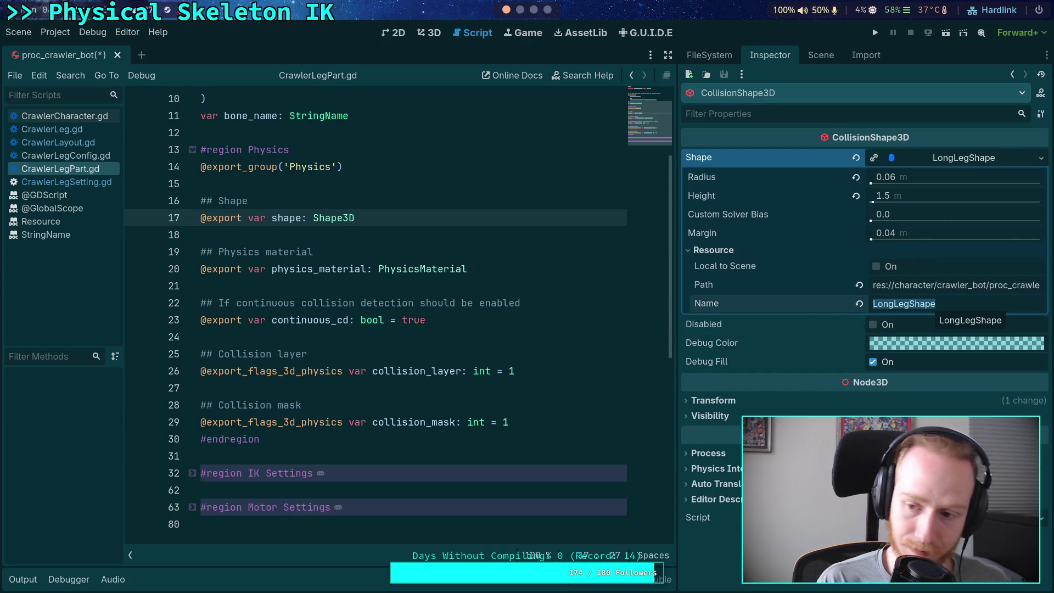
type("TarsusCollisionShape")
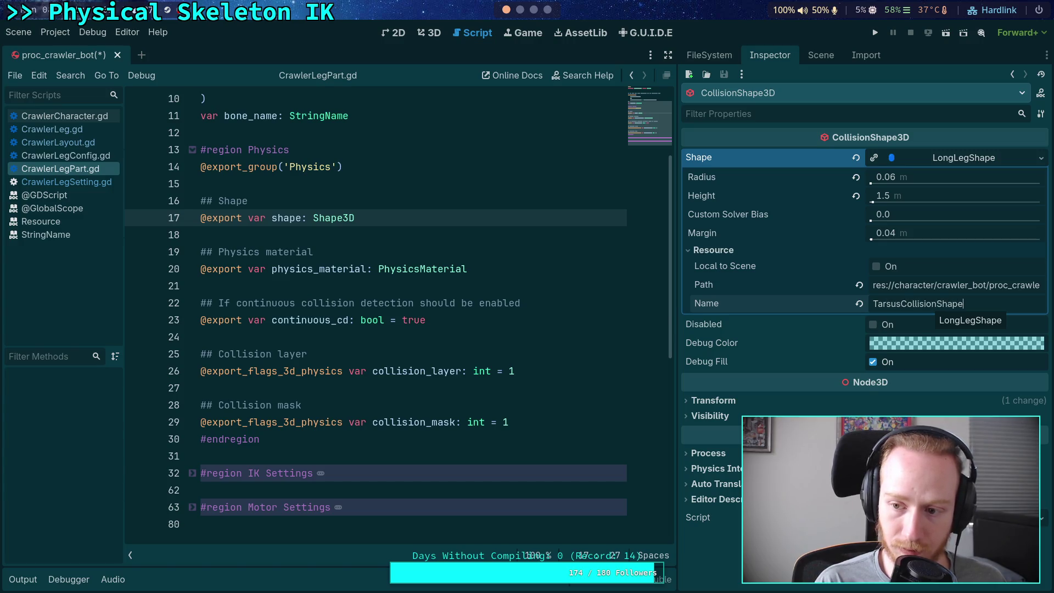
key("Return")
Save TarsusCollisionShape under normal/, then select the CrawlerBot root node.
left_click(1042, 159)
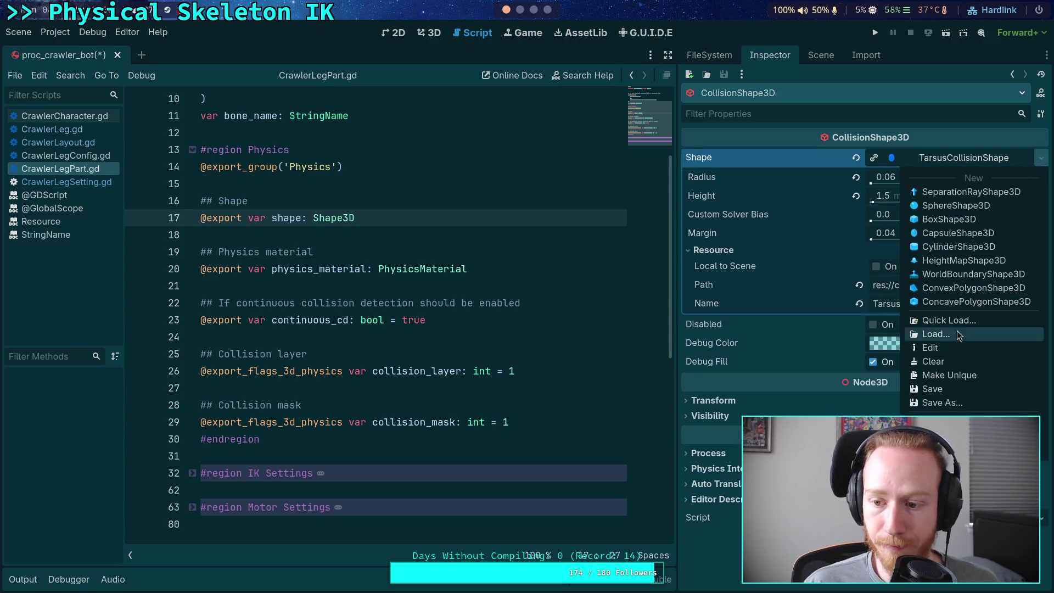
key("Escape")
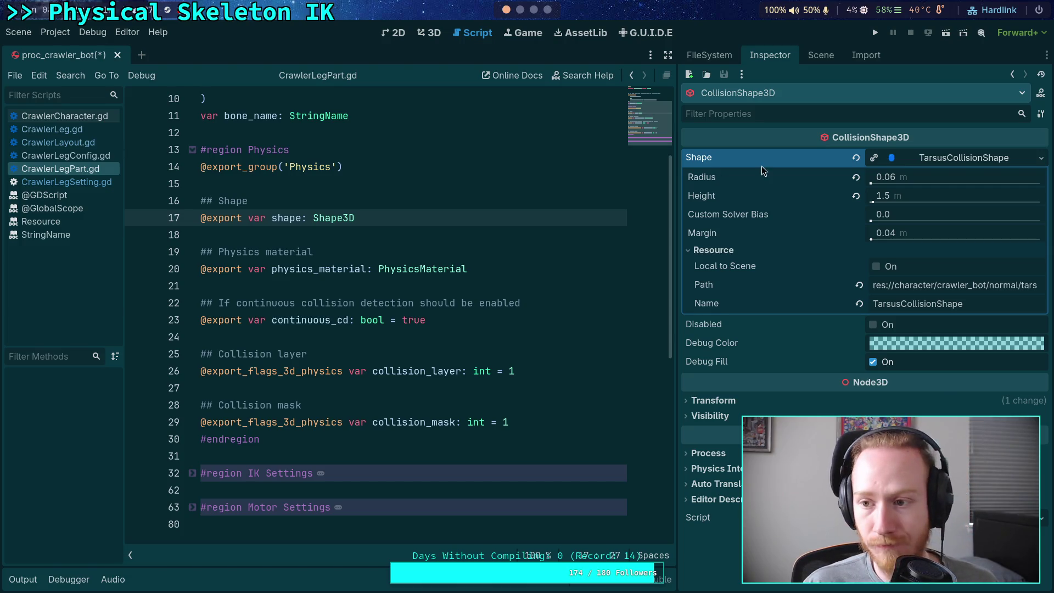
left_click(821, 55)
left_click(724, 100)
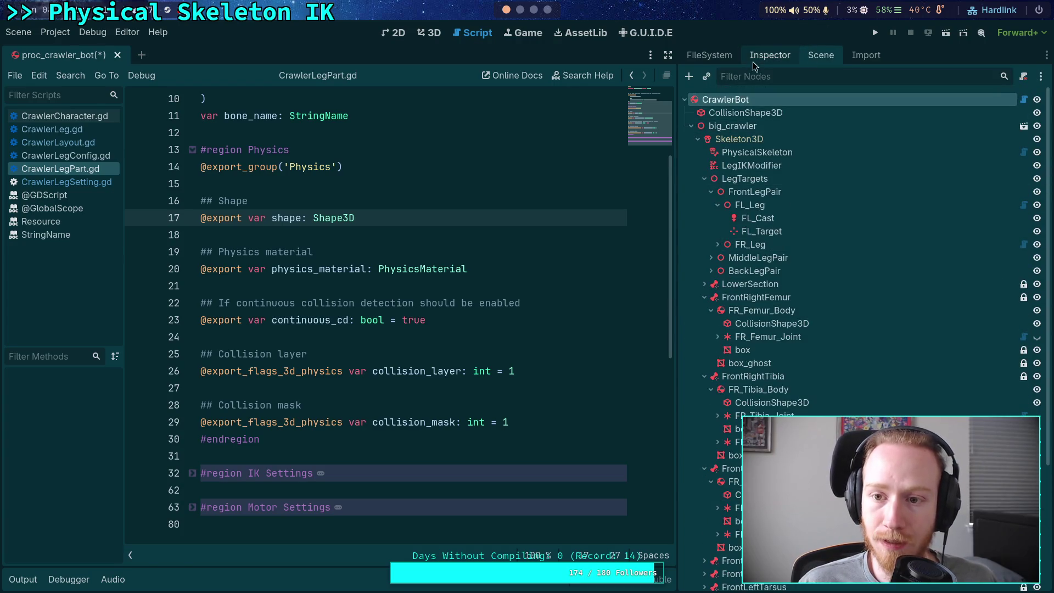
Assign femur, tibia and tarsus_collision_shape.tres to the matching Part List shapes.
left_click(770, 55)
left_click(942, 209)
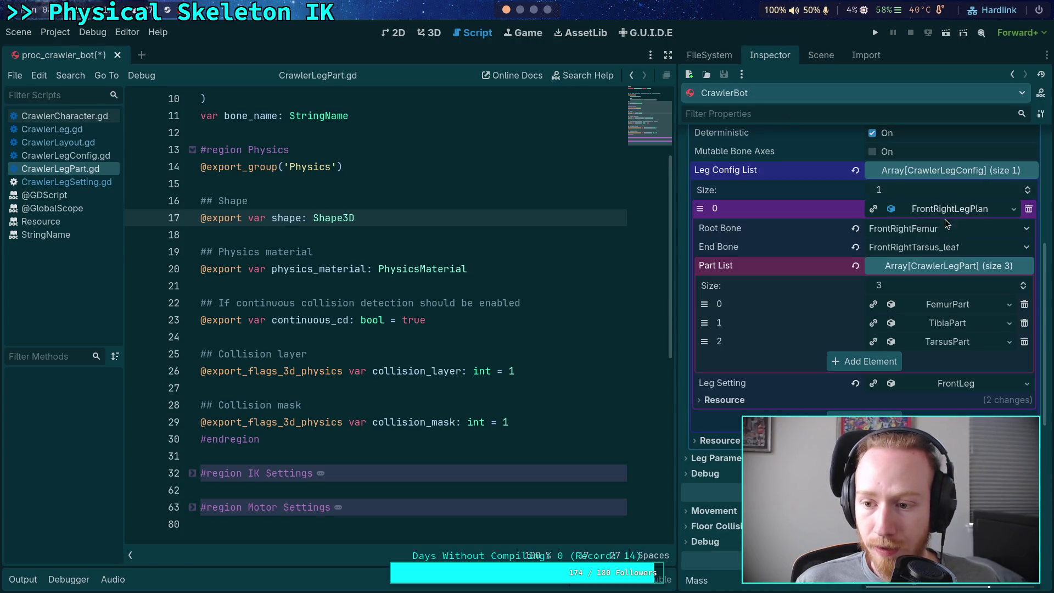
left_click(938, 304)
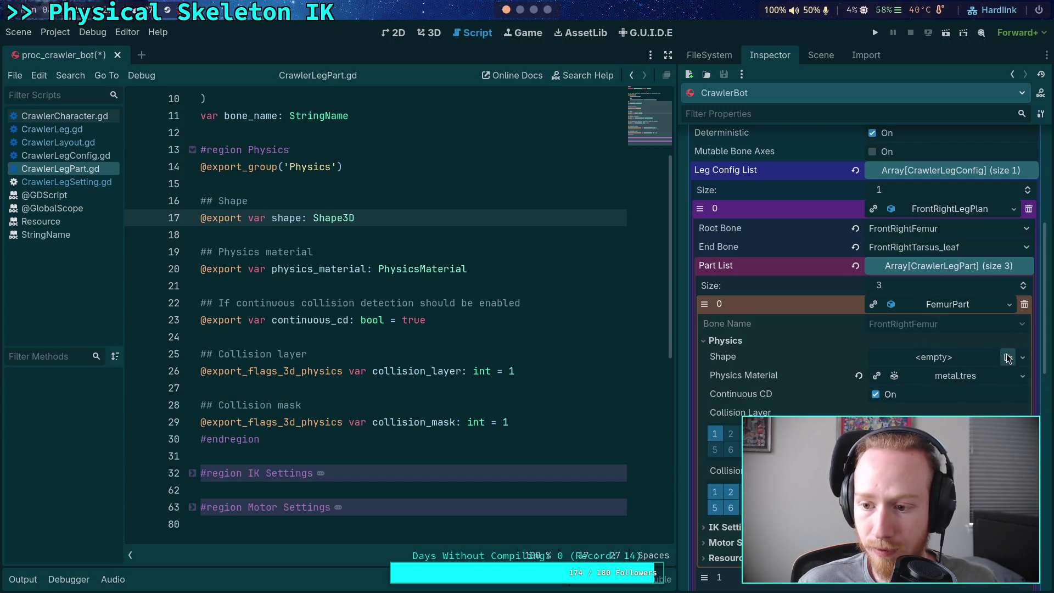
left_click(1007, 357)
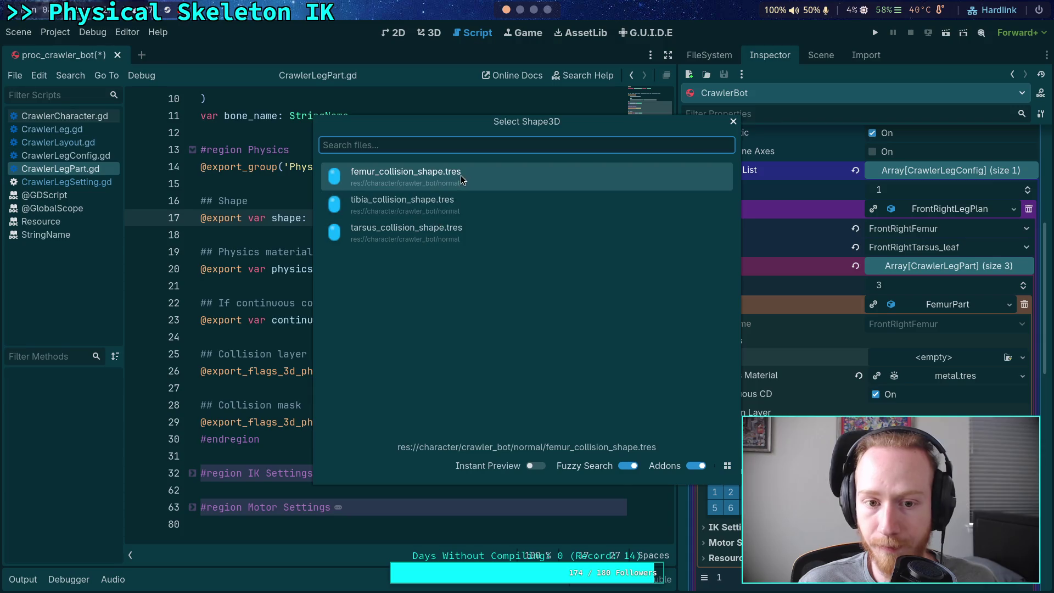
left_click(460, 176)
scroll(934, 351, "down", 5)
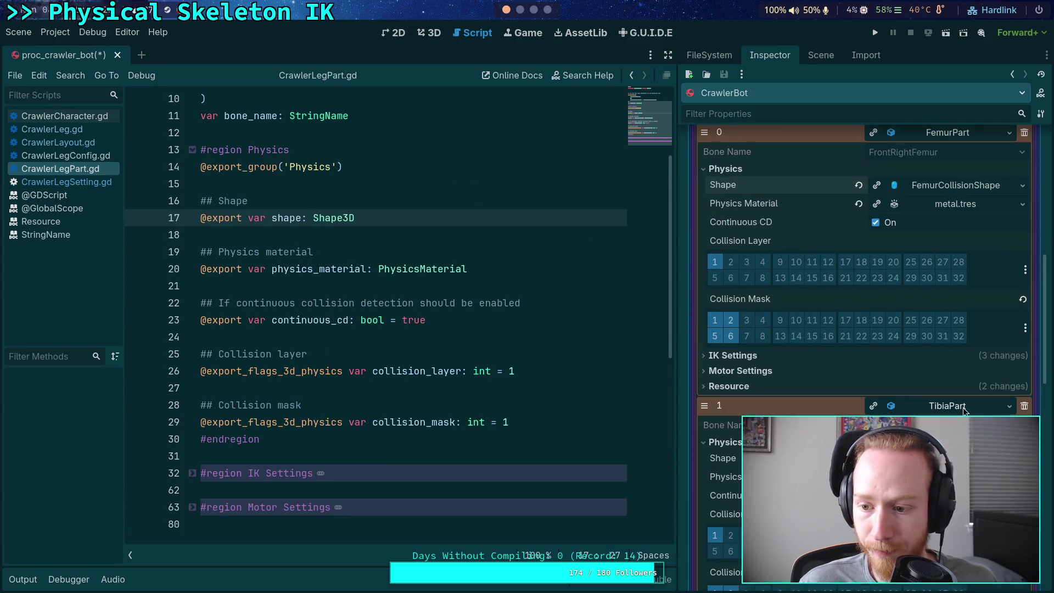
left_click(942, 457)
left_click(473, 204)
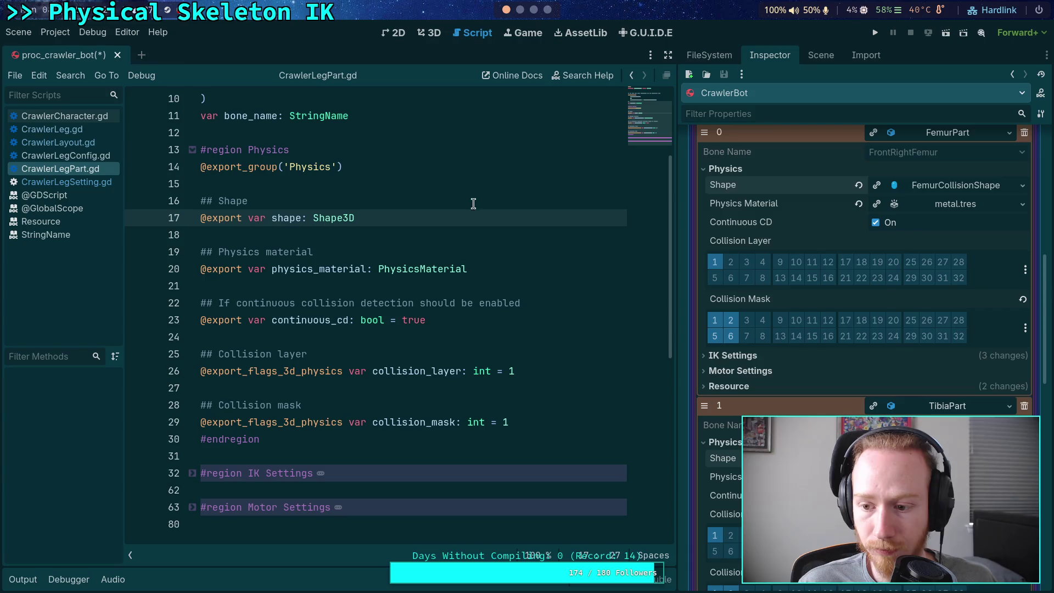
scroll(919, 394, "down", 5)
left_click(933, 392)
left_click(942, 446)
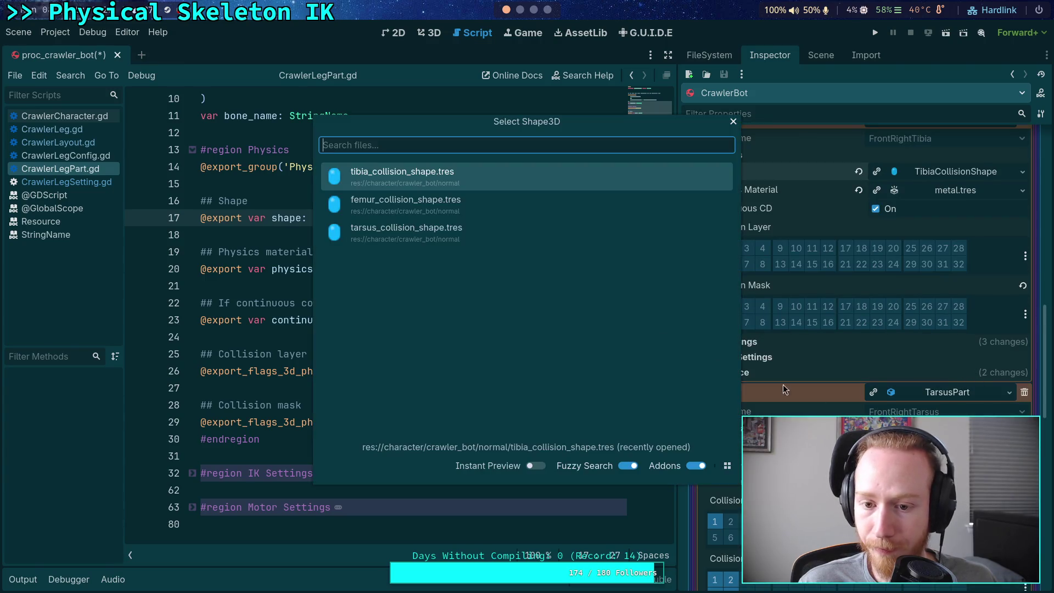
left_click(426, 235)
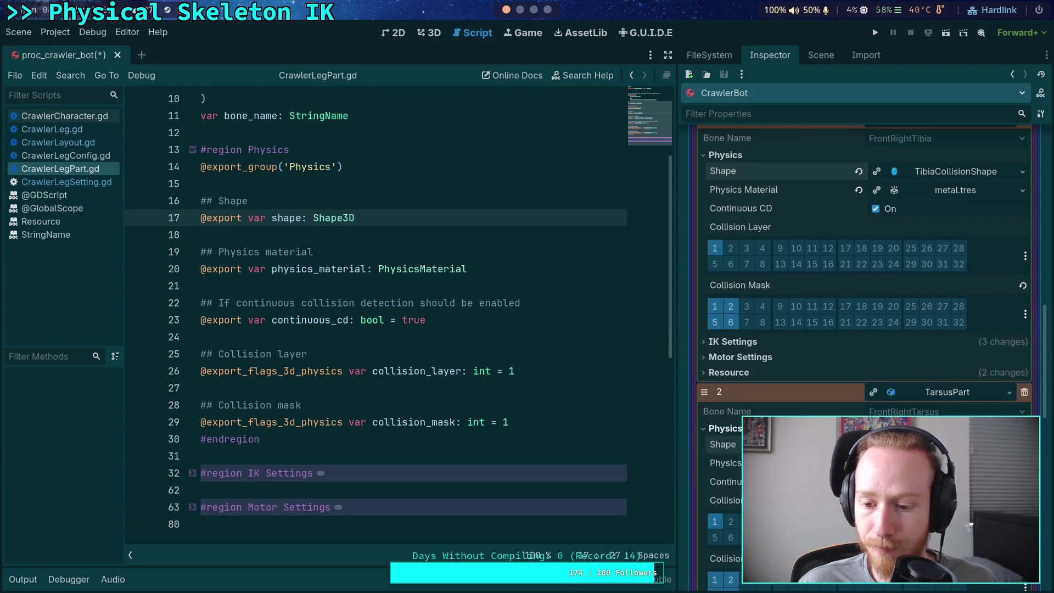
Save the FemurPart resource.
left_click(1010, 392)
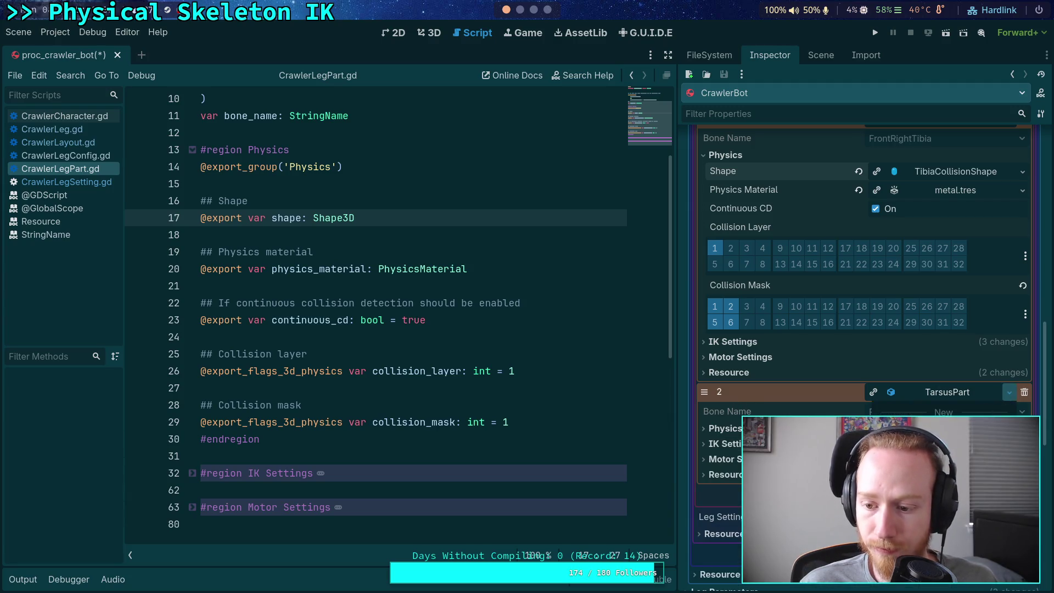
scroll(974, 300, "up", 3)
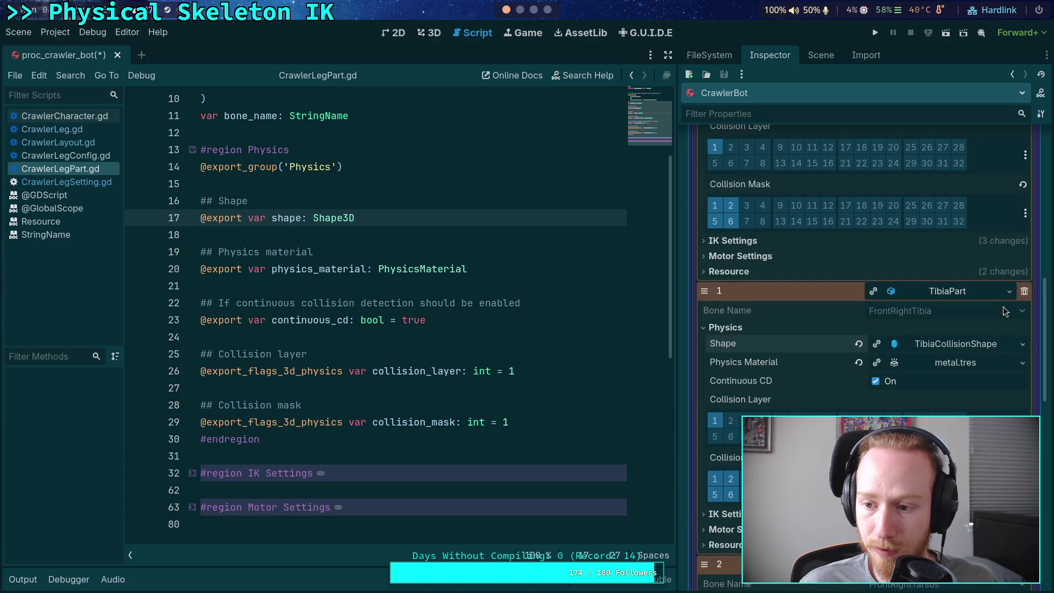
left_click(972, 298)
left_click(1008, 291)
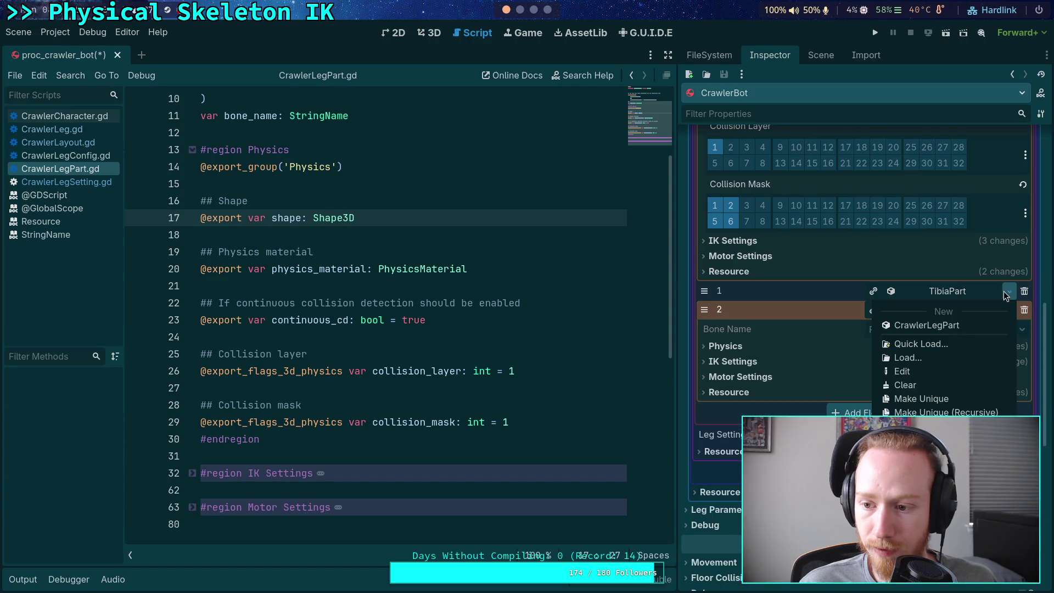
left_click(933, 291)
left_click(933, 291)
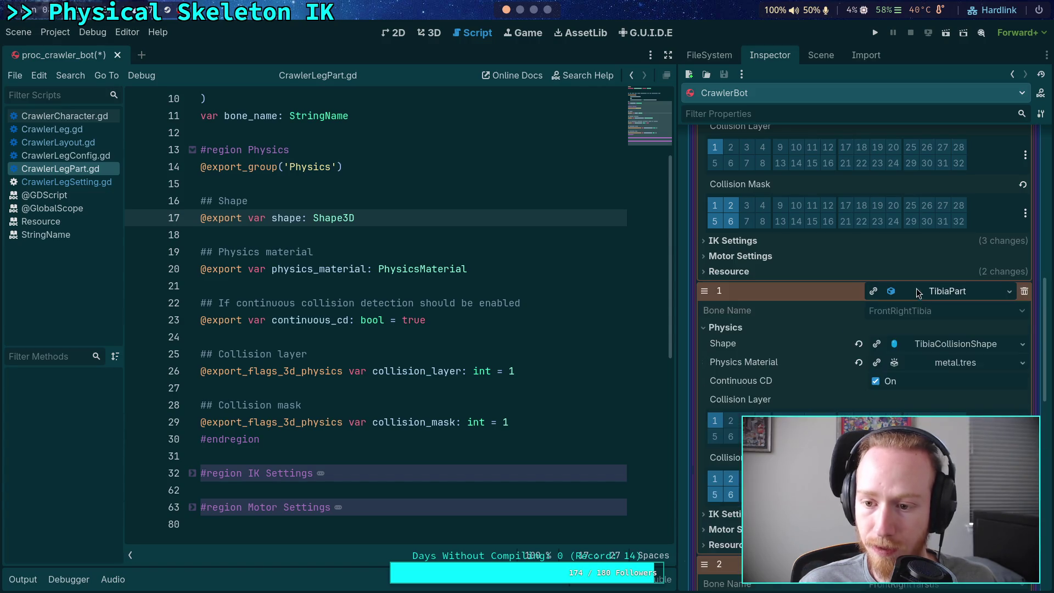
scroll(921, 345, "up", 2)
scroll(922, 340, "up", 3)
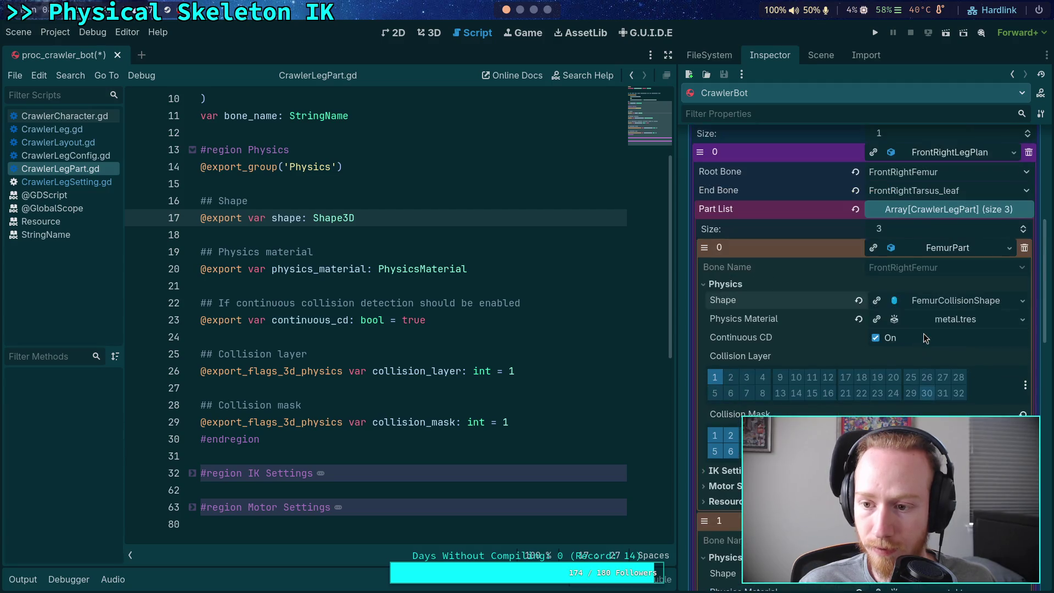
left_click(1009, 247)
left_click(917, 384)
Save the FrontRightLegPlan and NormalLayout resources.
scroll(960, 289, "up", 2)
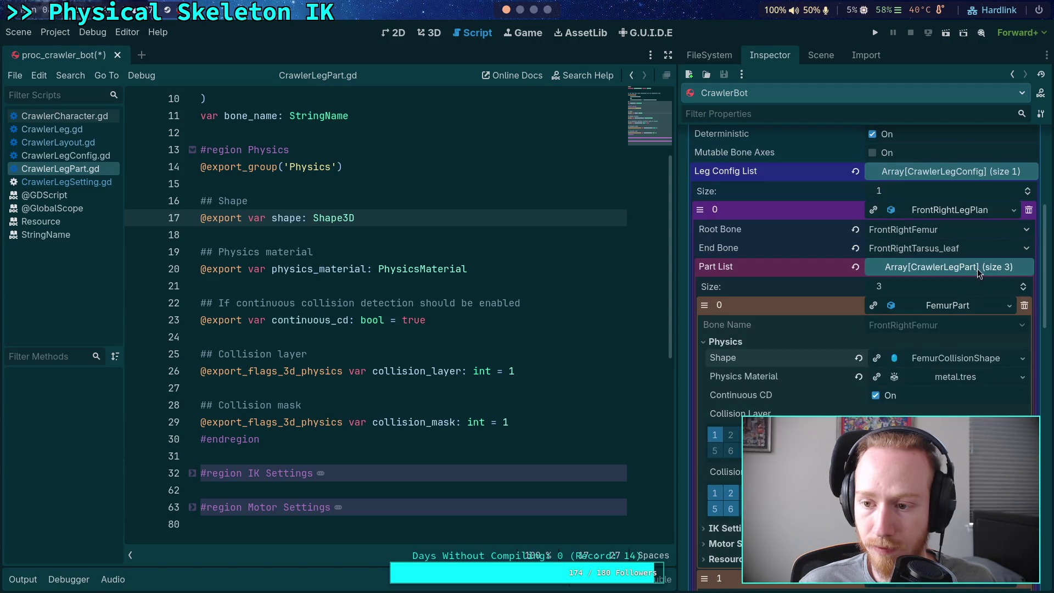
left_click(1015, 213)
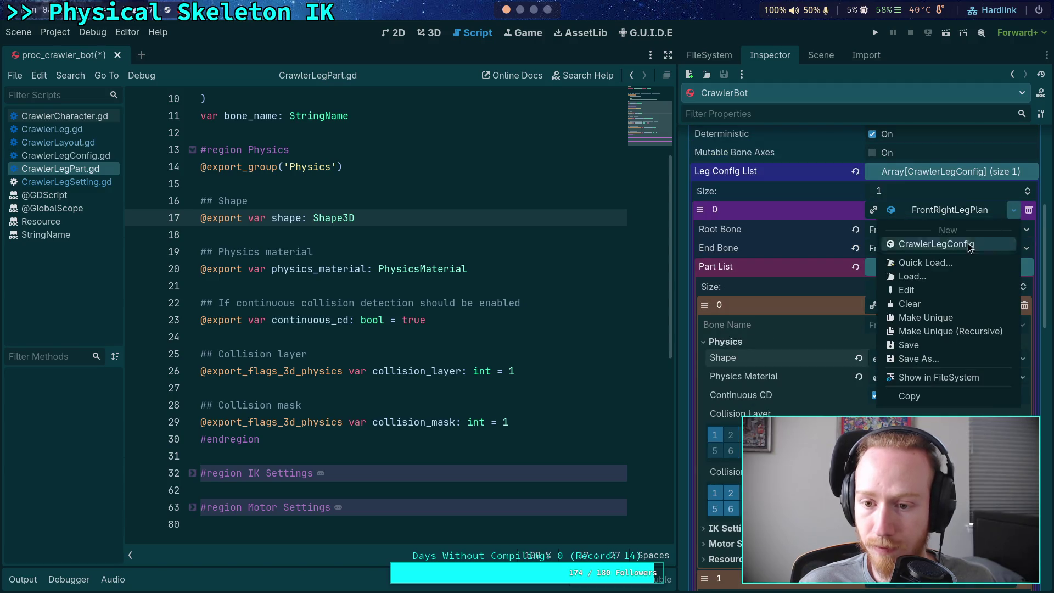
left_click(914, 349)
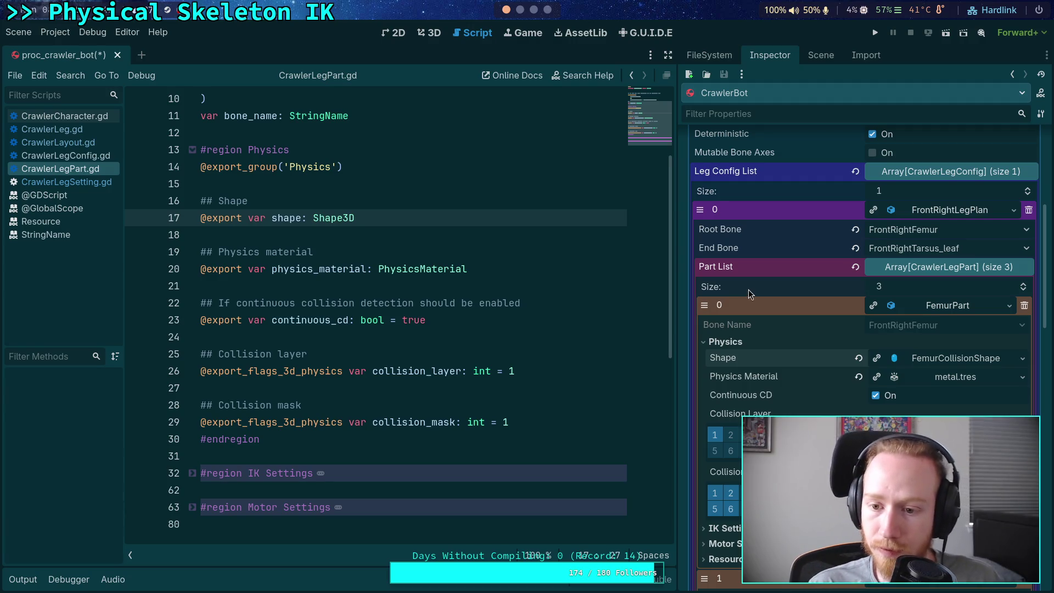
scroll(759, 282, "up", 2)
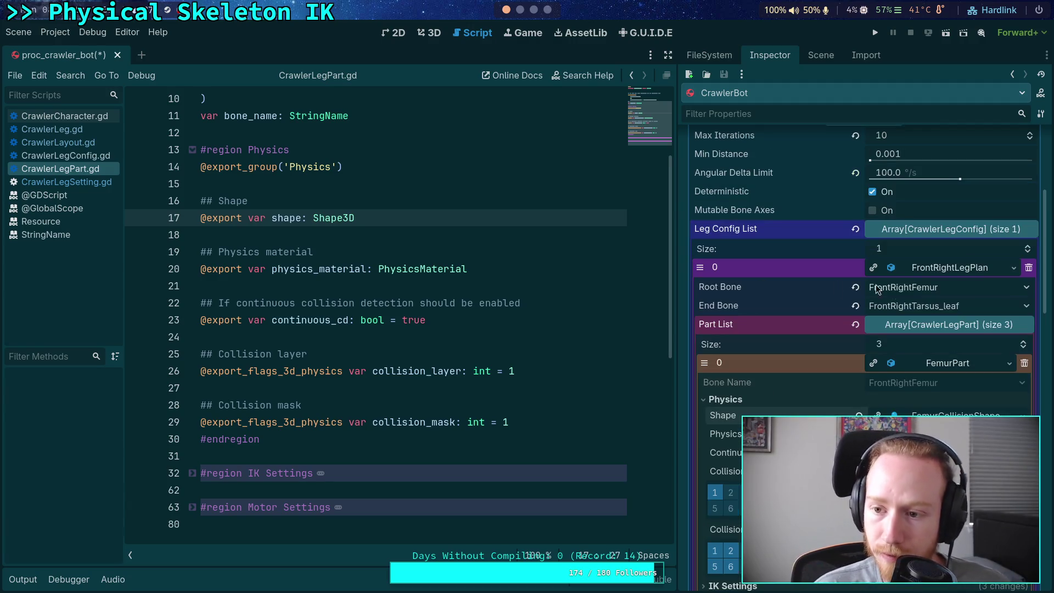
scroll(980, 281, "up", 4)
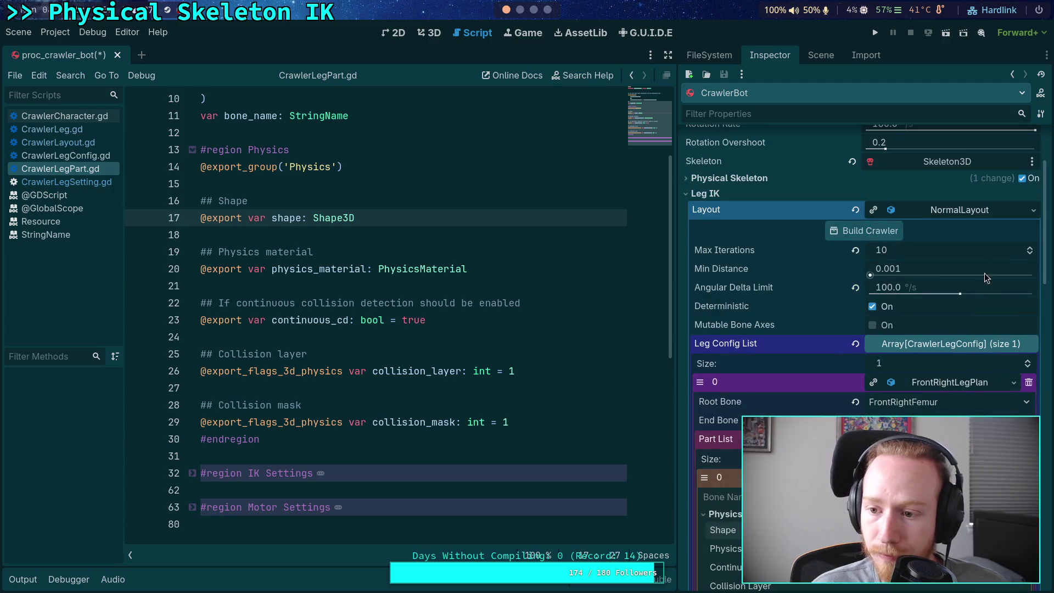
left_click(1034, 209)
left_click(929, 344)
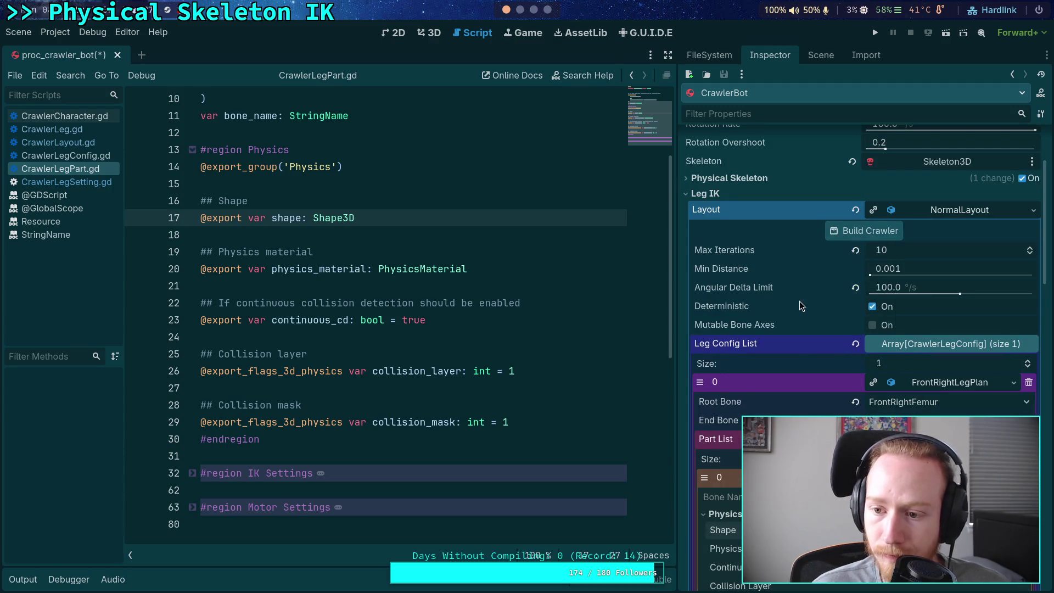
scroll(768, 307, "down", 15)
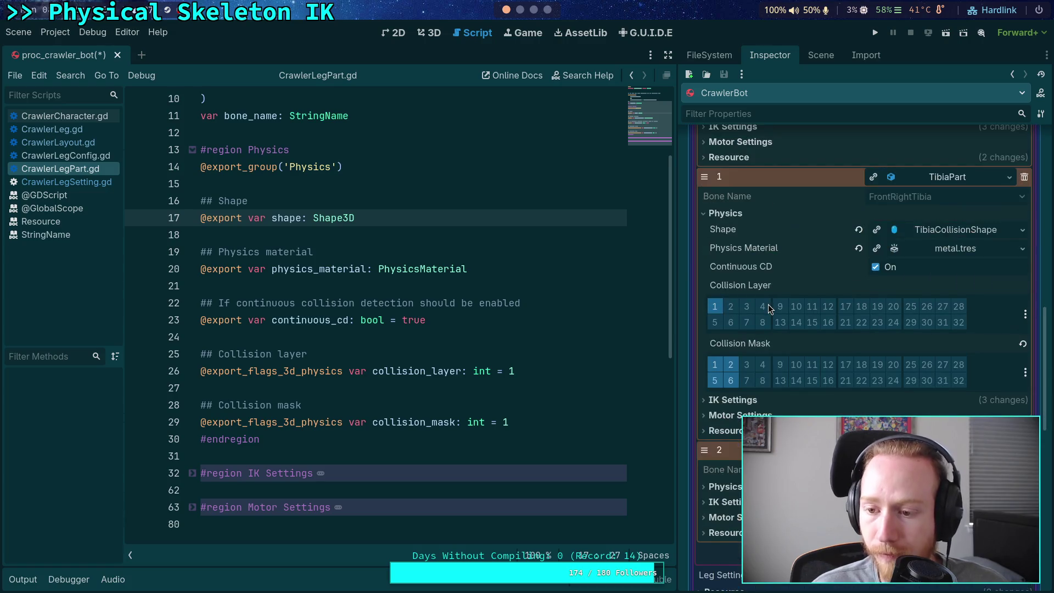
scroll(770, 313, "up", 3)
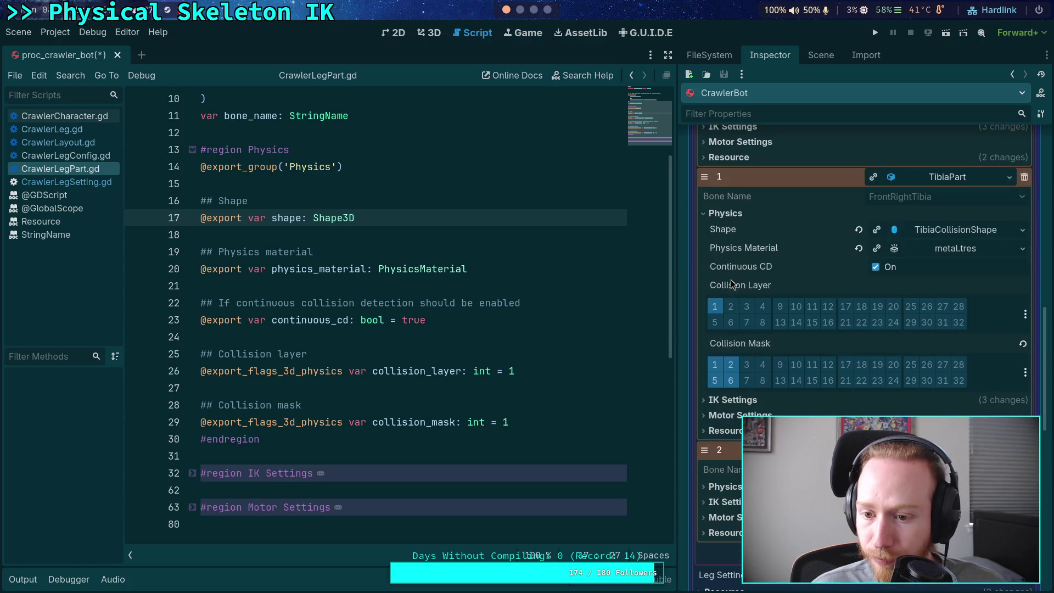
mouse_move(458, 271)
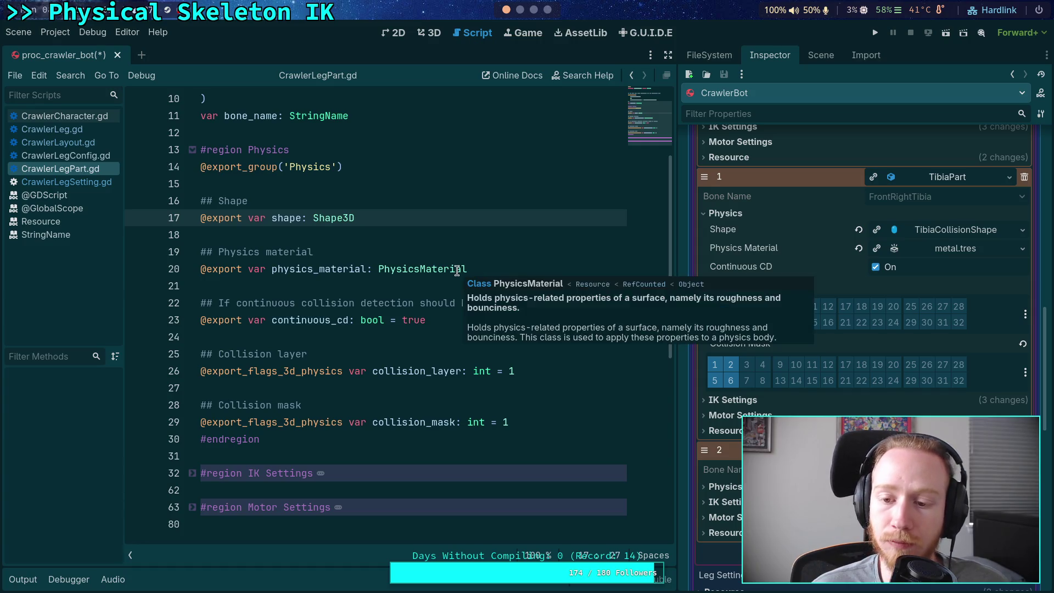
left_click(358, 348)
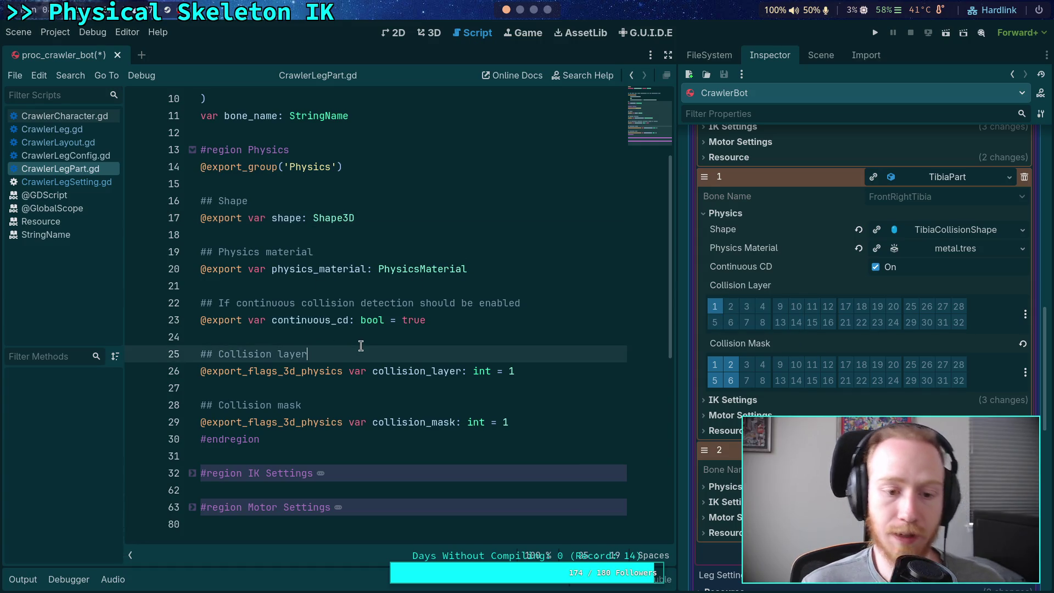
left_click(373, 332)
key("Return")
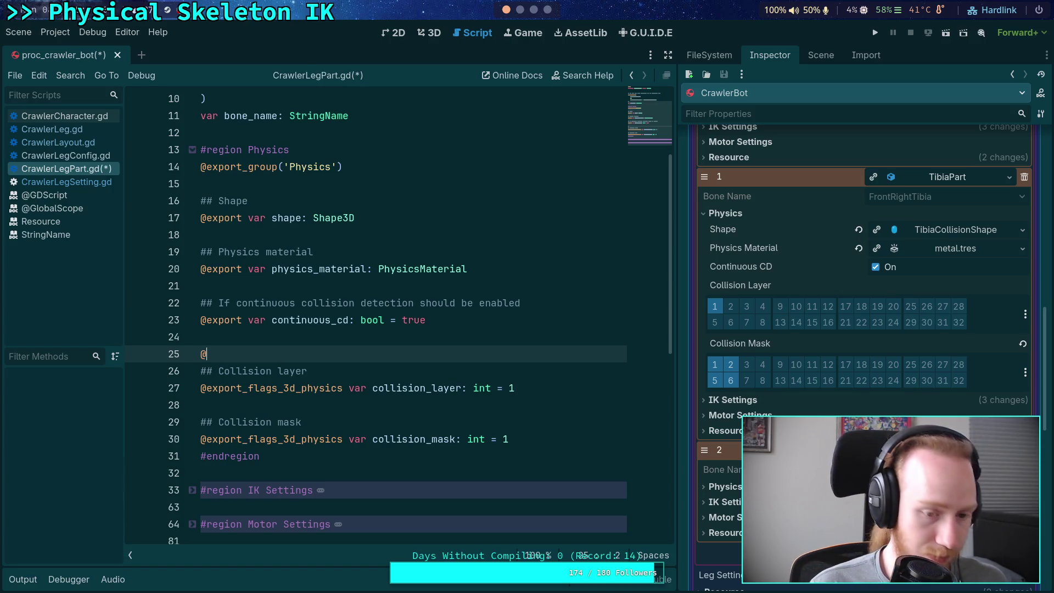
type("export_sub")
key("Return")
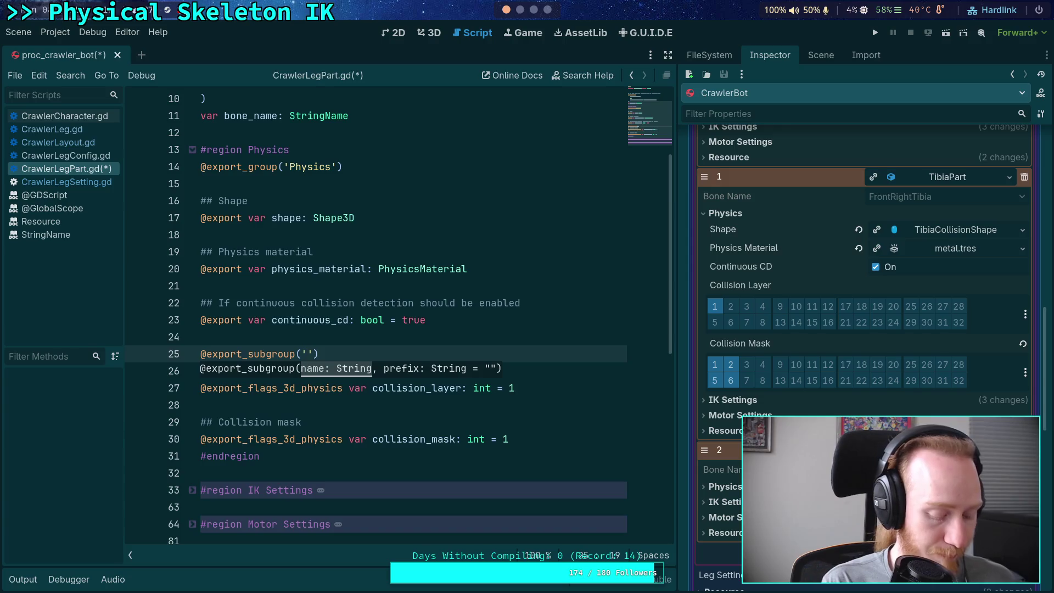
type("ollision', '")
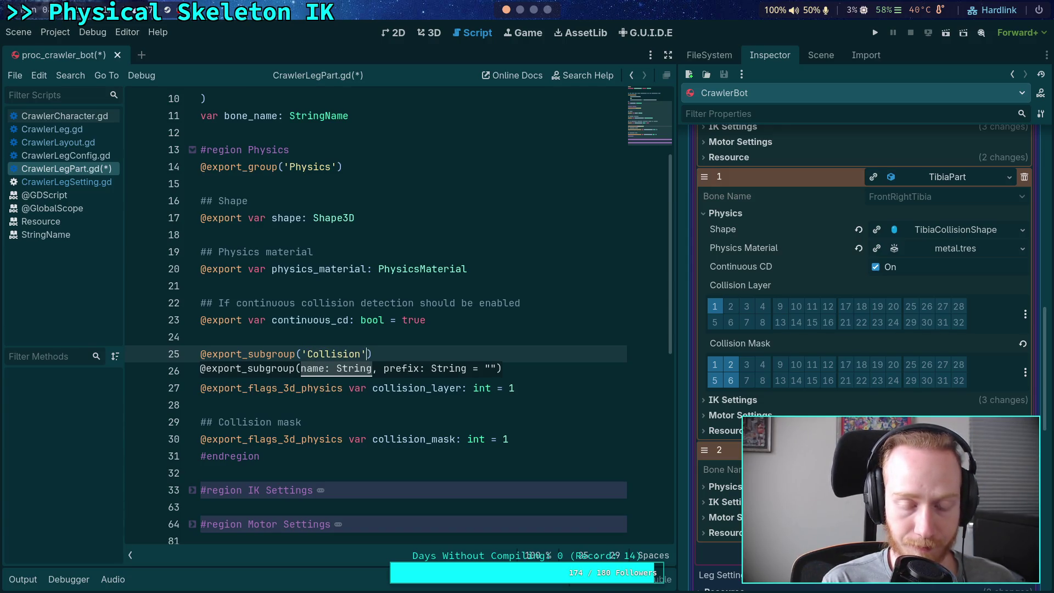
type("collision'")
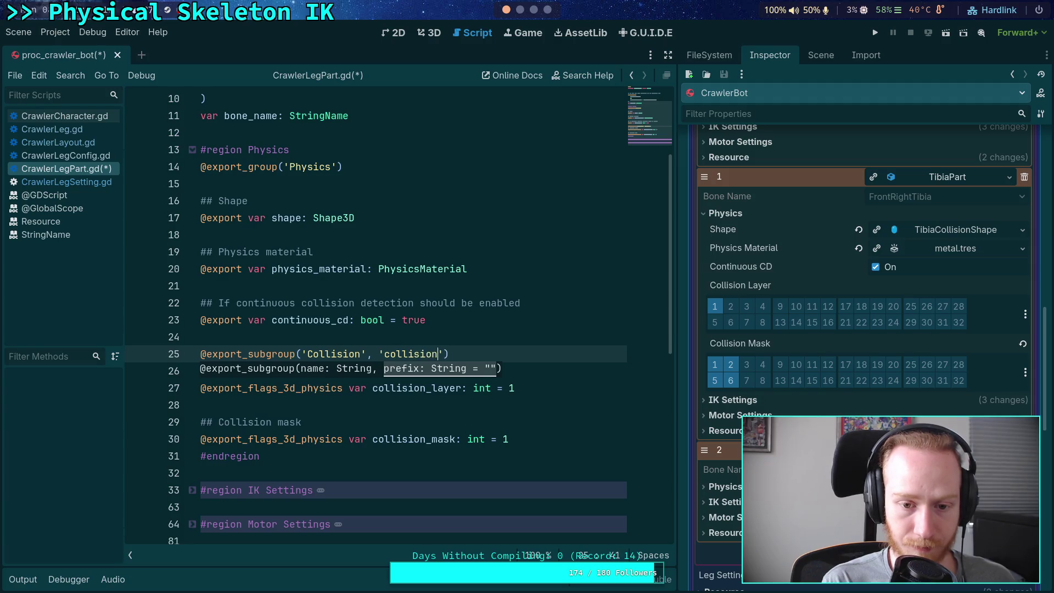
key("ctrl+s")
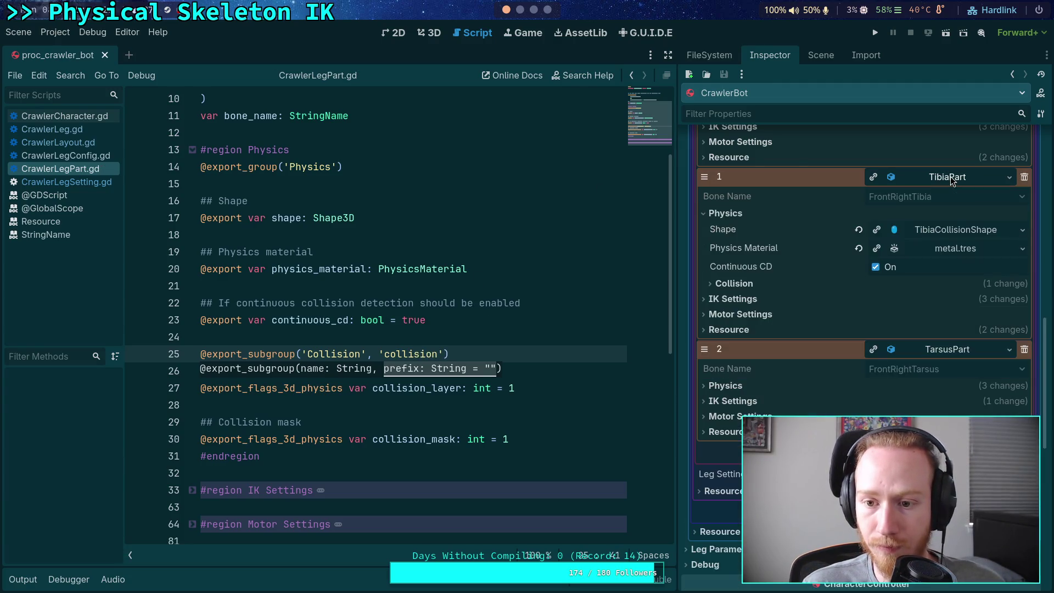
left_click(735, 284)
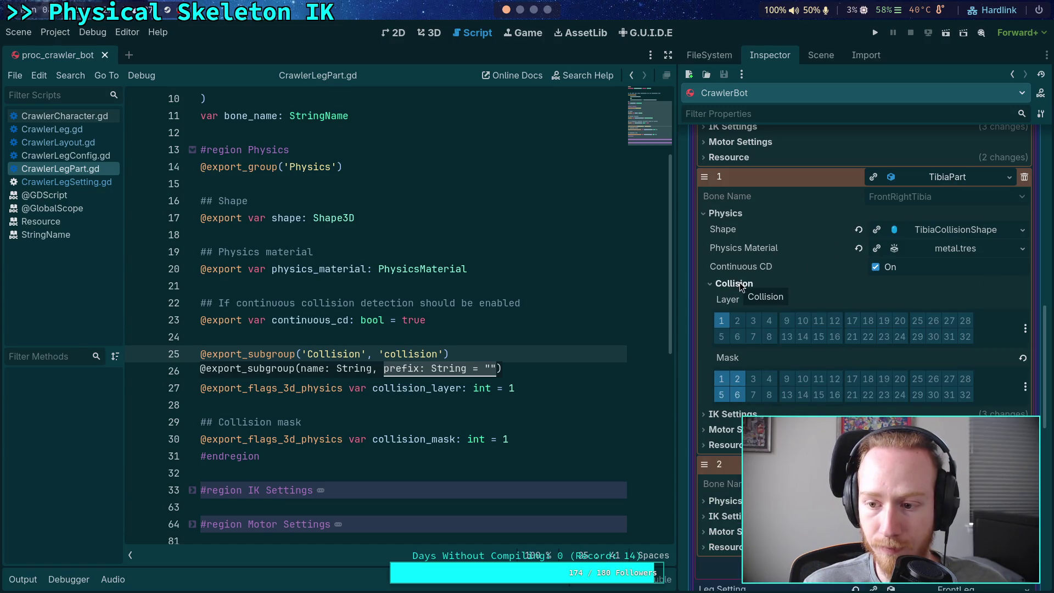
left_click(740, 282)
scroll(804, 298, "up", 5)
scroll(765, 303, "up", 2)
left_click(939, 242)
left_click(939, 243)
left_click(948, 192)
left_click(947, 193)
left_click(744, 299)
left_click(746, 299)
scroll(786, 368, "down", 3)
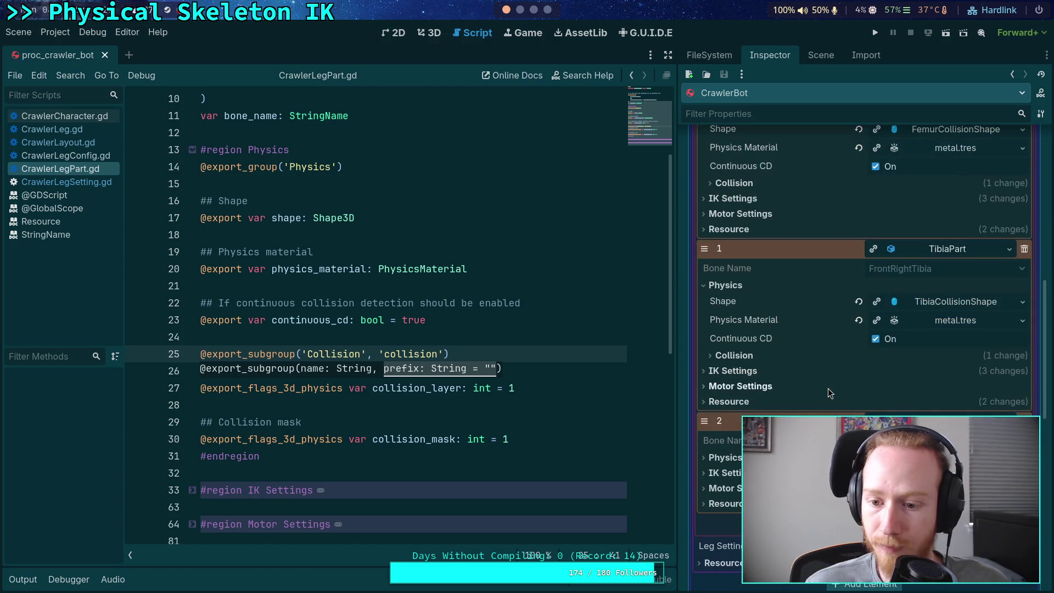
left_click(752, 457)
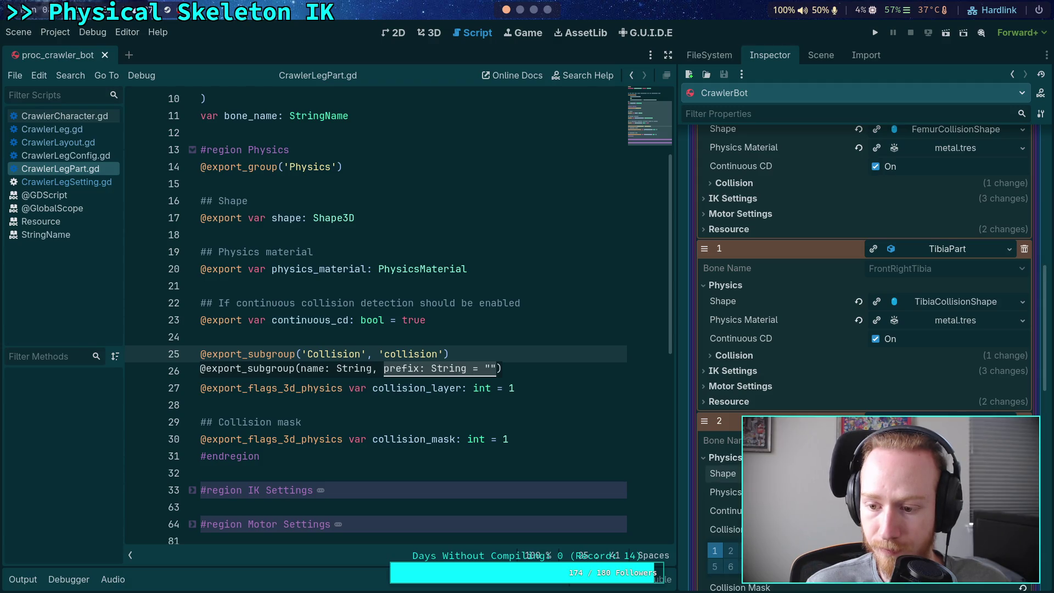
left_click(730, 529)
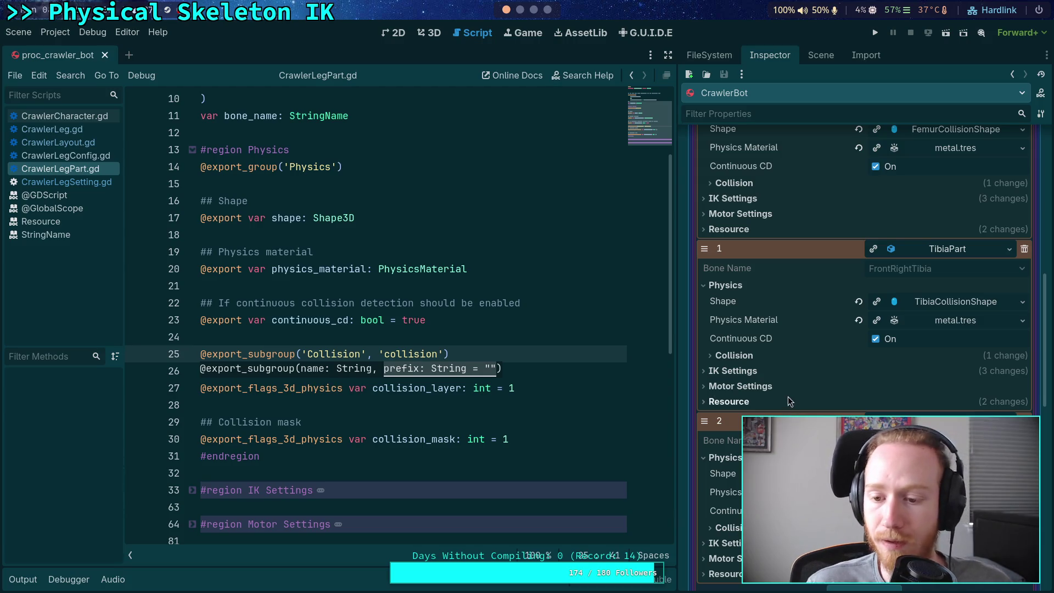
left_click(751, 355)
left_click(751, 354)
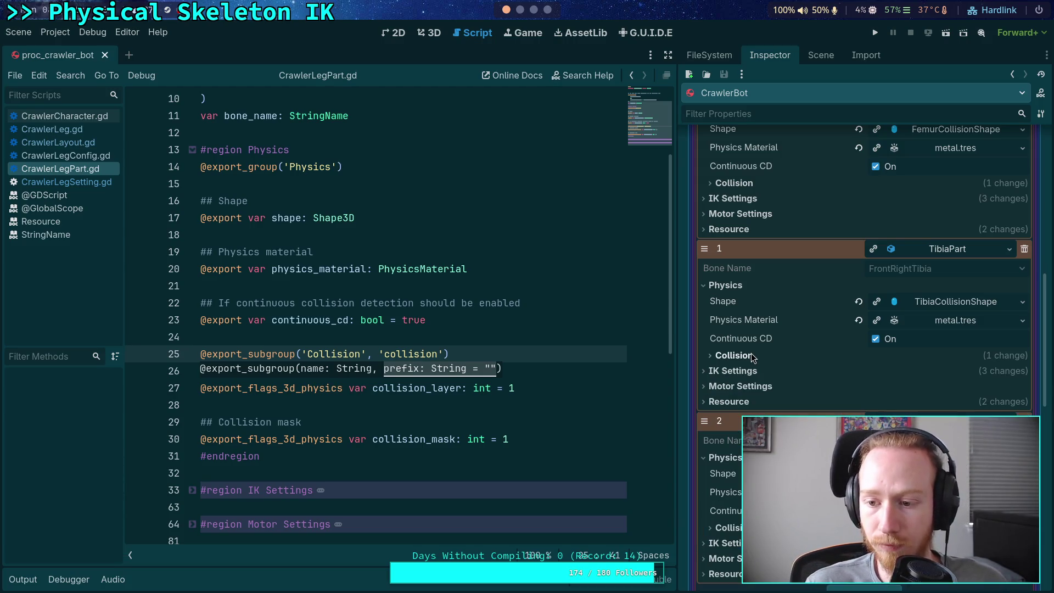
scroll(751, 353, "up", 1)
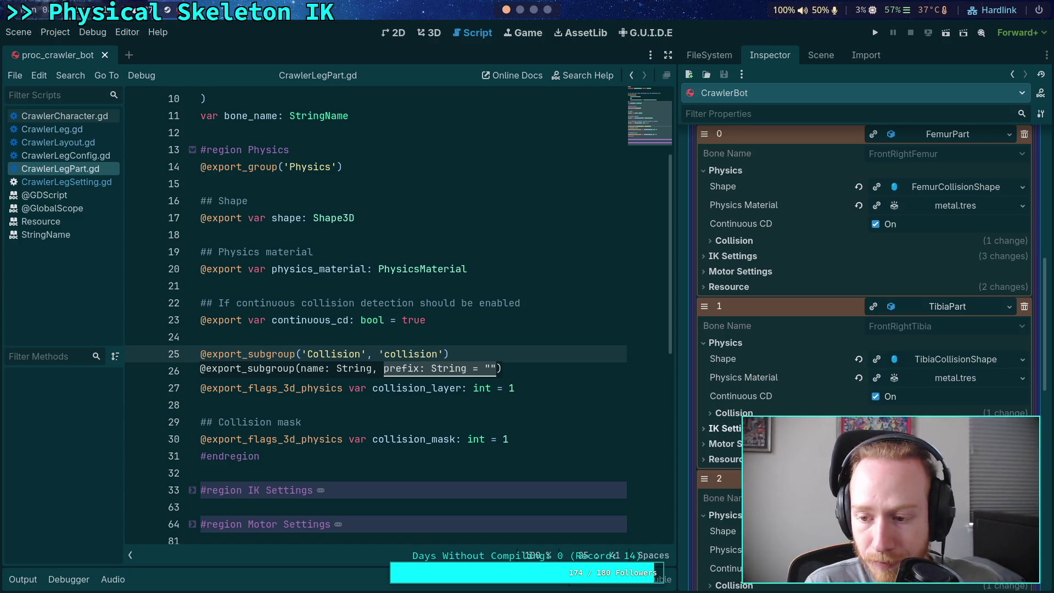
Reveal the tibia part's Motor Settings and Torque Limit values.
left_click(725, 429)
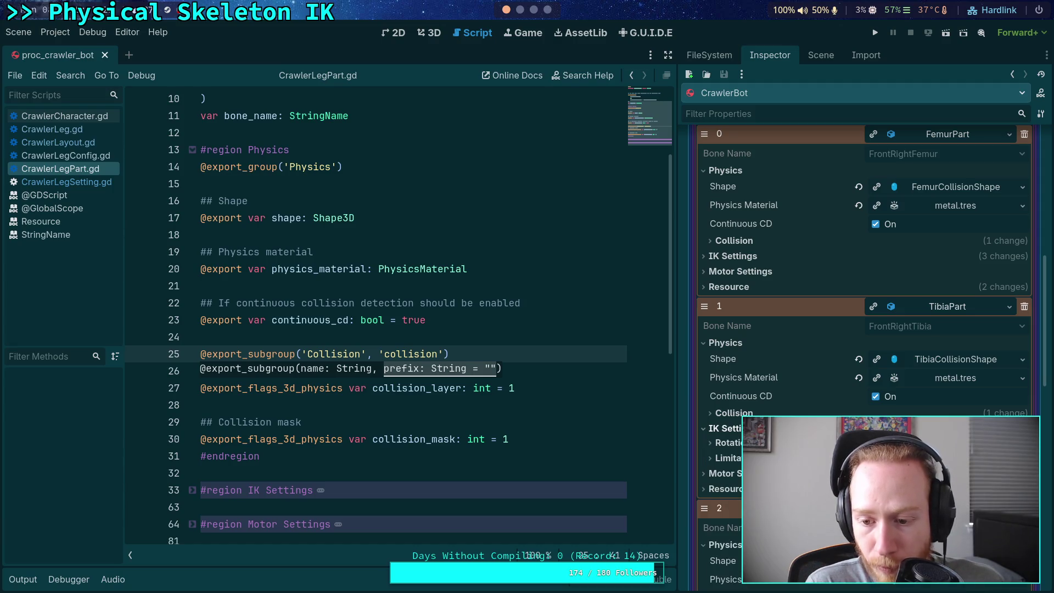
left_click(725, 428)
left_click(723, 443)
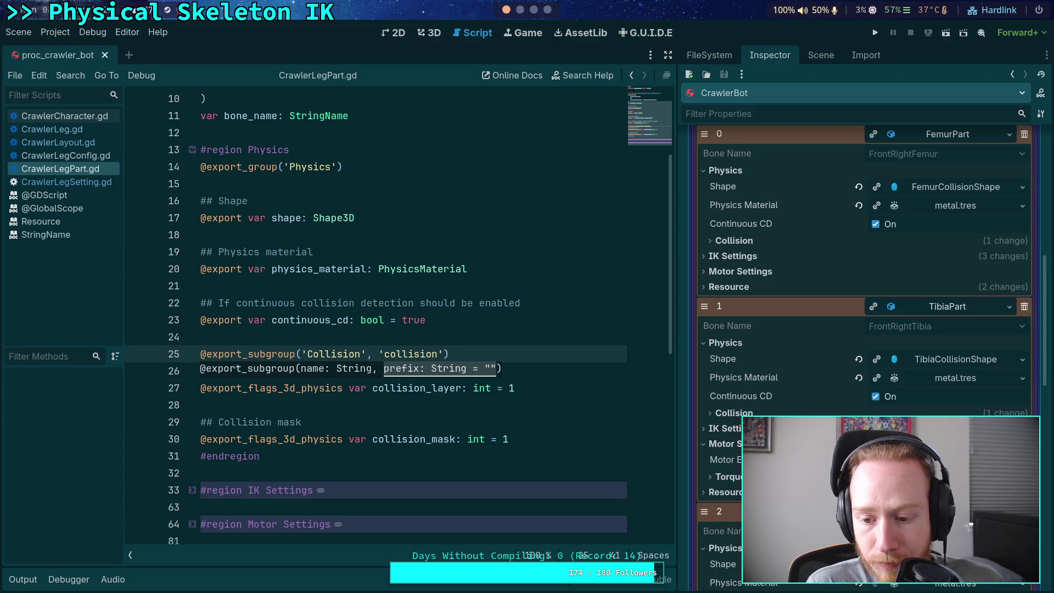
left_click(726, 477)
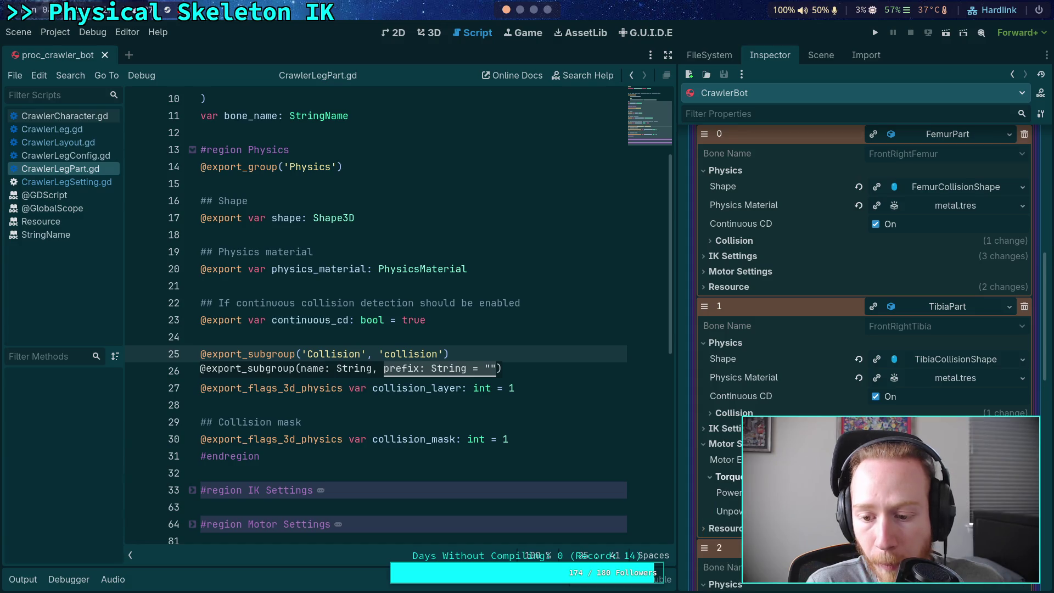
scroll(923, 377, "down", 3)
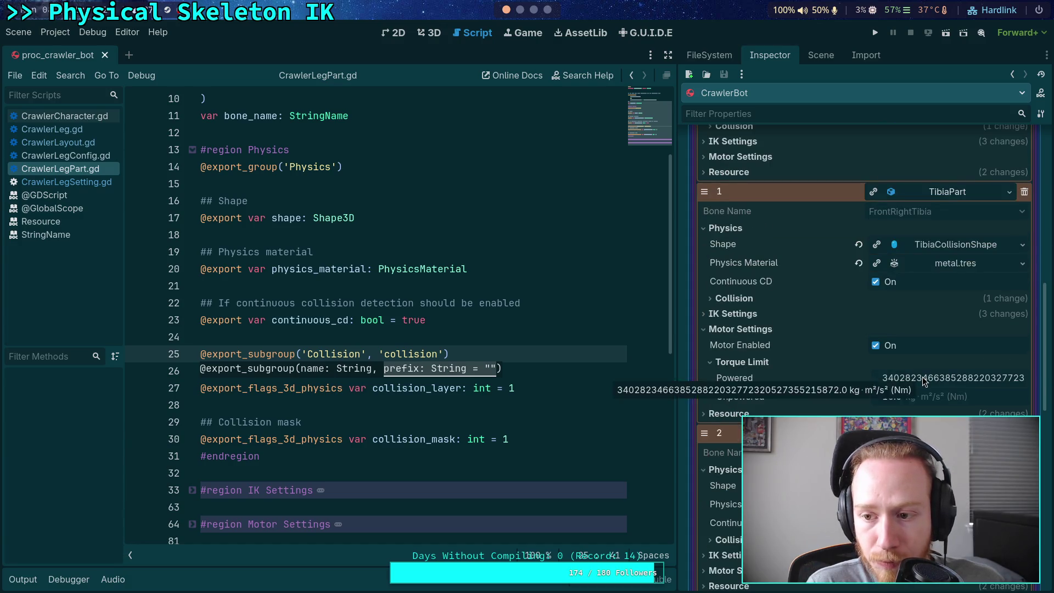
Set the femur part's Powered torque limit to 20.
left_click(770, 156)
left_click(763, 189)
left_click(943, 207)
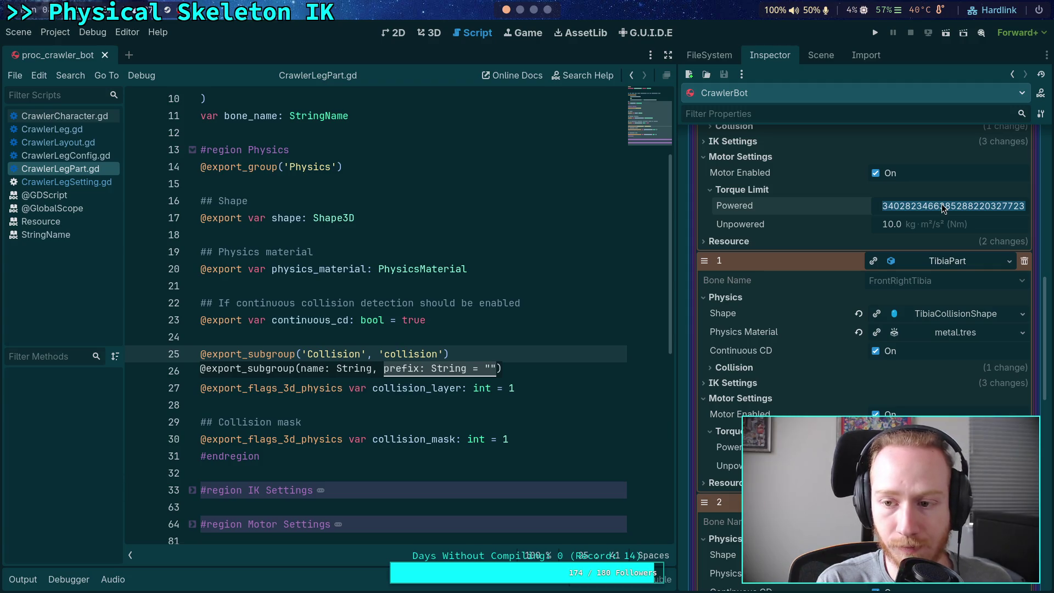
type("20")
key("Return")
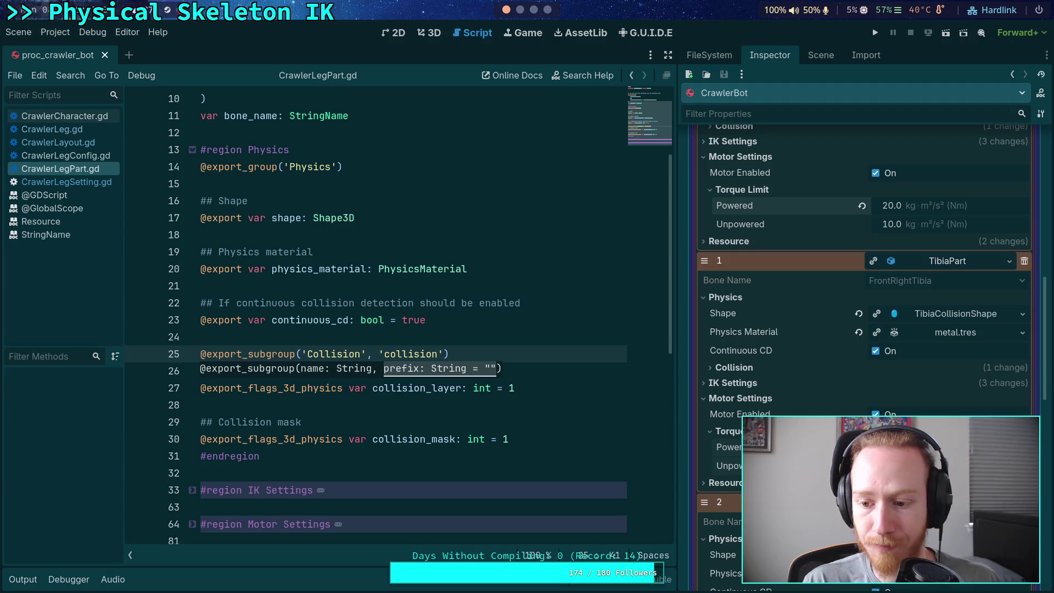
Review the tibia and tarsus torque limits, then collapse the tarsus, tibia and femur entries.
left_click(892, 465)
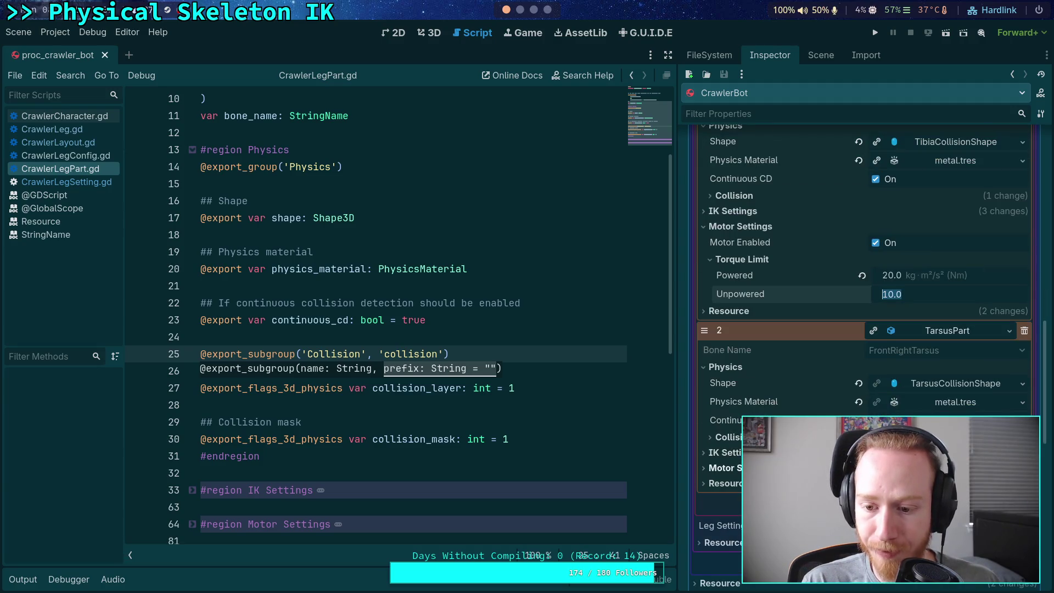
left_click(730, 501)
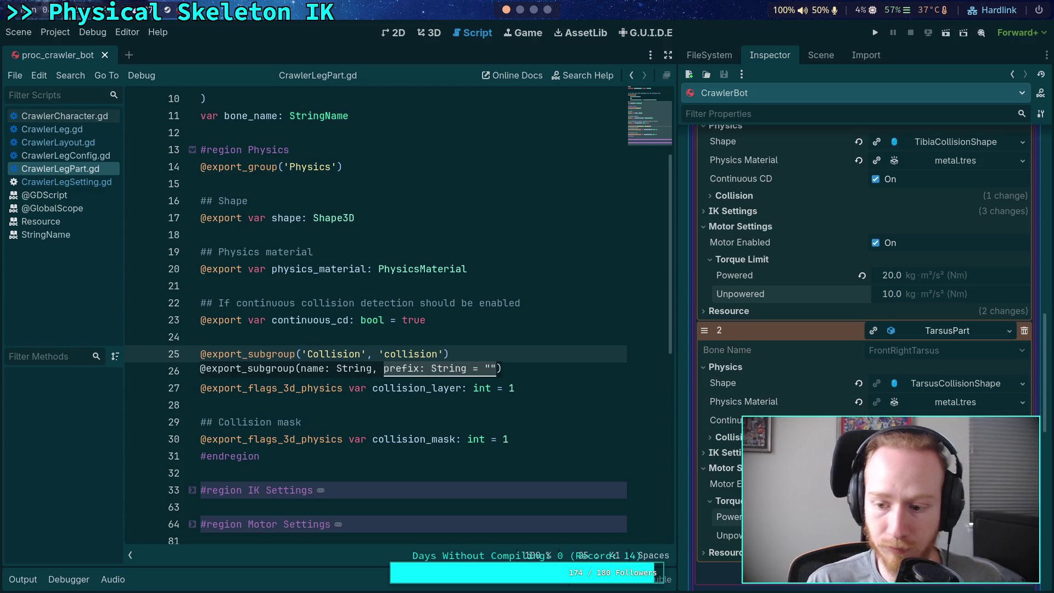
scroll(950, 393, "up", 1)
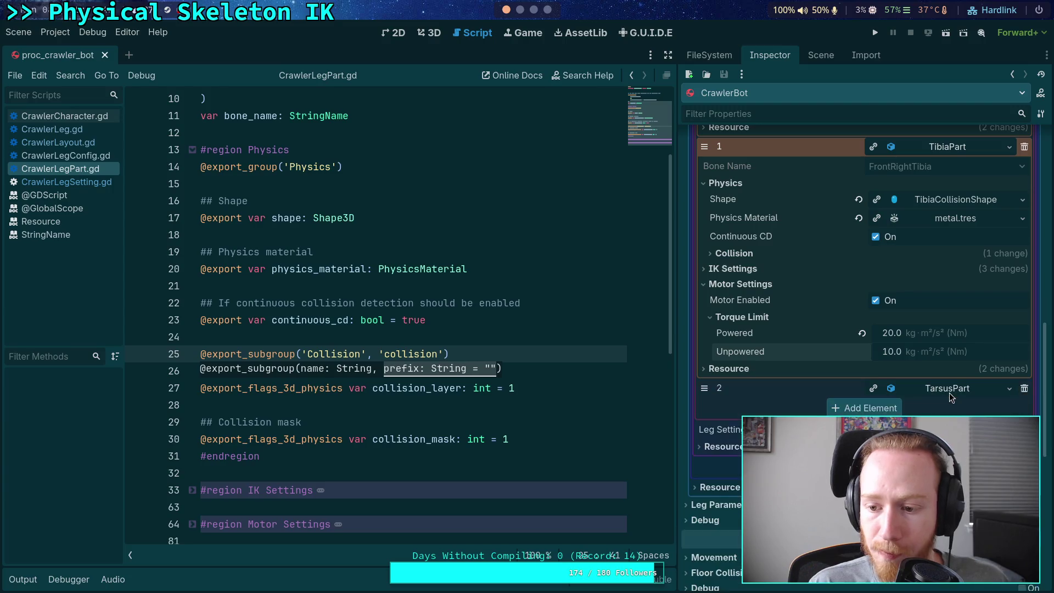
left_click(950, 393)
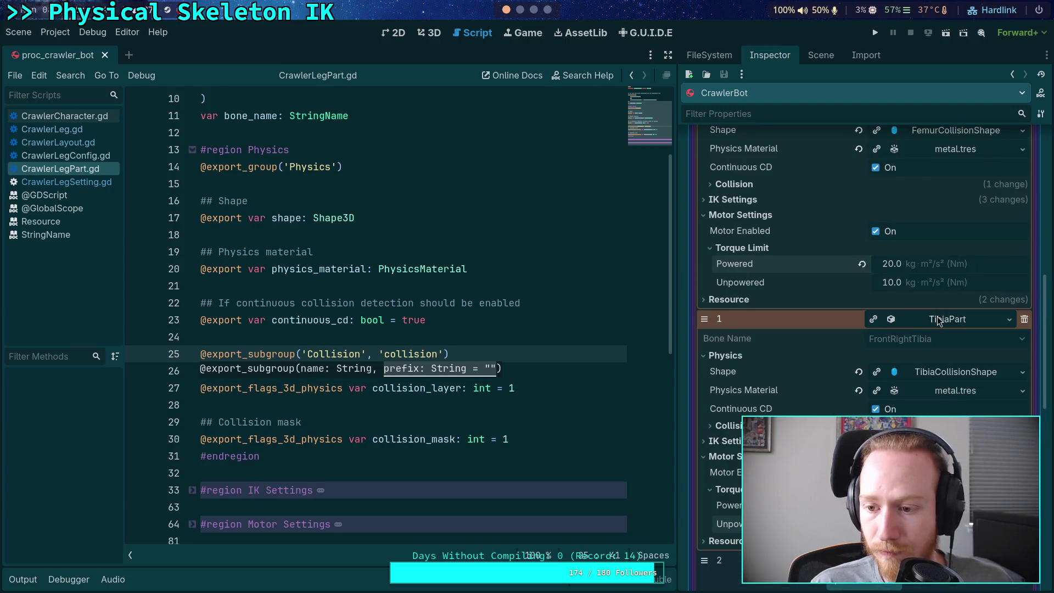
left_click(937, 317)
left_click(955, 193)
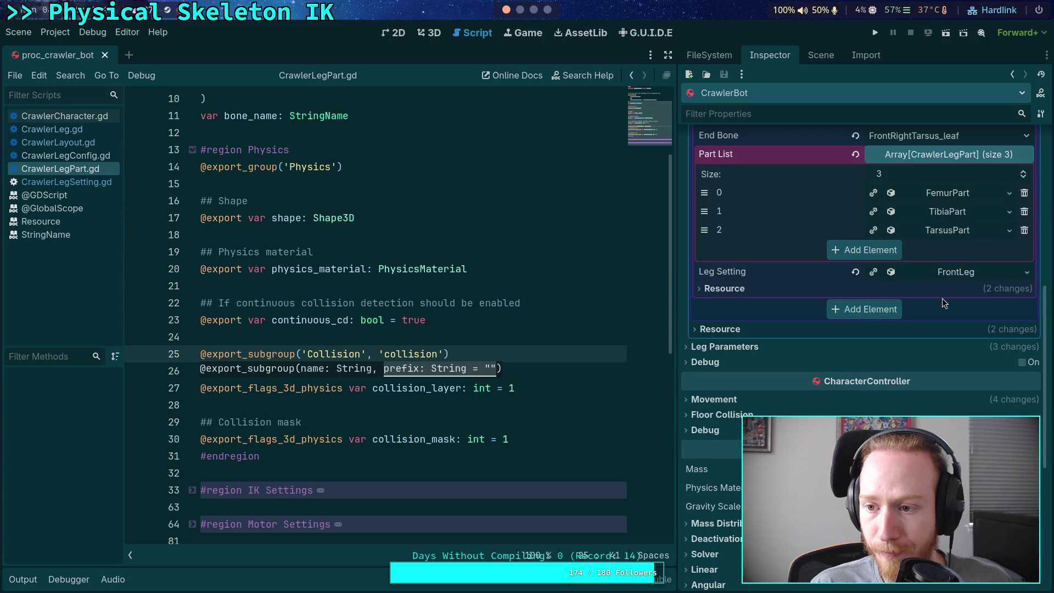
Check each leg part resource's options menu, then return focus to the script code.
scroll(946, 293, "up", 2)
left_click(1010, 308)
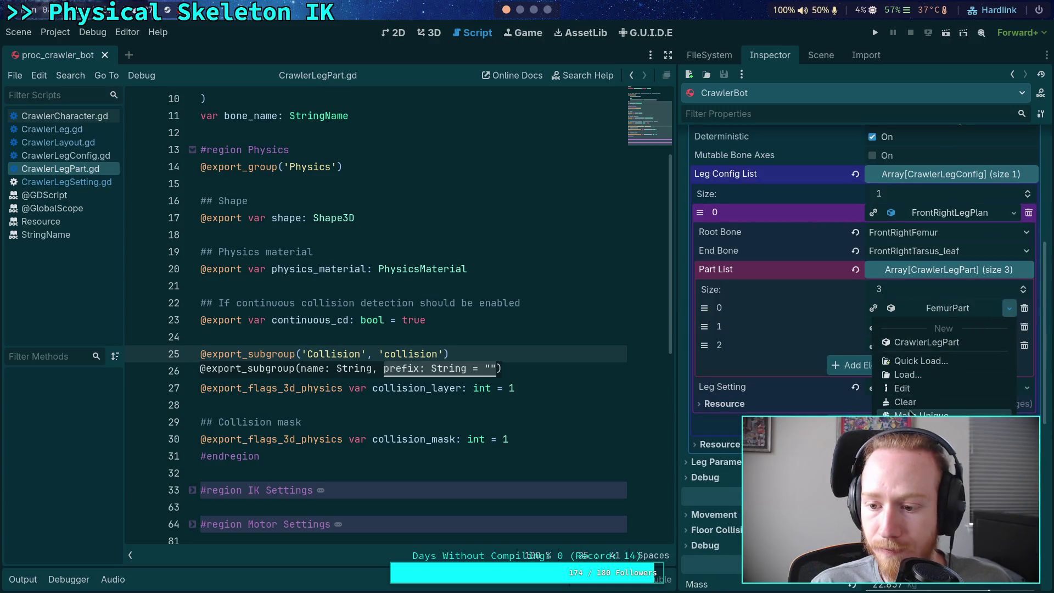
key("Escape")
left_click(1009, 327)
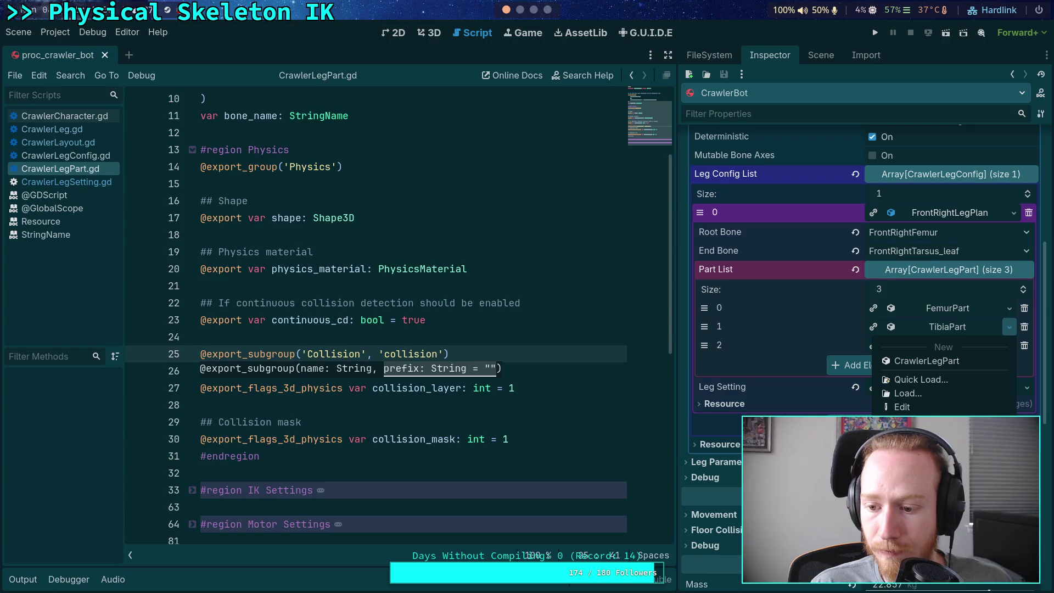
key("Escape")
left_click(1010, 345)
key("Escape")
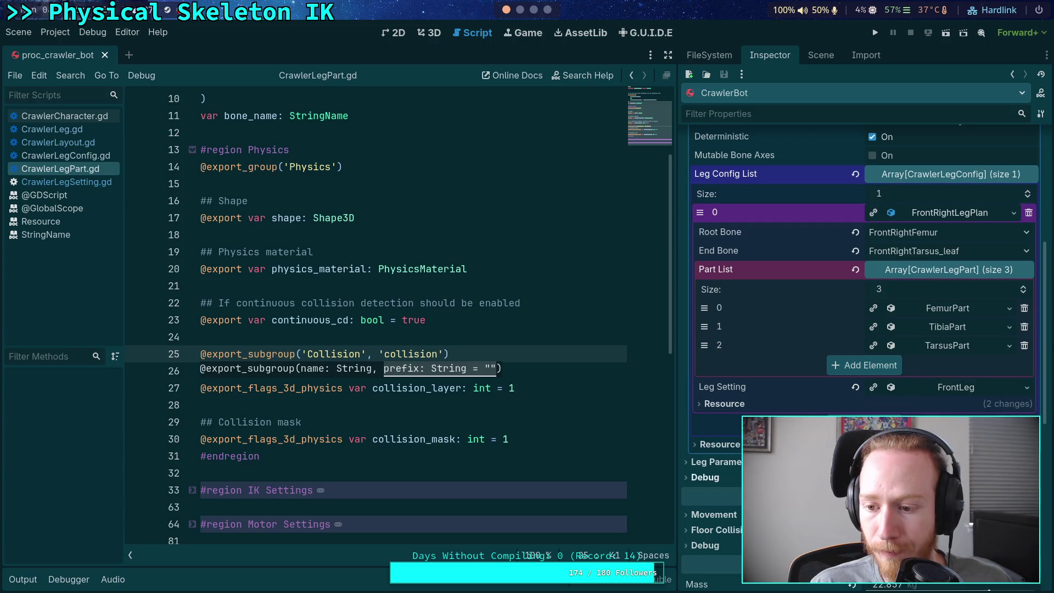
scroll(816, 402, "up", 1)
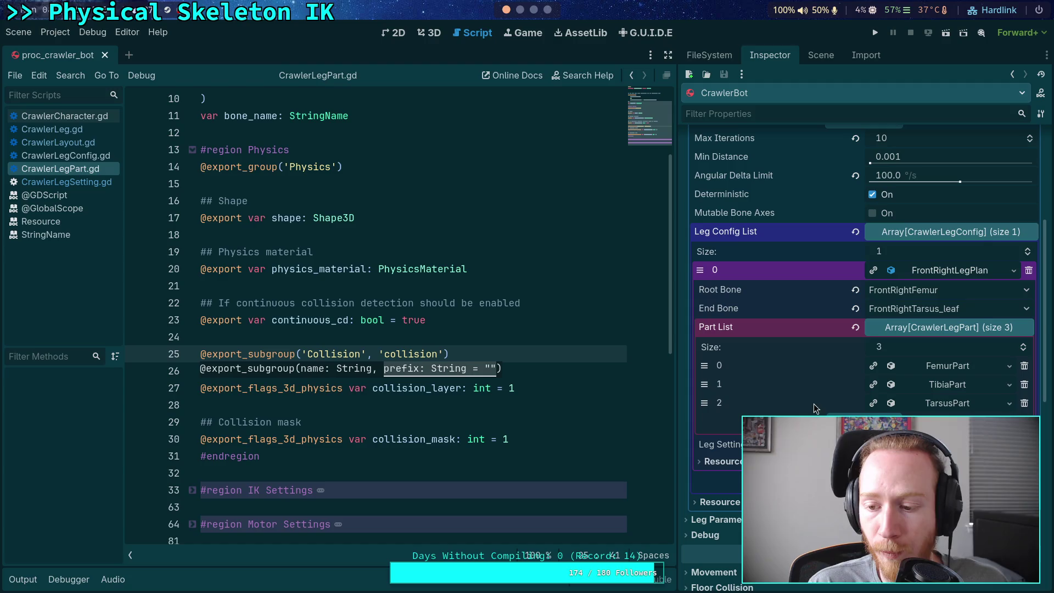
left_click(526, 318)
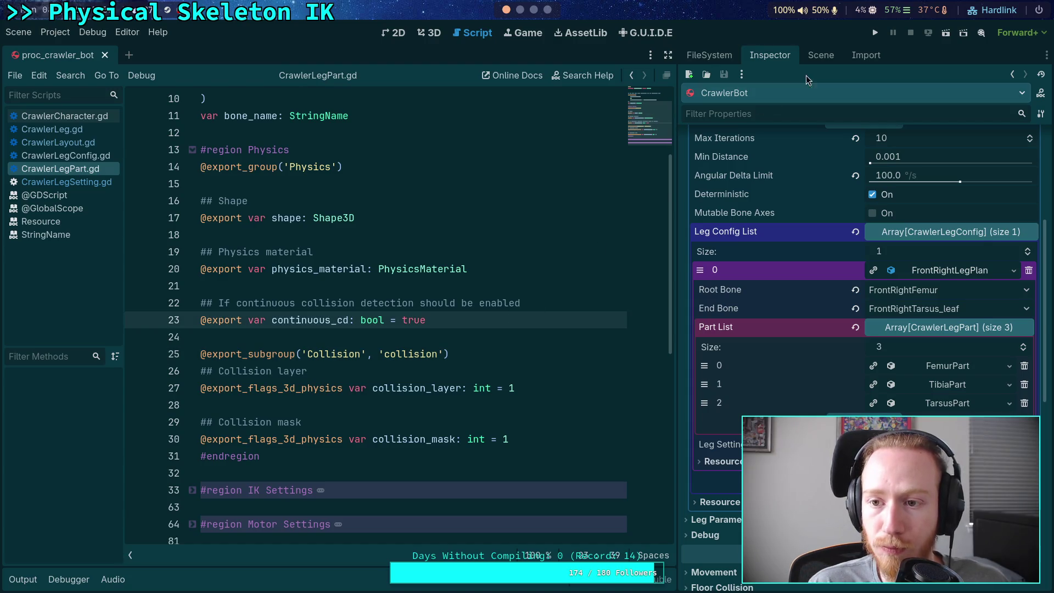
Expand FR_Femur_Joint and inspect FL_Target's Transform properties.
left_click(821, 54)
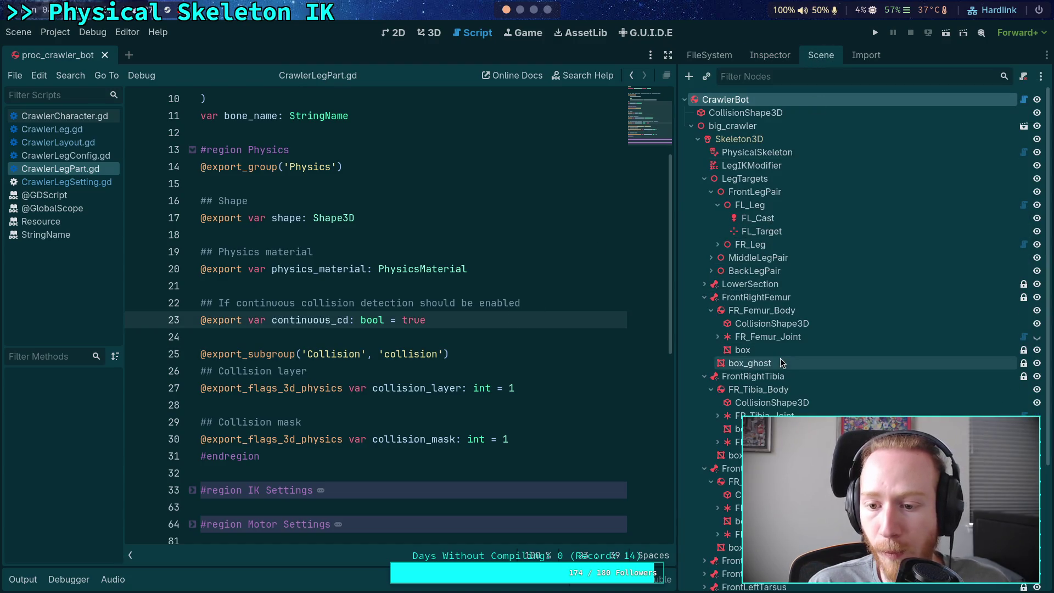
left_click(717, 336)
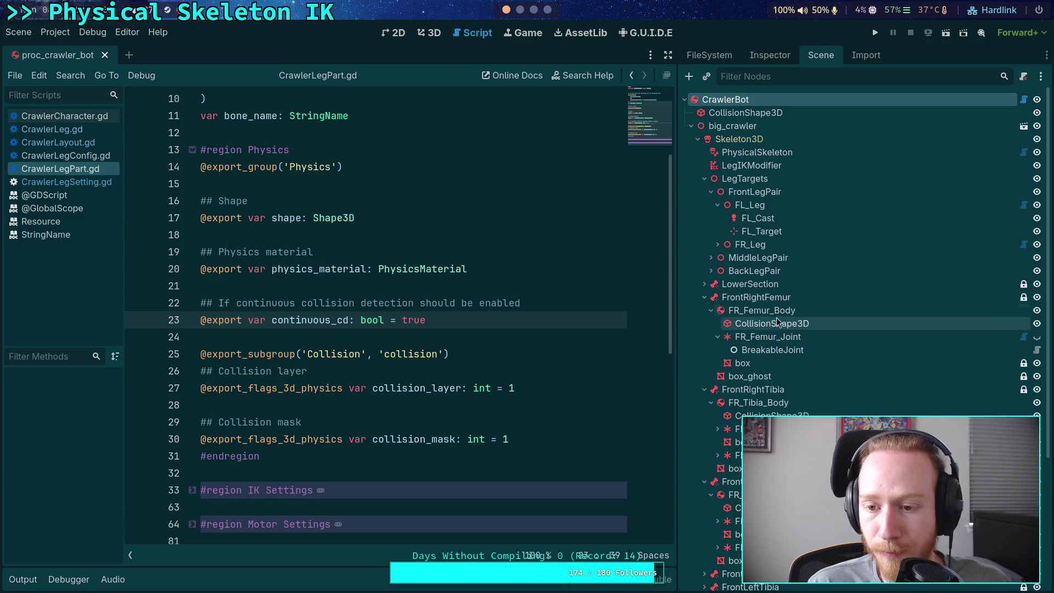
left_click(766, 231)
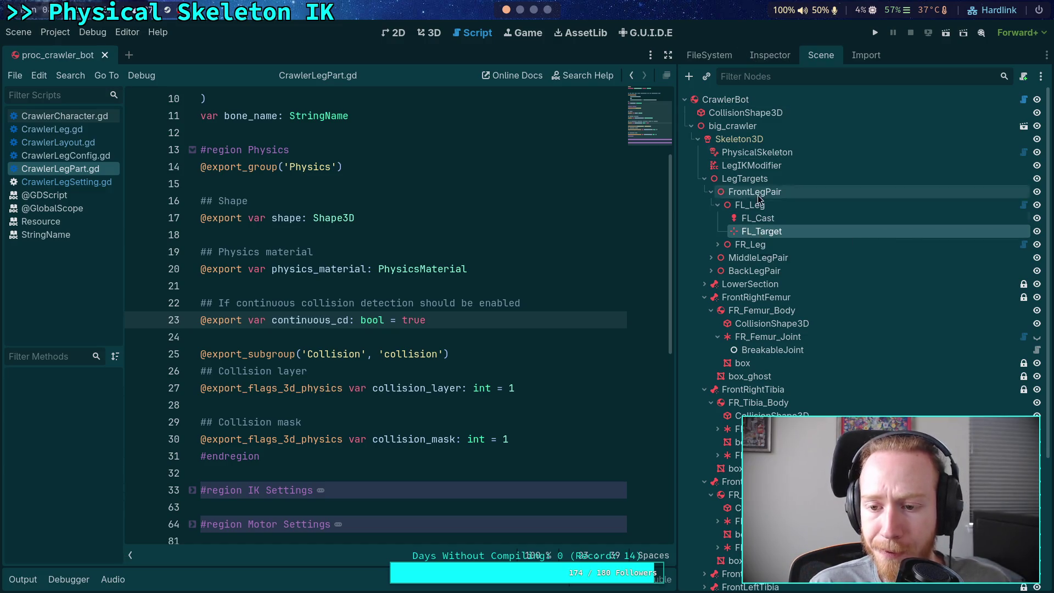
left_click(768, 56)
left_click(778, 191)
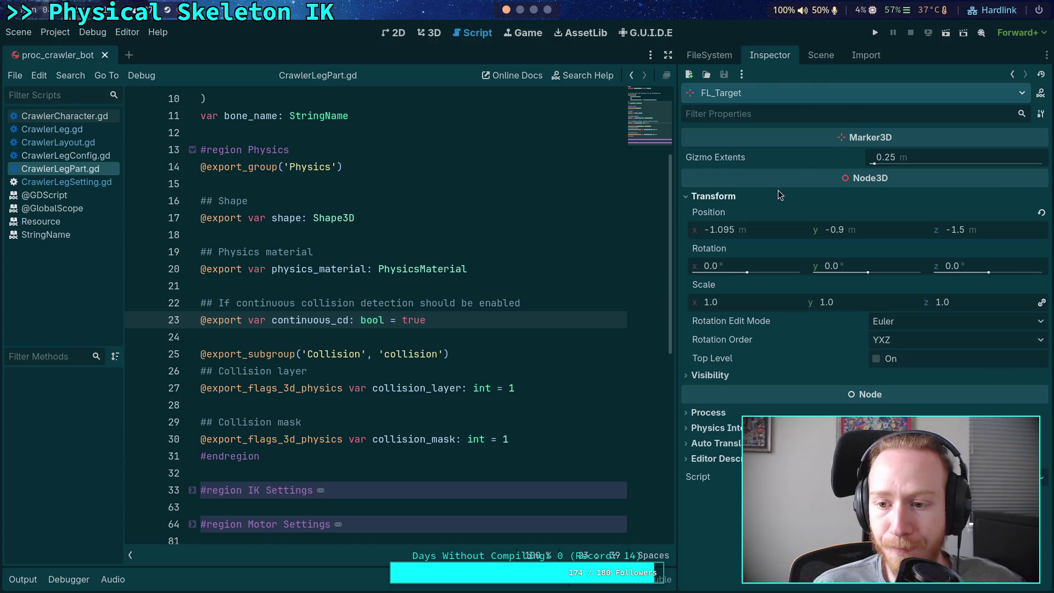
Select FL_Cast and expand its shape cast and Transform properties.
left_click(779, 191)
left_click(820, 55)
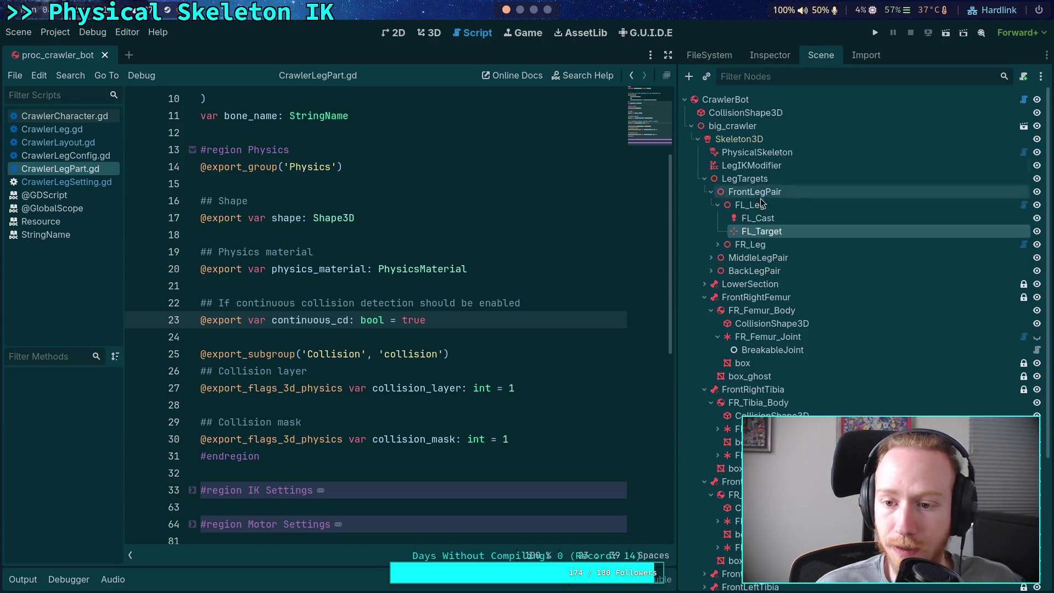
left_click(757, 219)
left_click(785, 57)
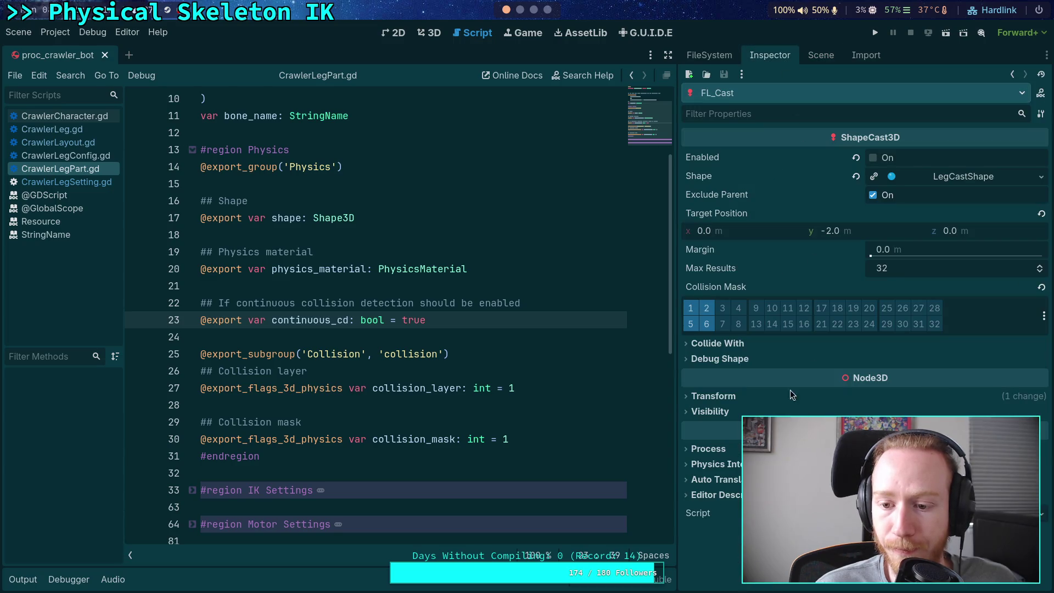
left_click(750, 393)
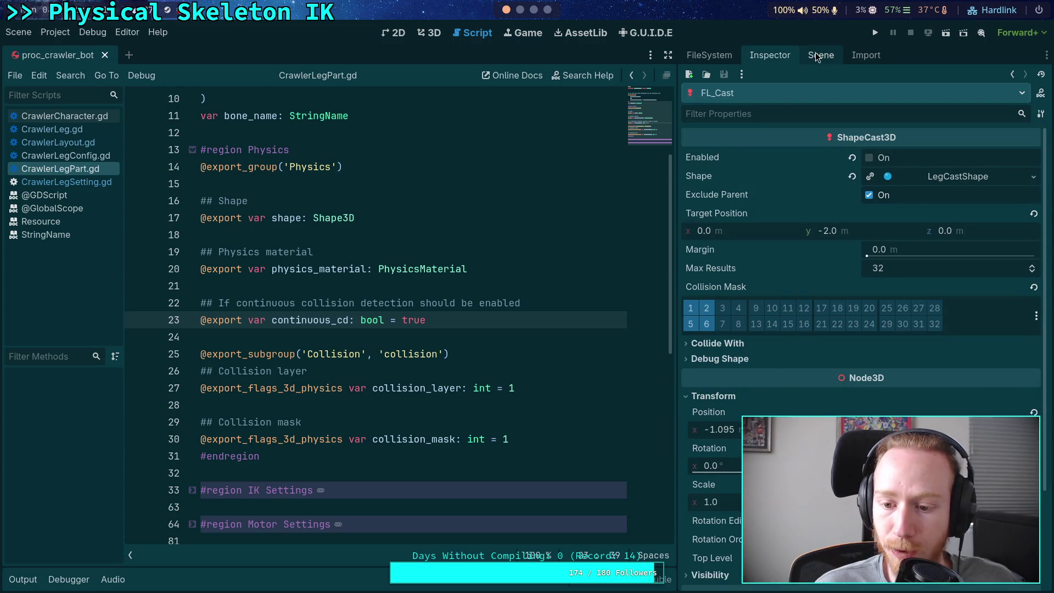
Compare FL_Target's position with FL_Cast, then open CrawlerLegSetting.gd from the script list.
left_click(818, 55)
left_click(755, 231)
left_click(783, 60)
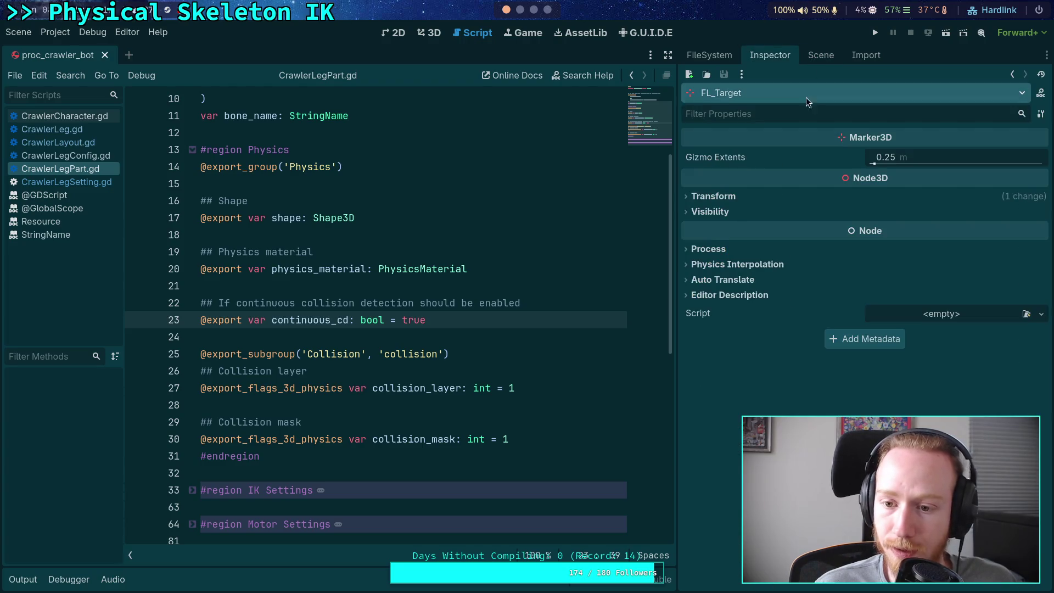
left_click(713, 196)
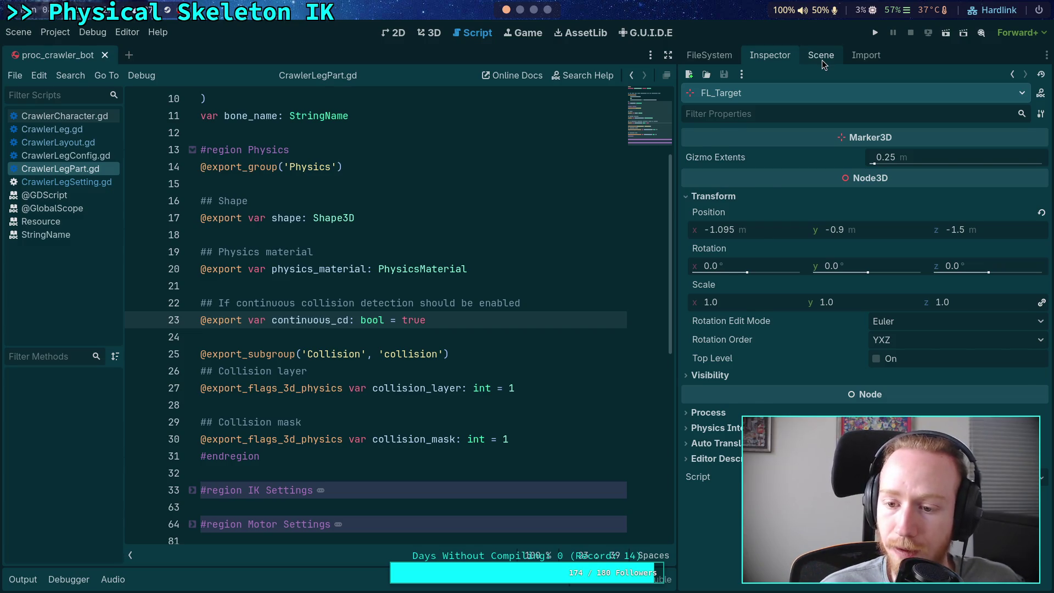
left_click(821, 61)
left_click(758, 59)
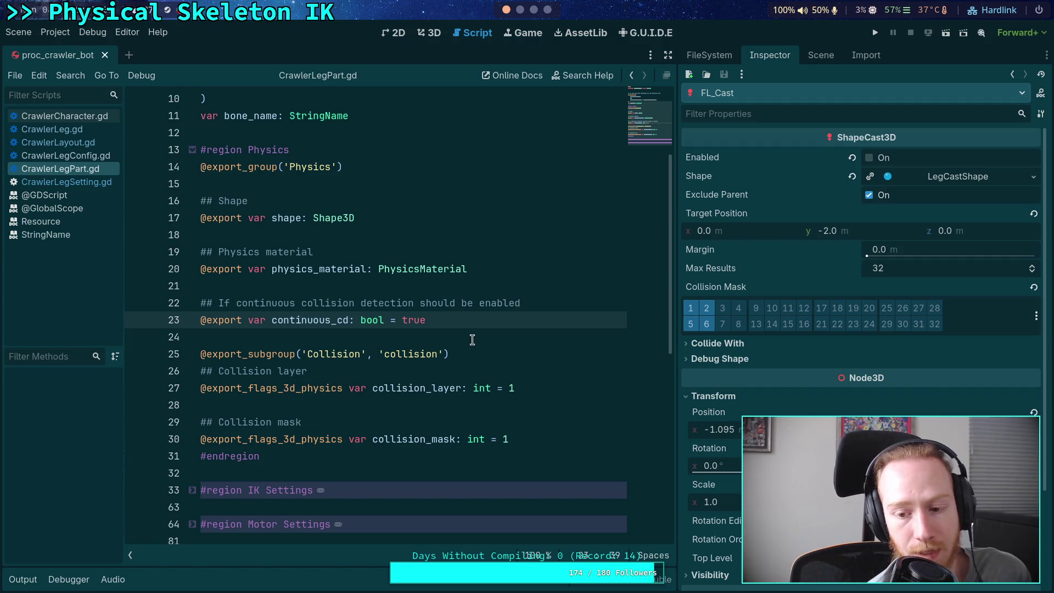
left_click(66, 182)
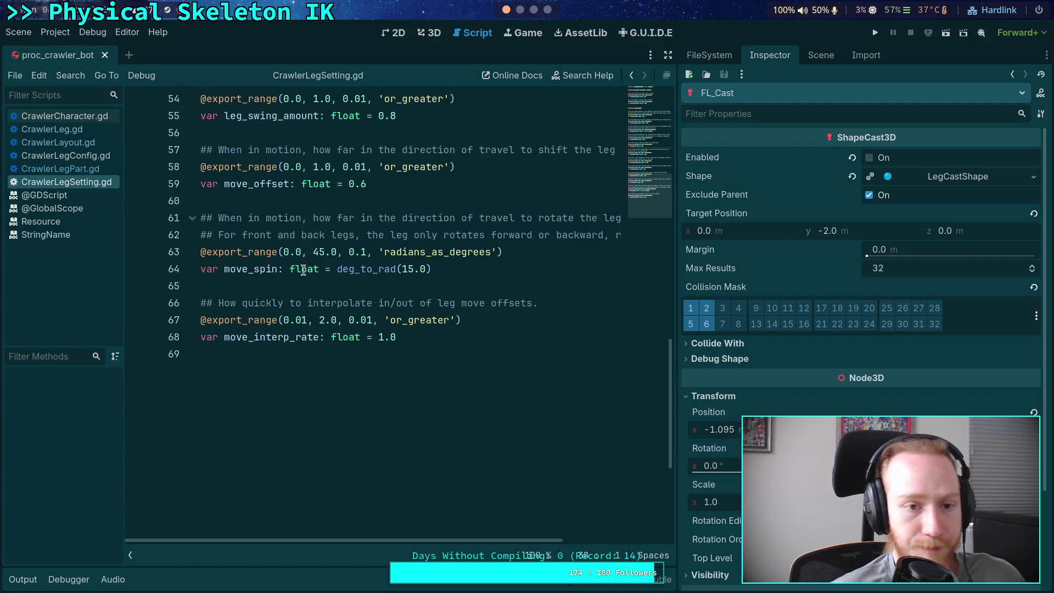
scroll(411, 305, "up", 12)
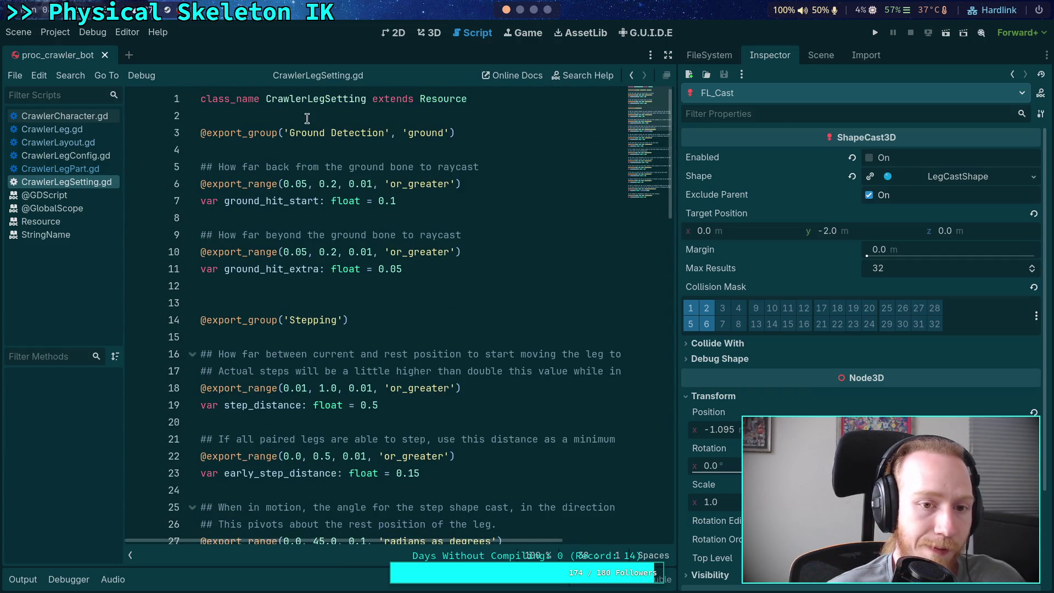
left_click(318, 112)
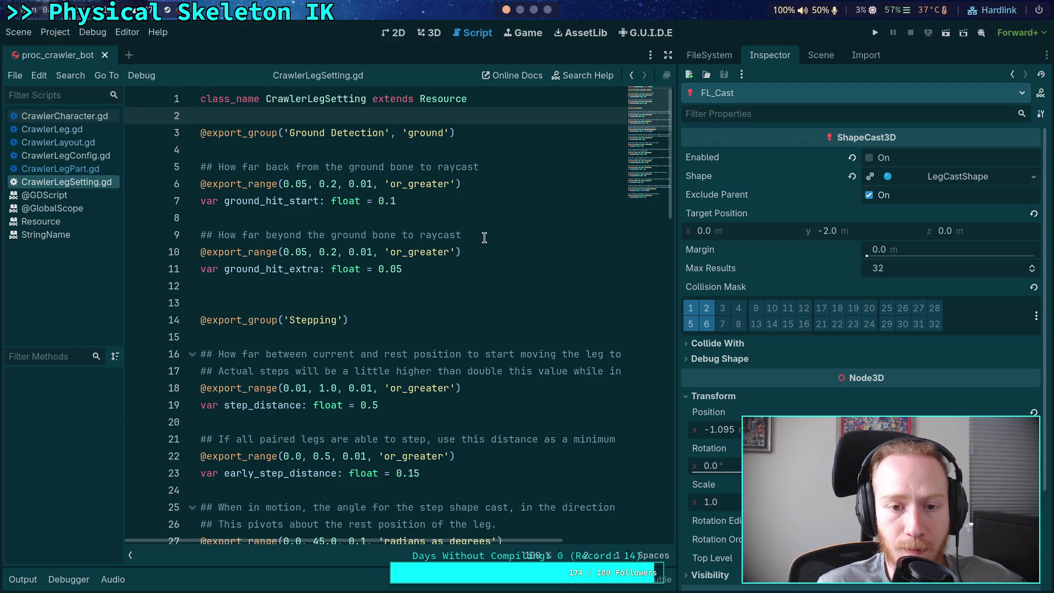
mouse_move(289, 132)
left_mouse_down()
mouse_move(410, 133)
mouse_move(384, 133)
left_mouse_up()
left_click(477, 275)
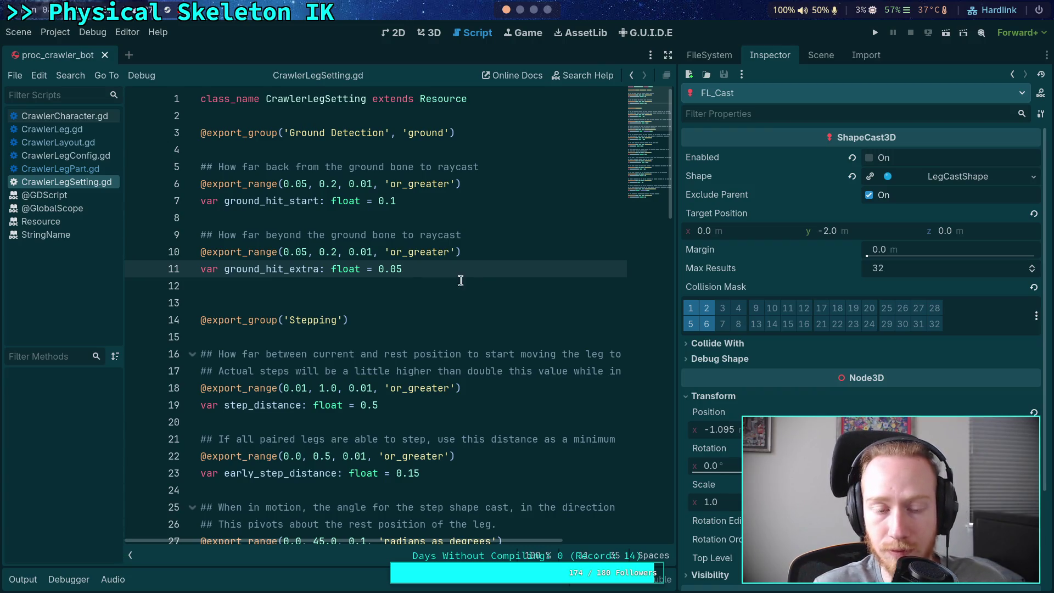
Rename the Stepping export group on line 14 to 'Step Parameters'.
left_click_drag(314, 321, 330, 323)
key("shift+Right")
key("shift+Right")
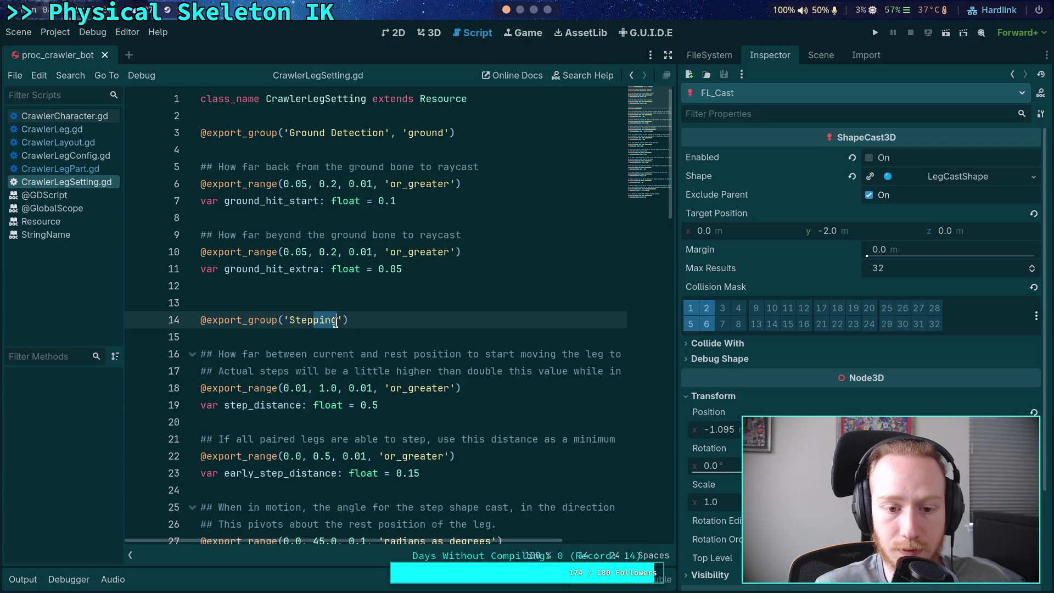
key("BackSpace")
type("Parameters")
key("Escape")
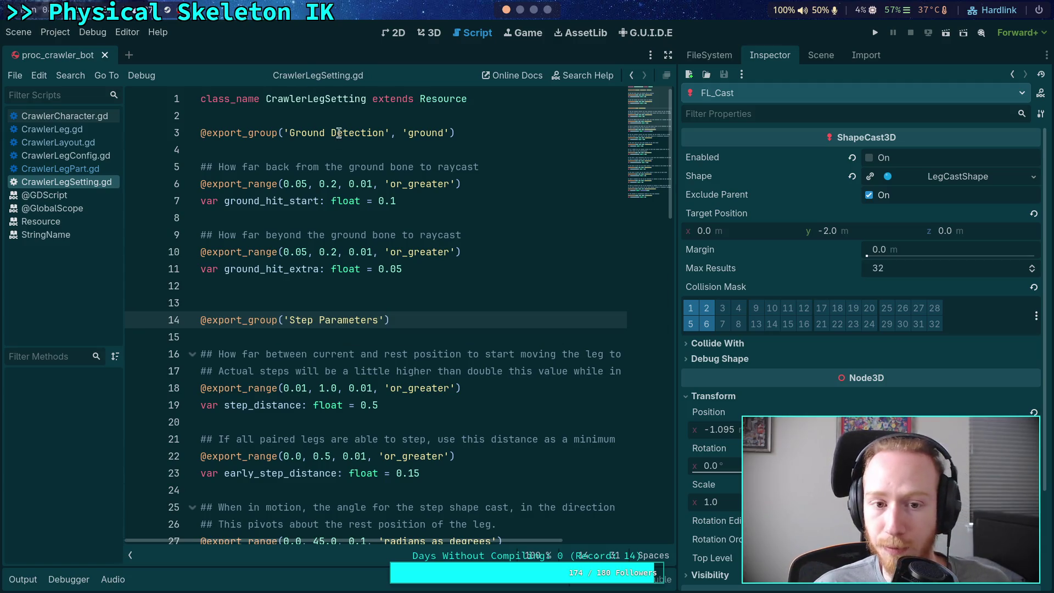
Replace 'Detection' in the 'Ground Detection' group name with 'C'.
left_click_drag(325, 133, 385, 134)
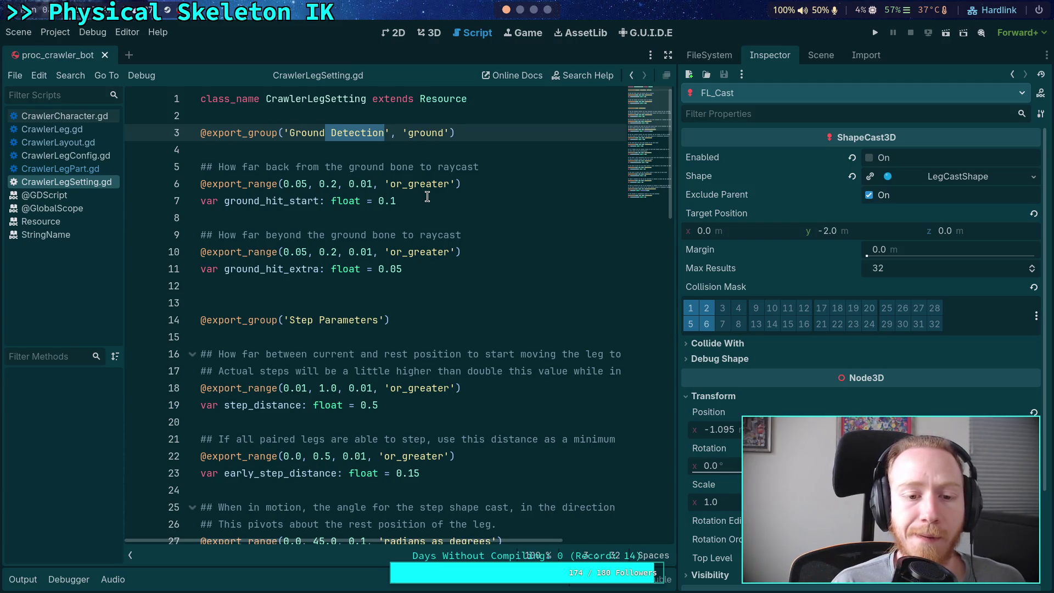
key("BackSpace")
type("C")
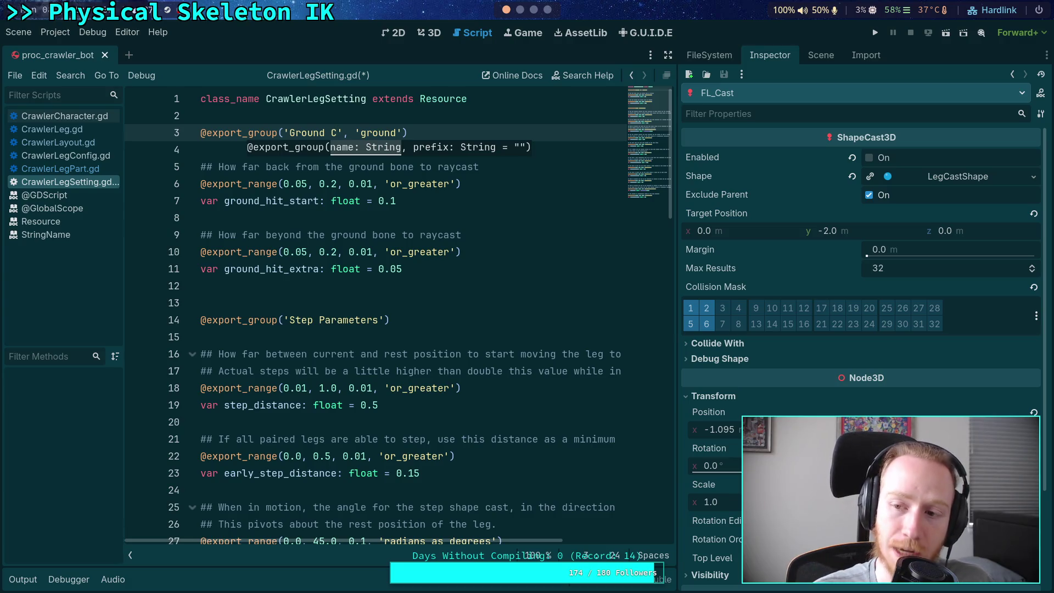
left_click(489, 272)
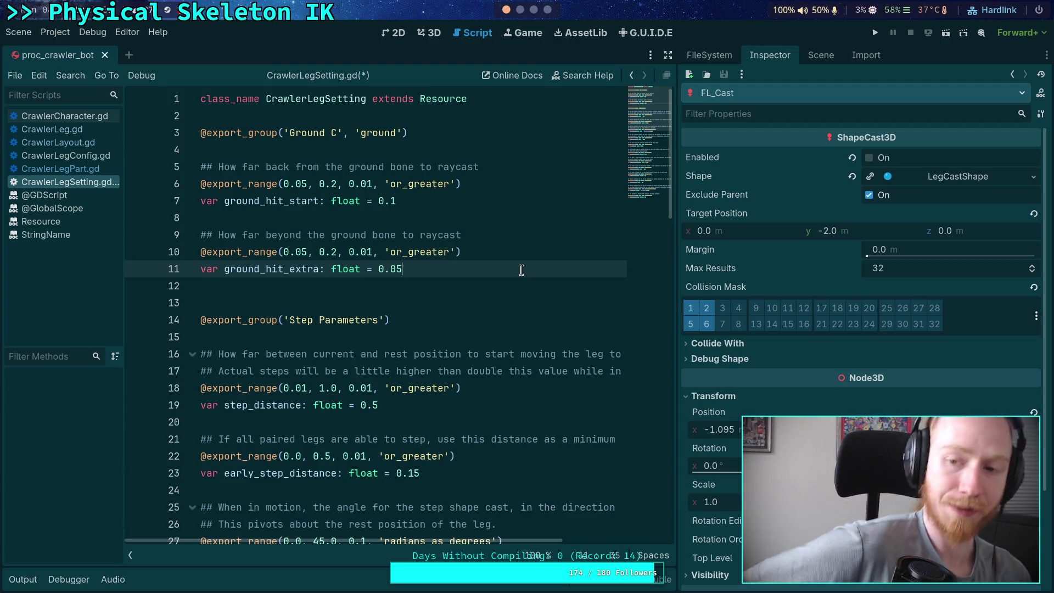
Restore the group name to 'Ground Detection'.
double_click(333, 132)
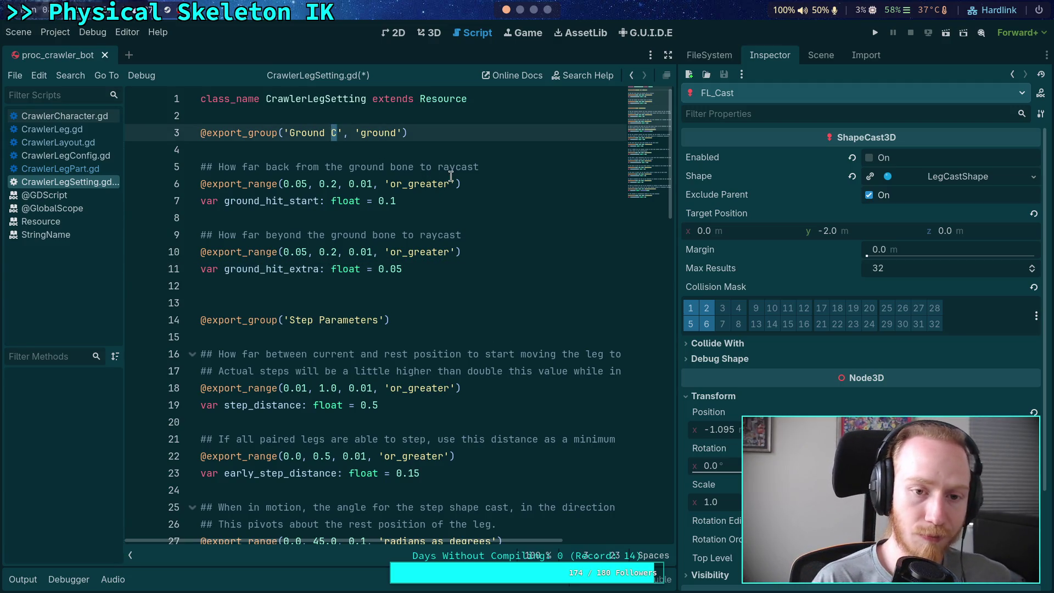
type("Detecti")
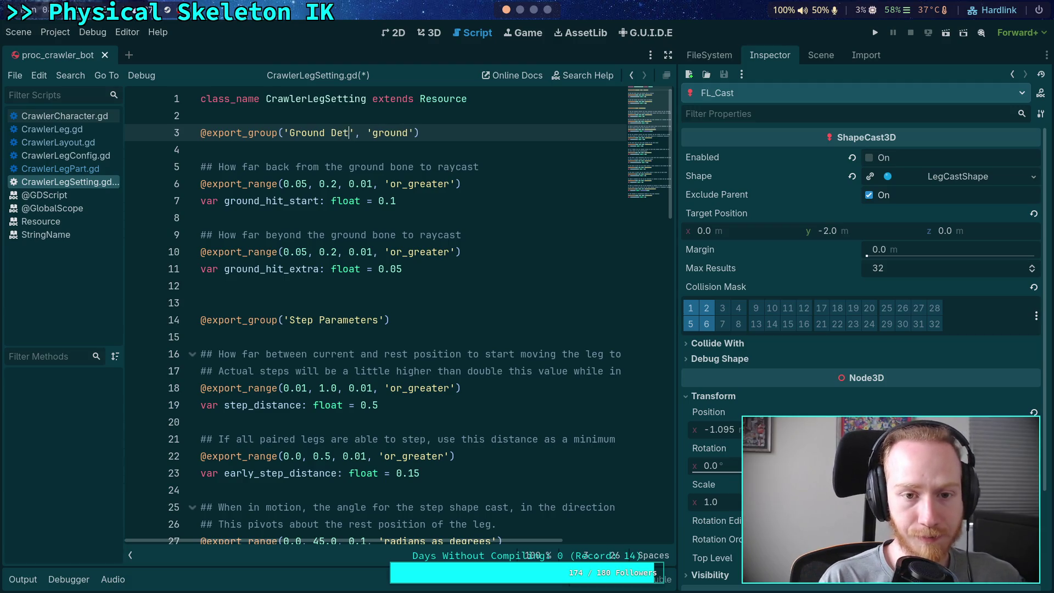
type("on")
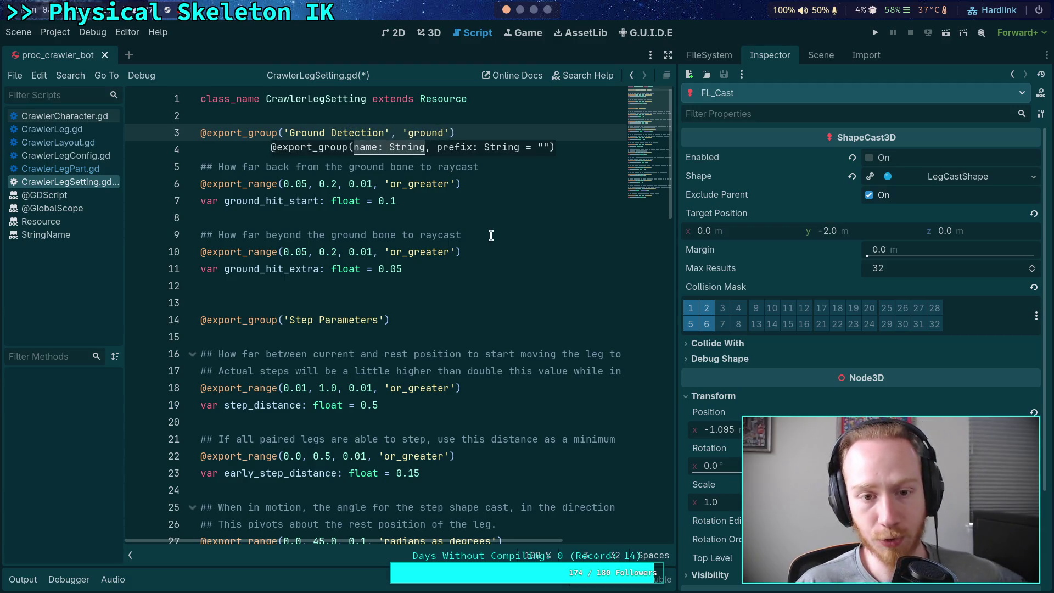
left_click(504, 215)
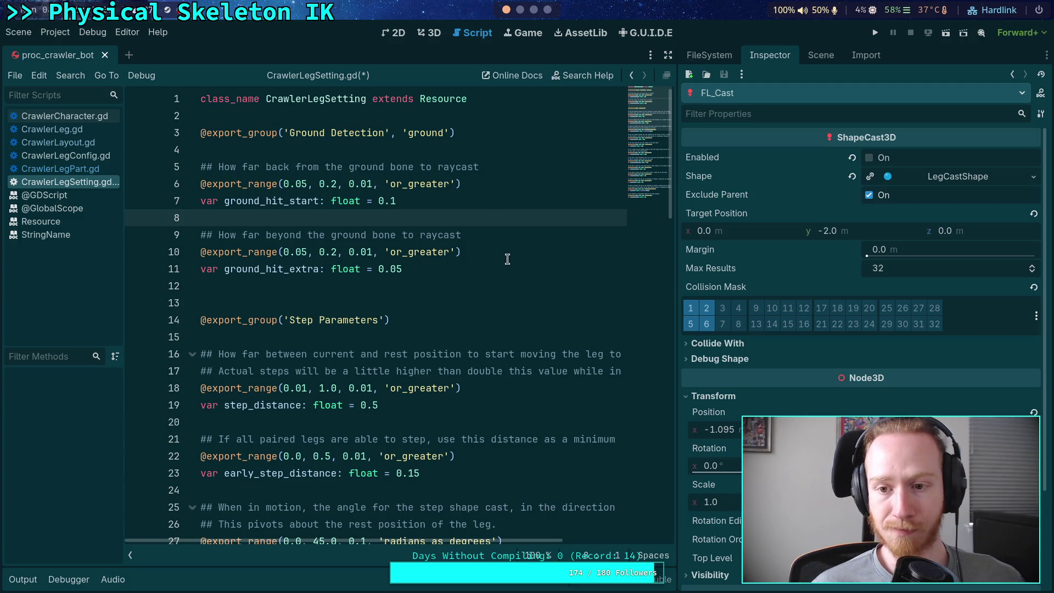
left_click(401, 152)
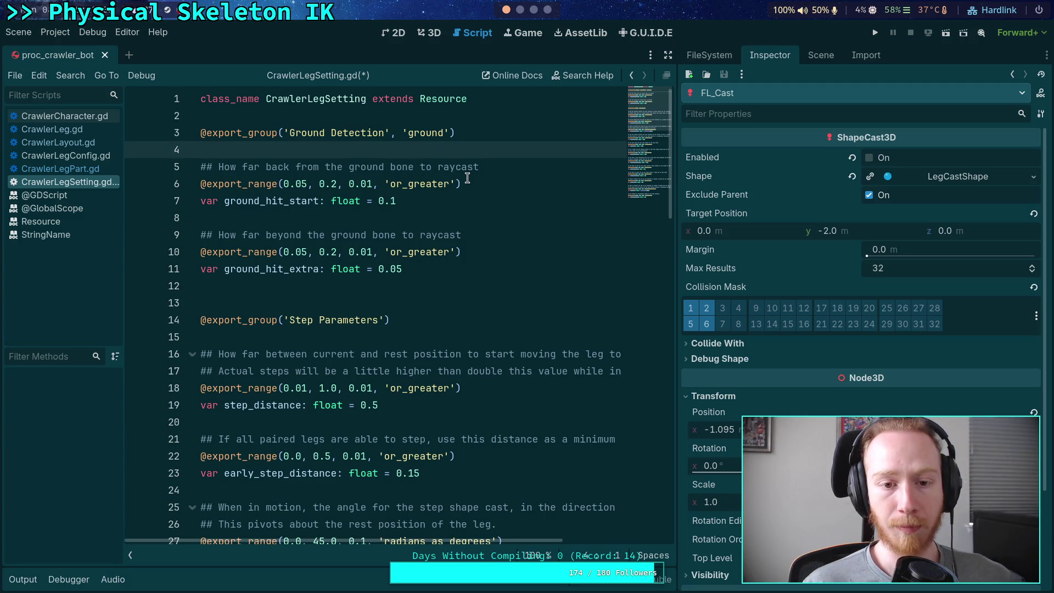
key("Return")
key("Return")
key("Up")
type("@export var")
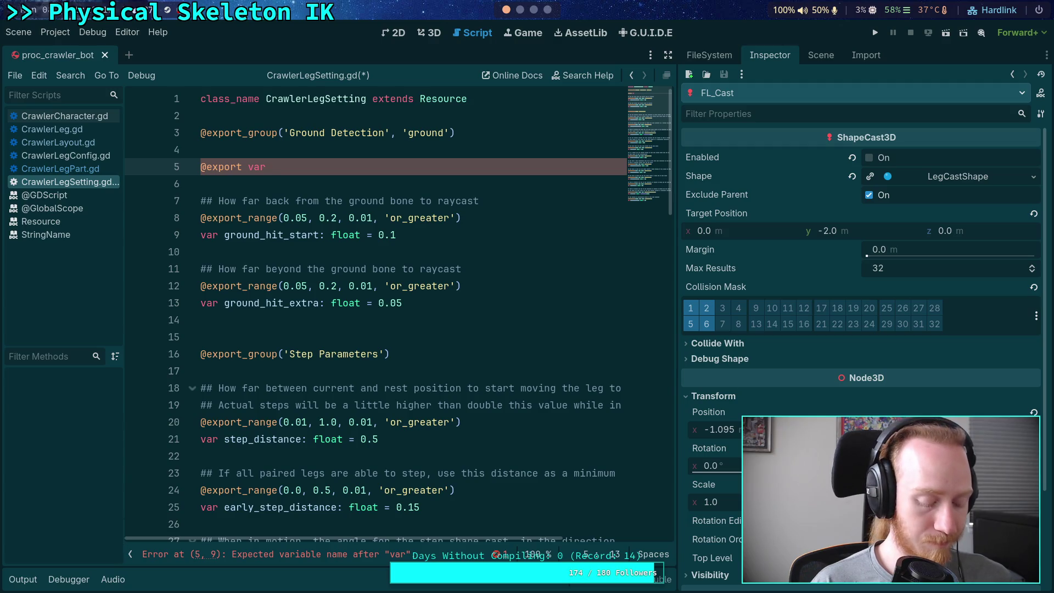
type("ground_shape")
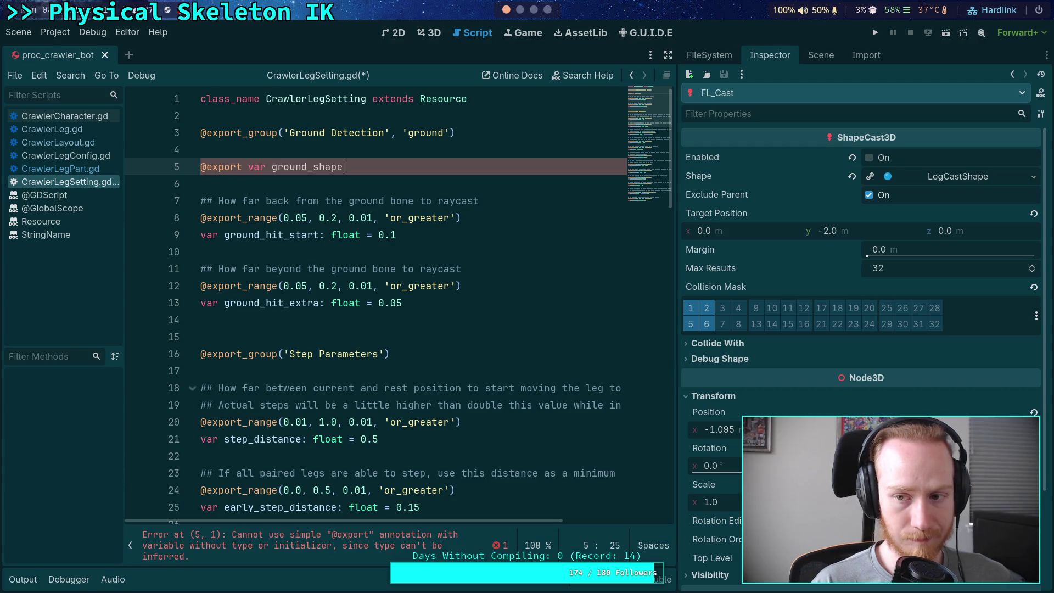
type("_cast: S")
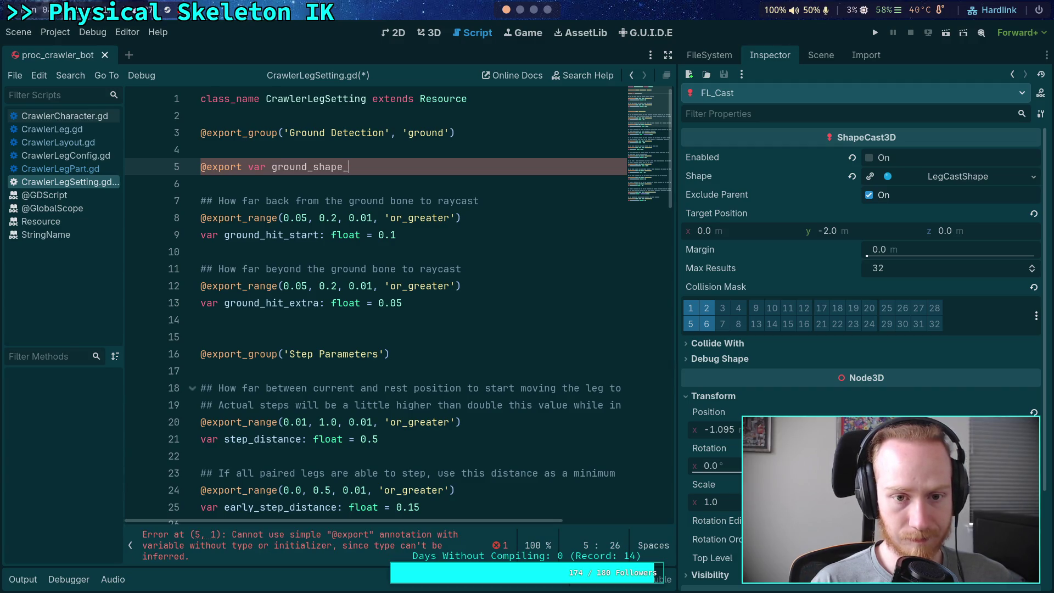
type("hape3D")
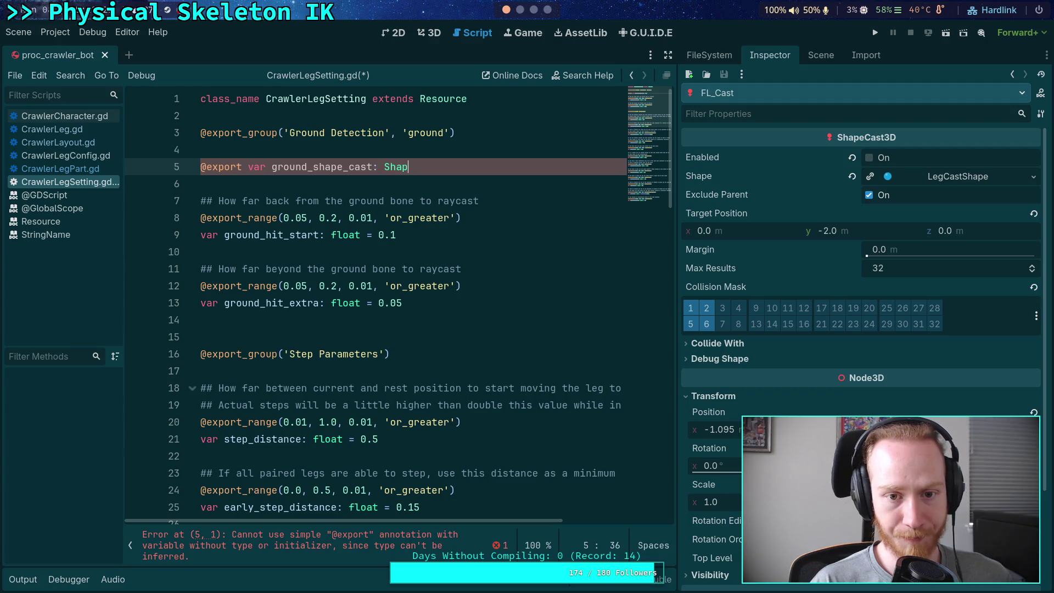
left_click_drag(307, 167, 343, 167)
key("BackSpace")
left_click(335, 166)
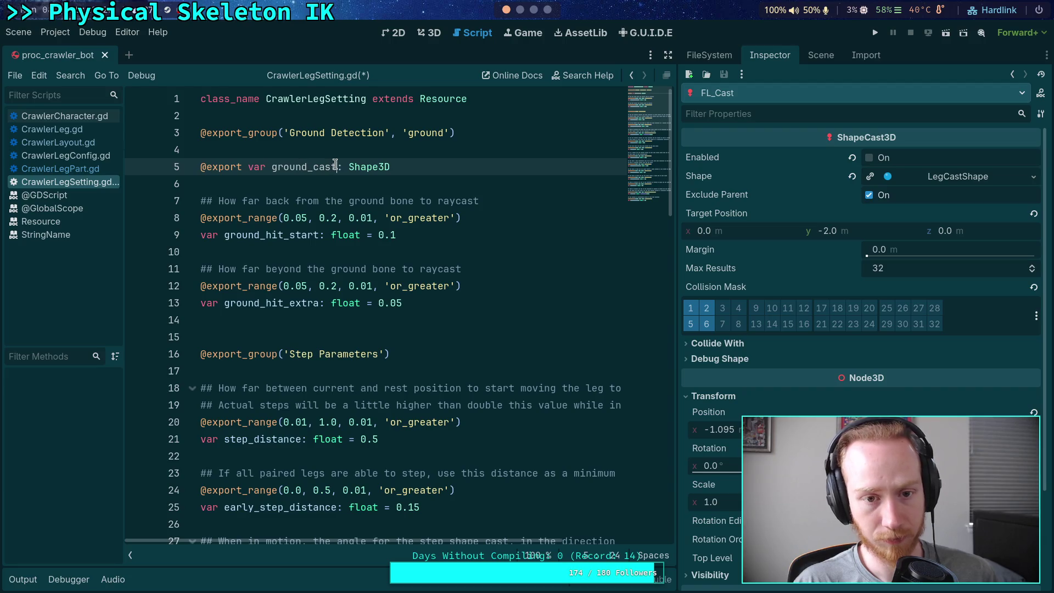
type("_shape")
Add the doc comment '## The shape to use for ground detection,' above the declaration.
left_click(512, 163)
key("ctrl+shift+Return")
type("## ")
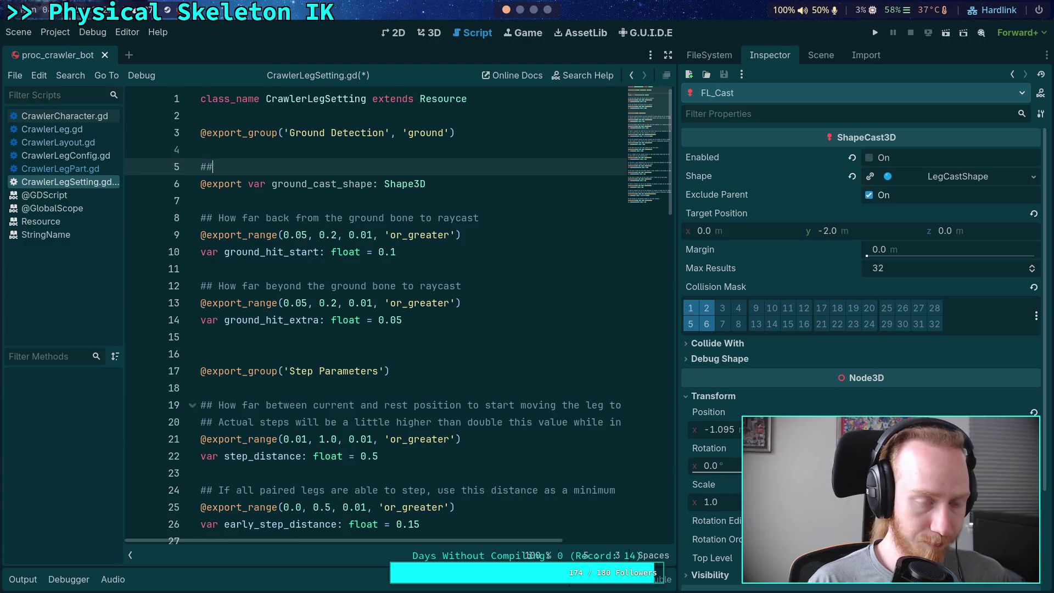
type("The shape to u")
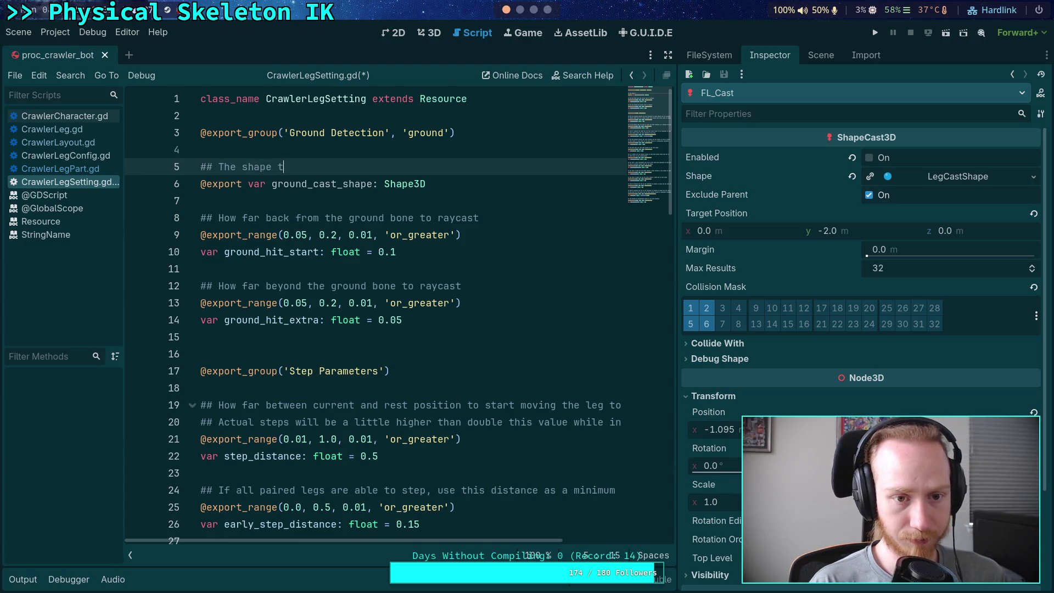
type("se for ground ")
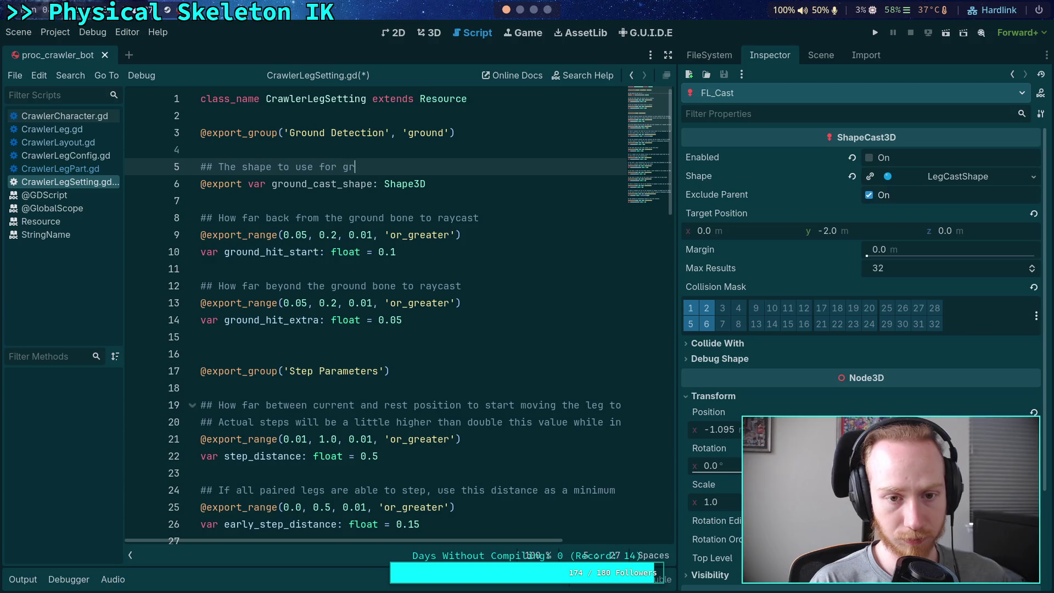
type("dec")
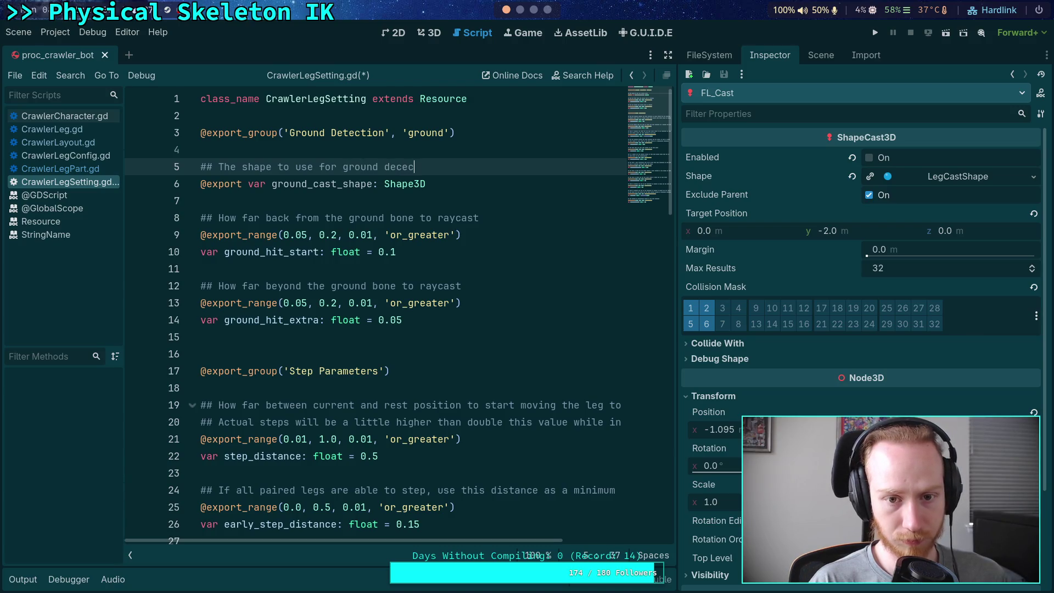
key("BackSpace")
type("tection,")
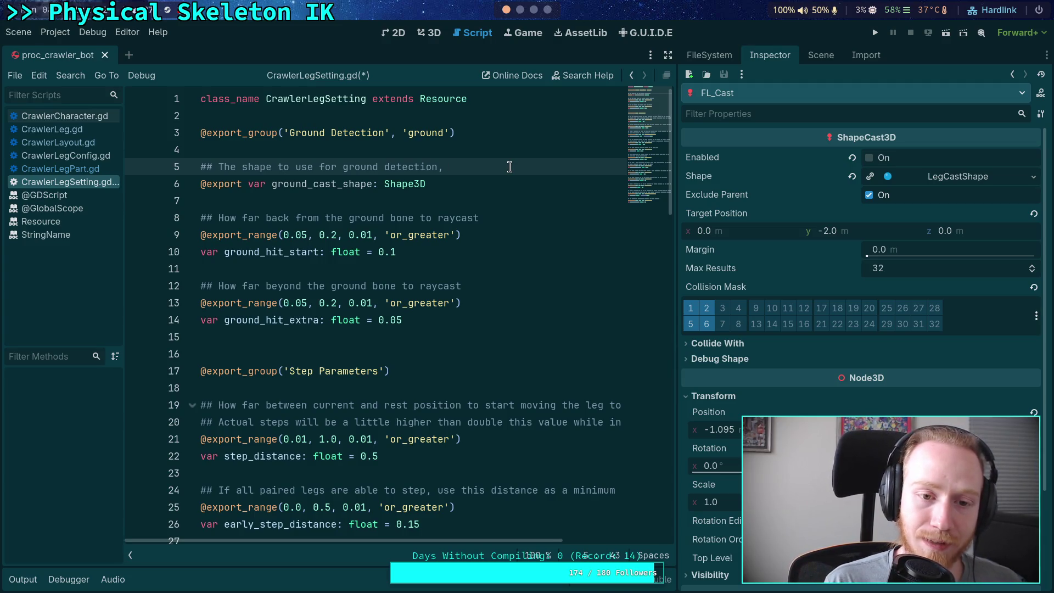
Remove the trailing comma after 'ground detection' and save CrawlerLegSetting.gd.
key("BackSpace")
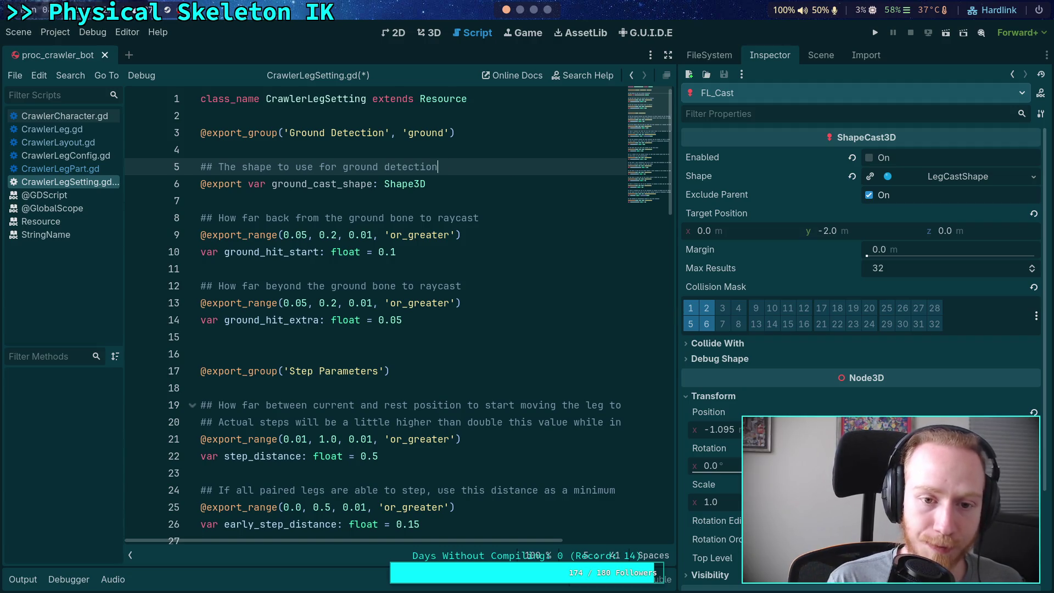
key("ctrl+s")
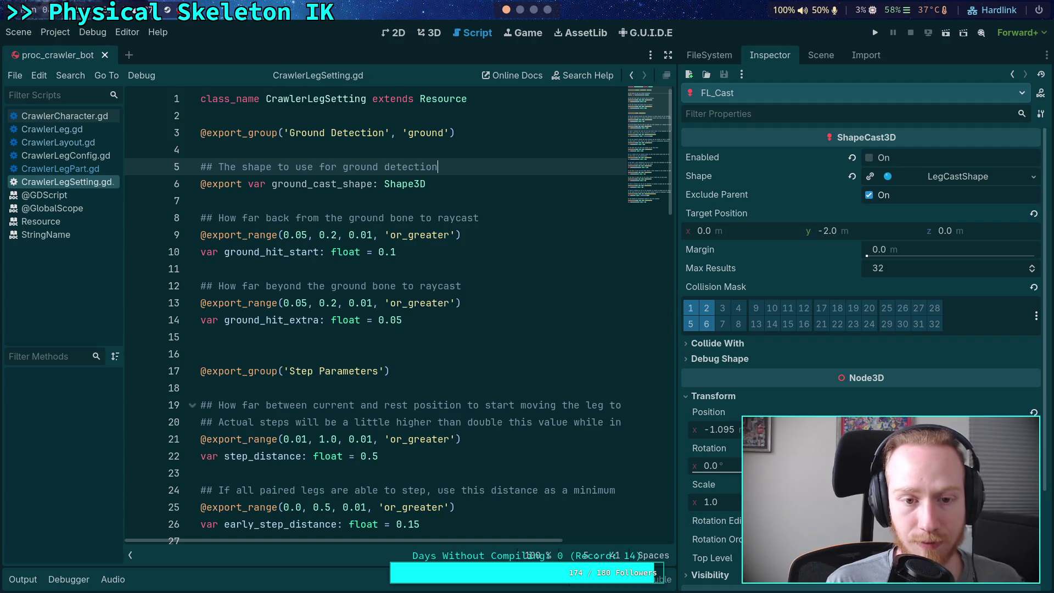
Select CrawlerBot and expand its FrontRightLegPlan leg config, folding the part list.
left_click(1033, 176)
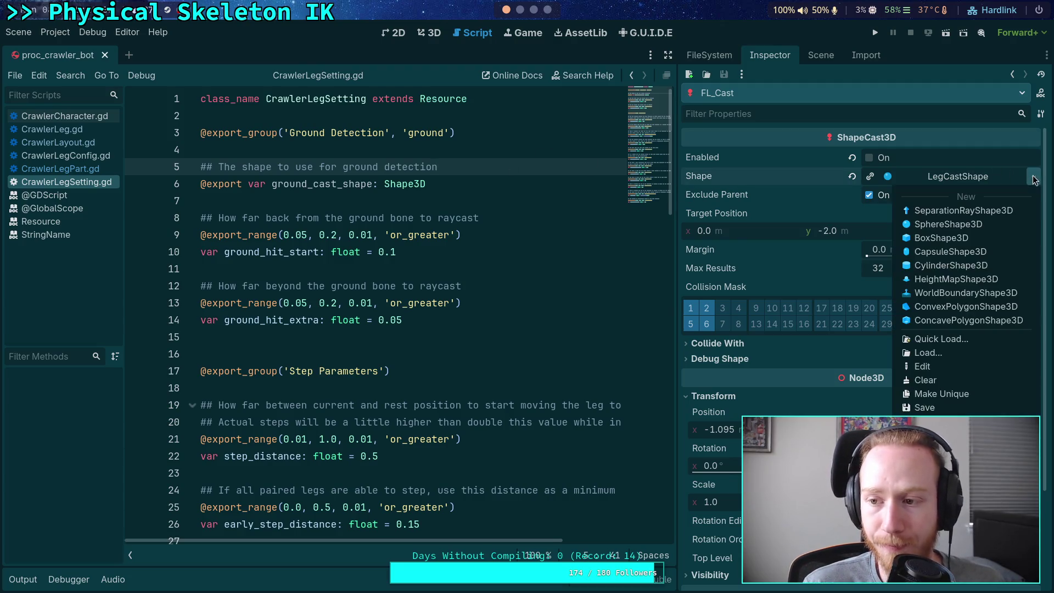
left_click(815, 62)
left_click(814, 62)
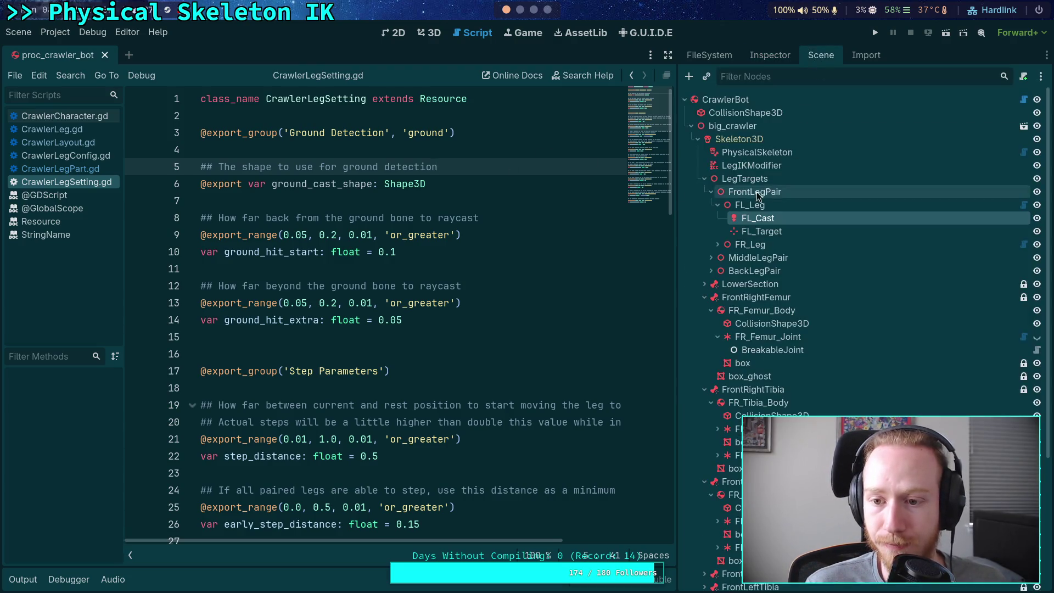
left_click(738, 100)
left_click(769, 57)
left_click(947, 270)
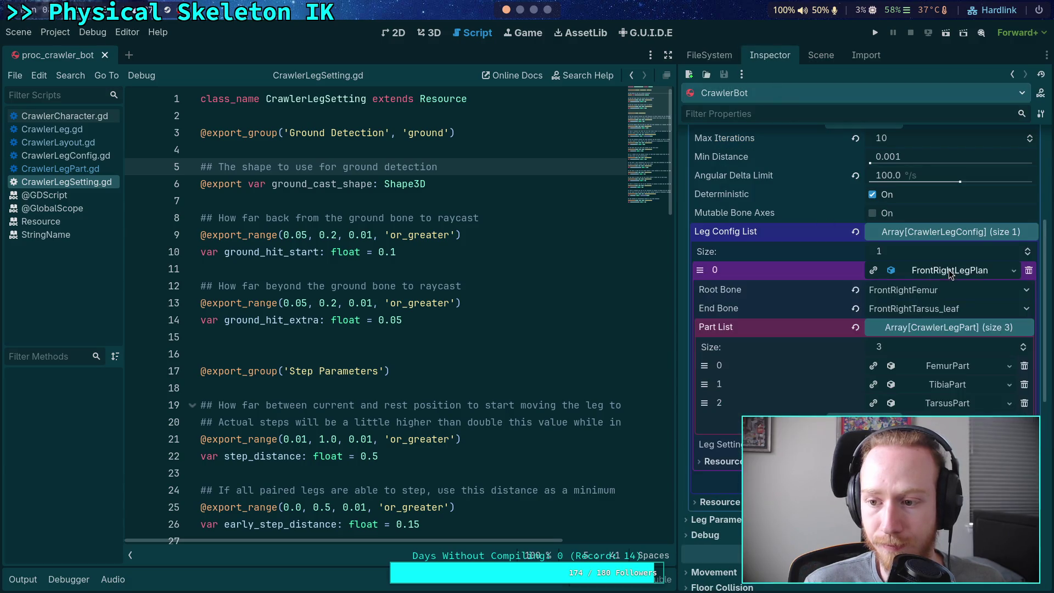
left_click(943, 367)
left_click(943, 368)
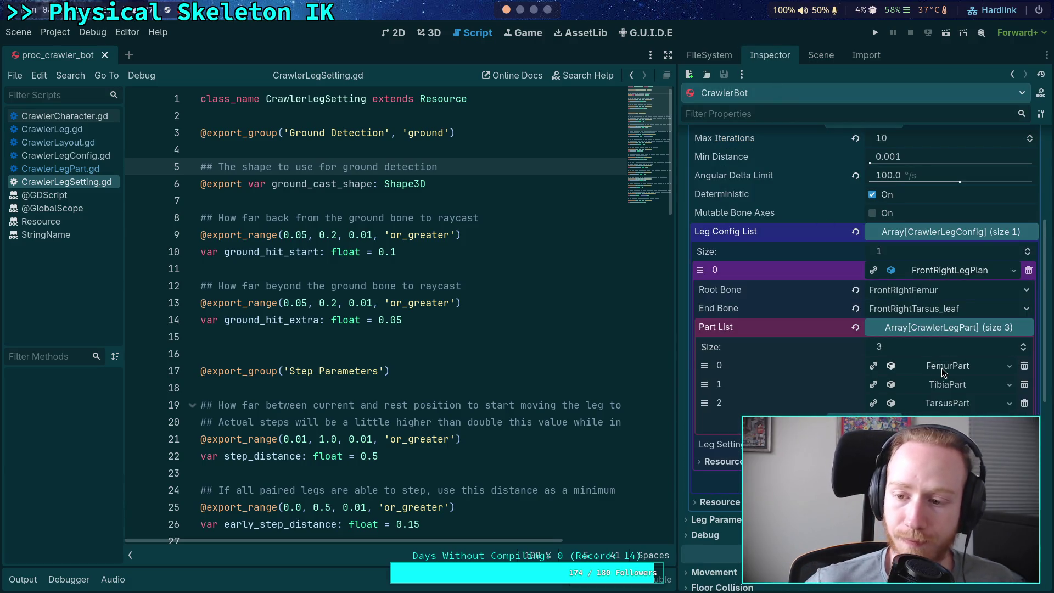
left_click(943, 329)
Assign LegCastShape as the FrontLeg setting's Ground Detection cast shape.
left_click(945, 347)
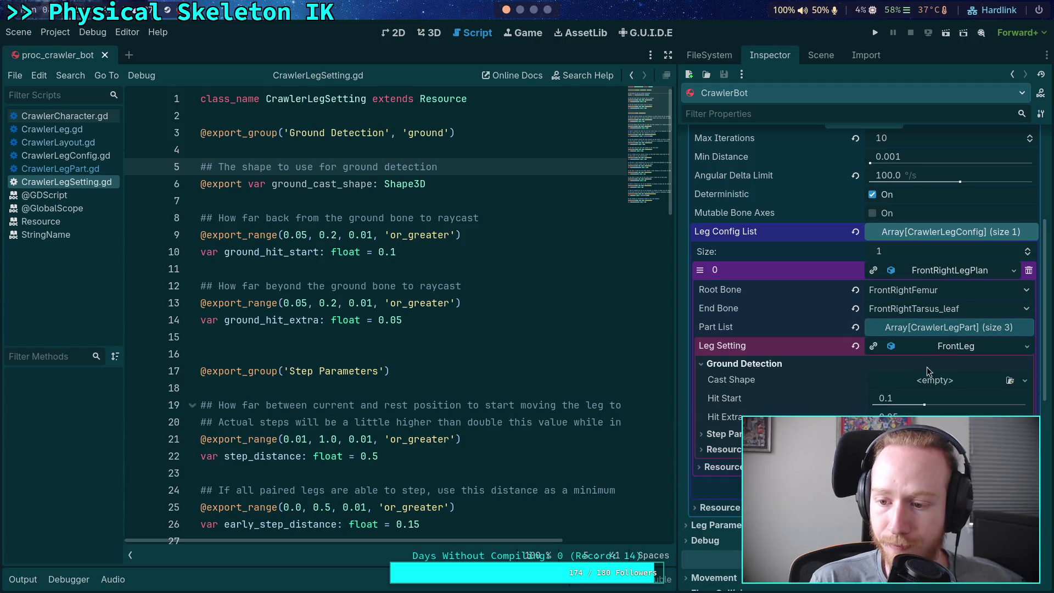
left_click(1024, 380)
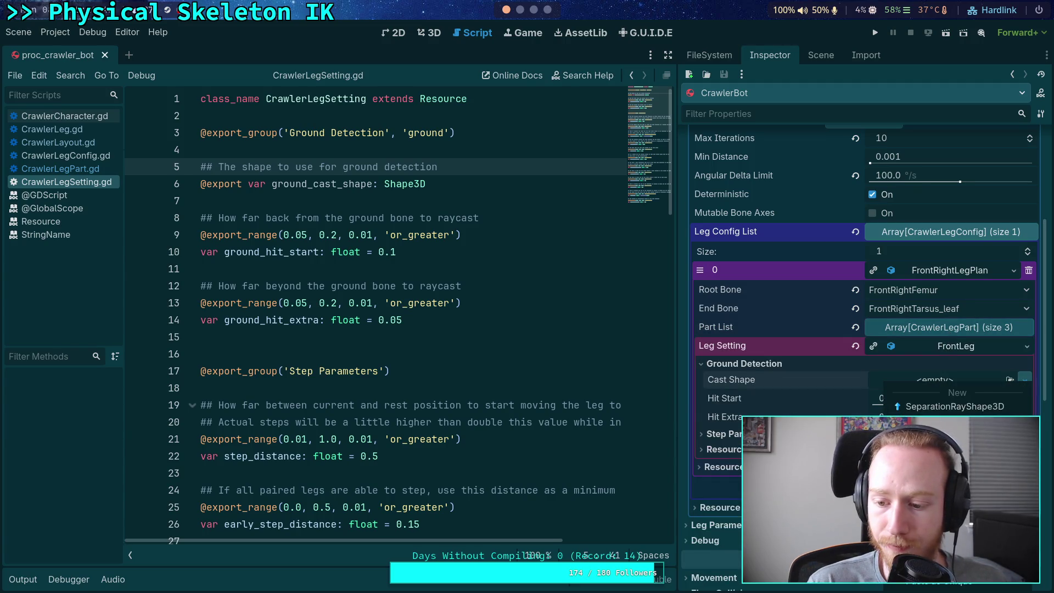
left_click(1023, 377)
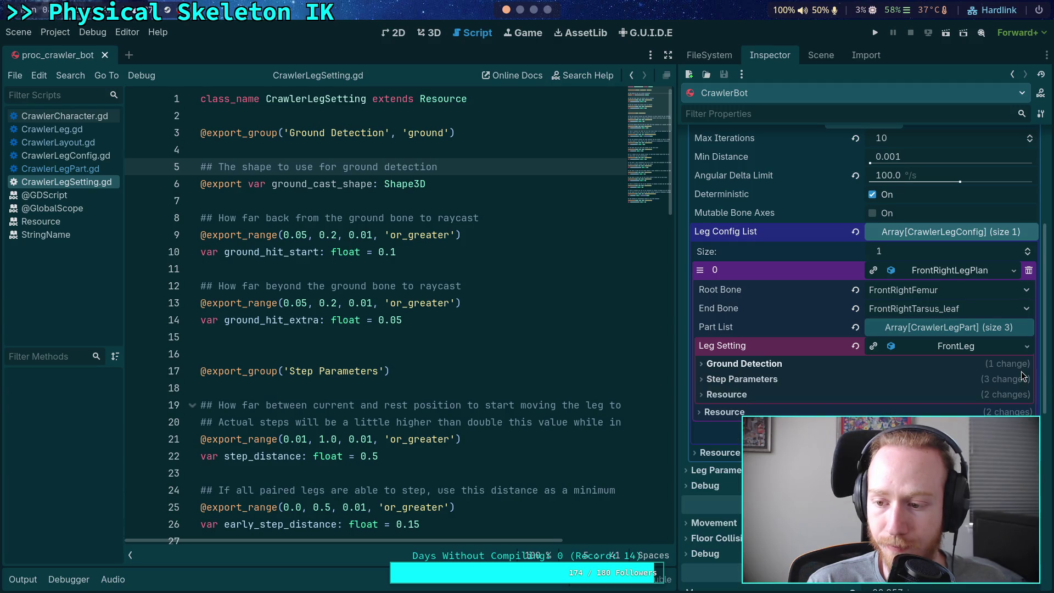
left_click(990, 367)
left_click(1027, 381)
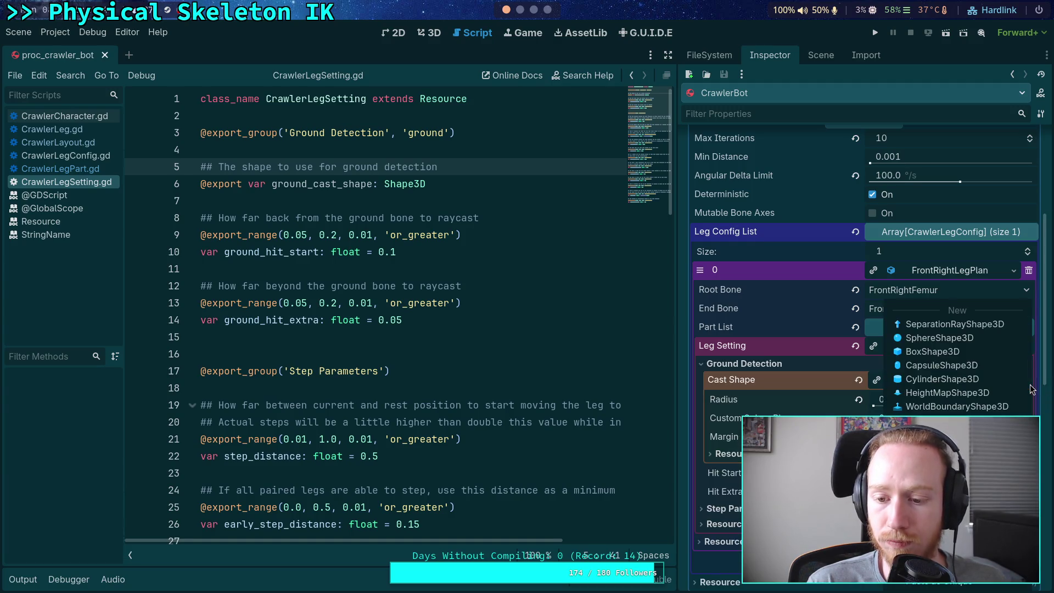
key("Escape")
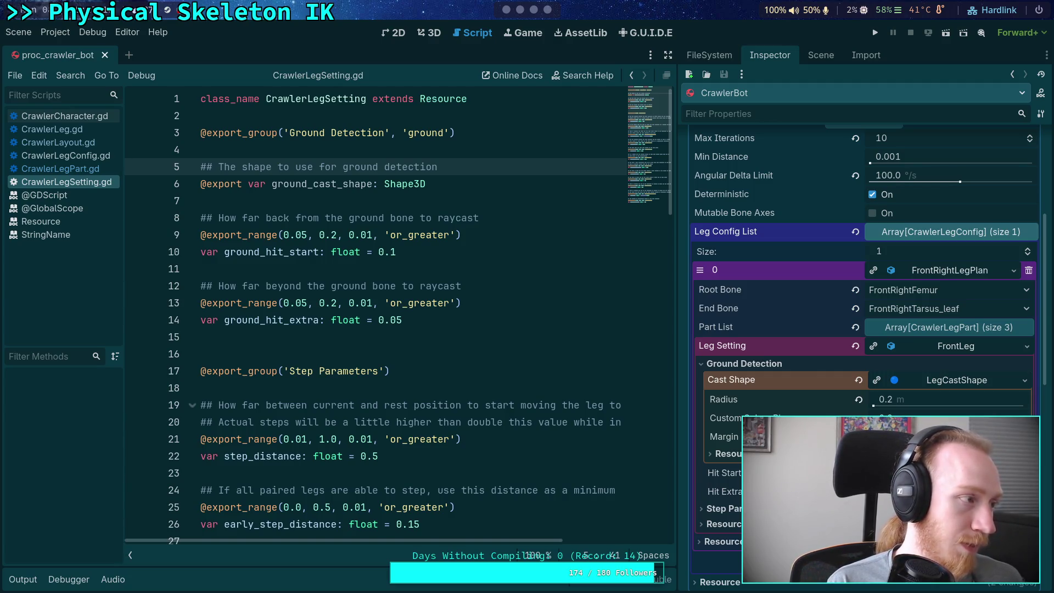
Check the output log lines that mention ground_cast_shape.
left_click(714, 270)
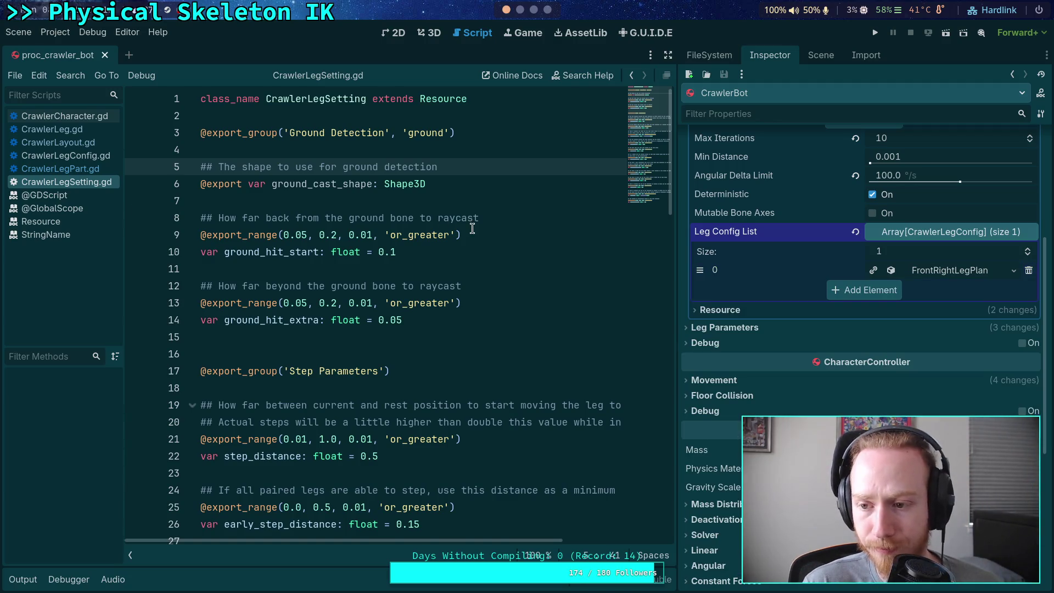
left_click(939, 270)
scroll(935, 395, "down", 2)
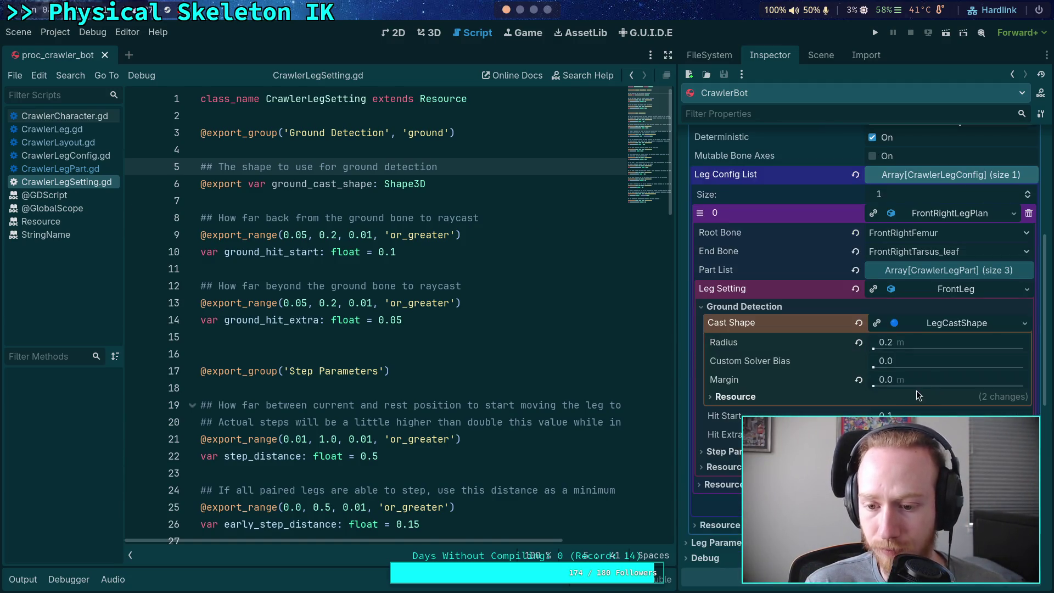
left_click(6, 579)
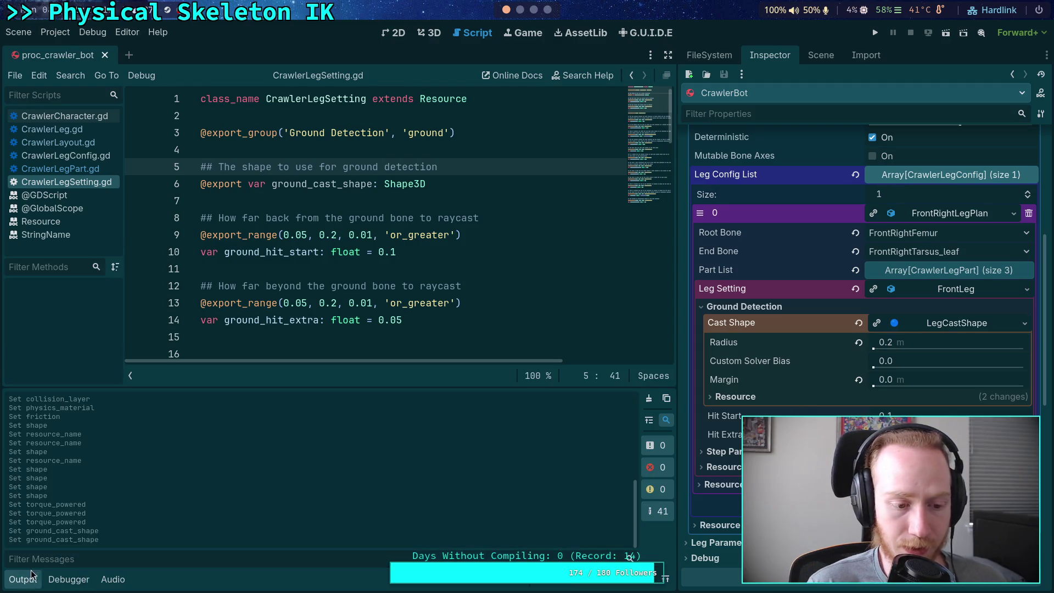
double_click(33, 533)
double_click(61, 539)
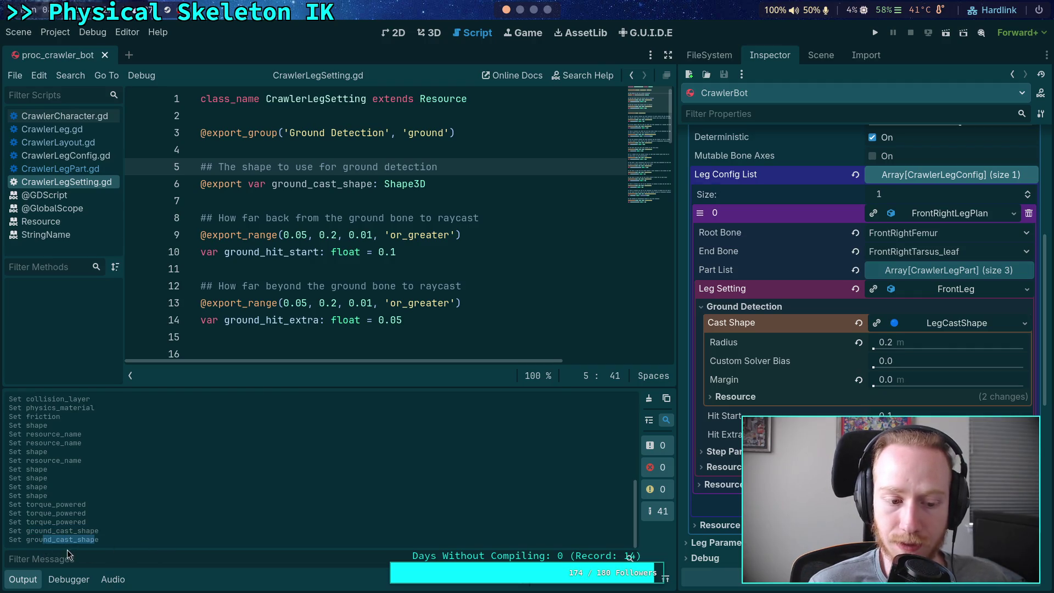
left_click(320, 532)
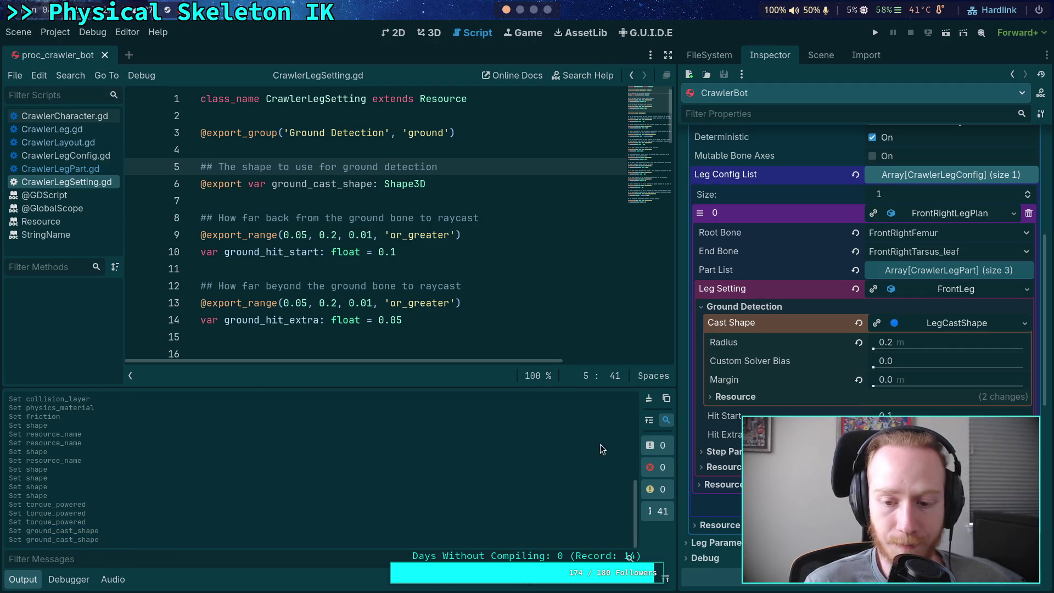
scroll(850, 375, "up", 3)
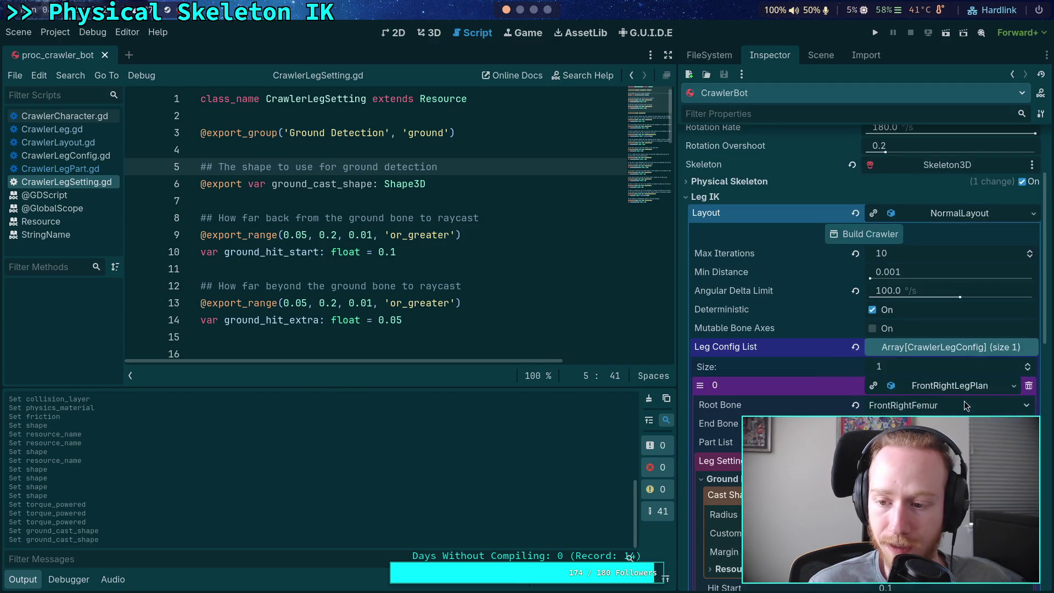
Toggle the NormalLayout, leg config list and FrontRightLegPlan entries to refresh the Inspector.
left_click(961, 212)
left_click(951, 217)
left_click(951, 353)
left_click(951, 351)
left_click(951, 386)
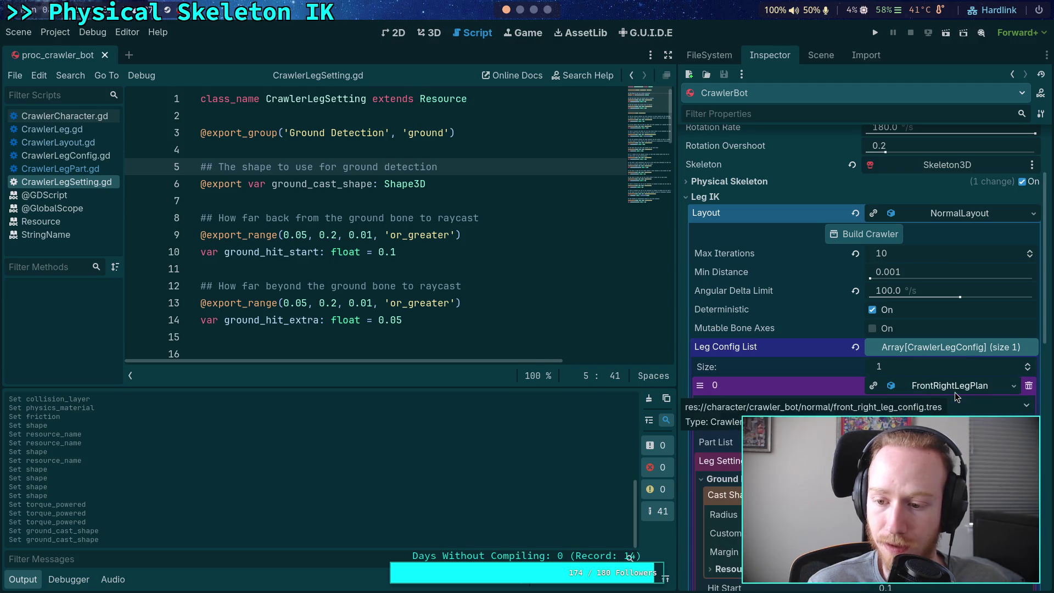
left_click(954, 392)
left_click(945, 215)
left_click(944, 215)
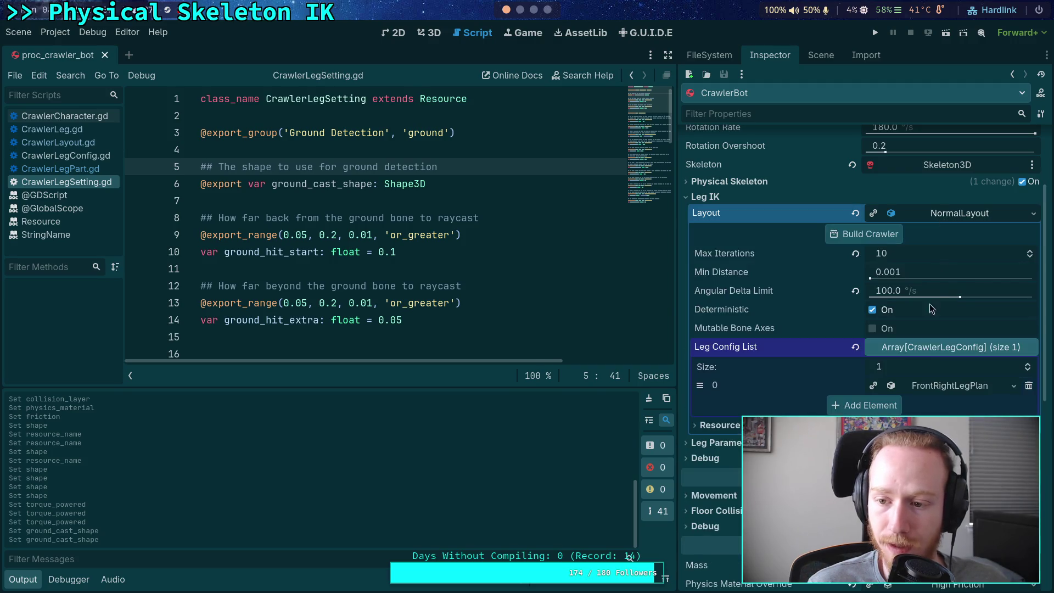
left_click(933, 389)
scroll(881, 368, "down", 3)
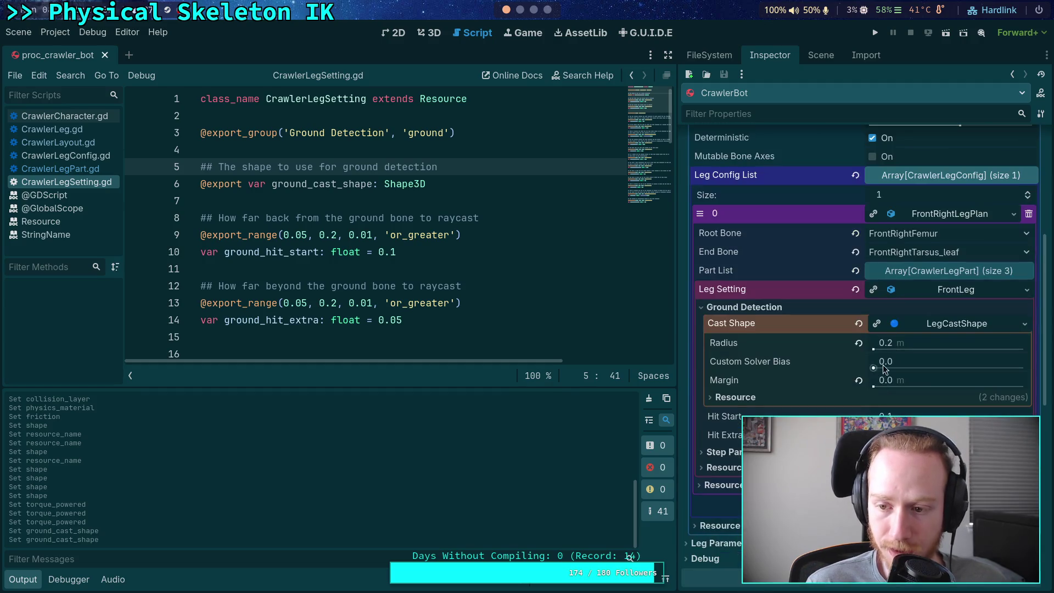
scroll(904, 301, "up", 3)
double_click(937, 216)
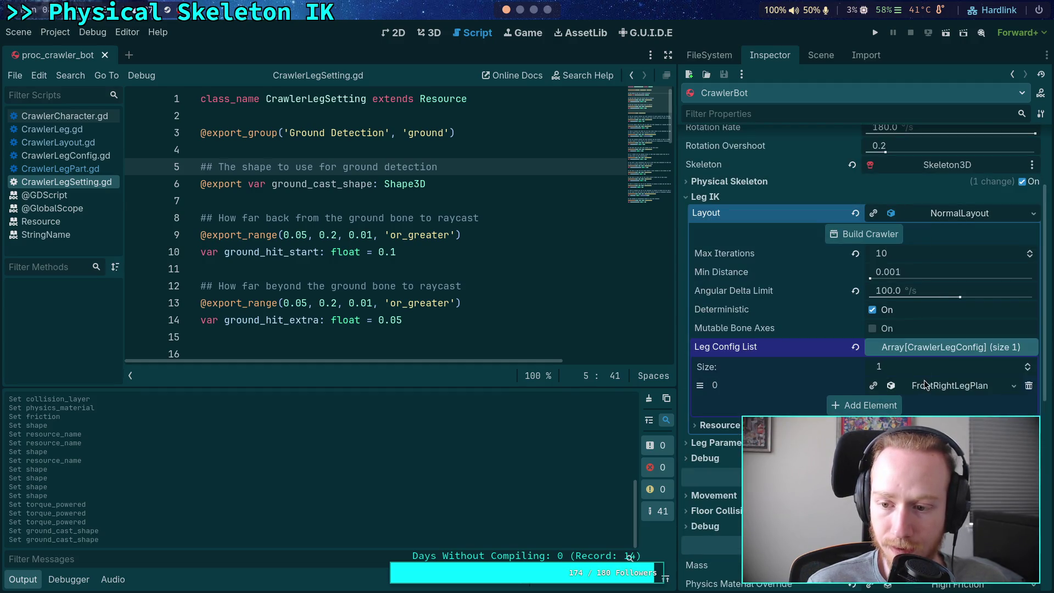
left_click(822, 386)
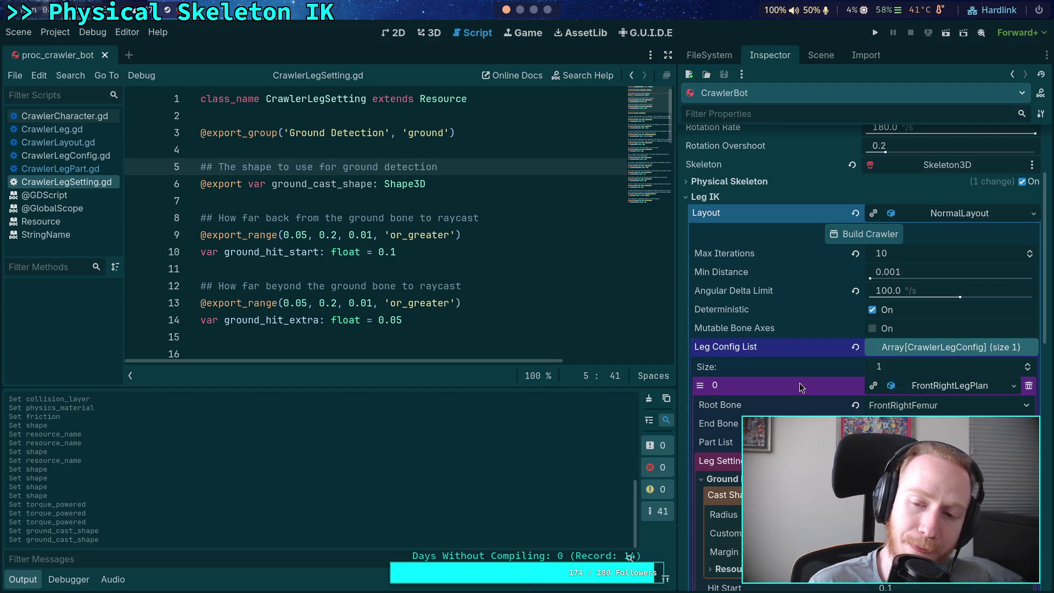
scroll(810, 347, "down", 1)
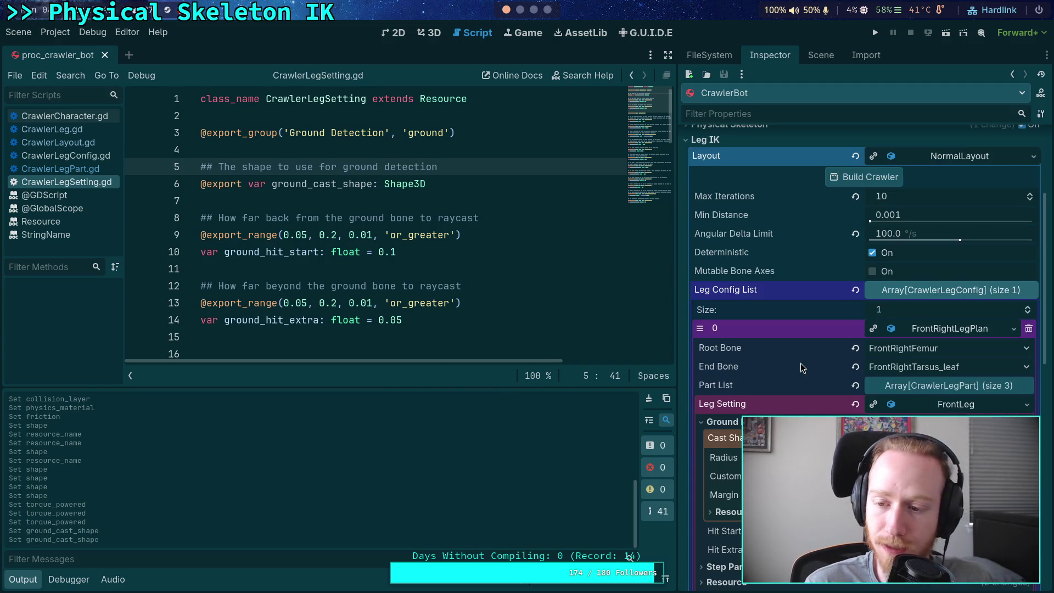
scroll(777, 377, "down", 2)
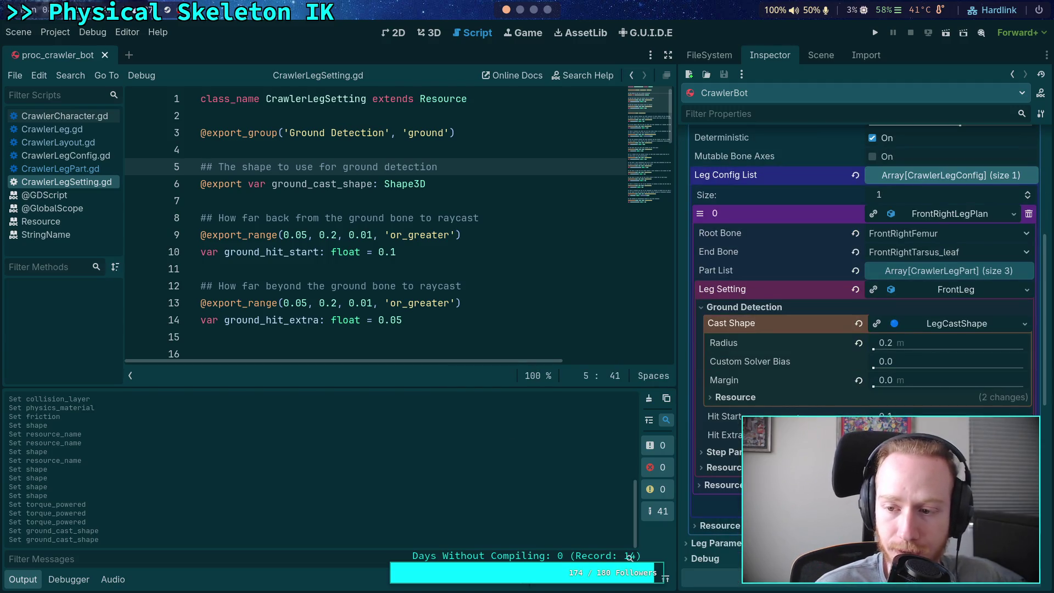
Expand, then fold away FrontRightLegPlan's Part List, leaving the FrontLeg setting visible.
left_click(913, 271)
scroll(922, 302, "up", 2)
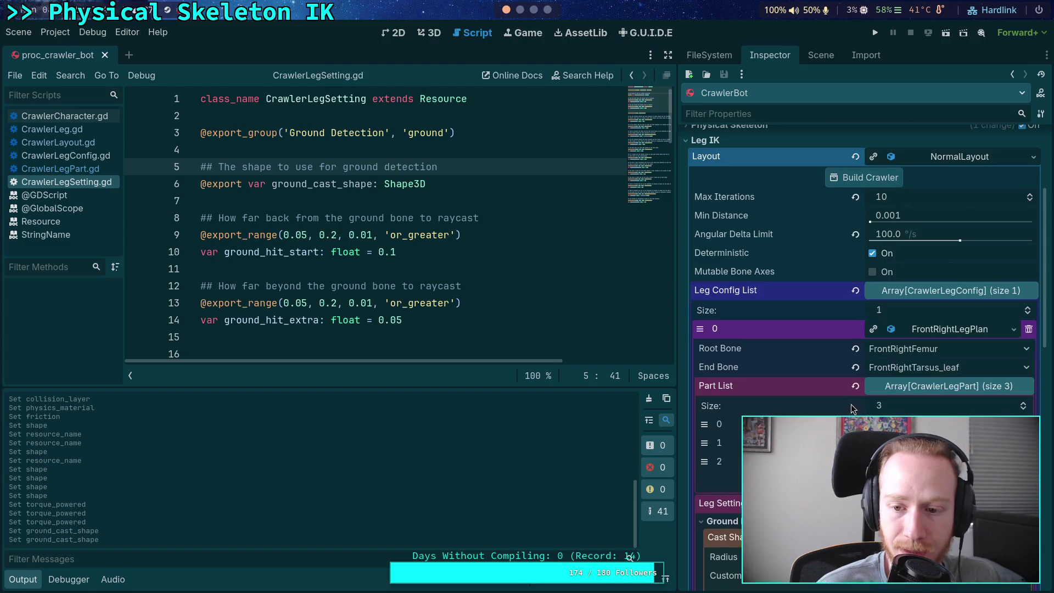
left_click(940, 329)
left_click(940, 330)
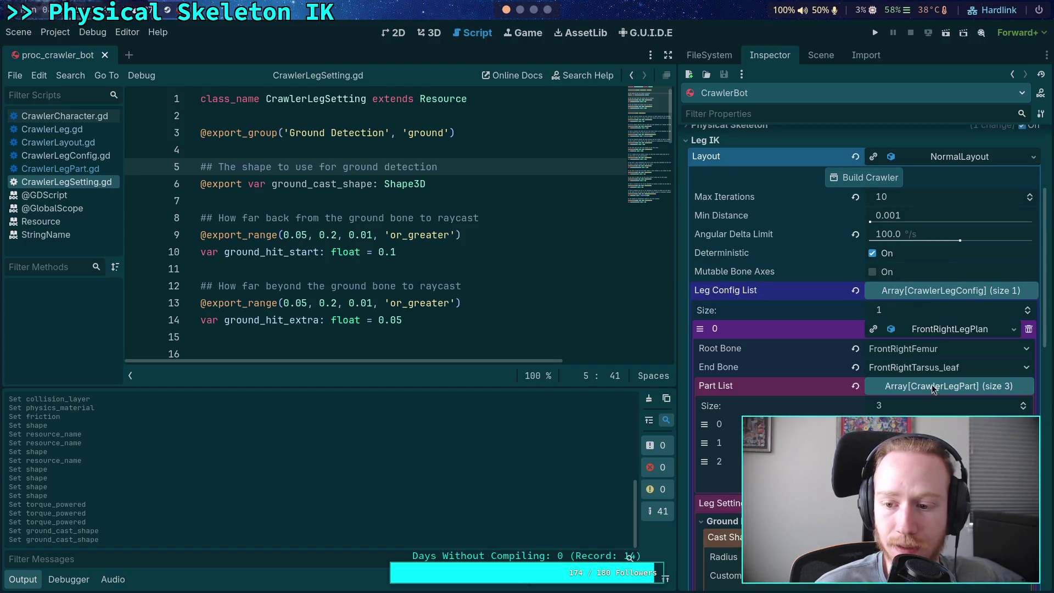
left_click(942, 330)
left_click(942, 329)
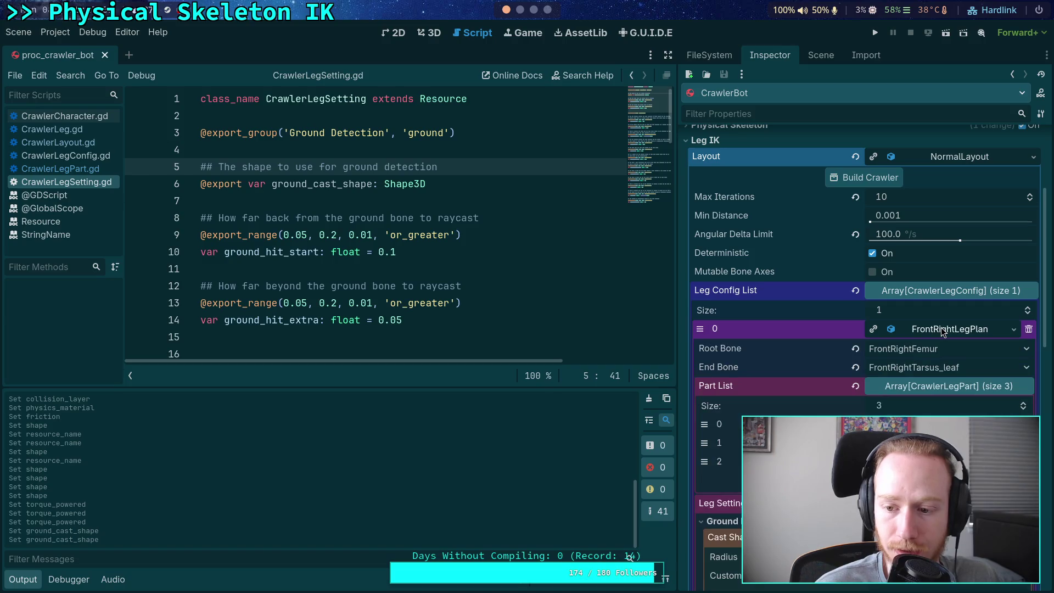
left_click(954, 332)
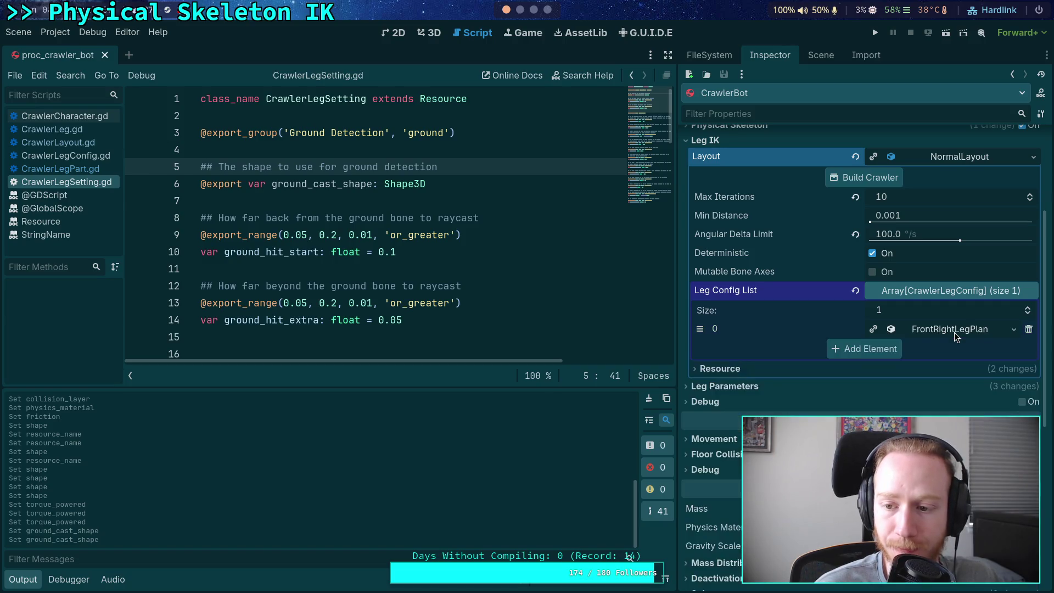
left_click(954, 331)
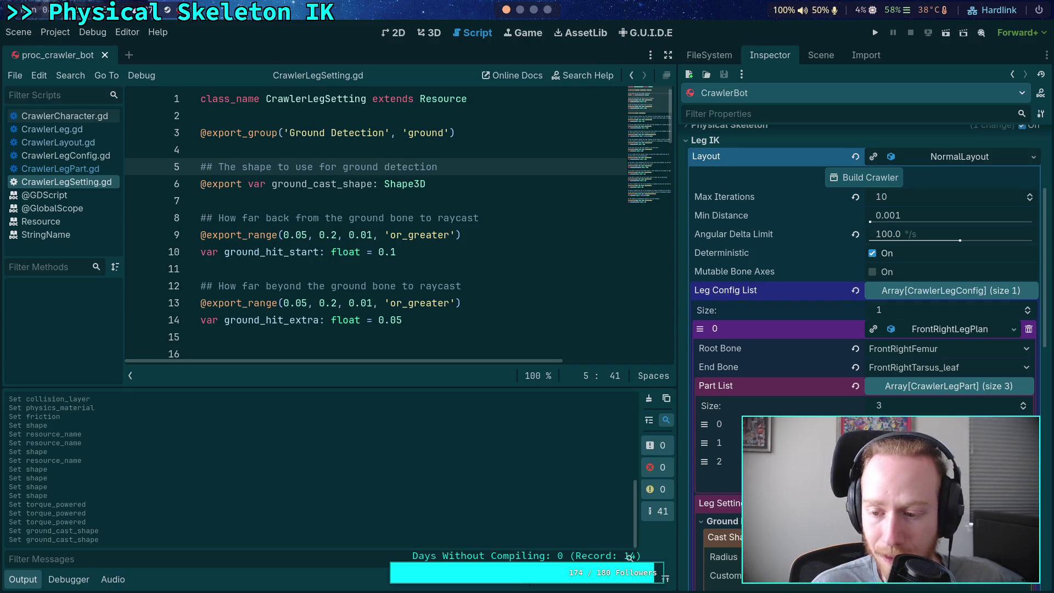
left_click(940, 381)
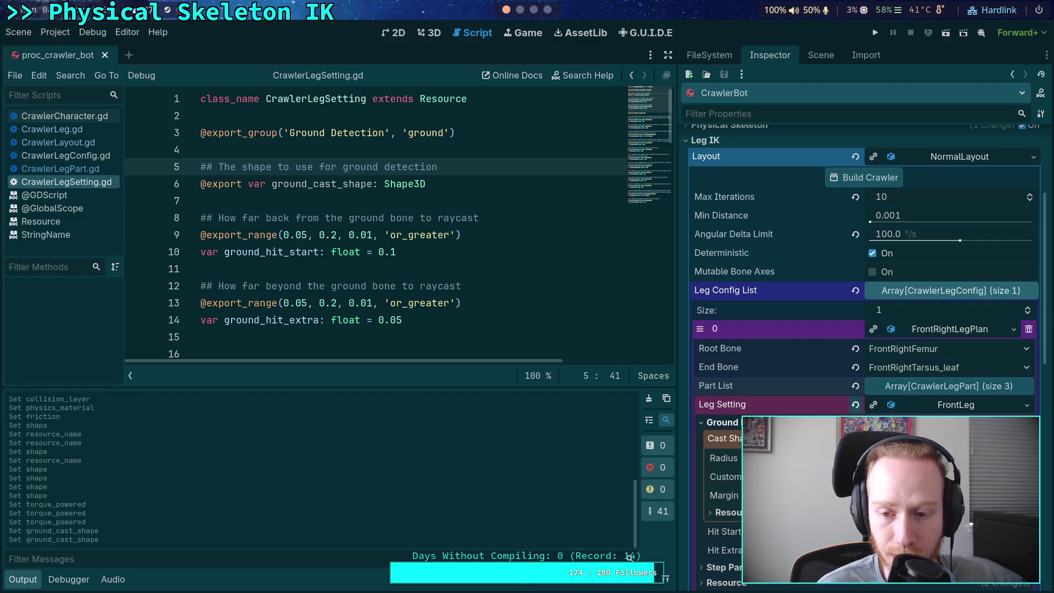
scroll(795, 403, "down", 3)
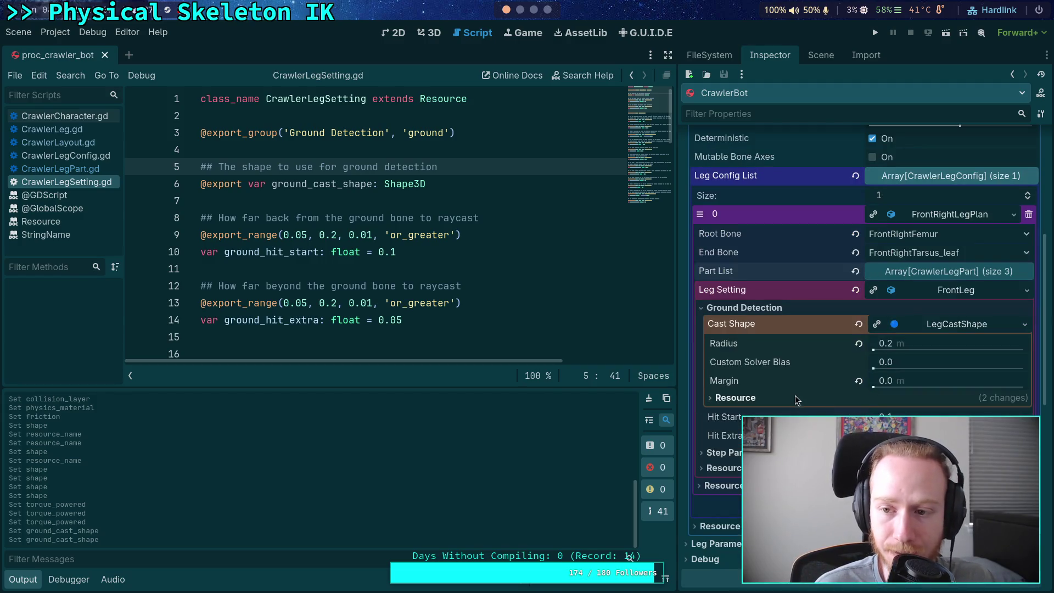
left_click(949, 215)
left_click(949, 217)
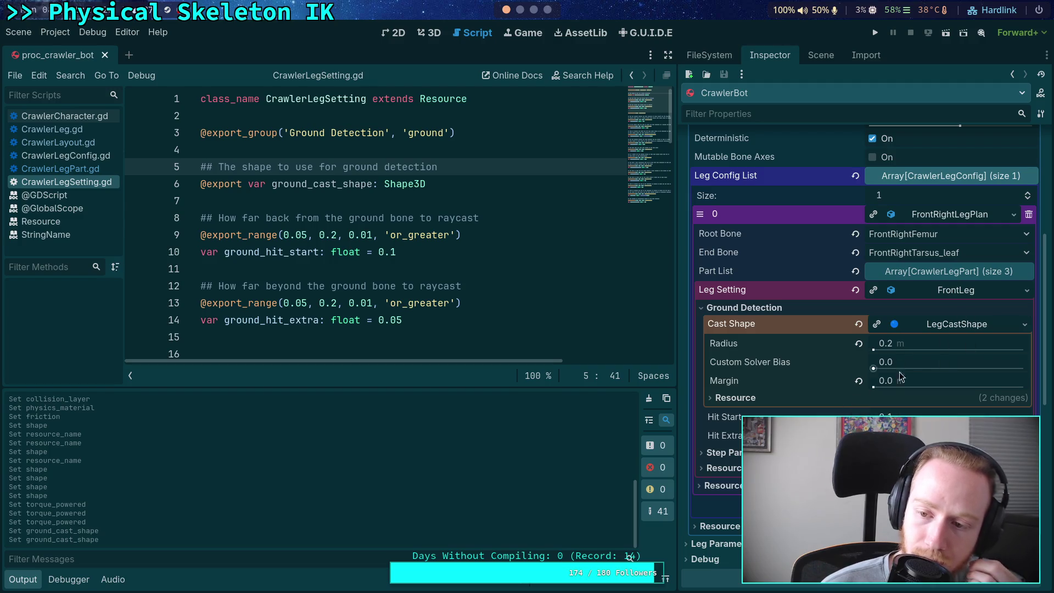
Fold LegCastShape's Resource details and sub-inspector, then return to the Scene tree.
left_click(768, 397)
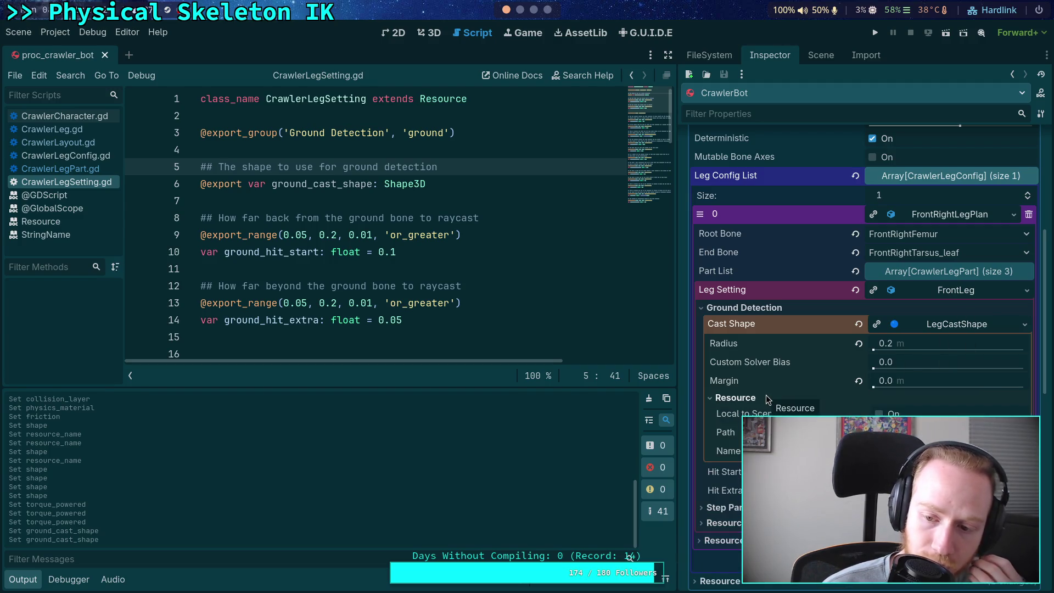
left_click(764, 397)
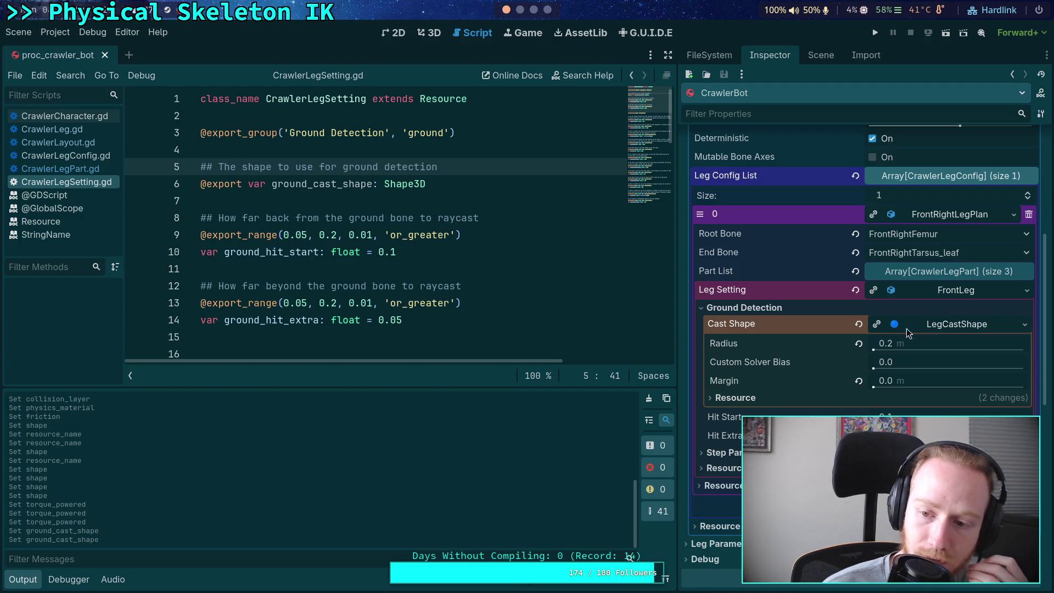
left_click(957, 321)
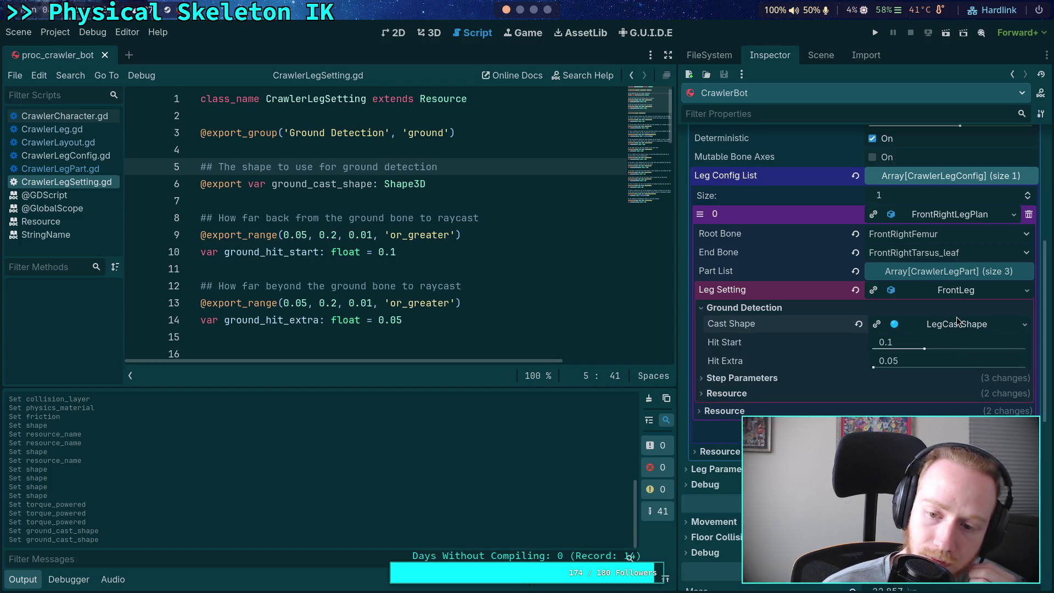
mouse_move(823, 343)
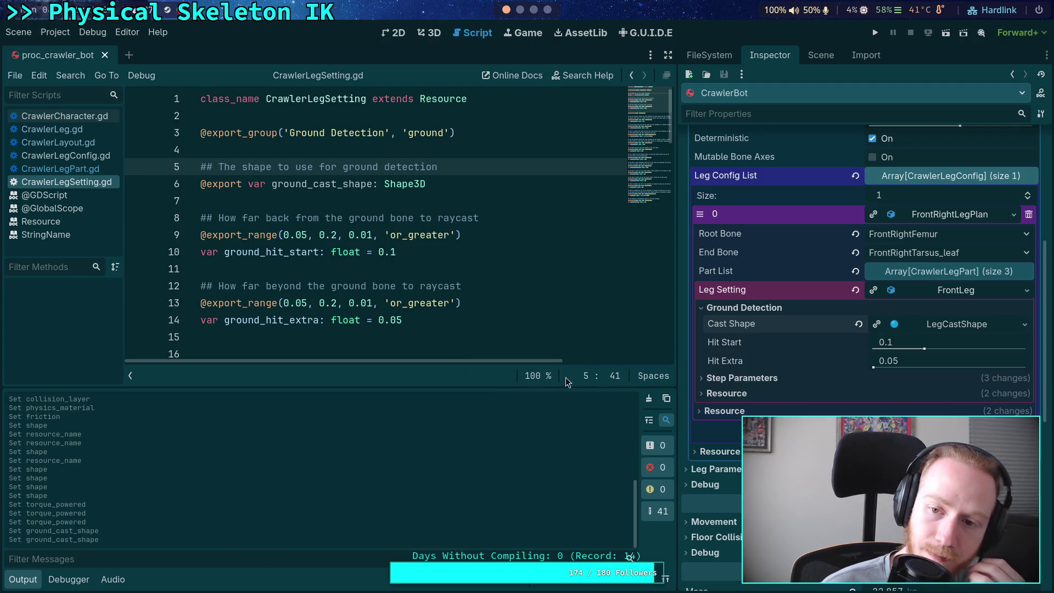
left_click(821, 56)
left_click(752, 205)
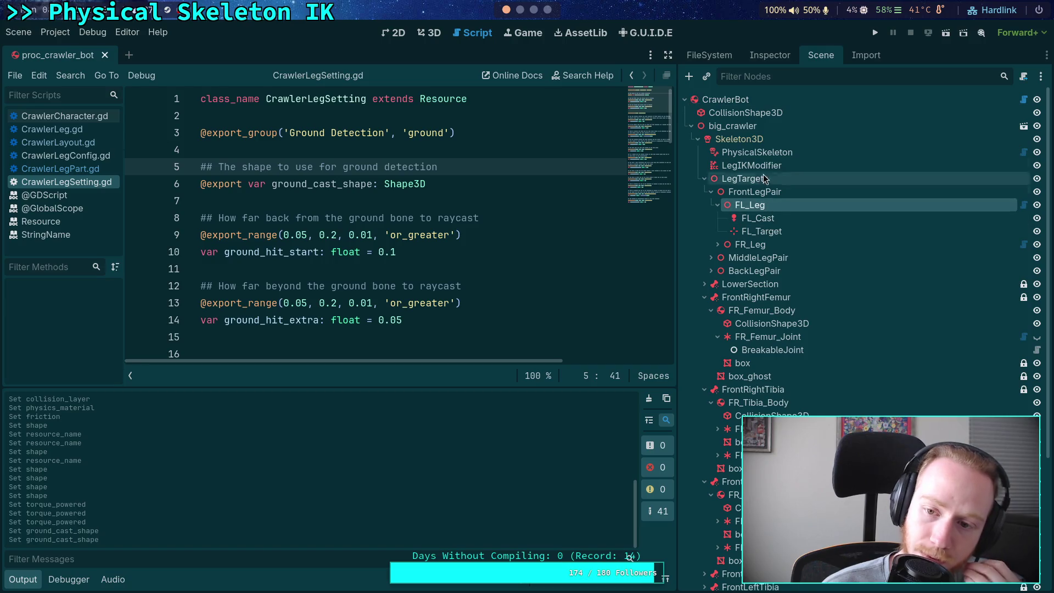
left_click(771, 57)
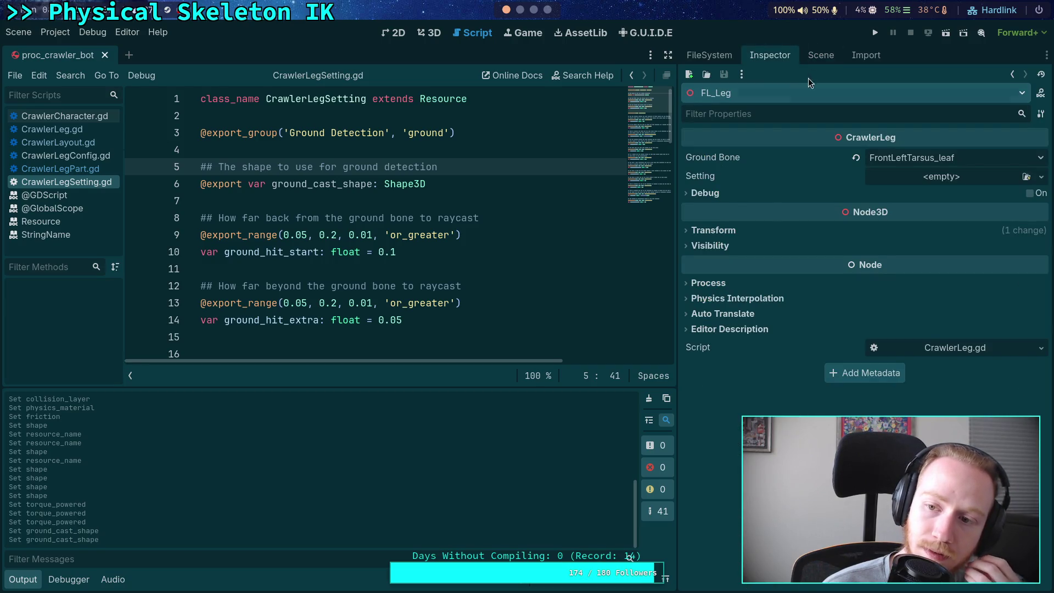
left_click(727, 196)
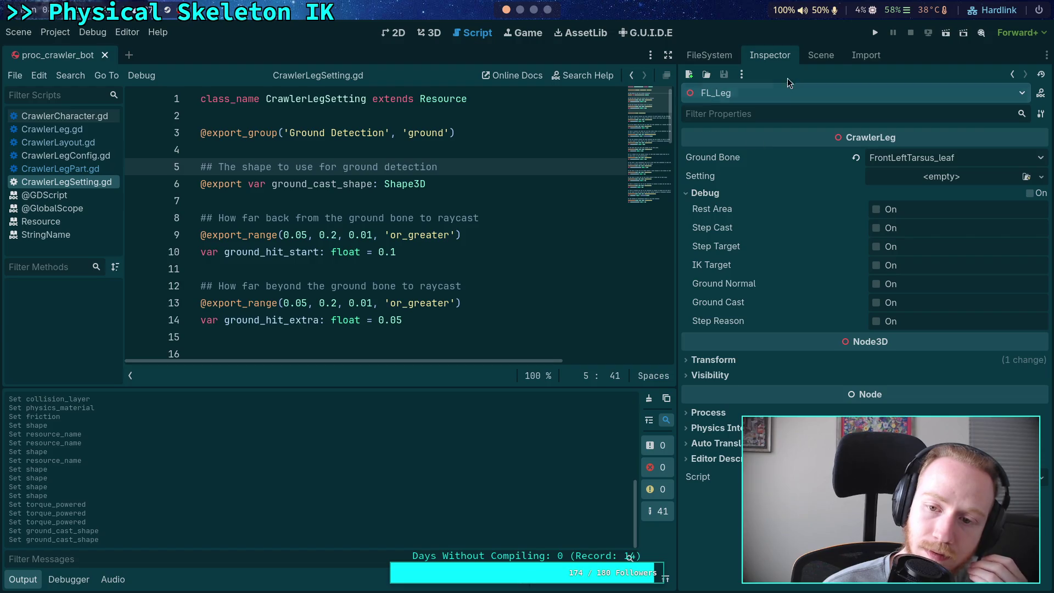
left_click(812, 59)
left_click(774, 221)
left_click(768, 55)
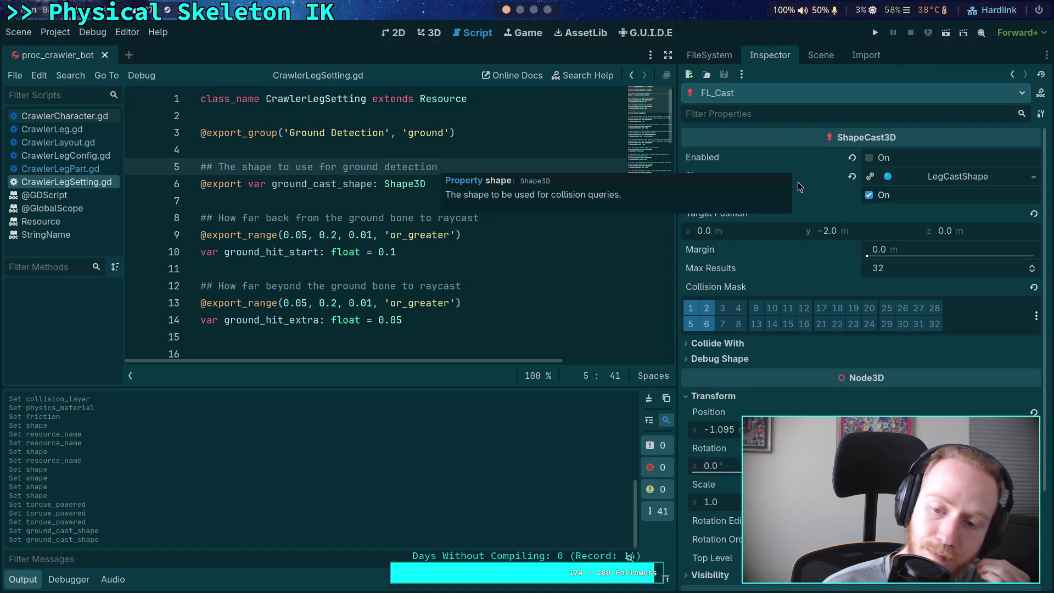
left_click(806, 62)
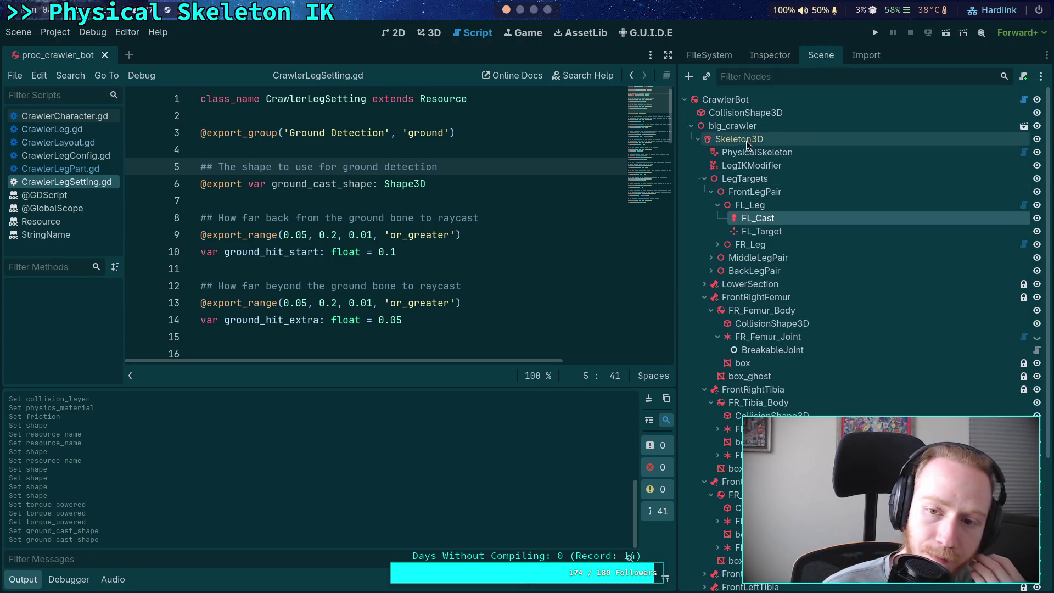
left_click(738, 100)
left_click(769, 55)
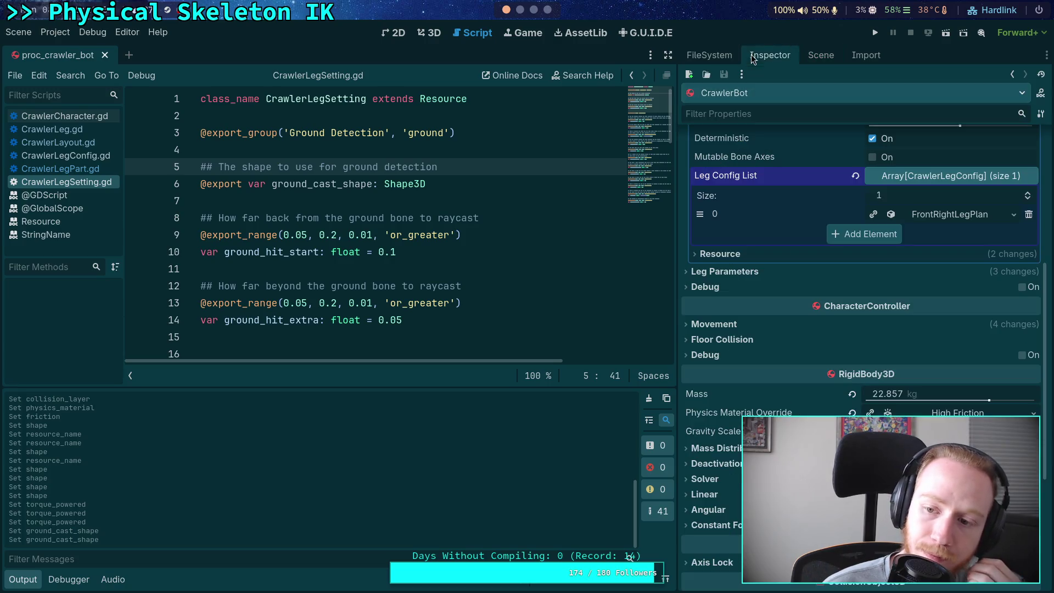
left_click(947, 214)
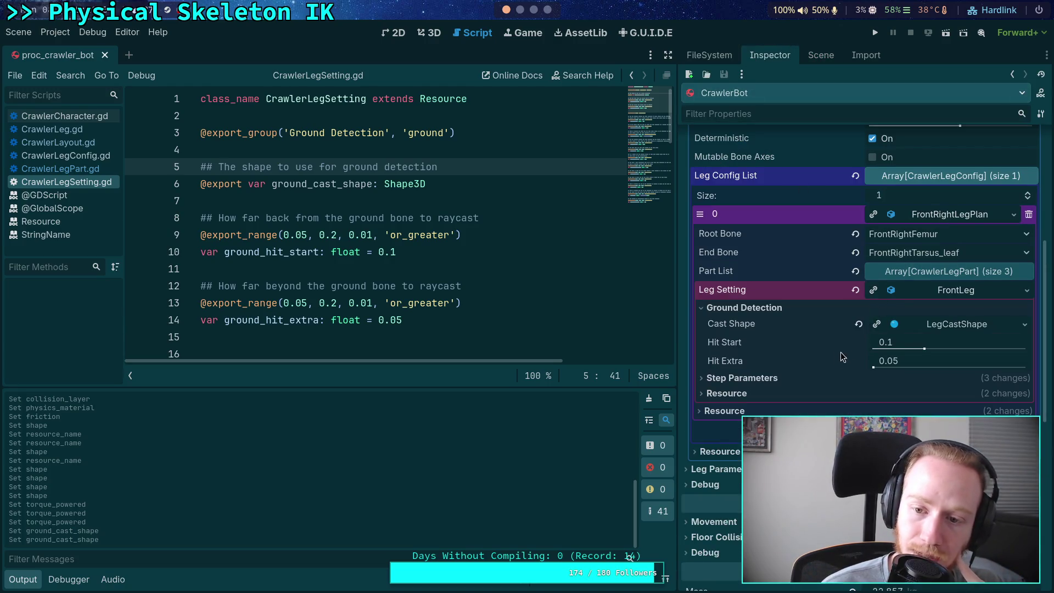
Fold Ground Detection and Step Parameters, then expand the Part List showing FemurPart, TibiaPart and TarsusPart.
left_click(765, 308)
left_click(752, 323)
left_click(752, 322)
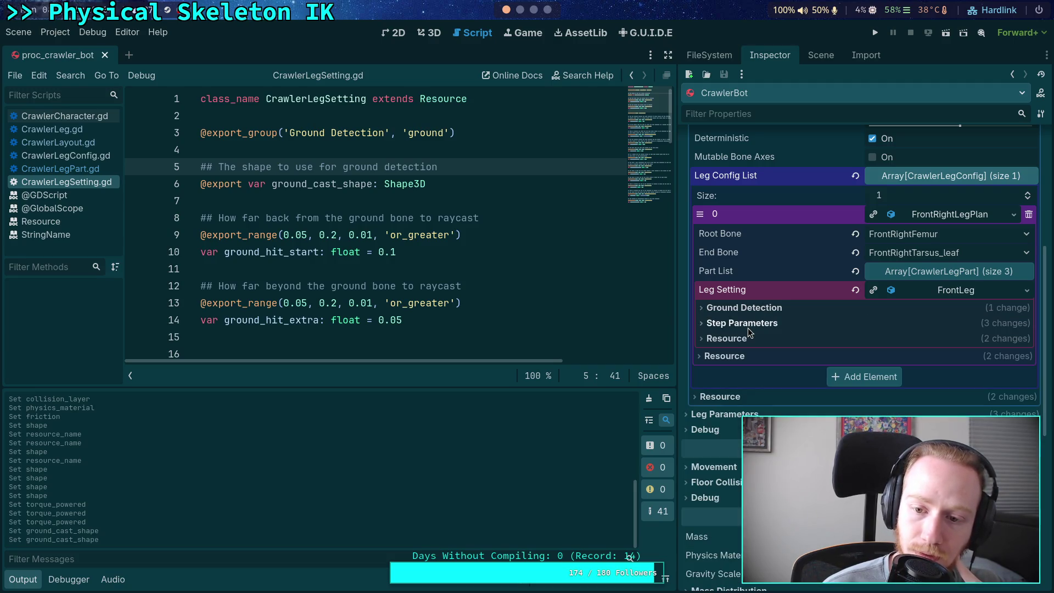
left_click(931, 291)
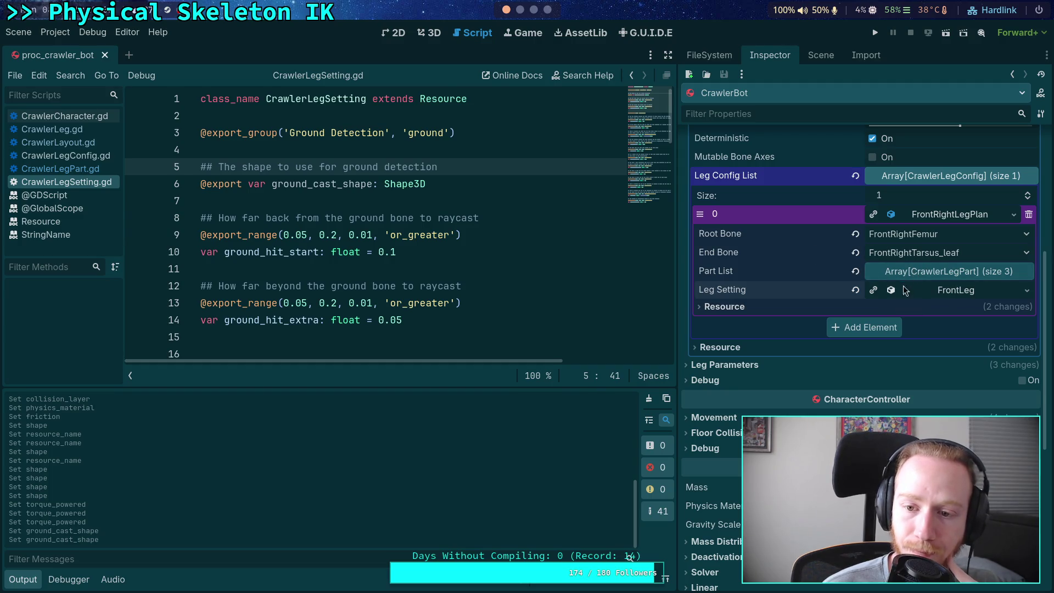
left_click(931, 290)
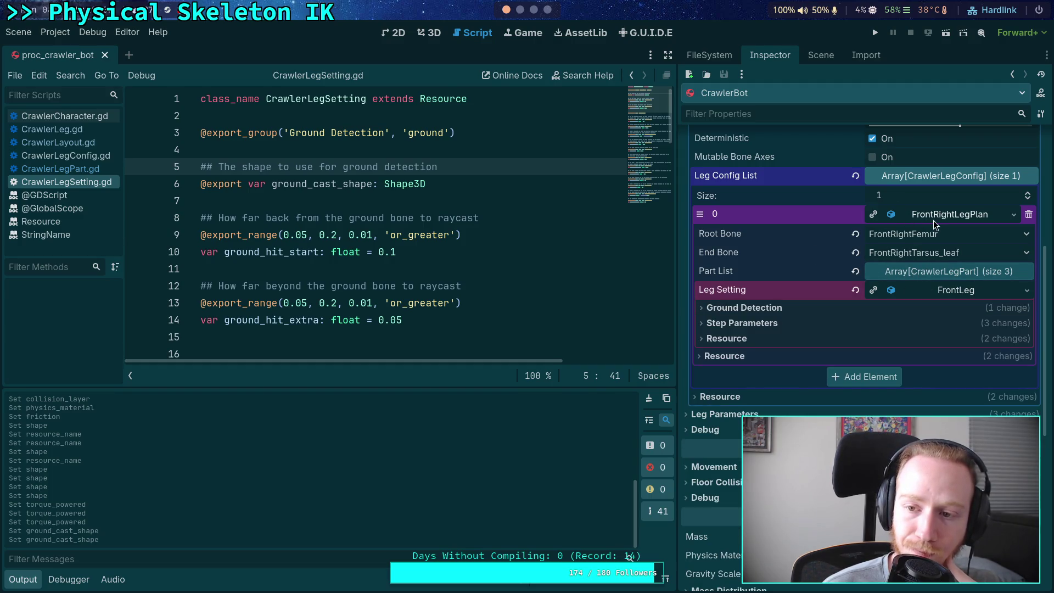
left_click(944, 275)
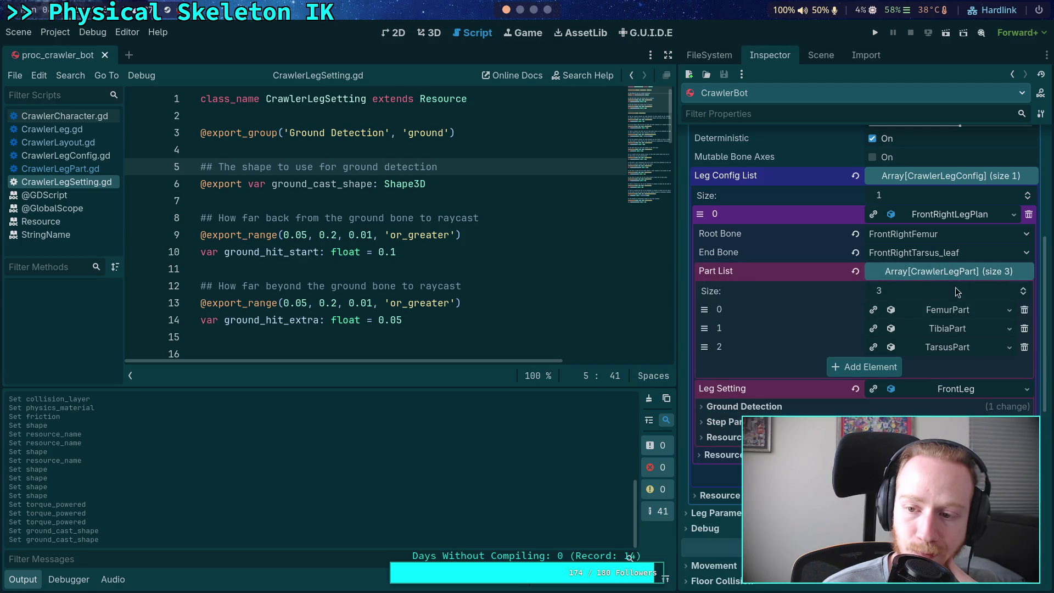
Open the FemurPart entry, fold its torque and motor settings, and show its collision layers.
left_click(953, 311)
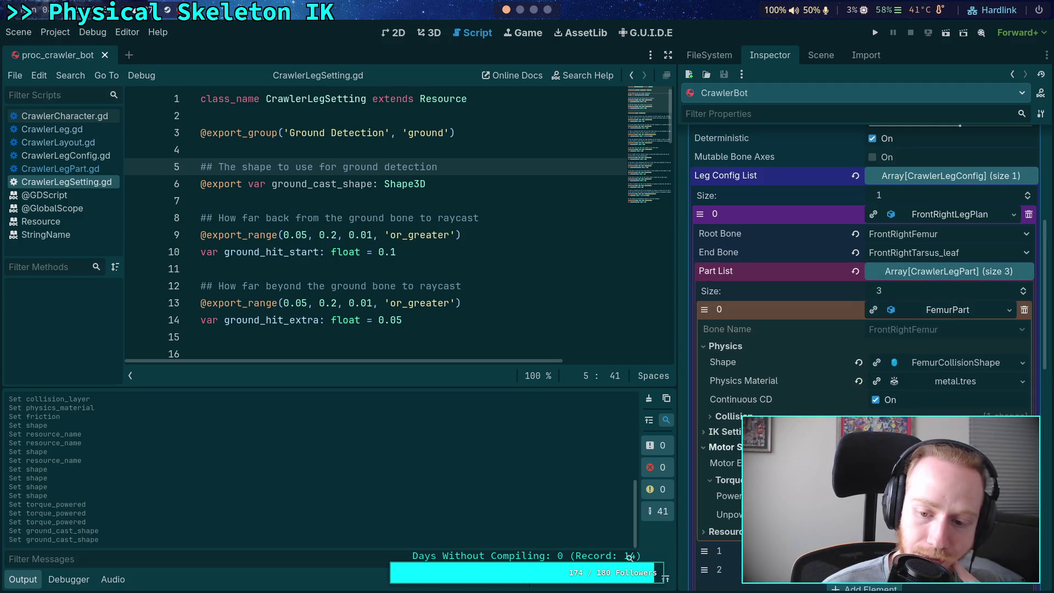
left_click(730, 480)
left_click(722, 447)
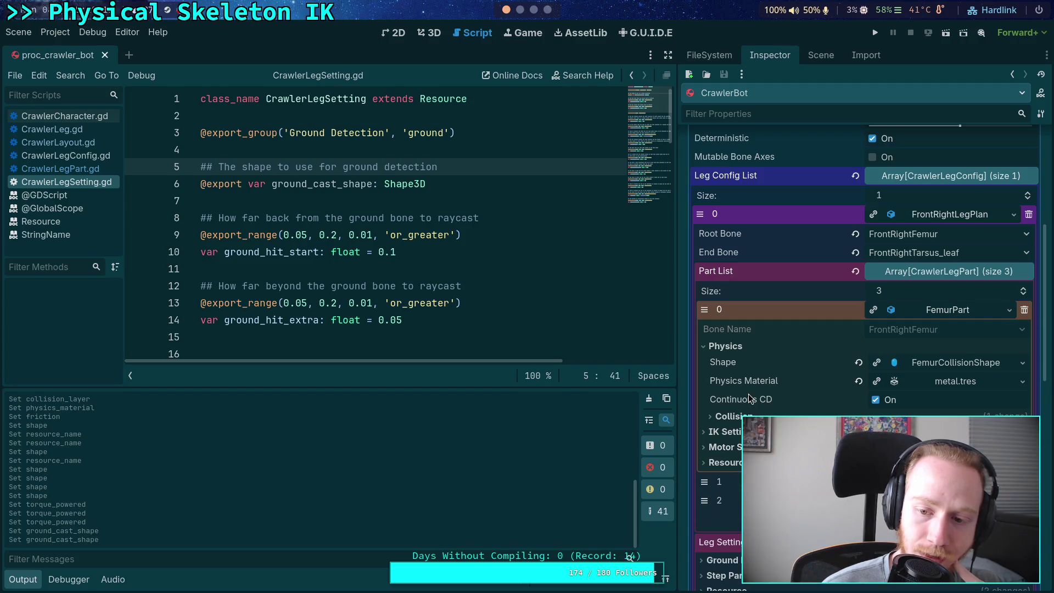
left_click(726, 416)
left_click(726, 416)
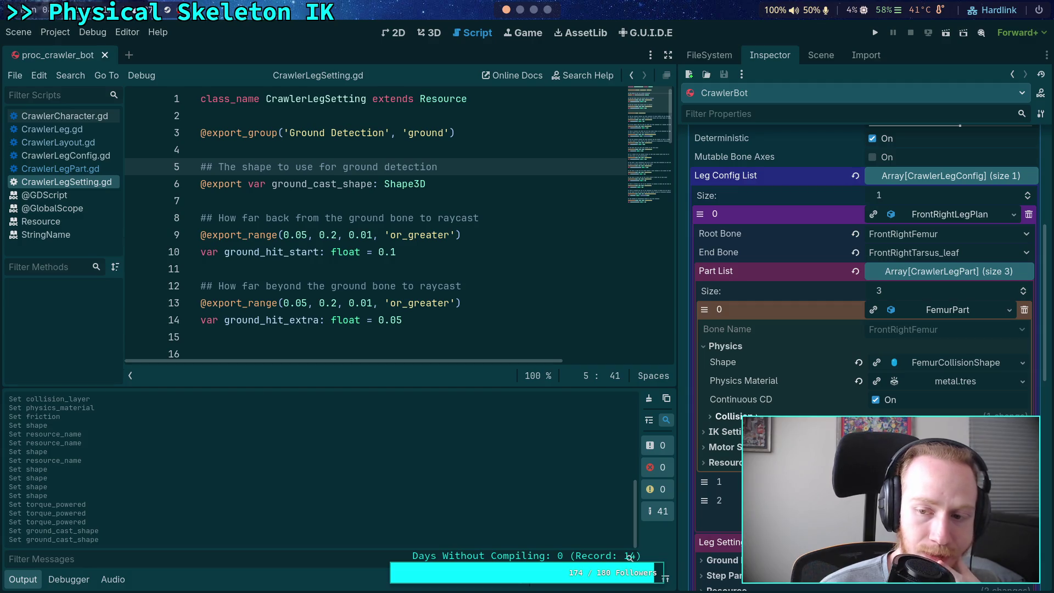
left_click(725, 416)
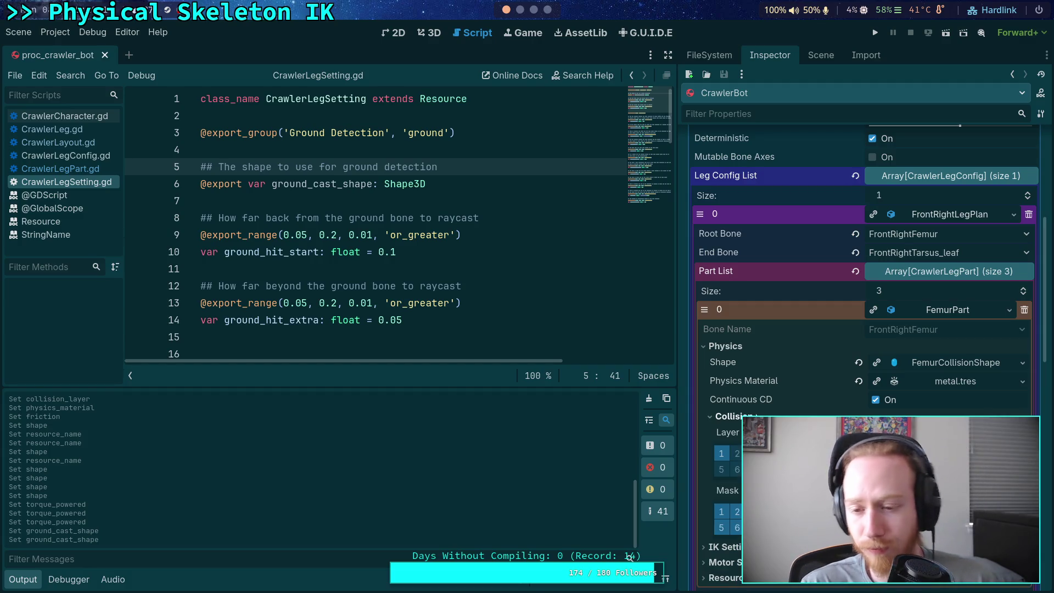
Scroll the Inspector to FrontLeg's Leg Setting and expand the Ground Detection group.
scroll(746, 366, "down", 1)
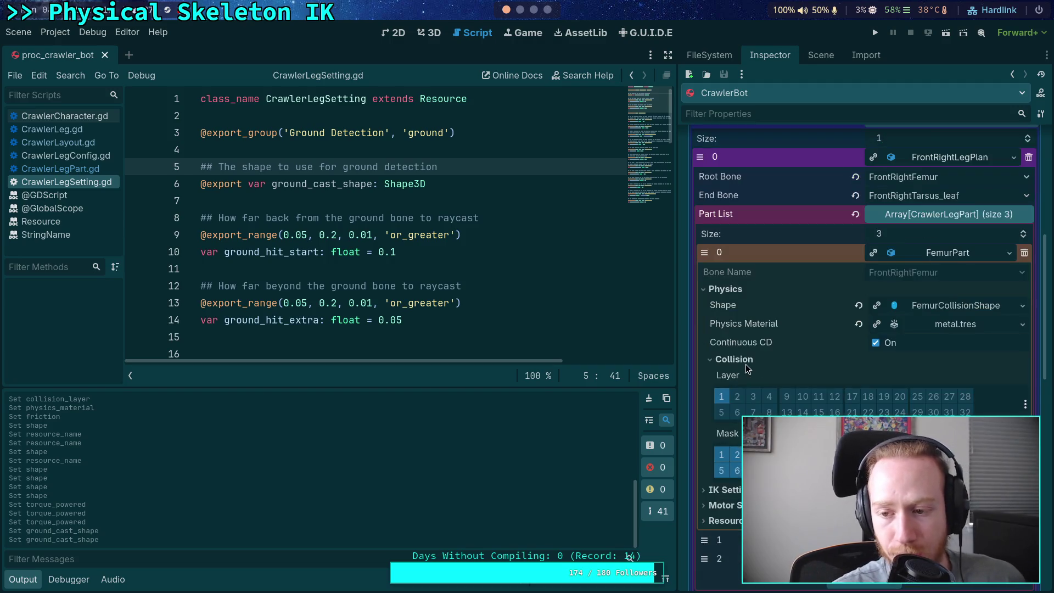
scroll(746, 364, "down", 4)
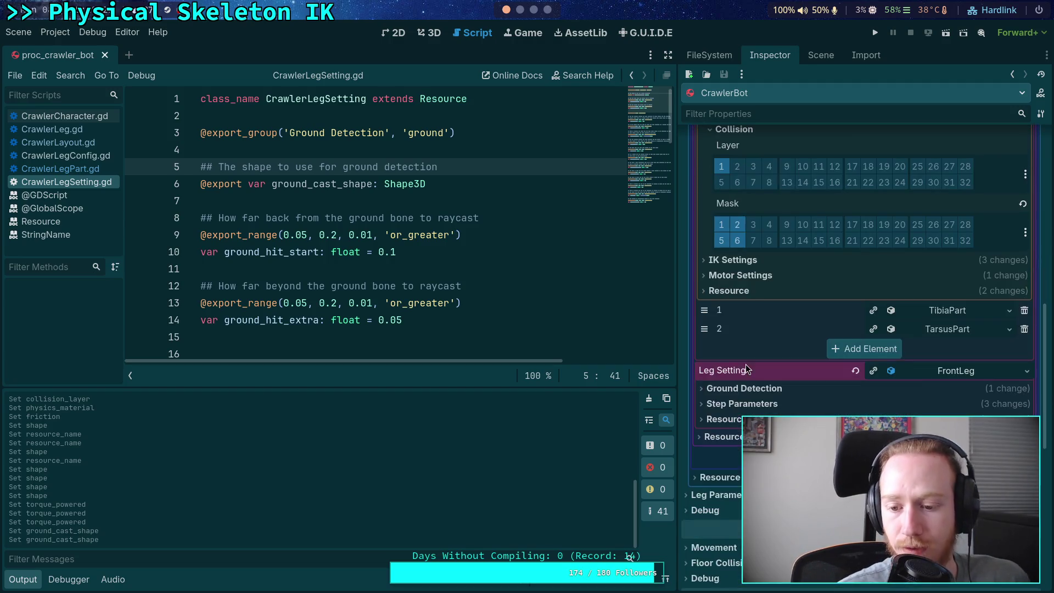
scroll(745, 364, "up", 2)
scroll(862, 263, "up", 3)
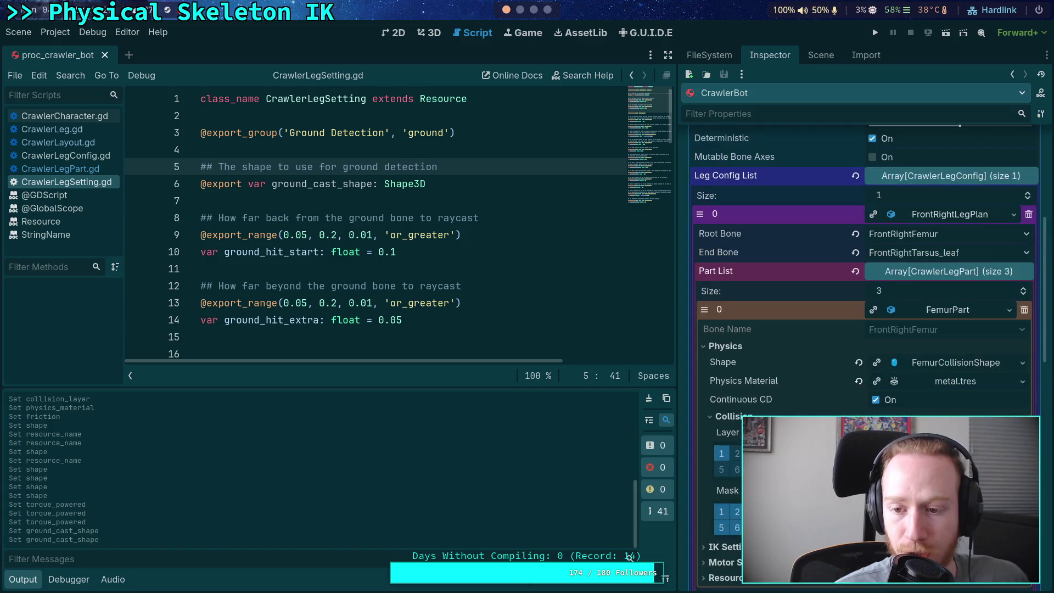
scroll(832, 335, "up", 2)
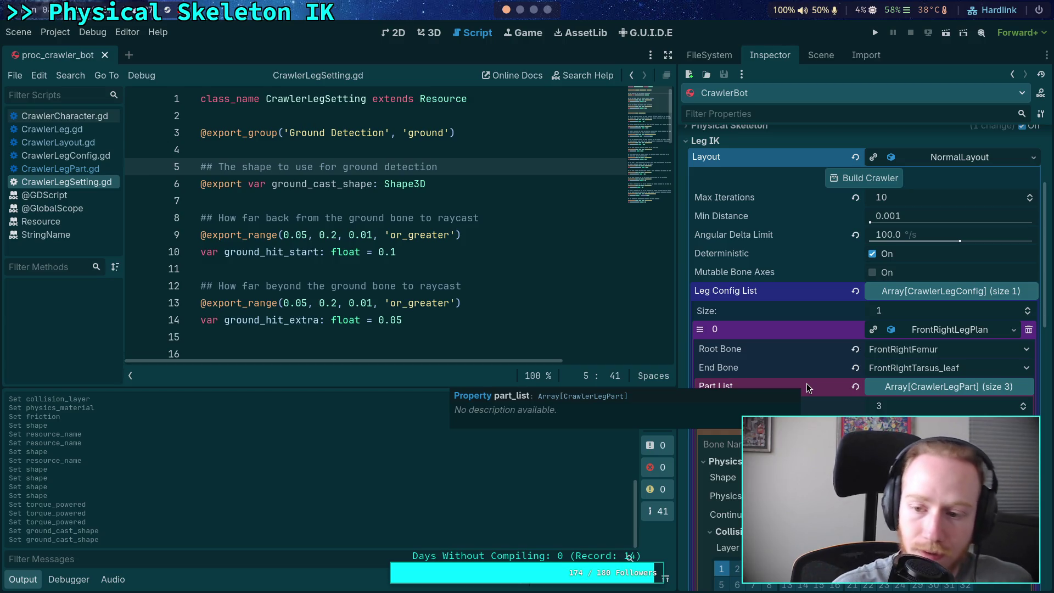
scroll(806, 383, "down", 6)
scroll(806, 383, "down", 2)
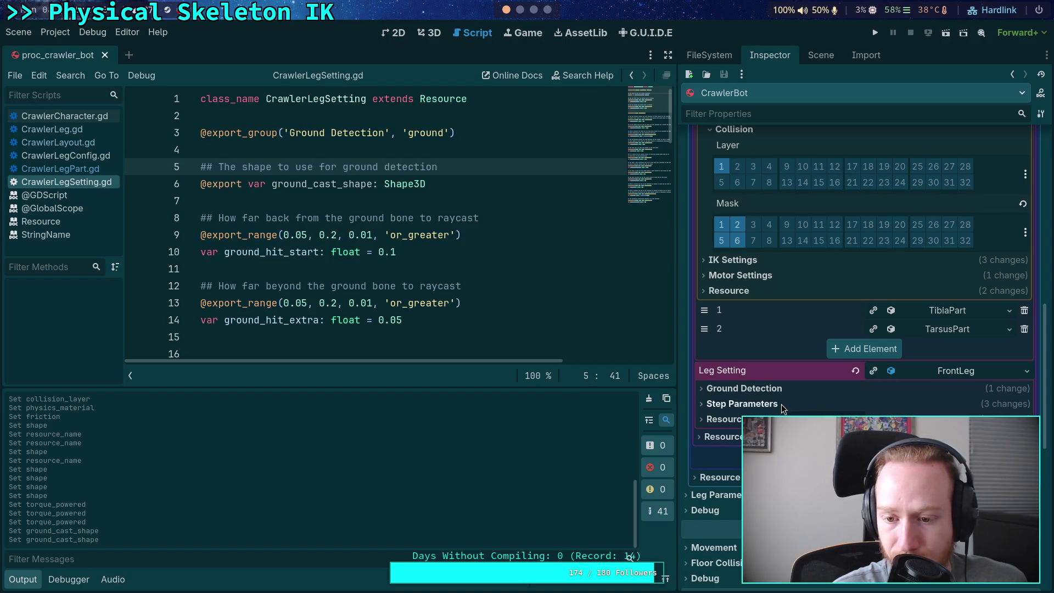
left_click(790, 389)
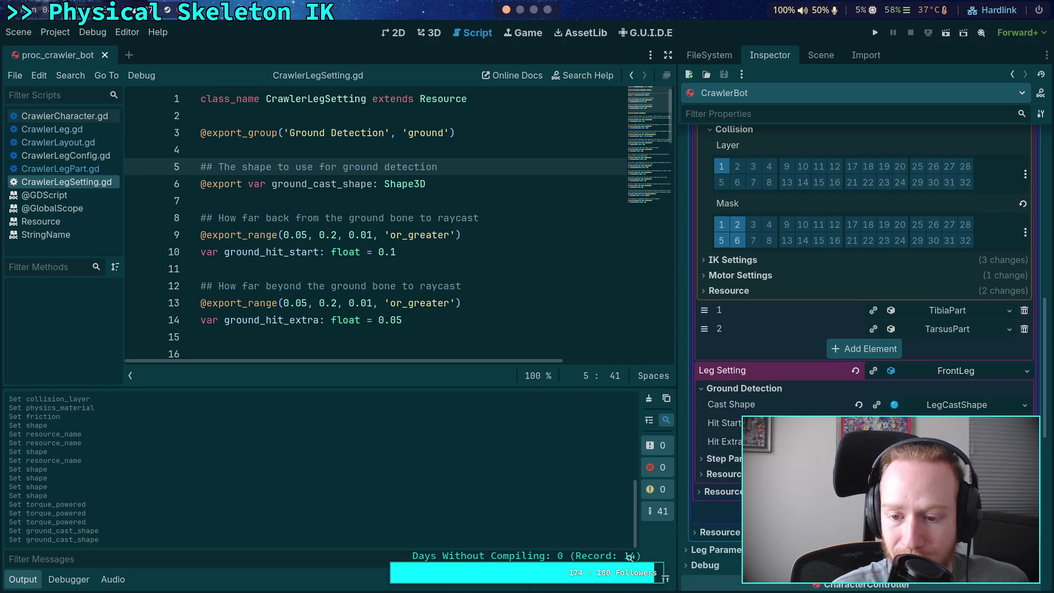
scroll(737, 369, "up", 5)
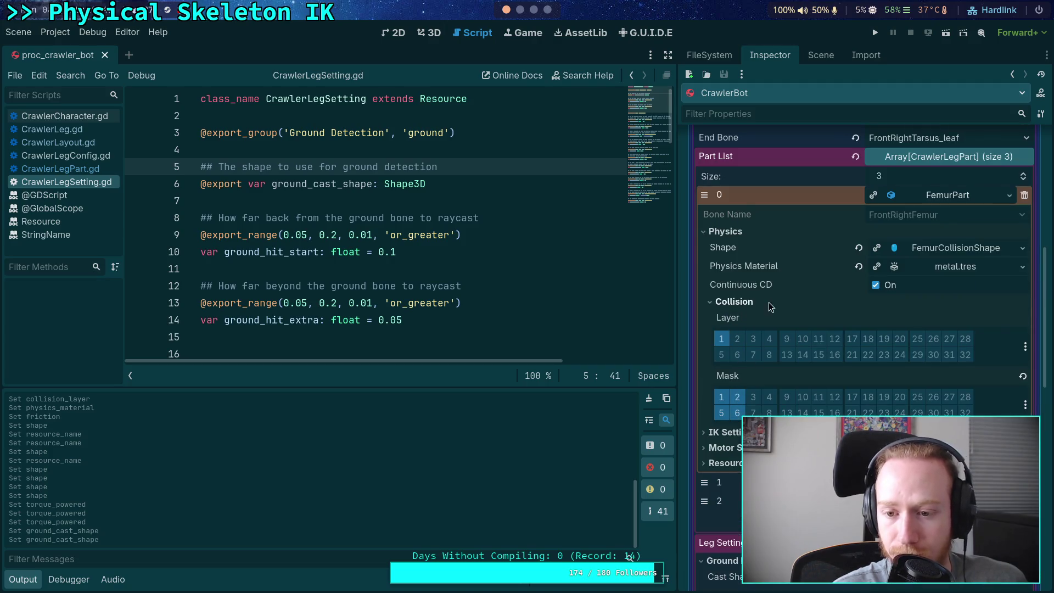
Turn on collision mask layers 2, 5 and 6 for the FemurPart.
left_click(739, 397)
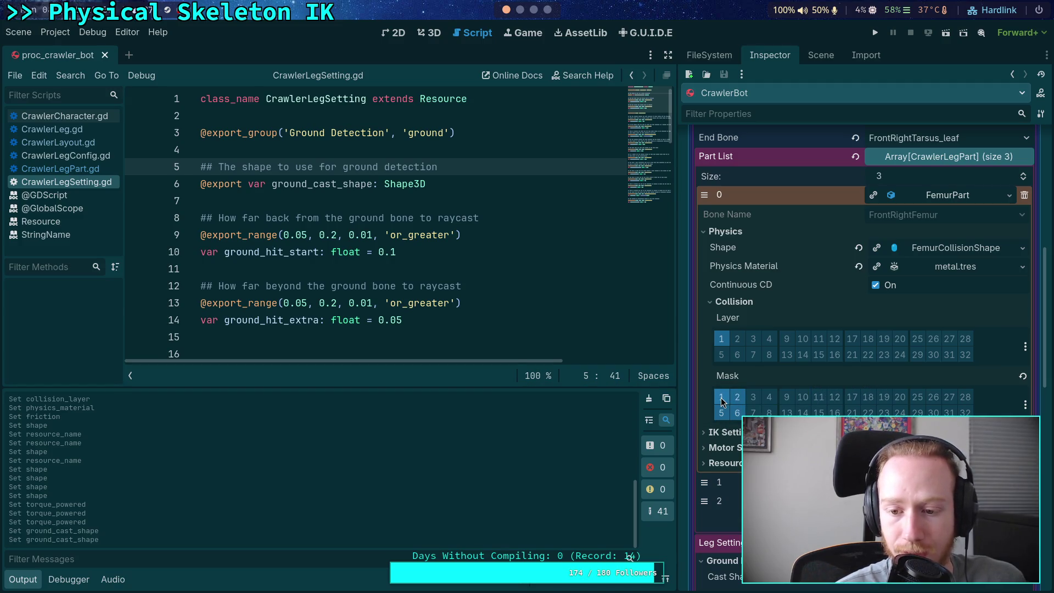
left_click(737, 398)
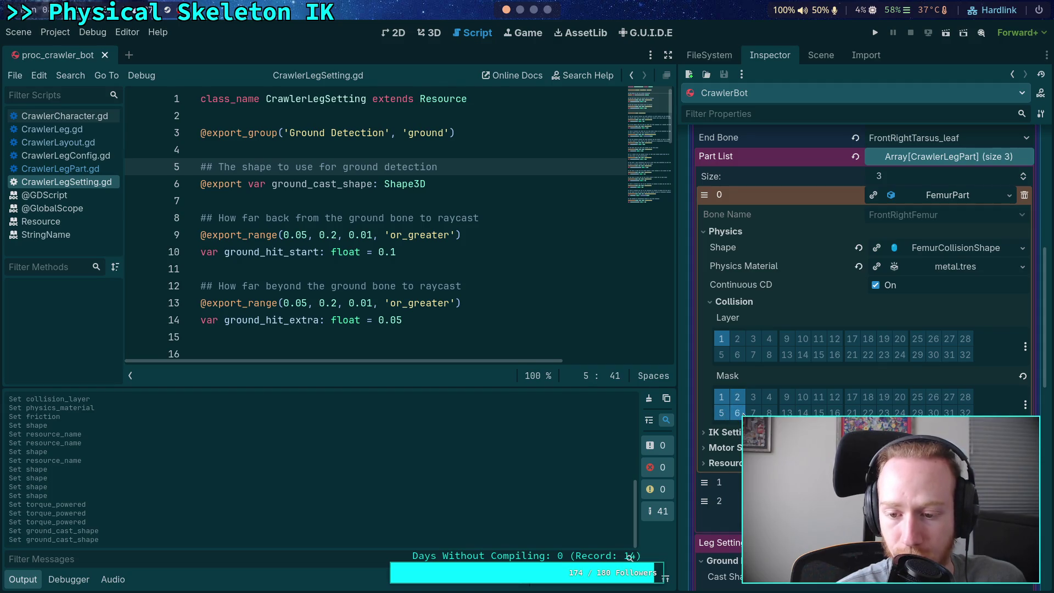
left_click(737, 412)
Delete the word 'Detection' from the ground group name on line 3.
scroll(865, 274, "down", 5)
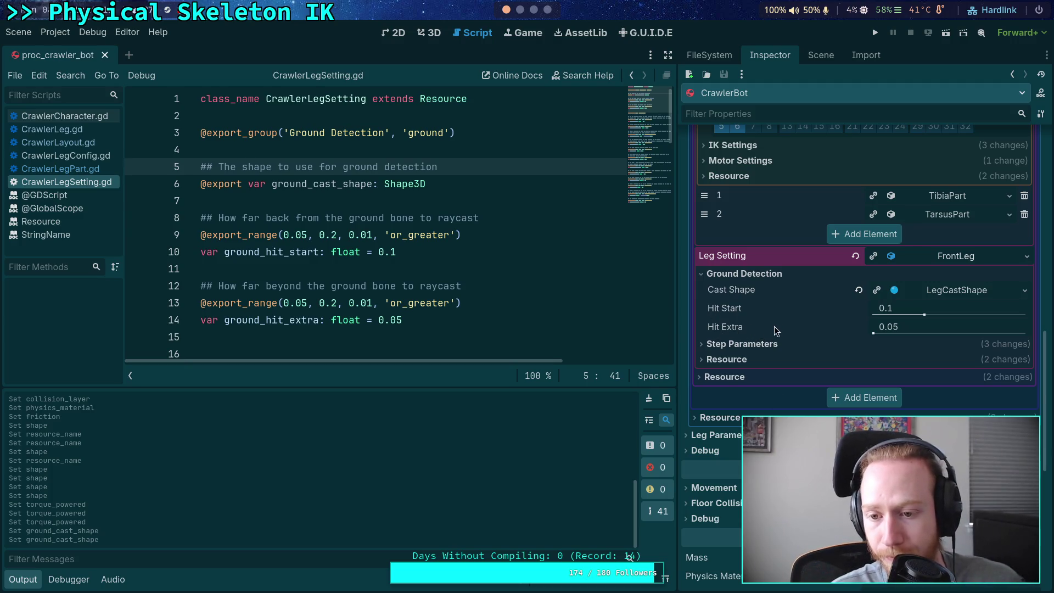
left_click_drag(330, 136, 383, 133)
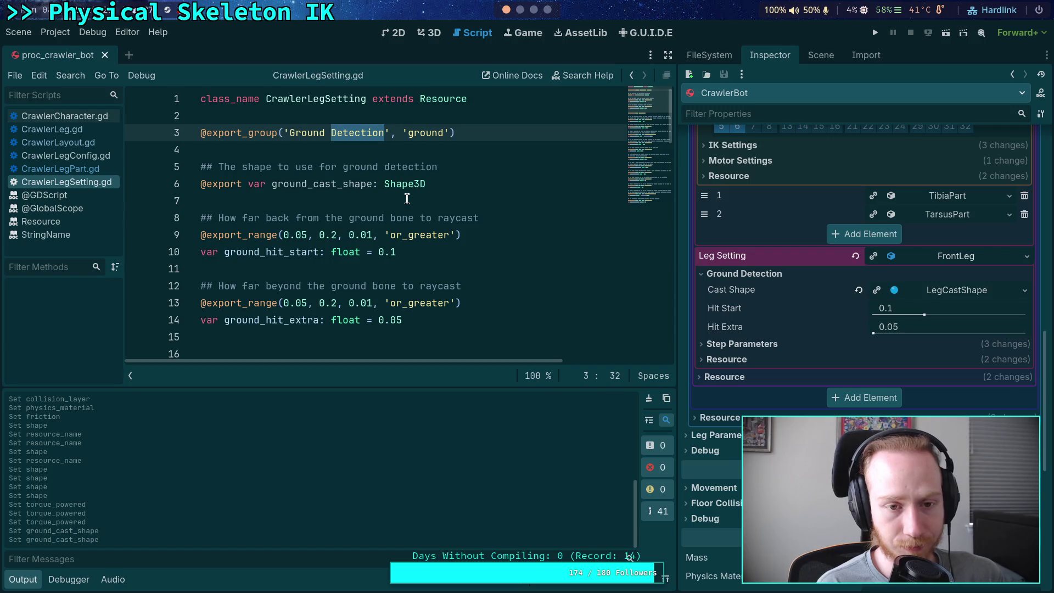
key("BackSpace")
key("BackSpace")
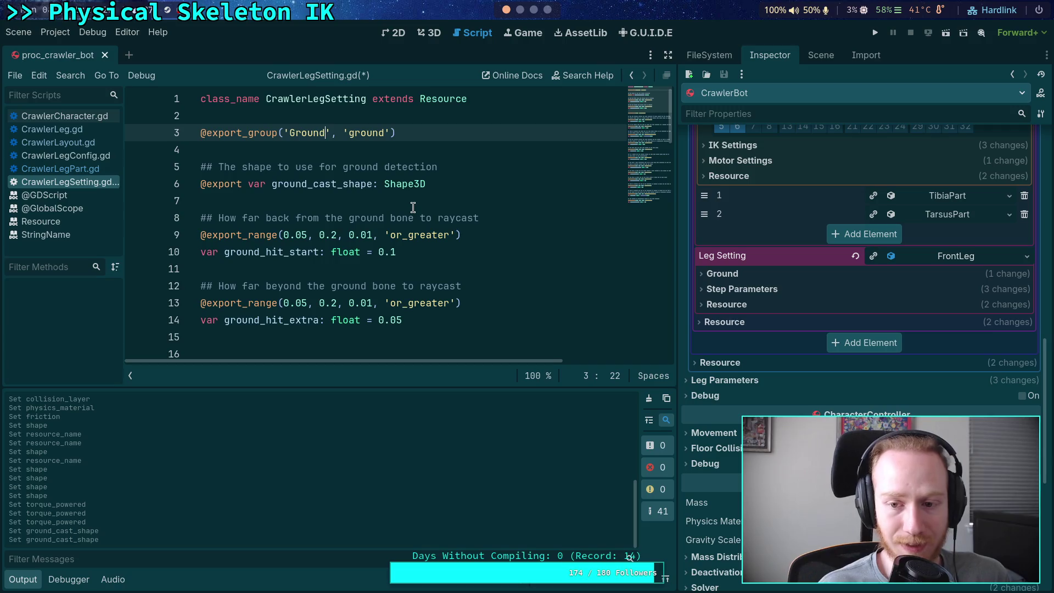
type("Paramaters")
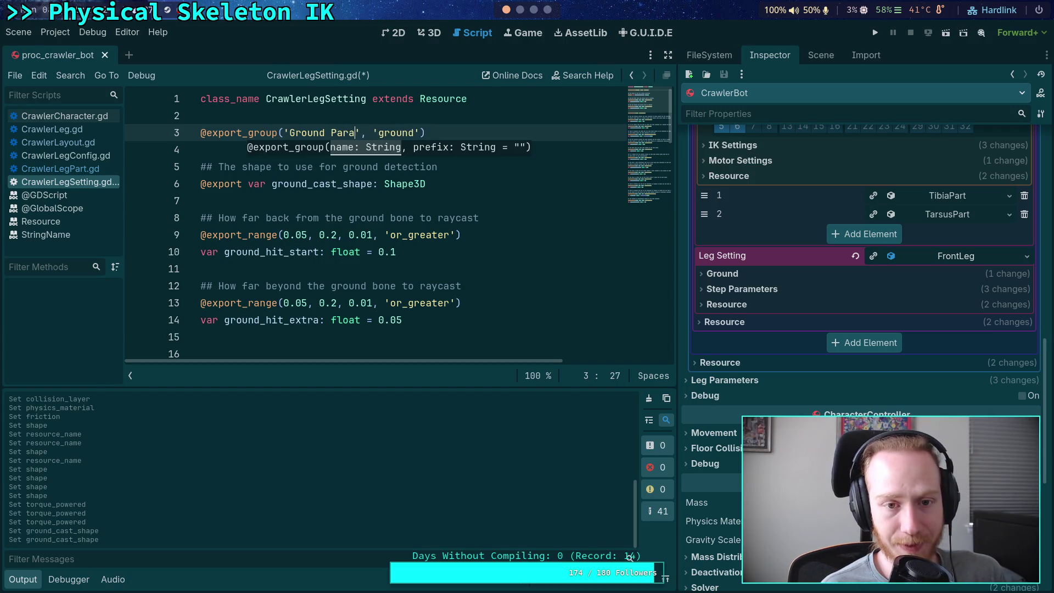
left_click(489, 199)
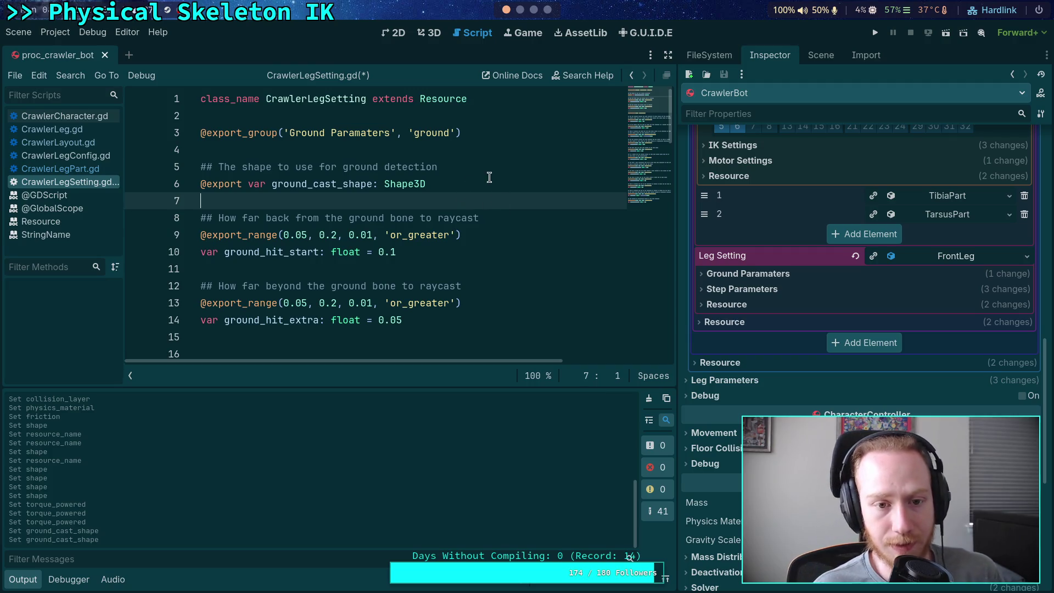
scroll(487, 250, "down", 1)
left_click(450, 283)
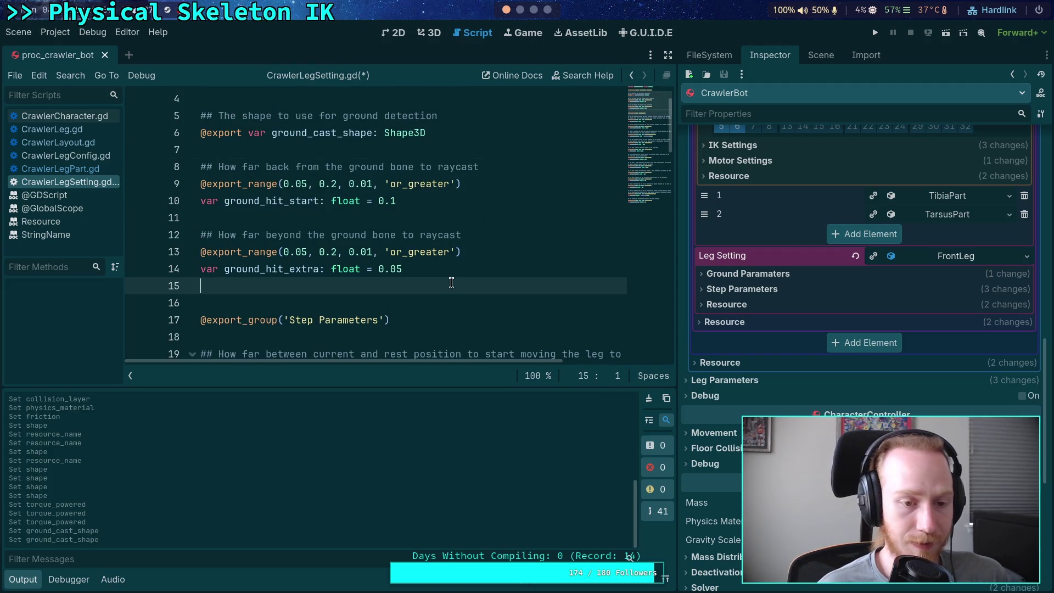
key("Return")
type("@export_sub")
key("Return")
type("Collision', 'collision')")
key("Return")
key("Return")
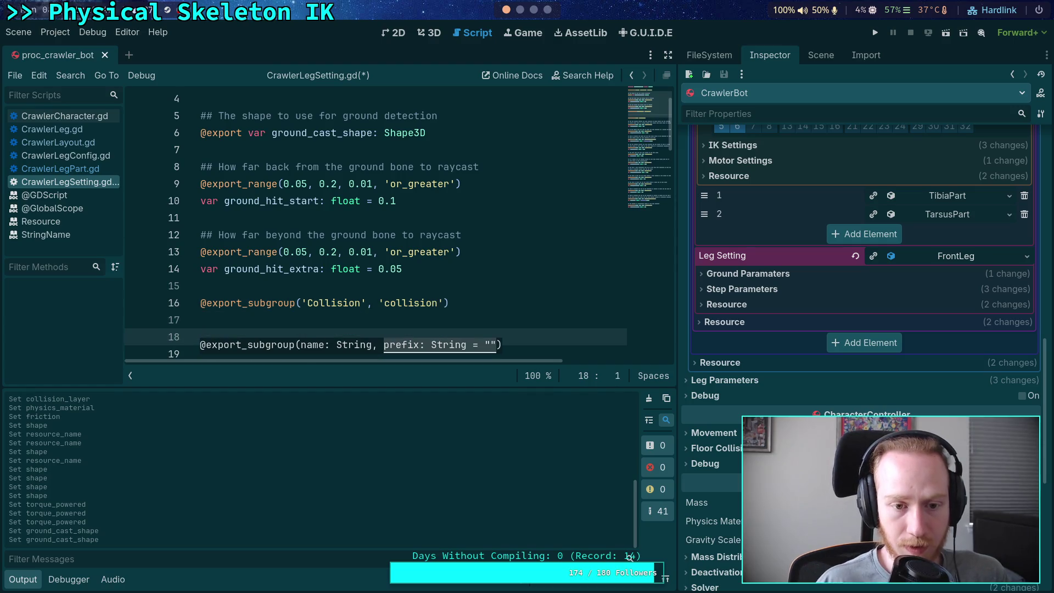
scroll(413, 249, "down", 17)
scroll(413, 248, "down", 5)
scroll(413, 249, "up", 5)
Copy the collision_layer and collision_mask export lines from CrawlerLegPart.gd.
left_click(71, 170)
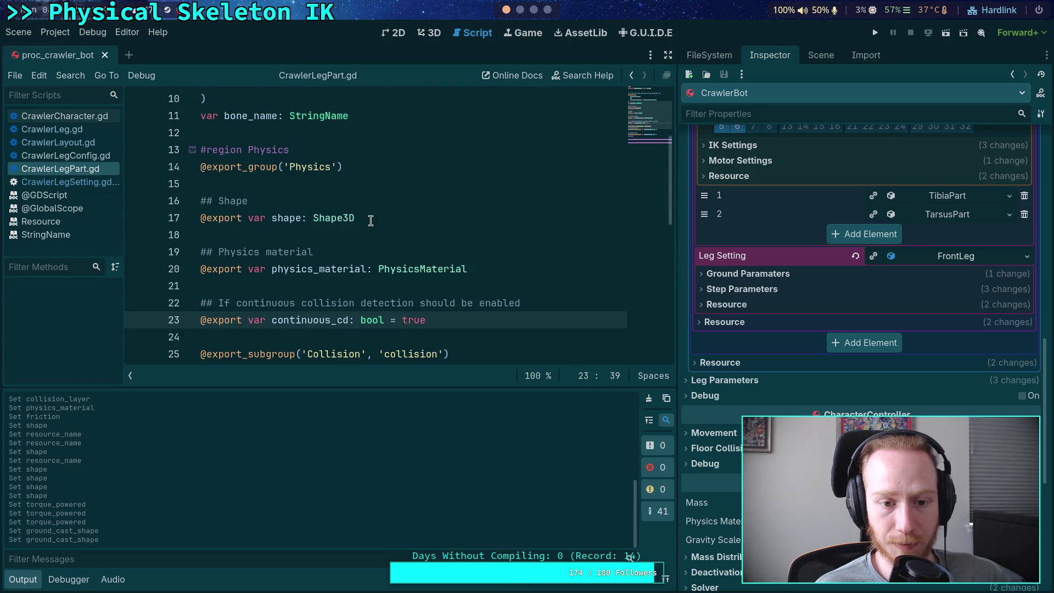
scroll(371, 221, "down", 3)
left_click_drag(536, 285, 202, 217)
right_click(242, 223)
left_click(273, 288)
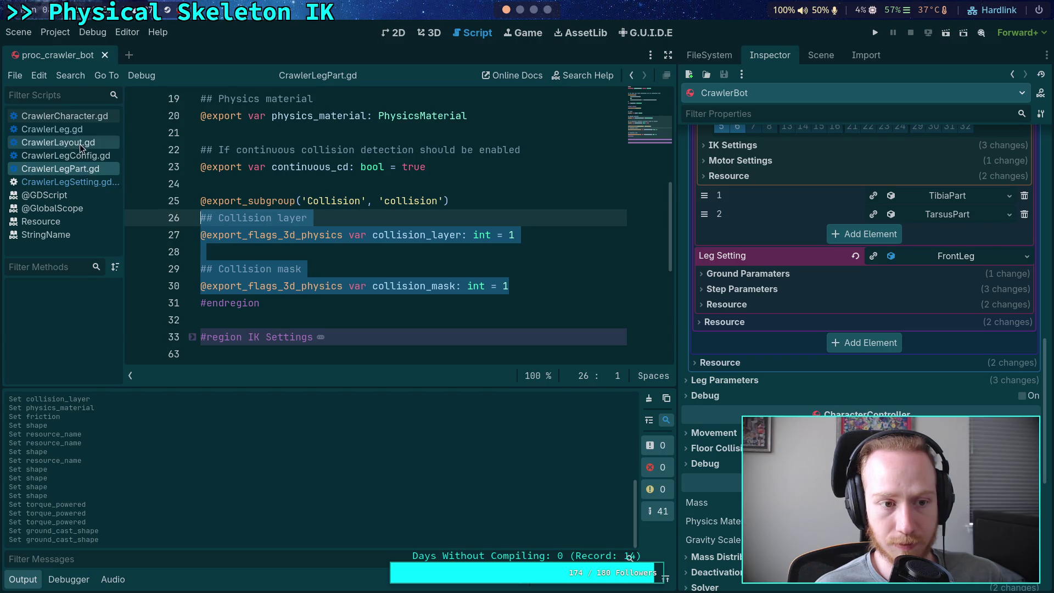
Paste those exports under the Collision subgroup in CrawlerLegSetting.gd and save.
left_click(66, 182)
scroll(348, 251, "down", 1)
scroll(346, 251, "up", 15)
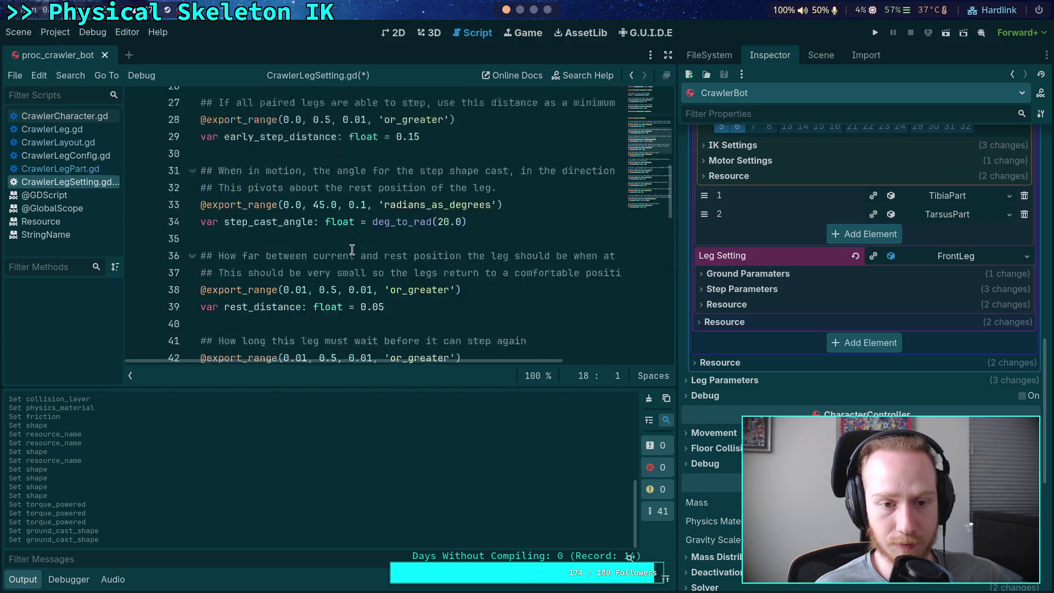
scroll(319, 250, "up", 1)
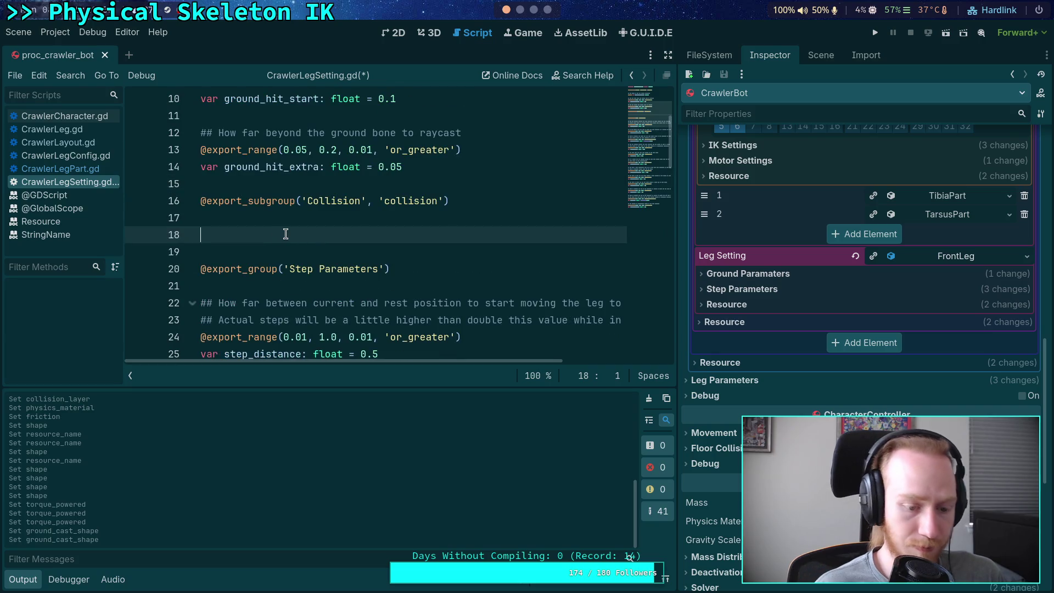
key("BackSpace")
key("ctrl+v")
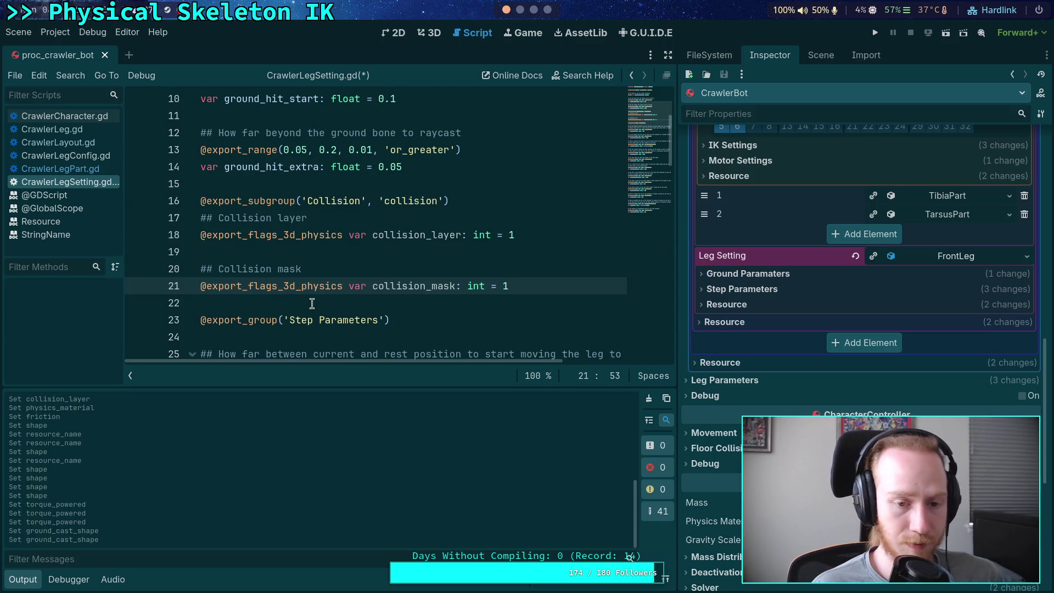
key("Return")
key("ctrl+s")
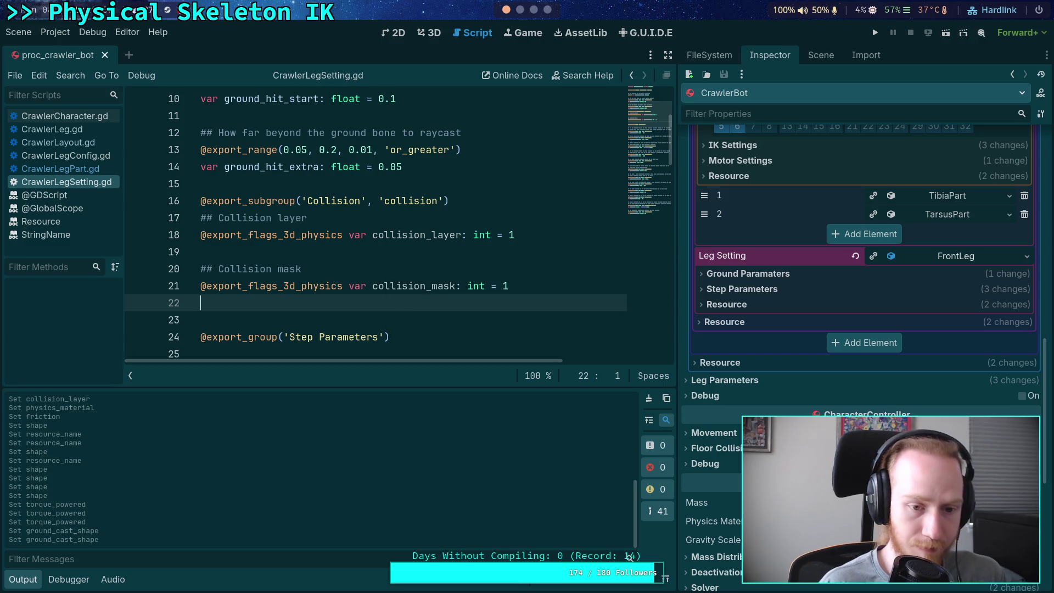
Expand Ground Paramaters > Collision and switch the mask from layer 1 to layers 5 and 6.
left_click(746, 276)
left_click(747, 344)
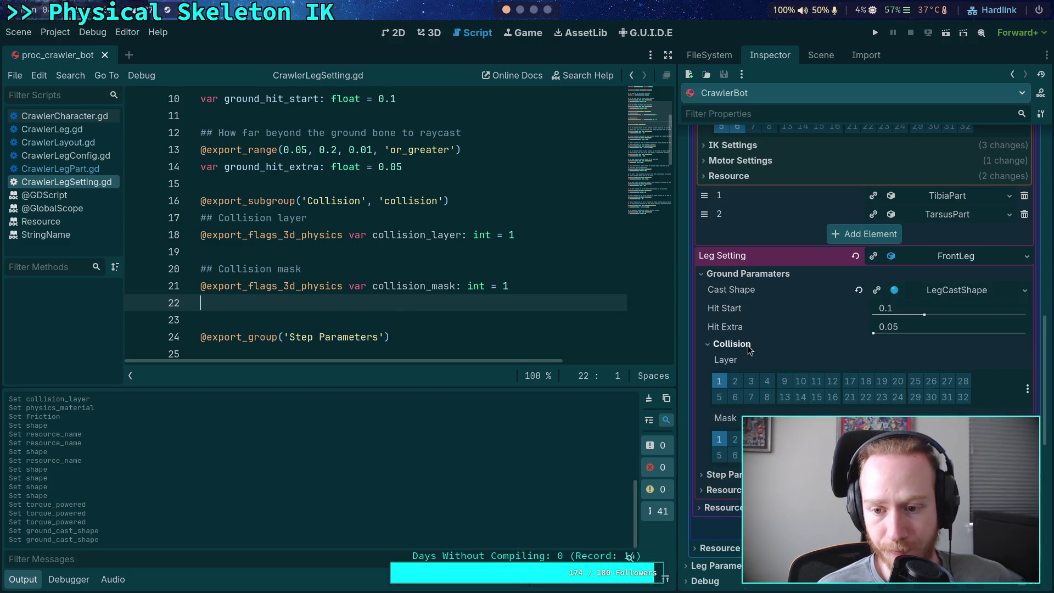
left_click(719, 455)
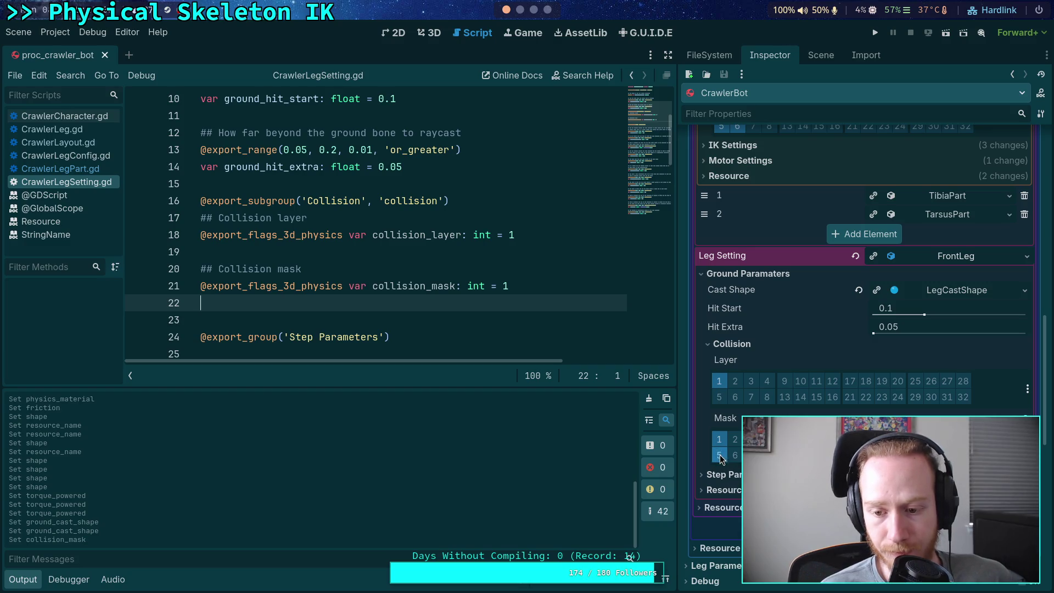
left_click(735, 455)
left_click(719, 439)
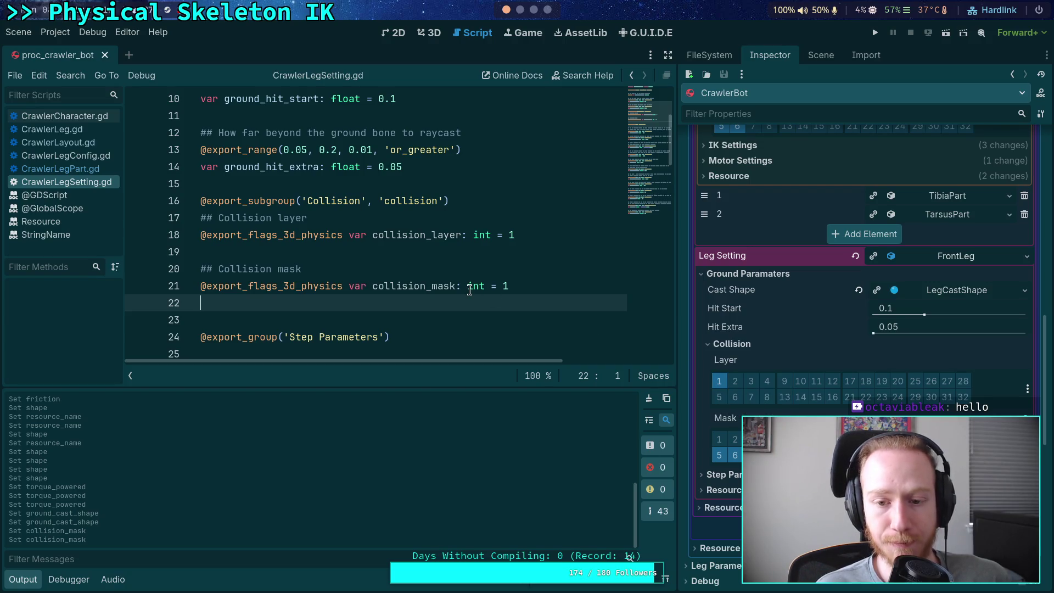
Dismiss the int documentation popup, hide the Output panel, and place the caret on the Collision comment.
mouse_move(470, 289)
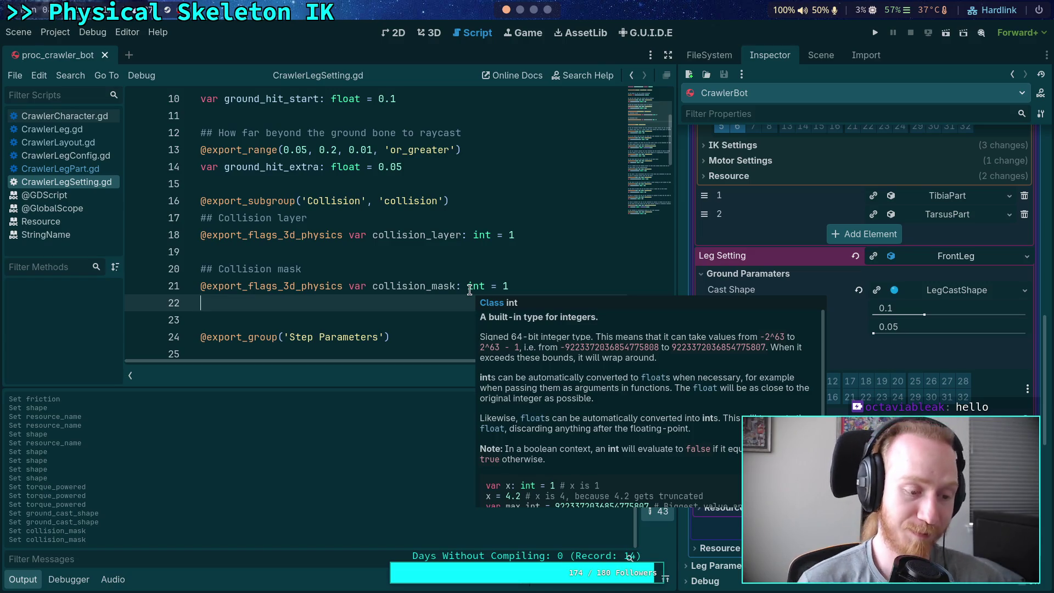
left_click(351, 319)
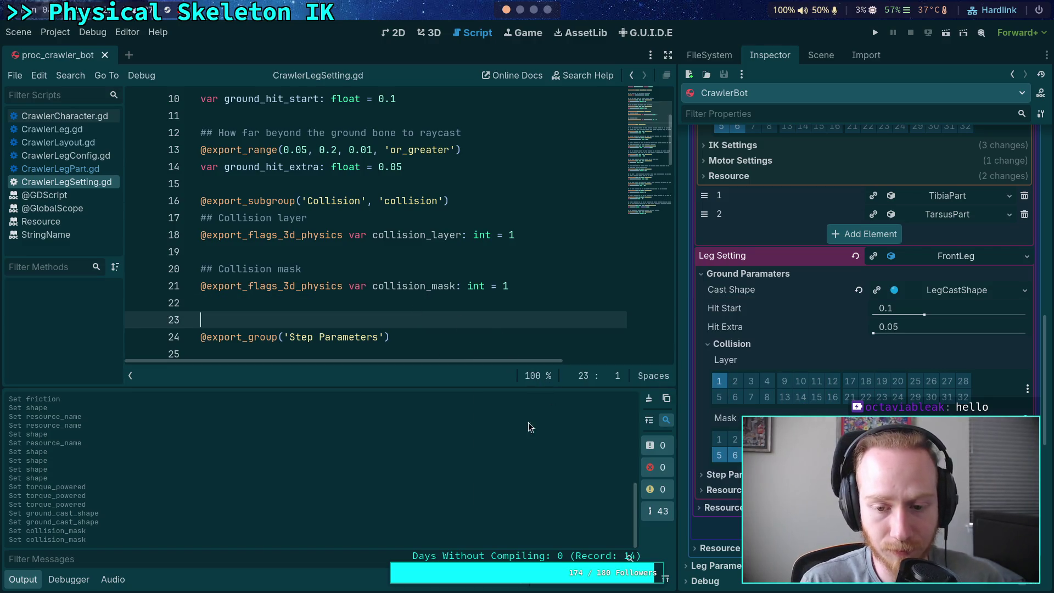
left_click(22, 580)
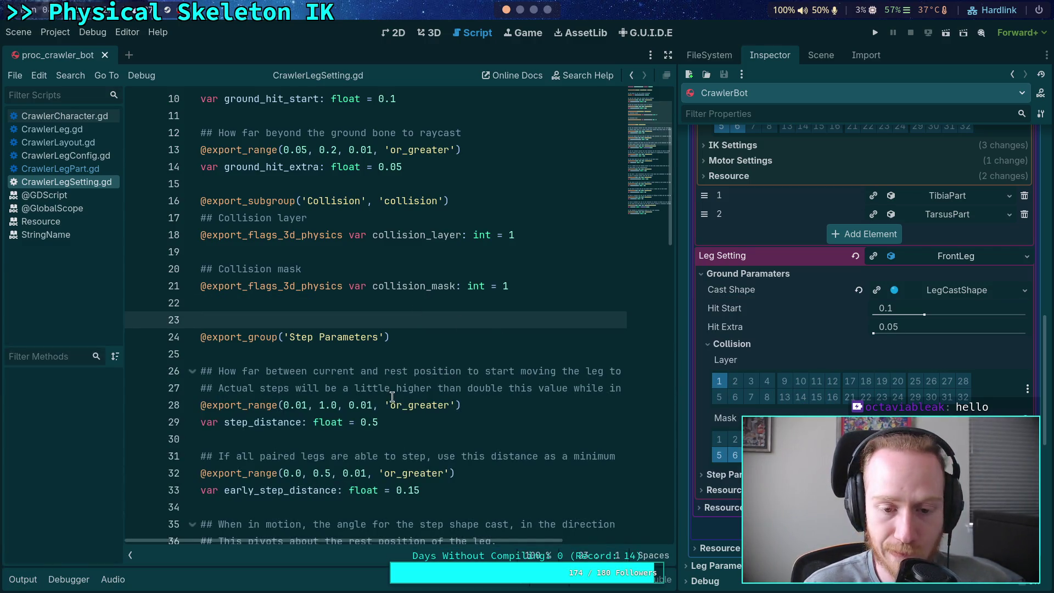
left_click(517, 308)
scroll(494, 329, "up", 2)
mouse_move(490, 341)
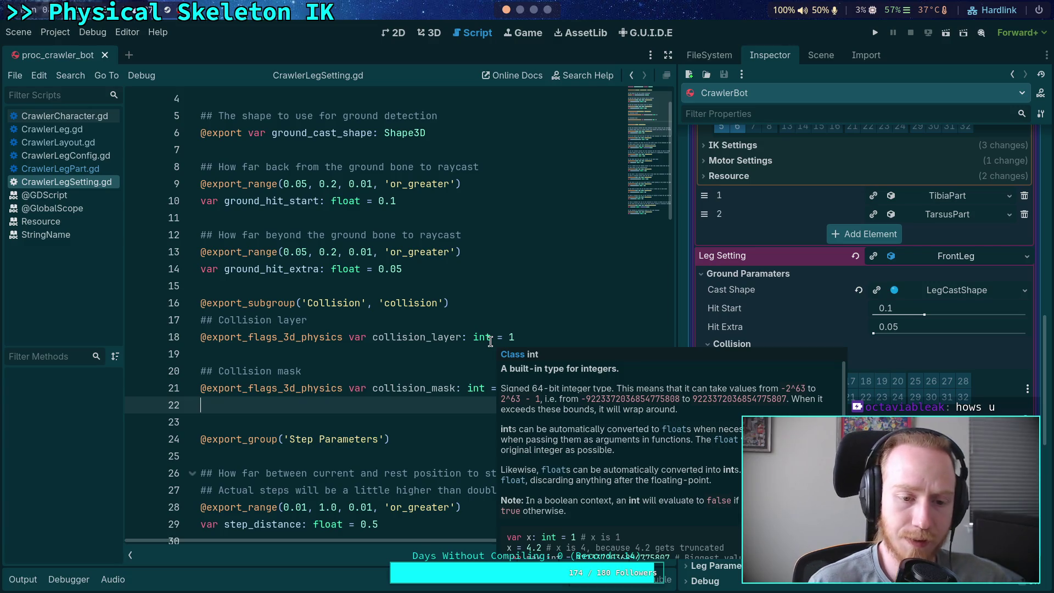
left_click(431, 325)
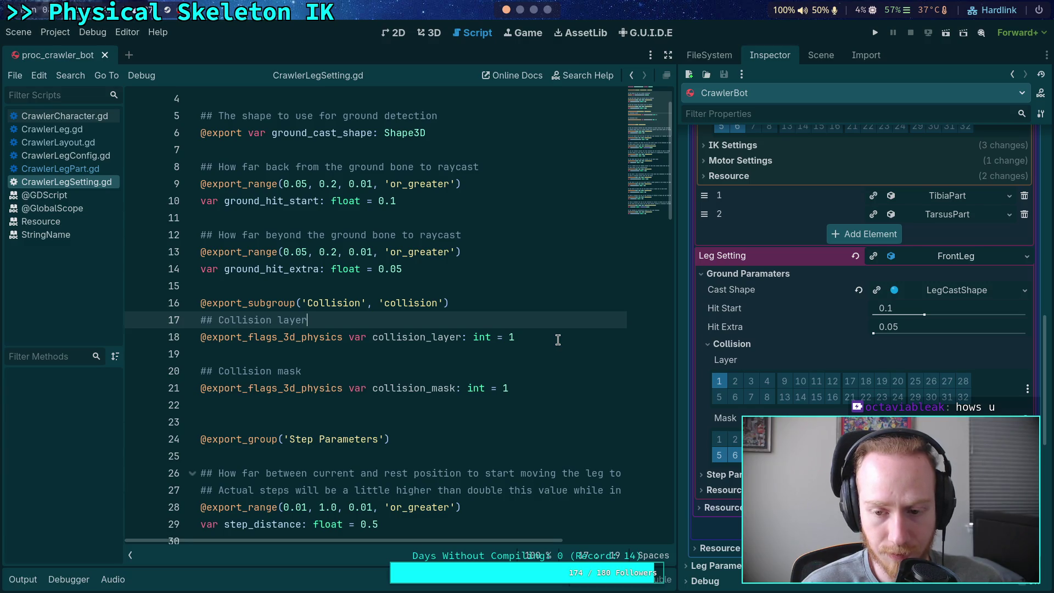
Delete the Collision subgroup and collision_layer lines from the script.
left_click_drag(558, 340, 537, 288)
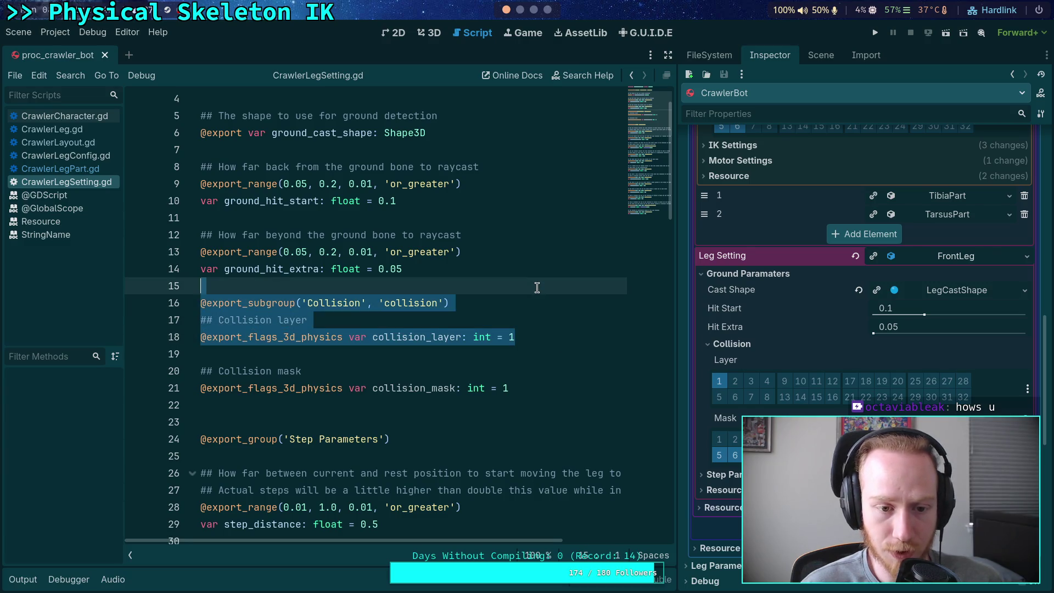
key("BackSpace")
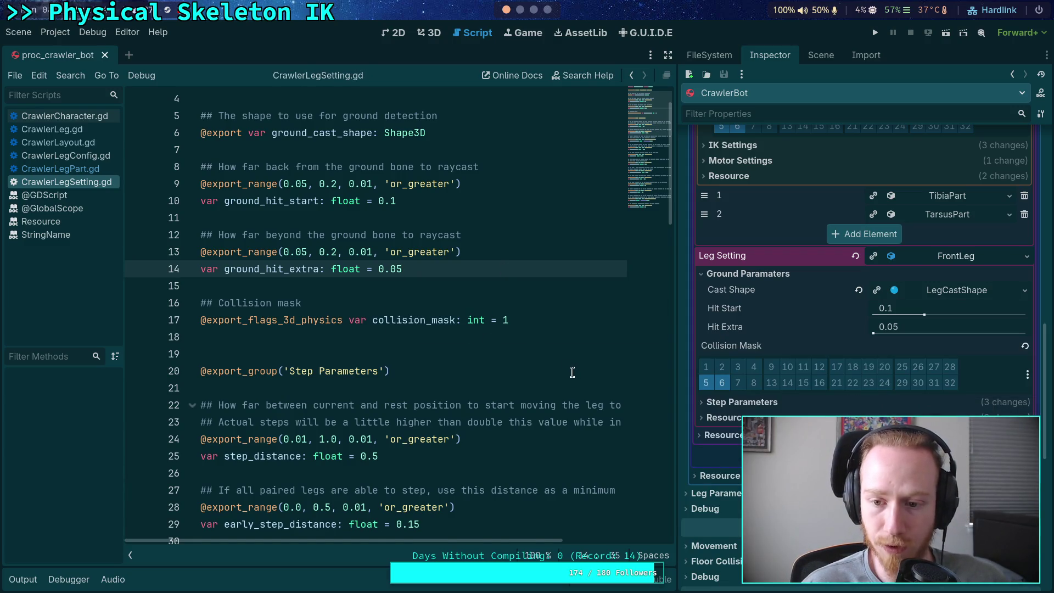
scroll(572, 372, "up", 1)
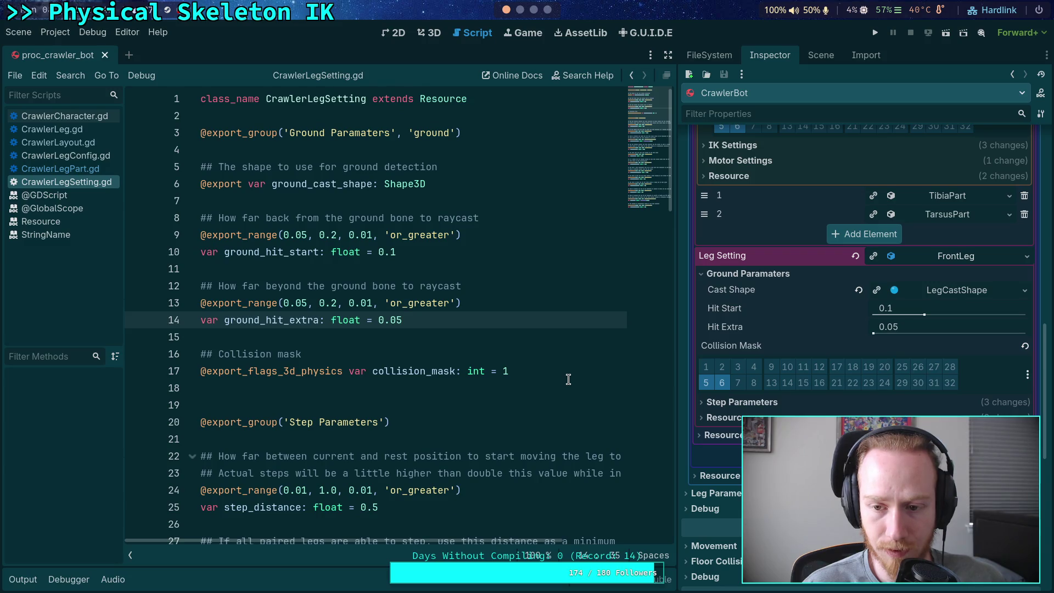
Rename collision_mask to ground_collision_mask, save, and refresh the Ground Paramaters group.
left_click(374, 371)
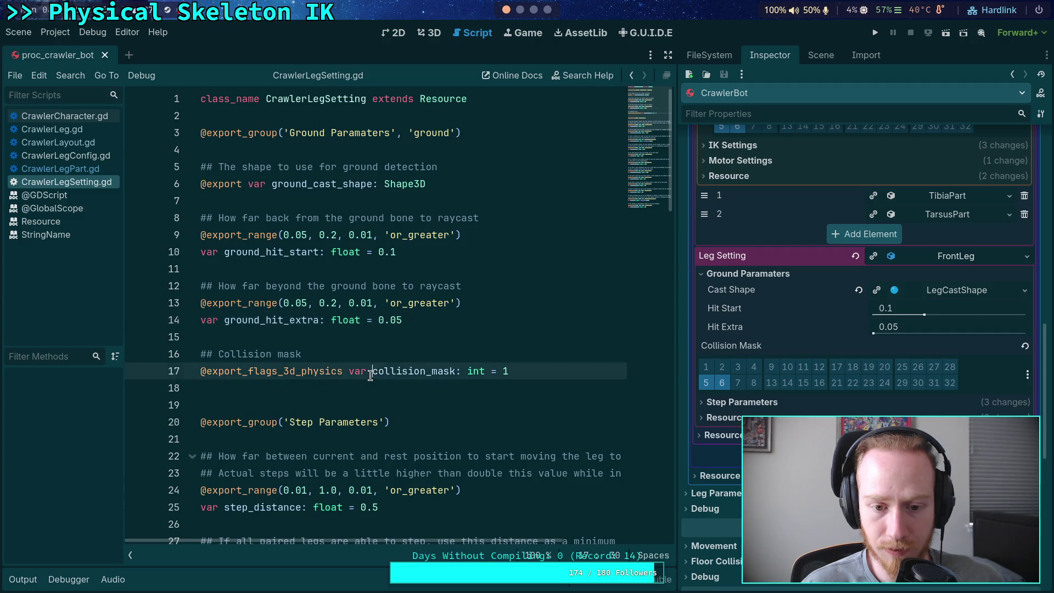
type("ground")
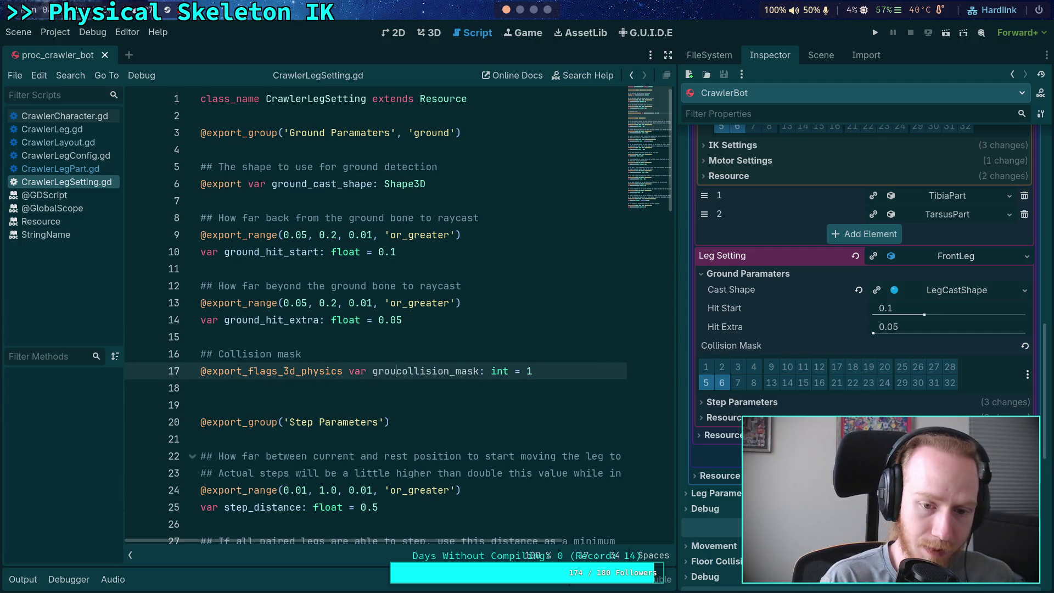
key("ctrl+minus")
key("ctrl+0")
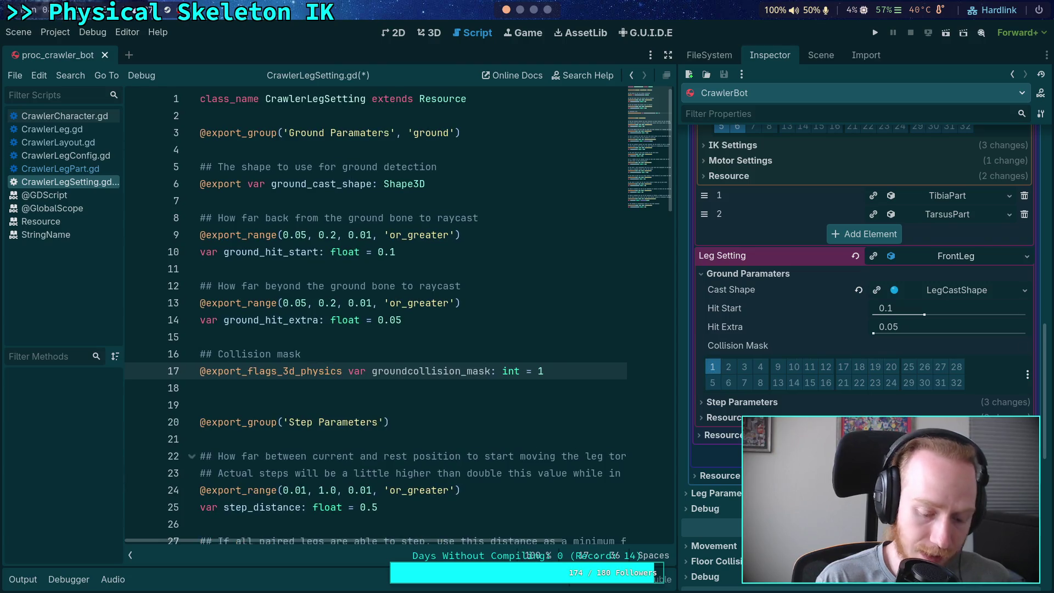
type("_")
key("ctrl+s")
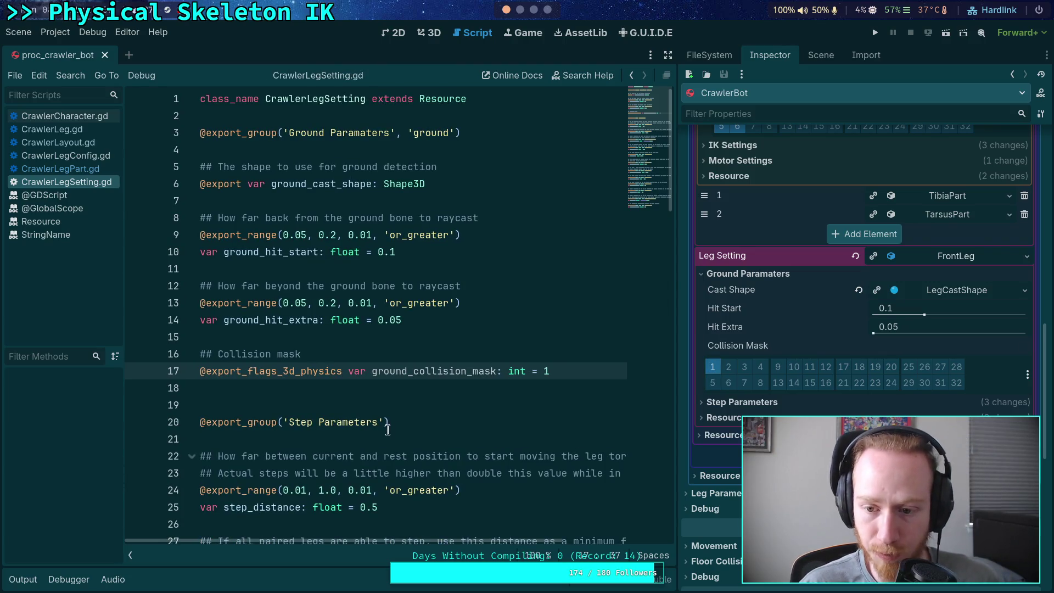
left_click(724, 276)
left_click(730, 278)
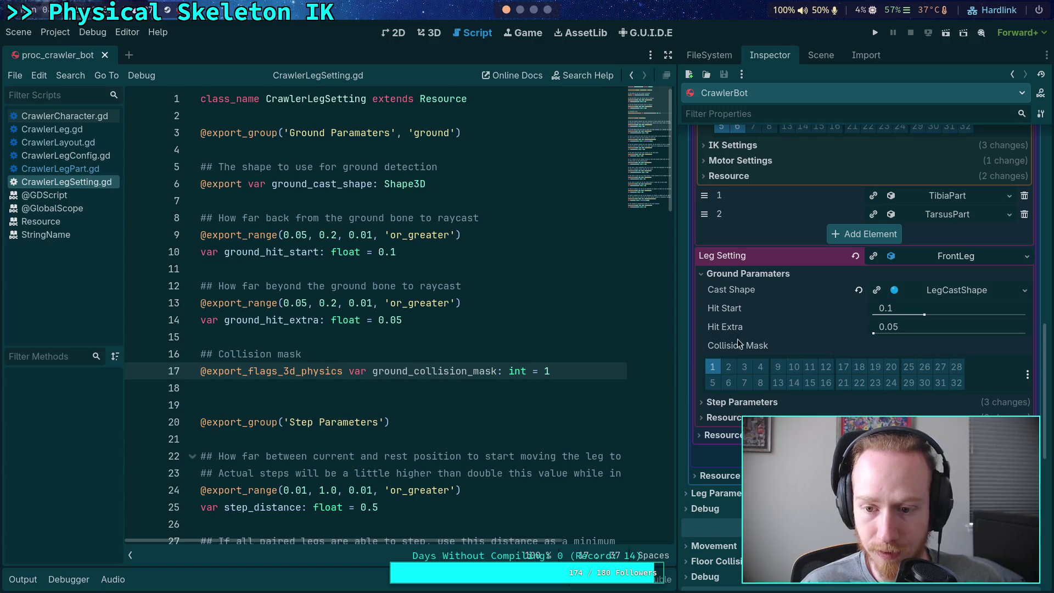
Insert a blank line below the class declaration.
left_click(442, 403)
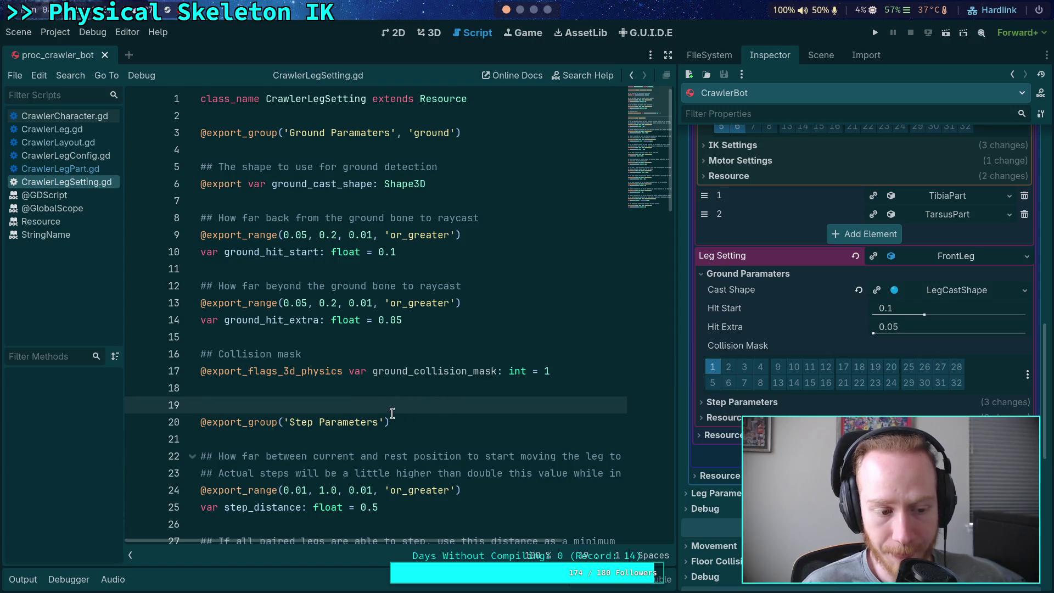
left_click(363, 390)
left_click(333, 341)
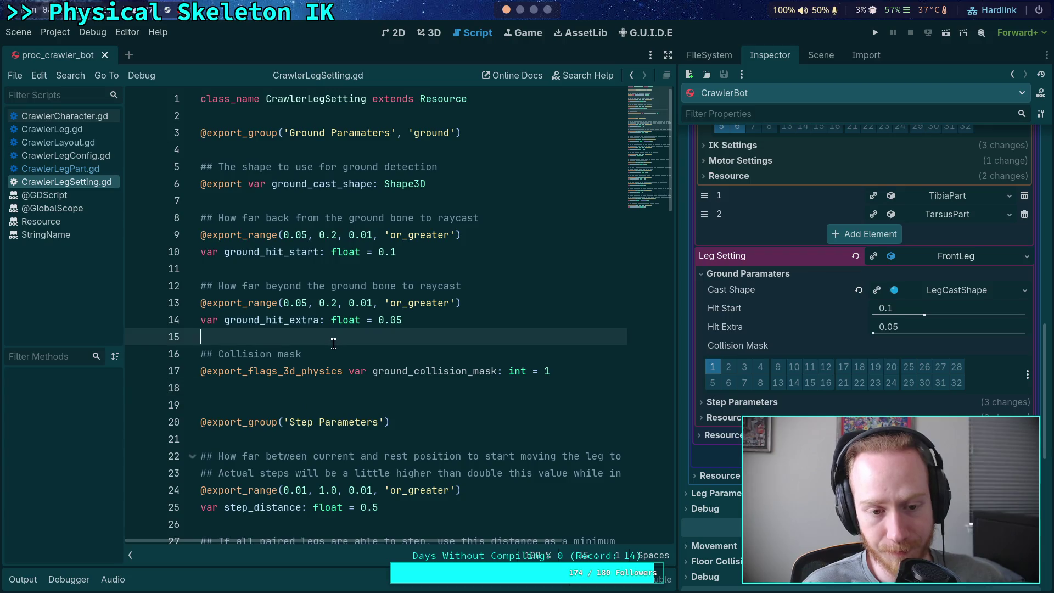
left_click(345, 116)
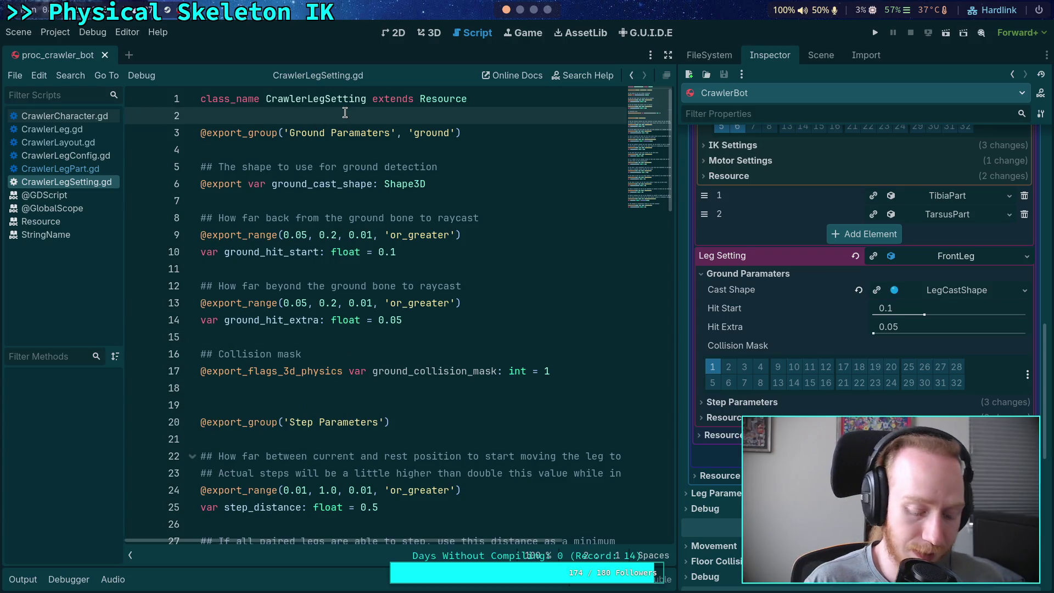
key("Return")
left_click(346, 152)
Set the FrontLeg ground Collision Mask to layers 5 and 6, turning off layer 1.
left_click(390, 168)
scroll(467, 422, "down", 6)
scroll(489, 423, "down", 1)
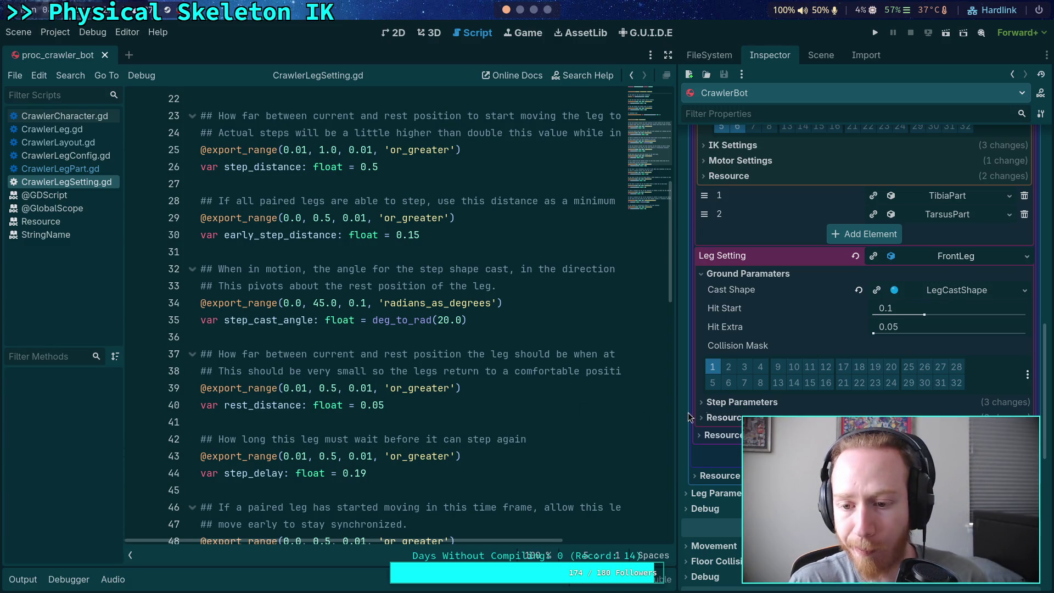
left_click(713, 368)
left_click(712, 383)
left_click(729, 382)
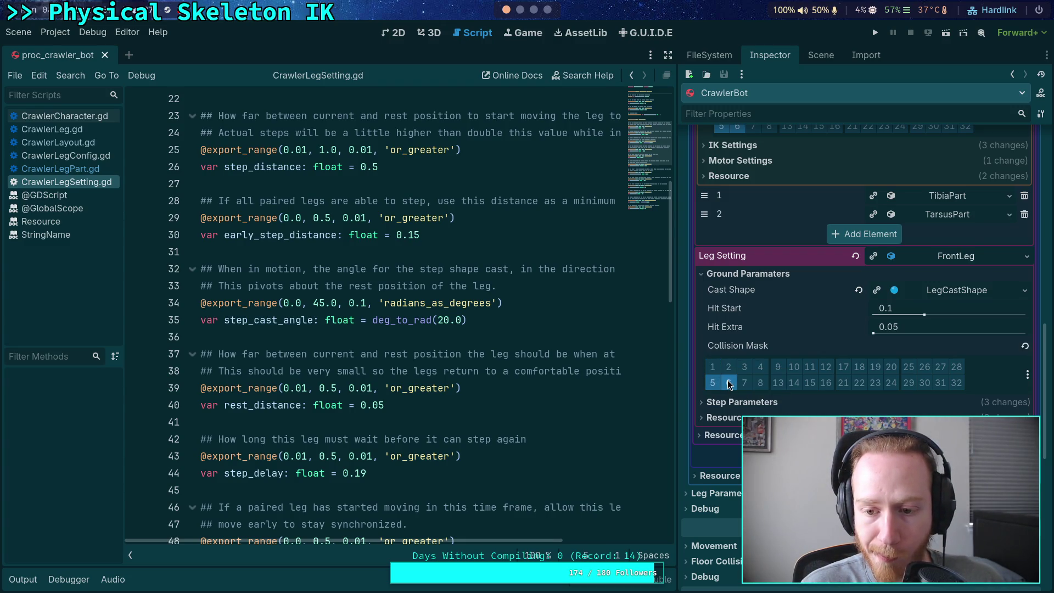
Refresh the Ground Paramaters group and open, then dismiss, the FrontLeg resource options.
left_click(503, 303)
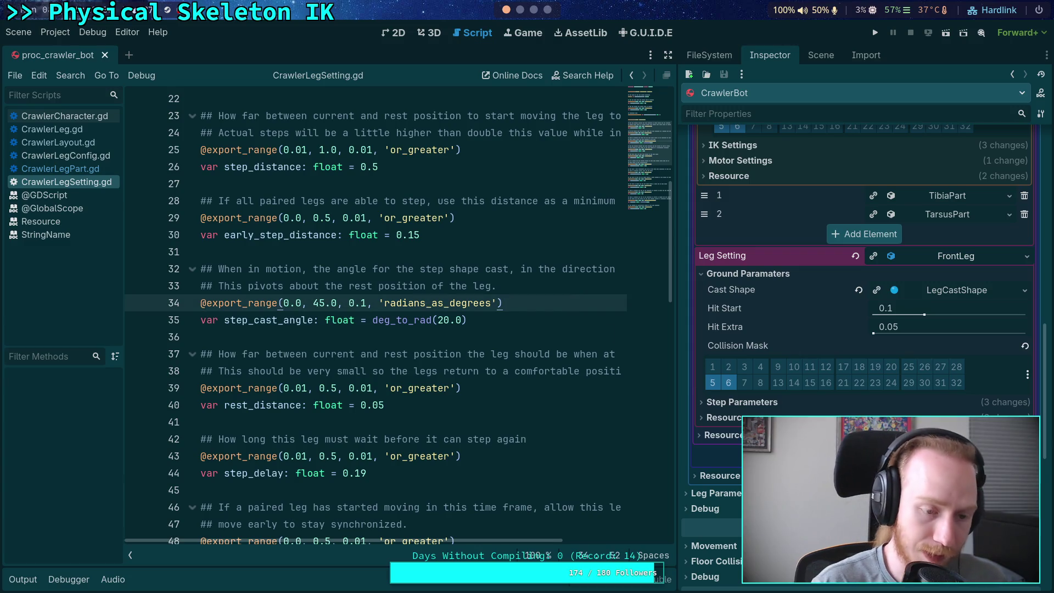
scroll(827, 341, "up", 2)
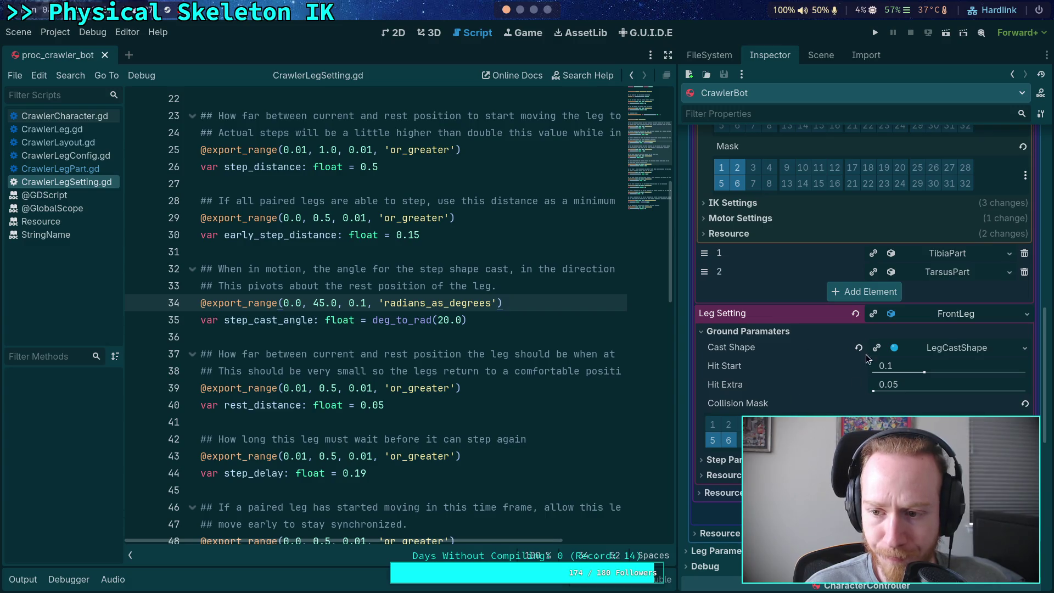
left_click(775, 331)
left_click(766, 332)
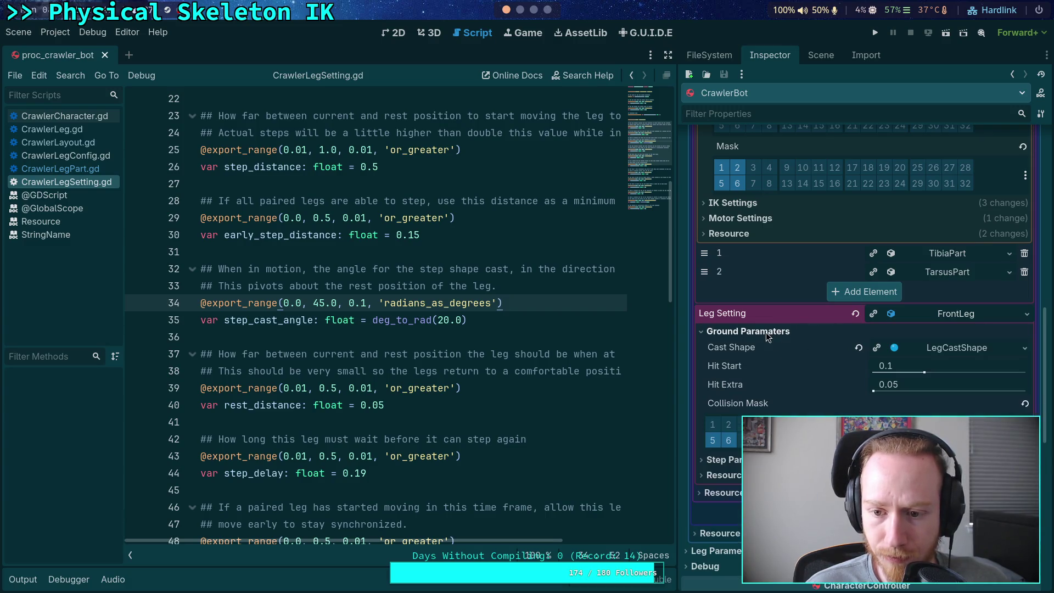
mouse_move(811, 367)
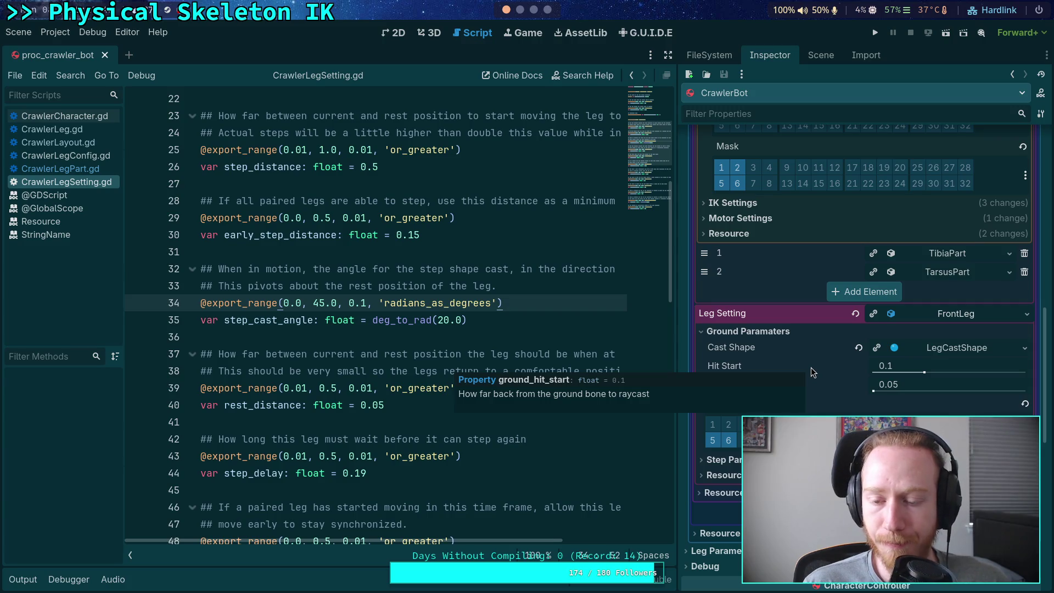
left_click(1024, 313)
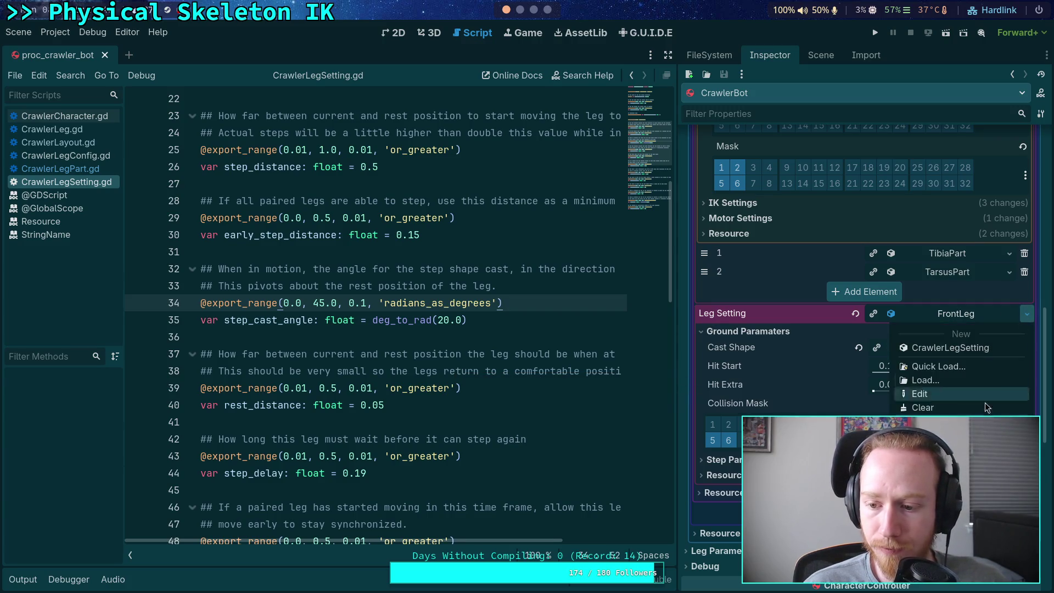
key("Escape")
Check the Step Parameters group, then switch to the 3D view with Ctrl+F2.
left_click(723, 460)
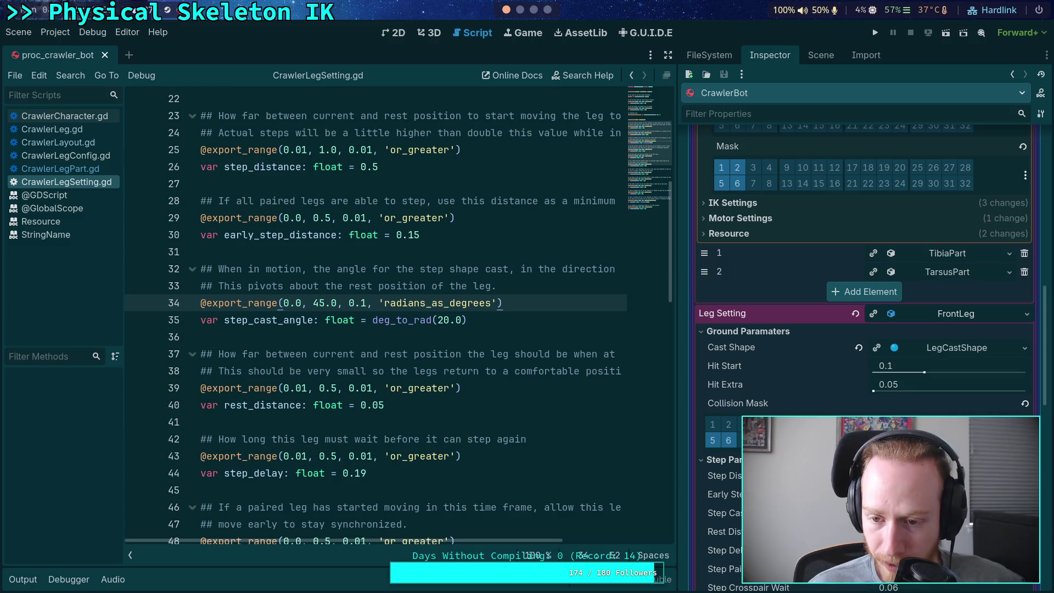
scroll(865, 275, "down", 5)
scroll(746, 348, "up", 3)
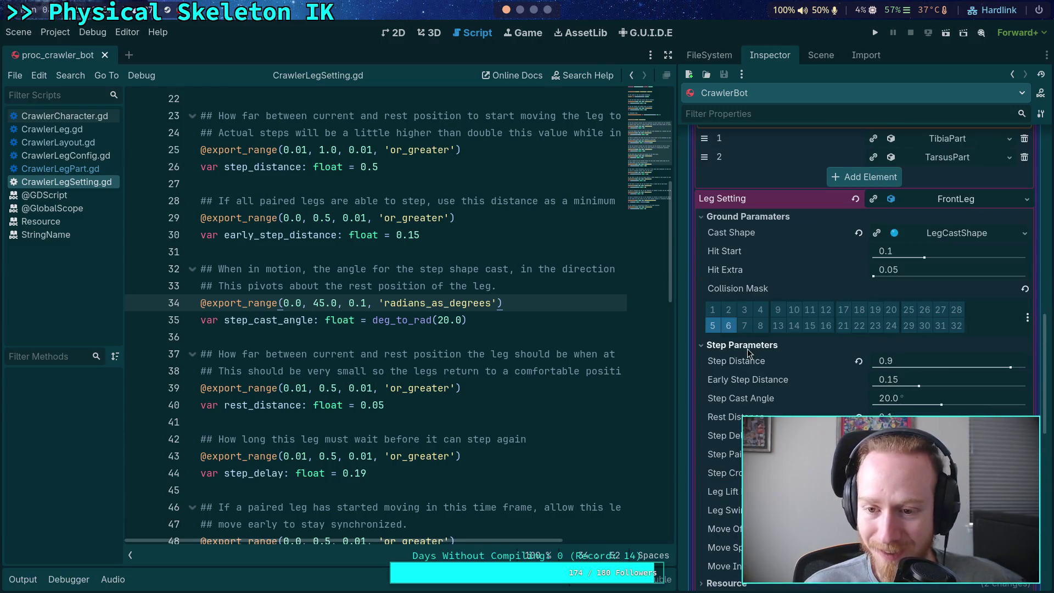
left_click(747, 344)
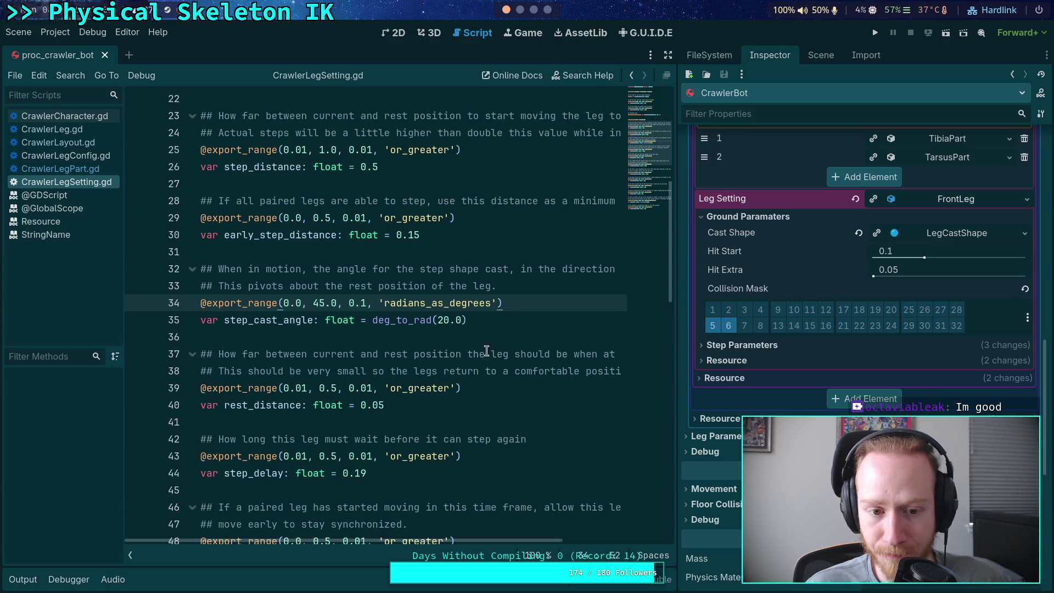
left_click(468, 354)
scroll(468, 354, "up", 7)
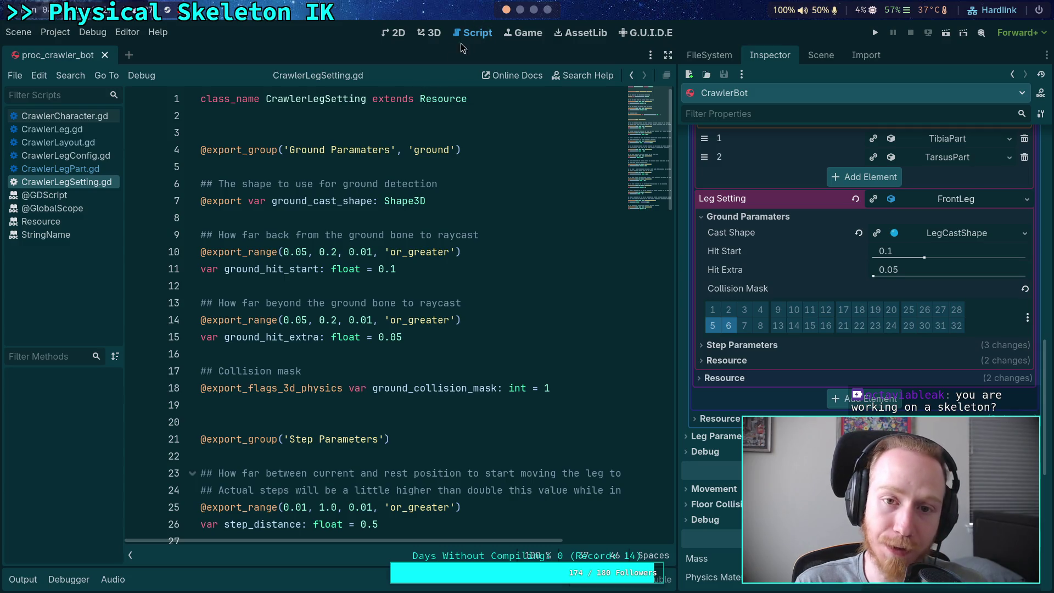
key("ctrl+F2")
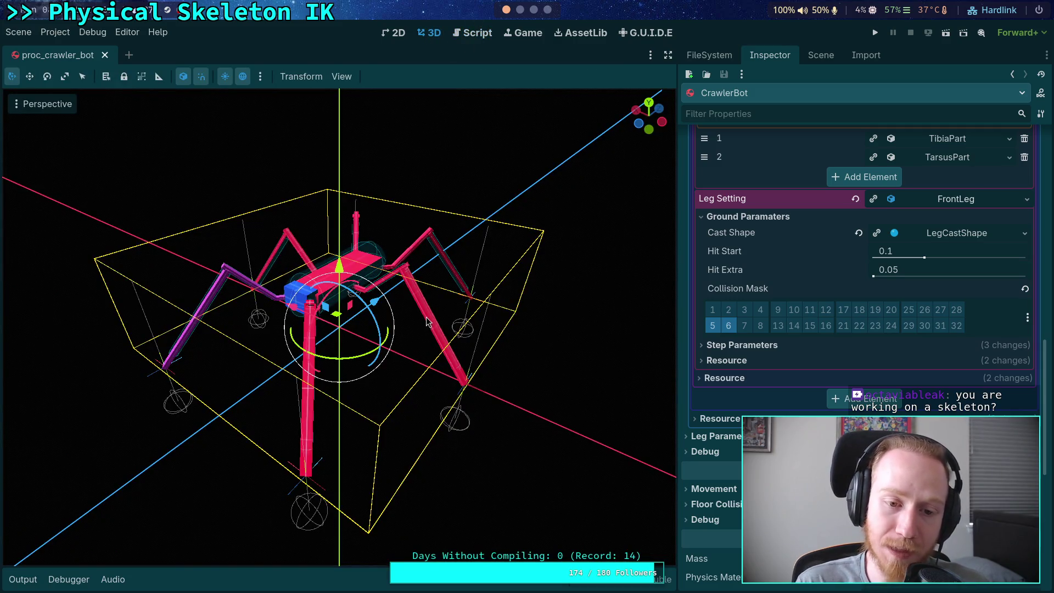
Show the Scene tree, select FrontLeftTibia, and expand every branch under CrawlerBot.
left_click(822, 58)
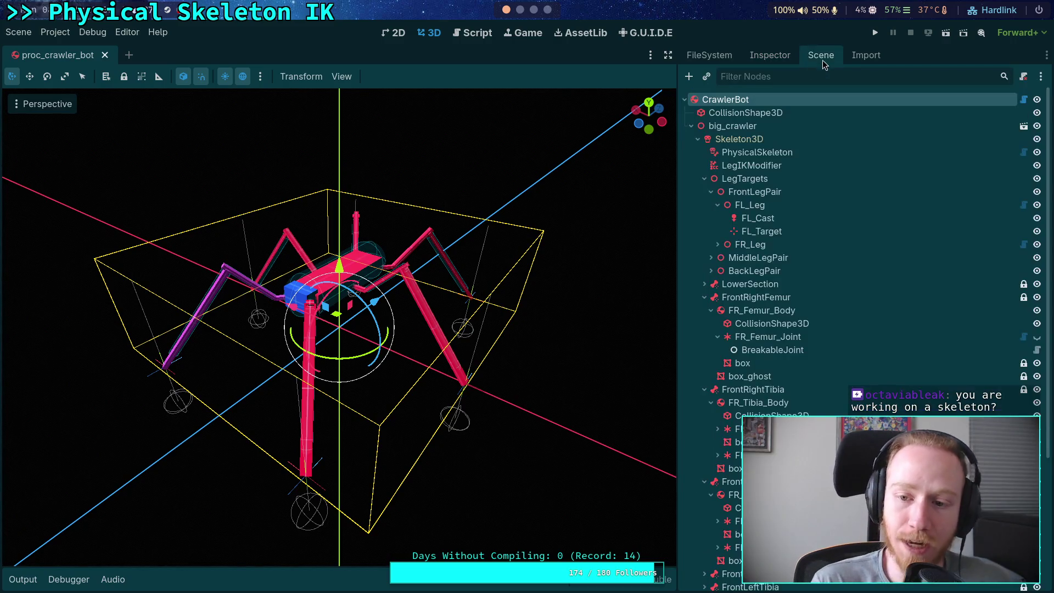
scroll(793, 311, "down", 5)
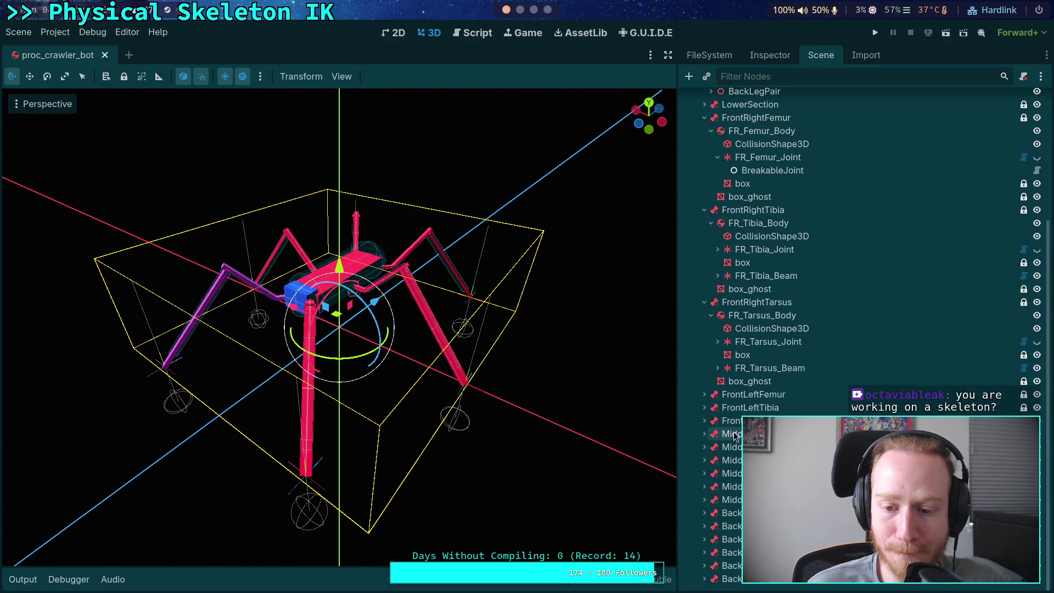
left_click(767, 413)
scroll(785, 330, "up", 5)
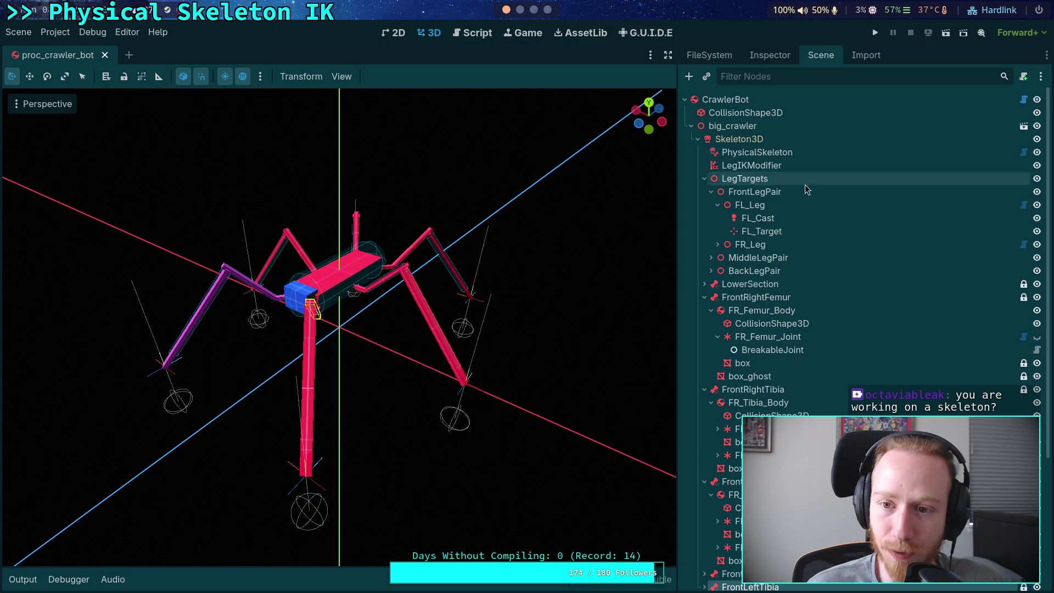
left_click(1041, 77)
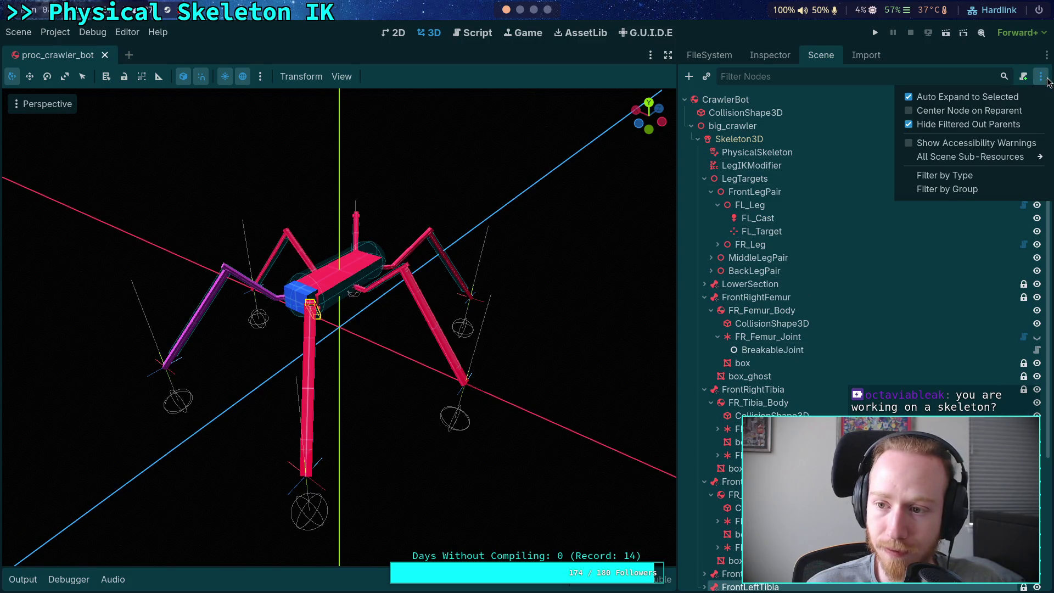
left_click(779, 233)
right_click(739, 101)
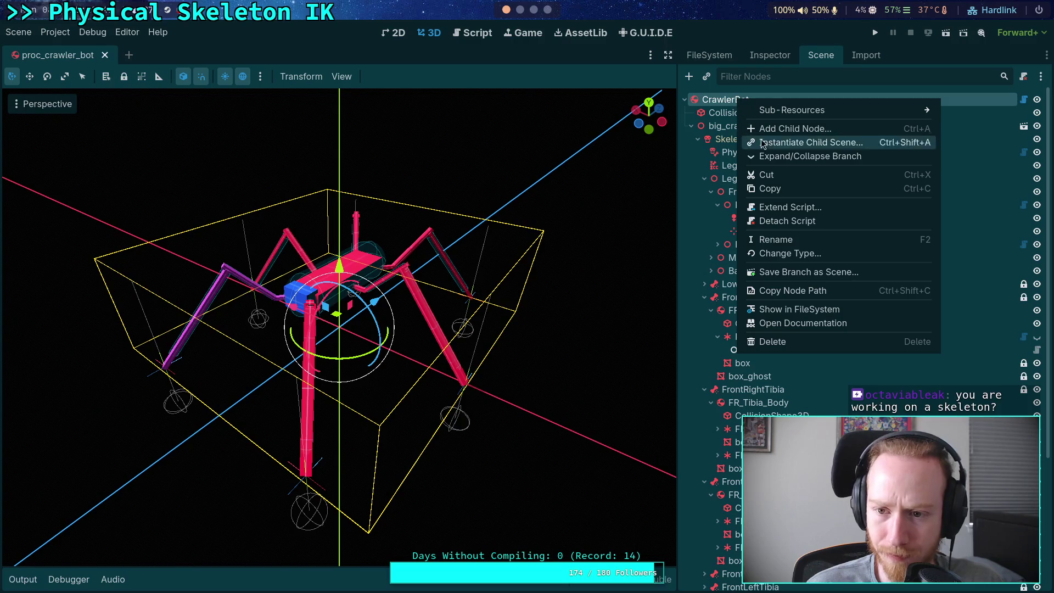
left_click(861, 157)
Inspect the back-left femur's CollisionShape3D, BL_Femur_Joint, mesh, BL_Femur_Body and BackLeftFemur nodes.
scroll(770, 265, "down", 10)
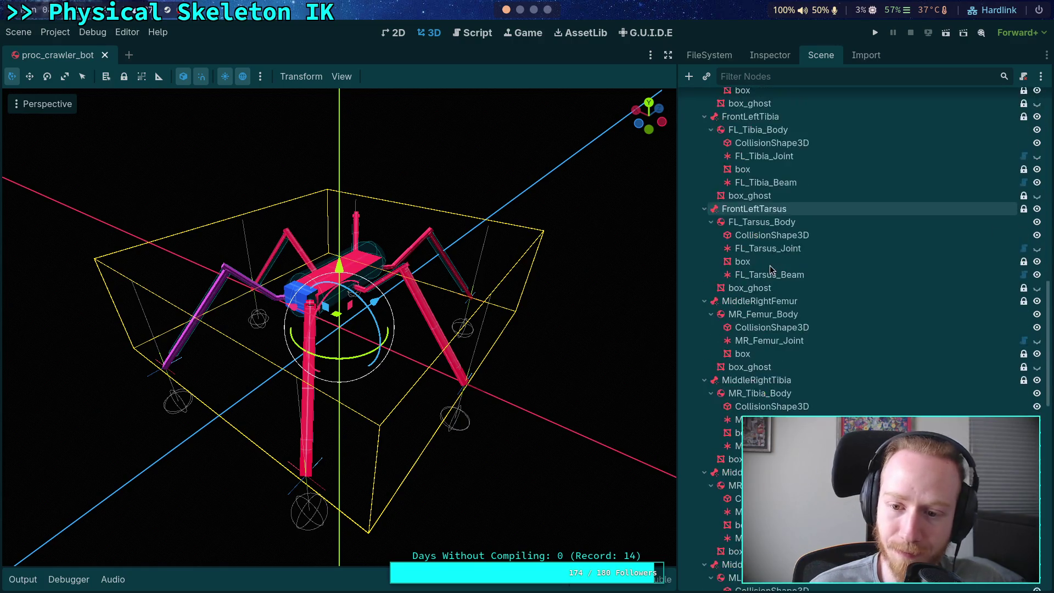
scroll(770, 265, "down", 10)
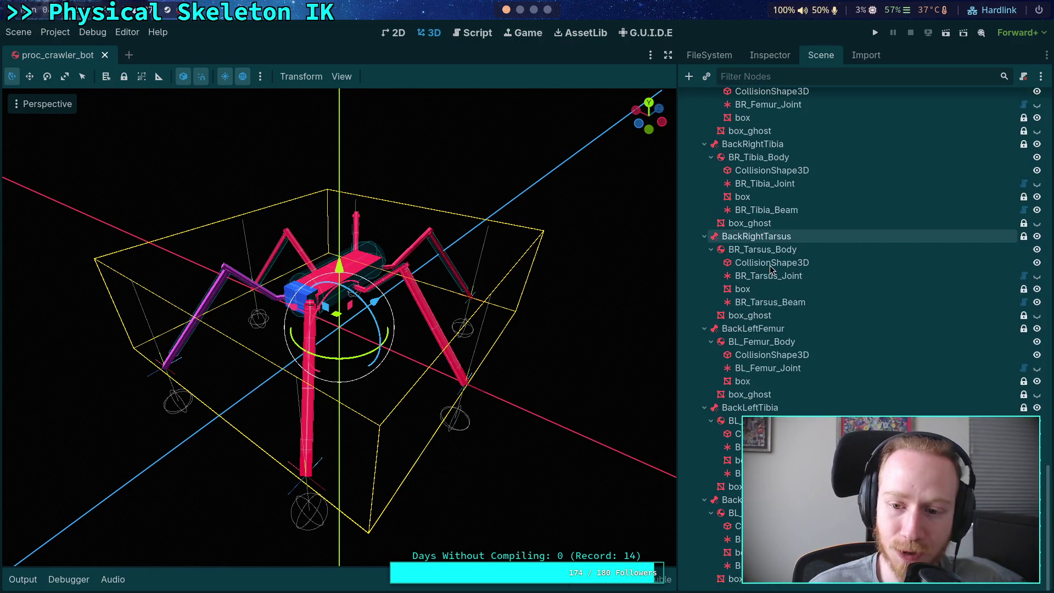
left_click(805, 354)
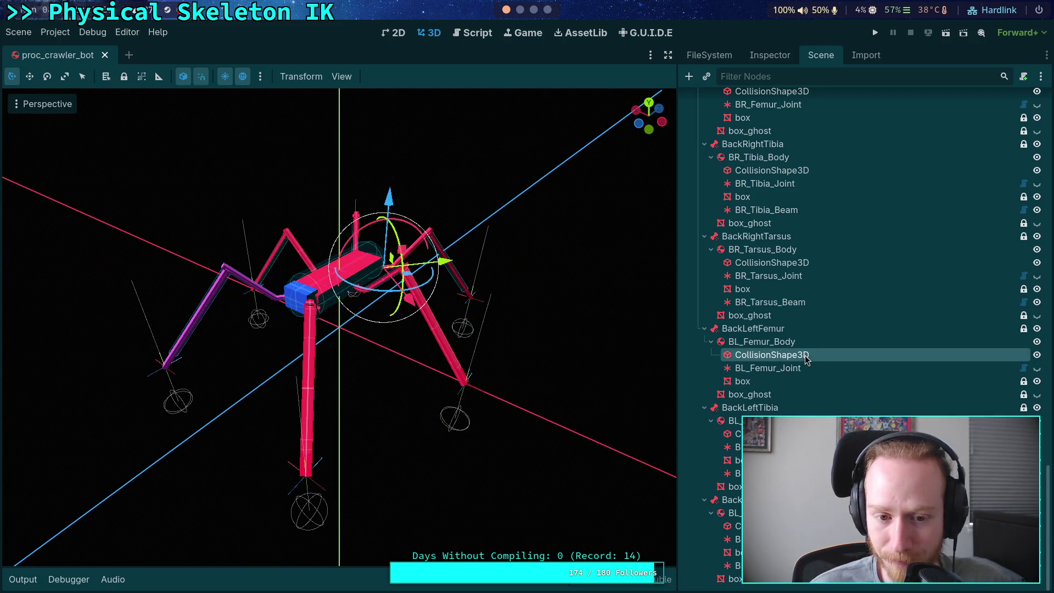
left_click(791, 368)
left_click(778, 386)
left_click(786, 340)
left_click(793, 330)
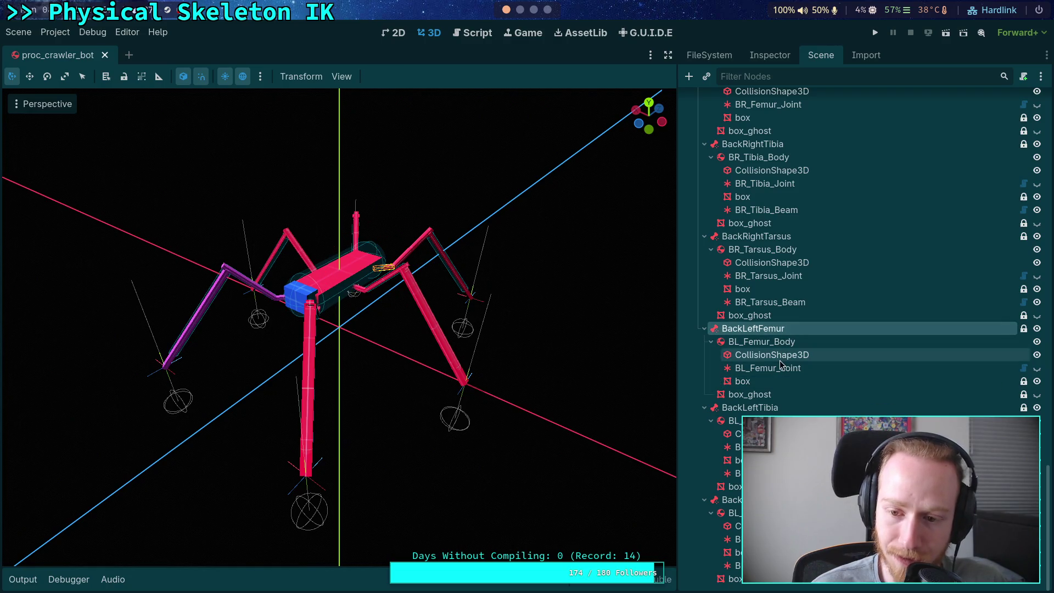
Select CrawlerBot, show its Inspector, and expand the FrontRightLegPlan leg config.
scroll(780, 360, "up", 15)
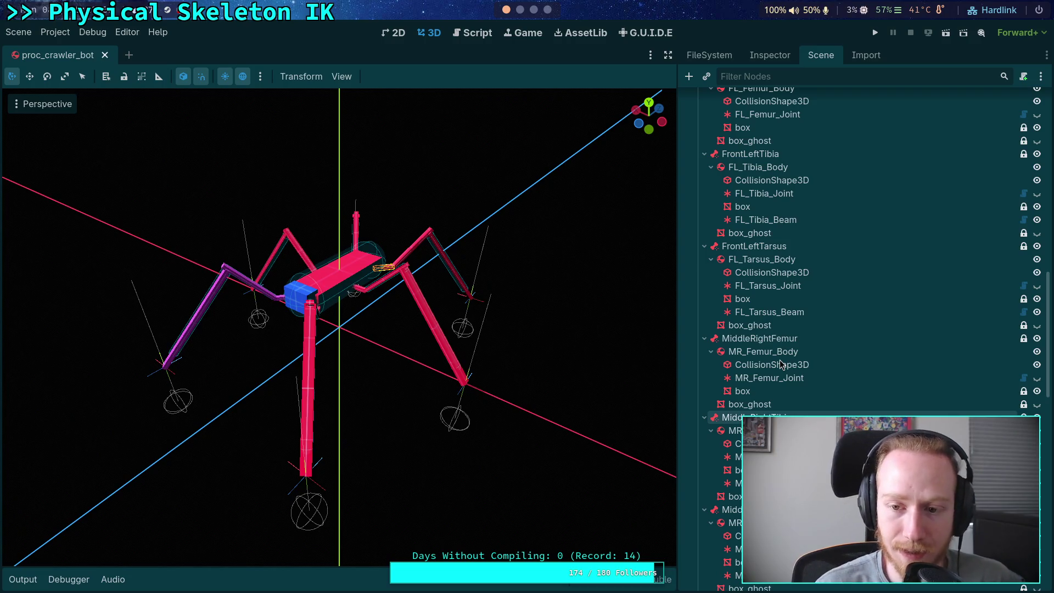
scroll(805, 344, "up", 10)
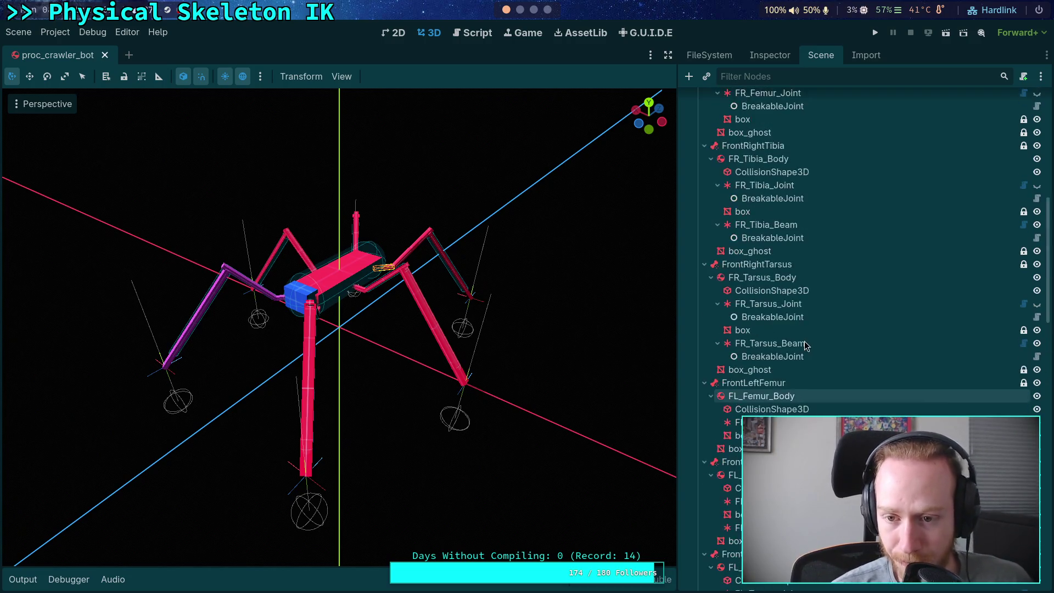
scroll(805, 341, "up", 15)
left_click(756, 99)
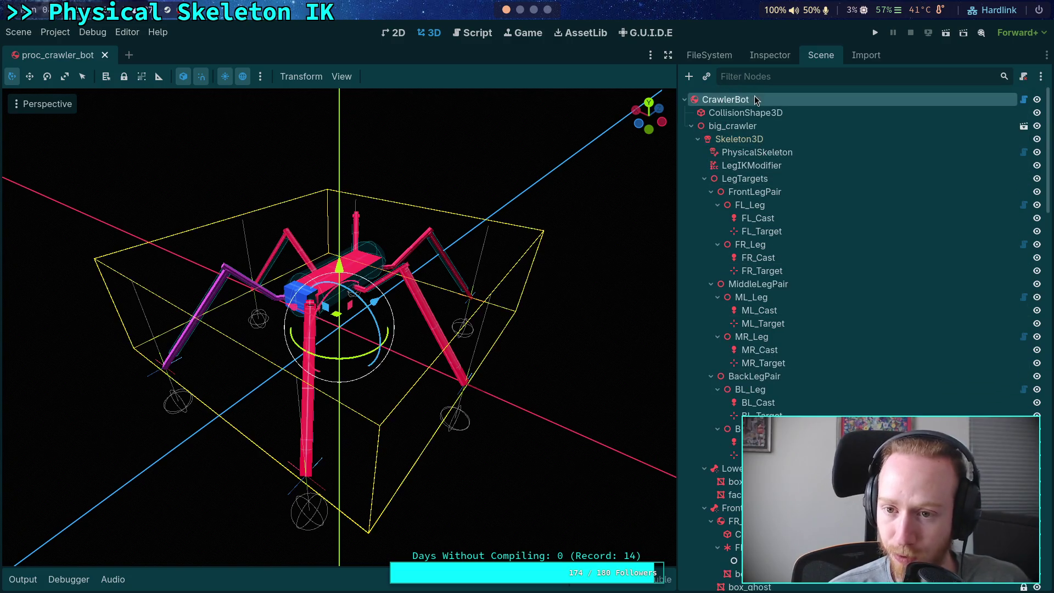
left_click(770, 55)
scroll(924, 310, "up", 3)
left_click(935, 327)
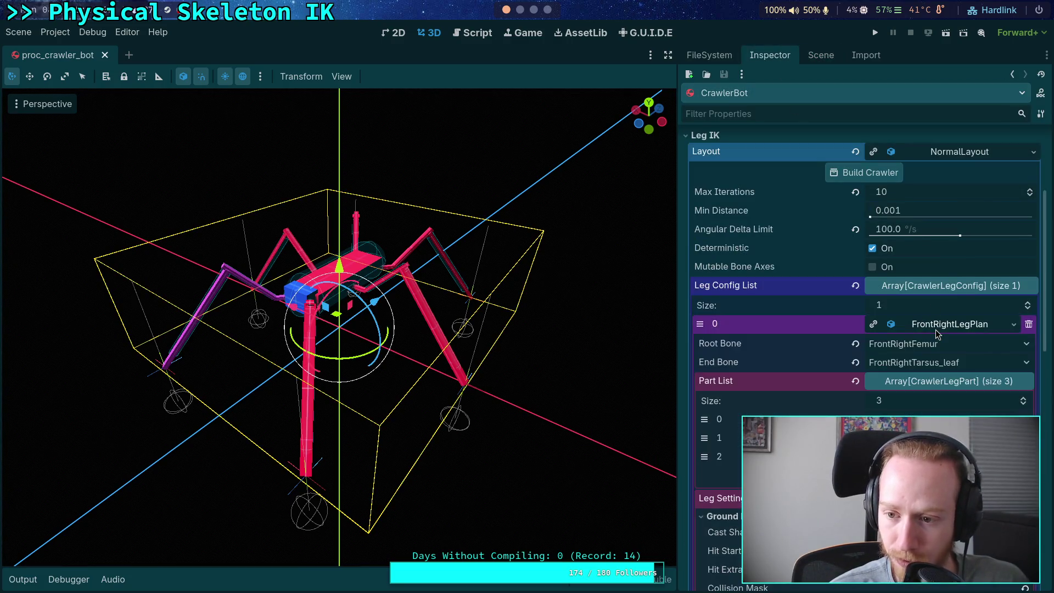
Collapse the FrontLeg Ground Paramaters group and return to the Scene tree.
scroll(935, 330, "down", 6)
scroll(928, 336, "up", 3)
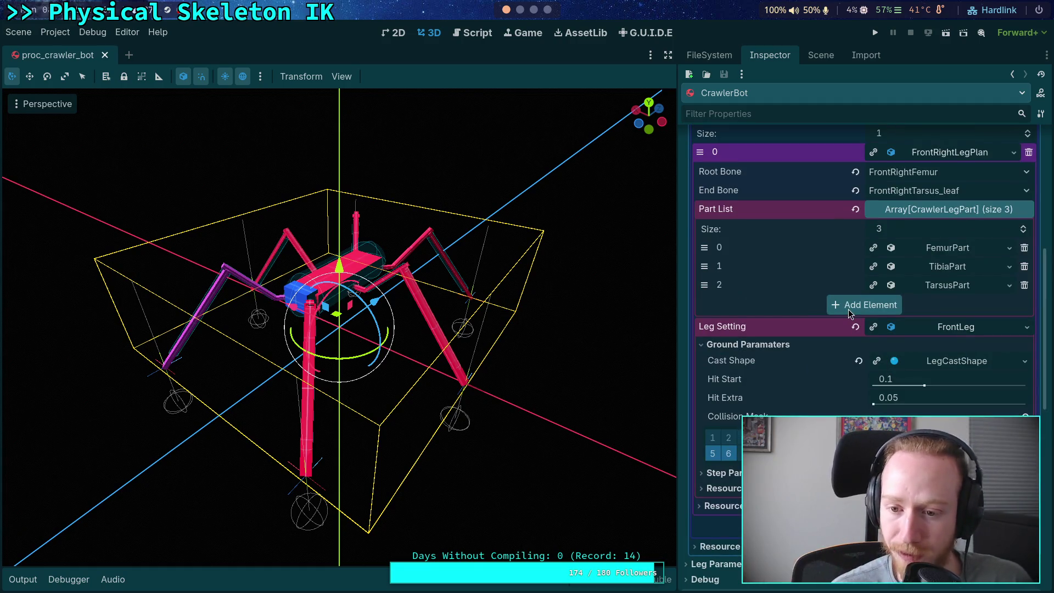
left_click(766, 343)
scroll(793, 319, "up", 7)
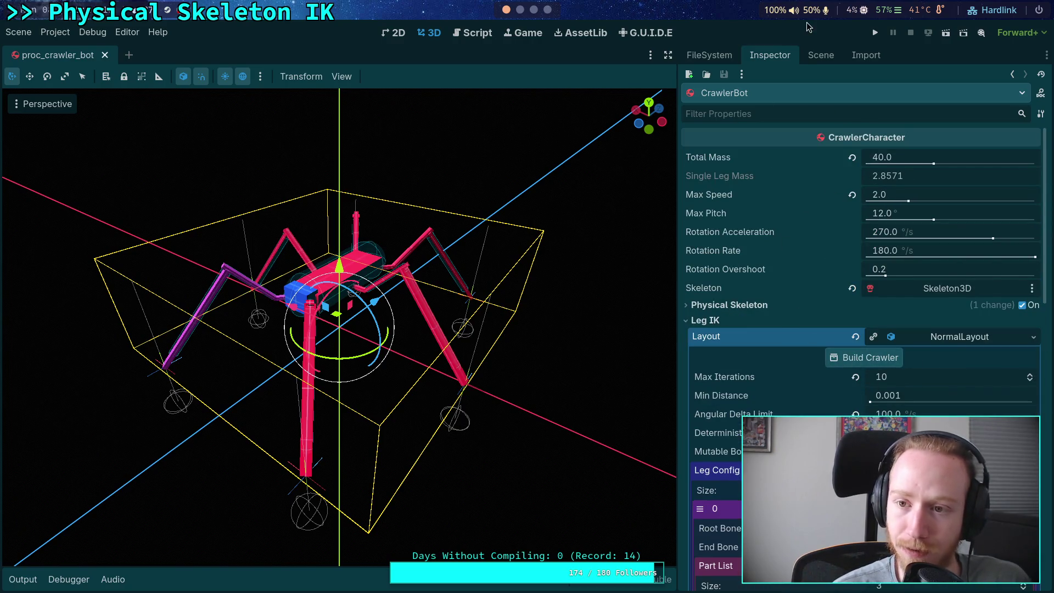
left_click(820, 55)
Select the FR_Femur_Joint node and its BreakableJoint.
scroll(785, 364, "down", 5)
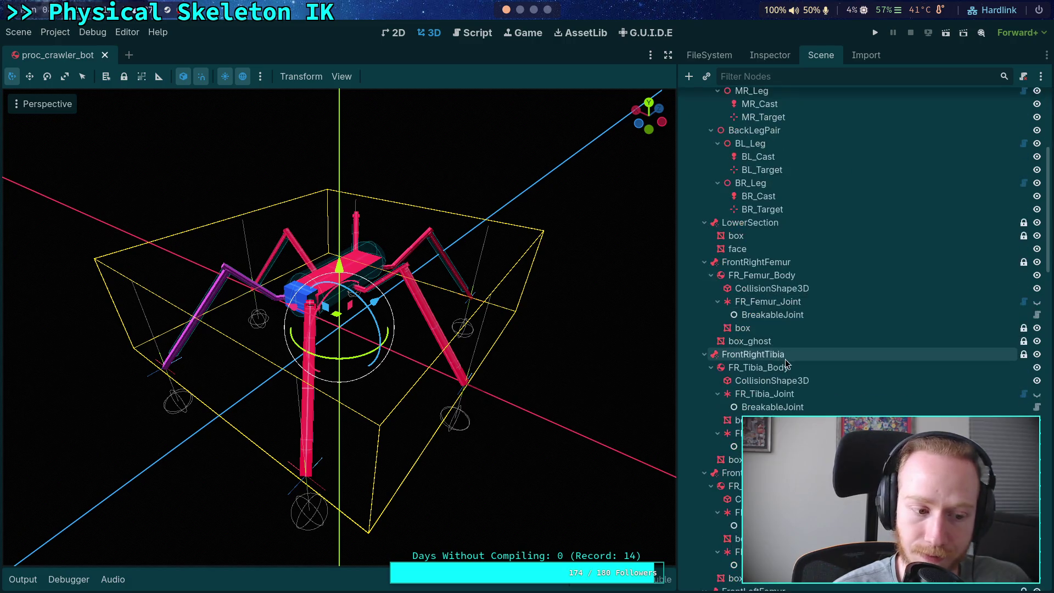
scroll(785, 358, "up", 5)
scroll(786, 358, "down", 5)
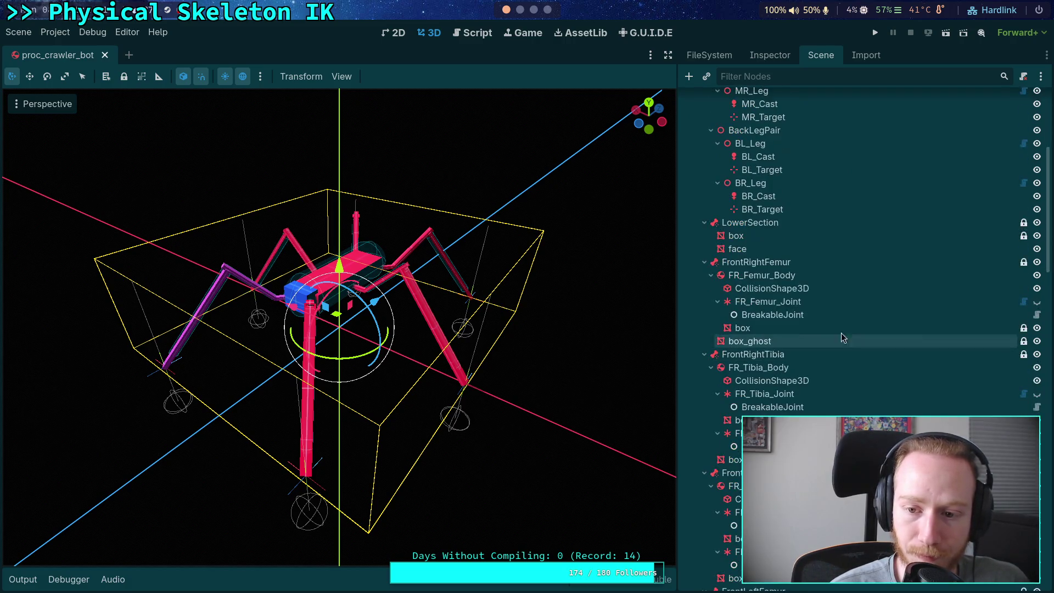
left_click(825, 303)
left_click(808, 314)
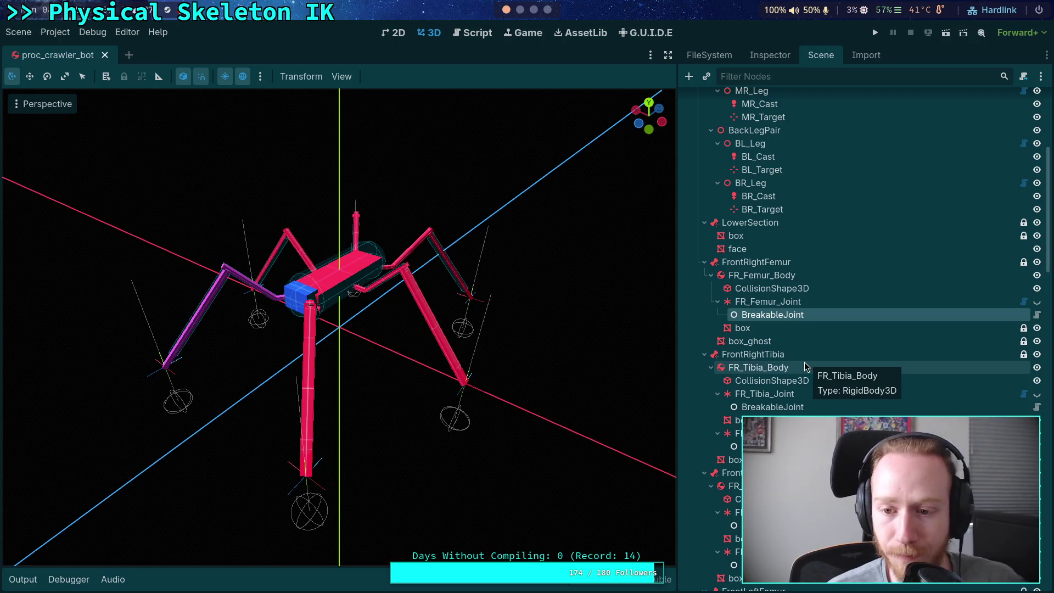
Inspect the femur body's CollisionShape3D, box_ghost, and the BreakableJoint's properties.
left_click(800, 291)
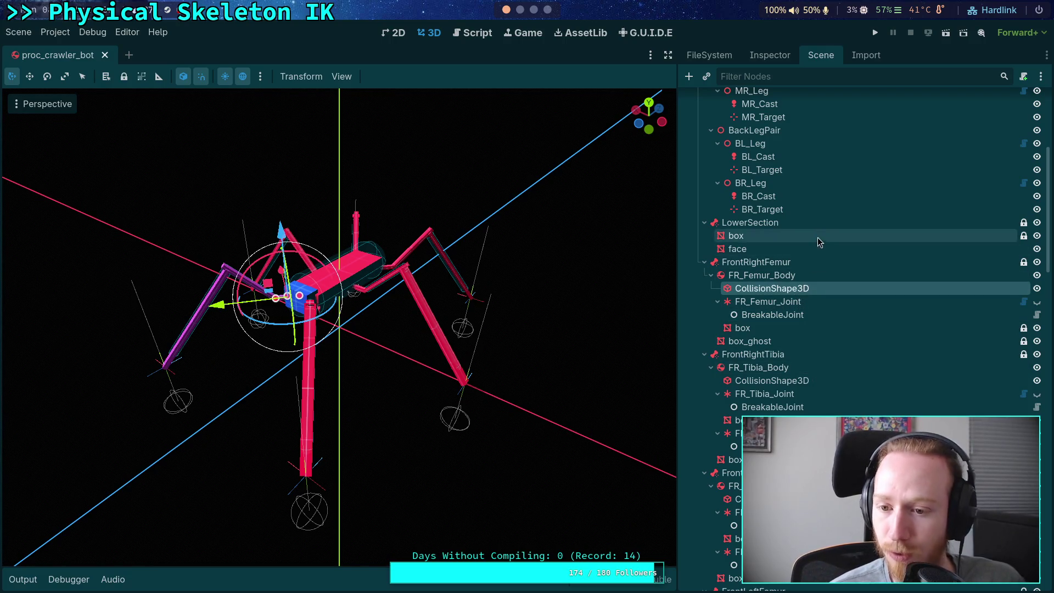
left_click(812, 339)
left_click(802, 288)
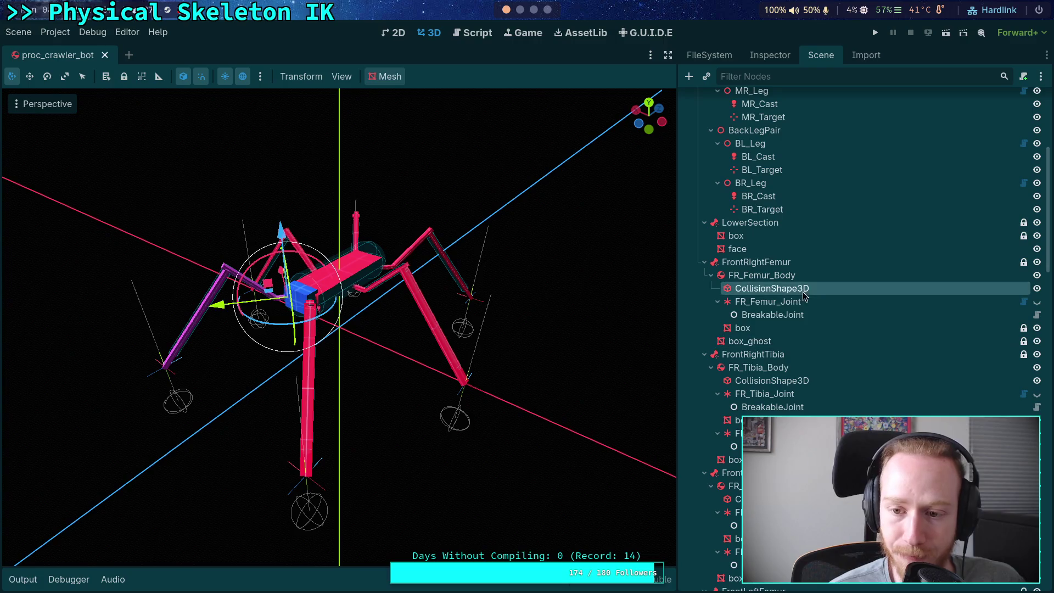
left_click(796, 314)
left_click(771, 56)
left_click(821, 55)
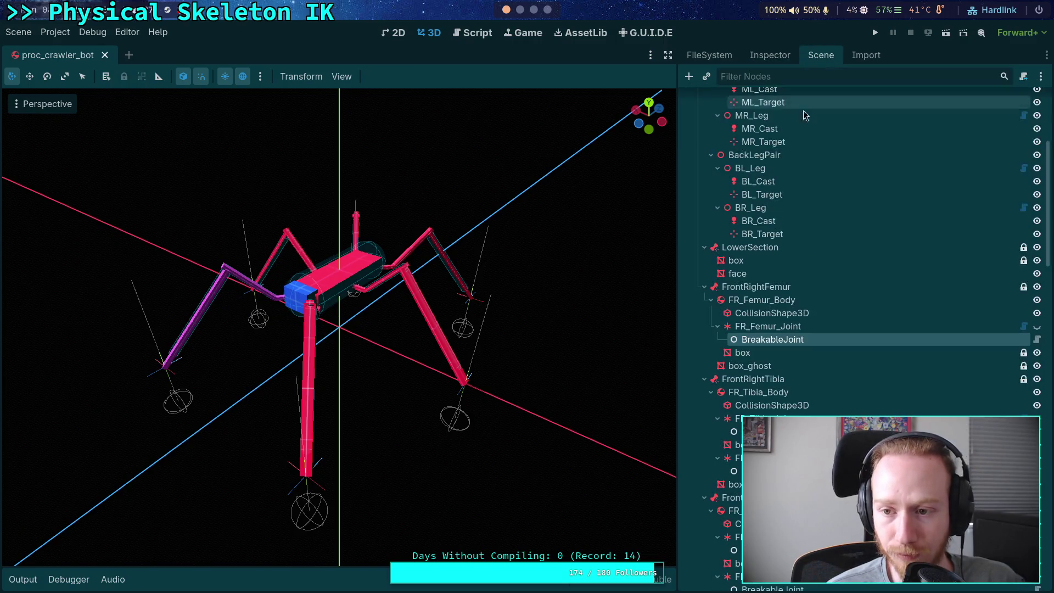
Select the CrawlerBot root node and show its properties.
scroll(831, 219, "up", 3)
scroll(831, 220, "up", 4)
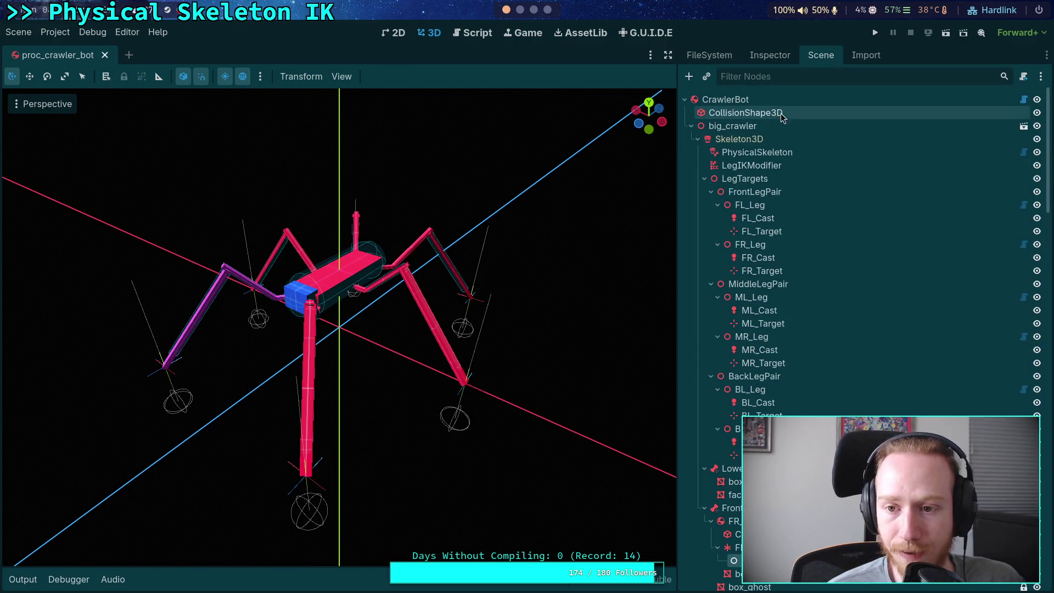
left_click(777, 96)
left_click(771, 55)
Expand the FrontRightLegPlan leg config, widen the inspector, and open its Ground Paramaters group.
scroll(801, 312, "down", 5)
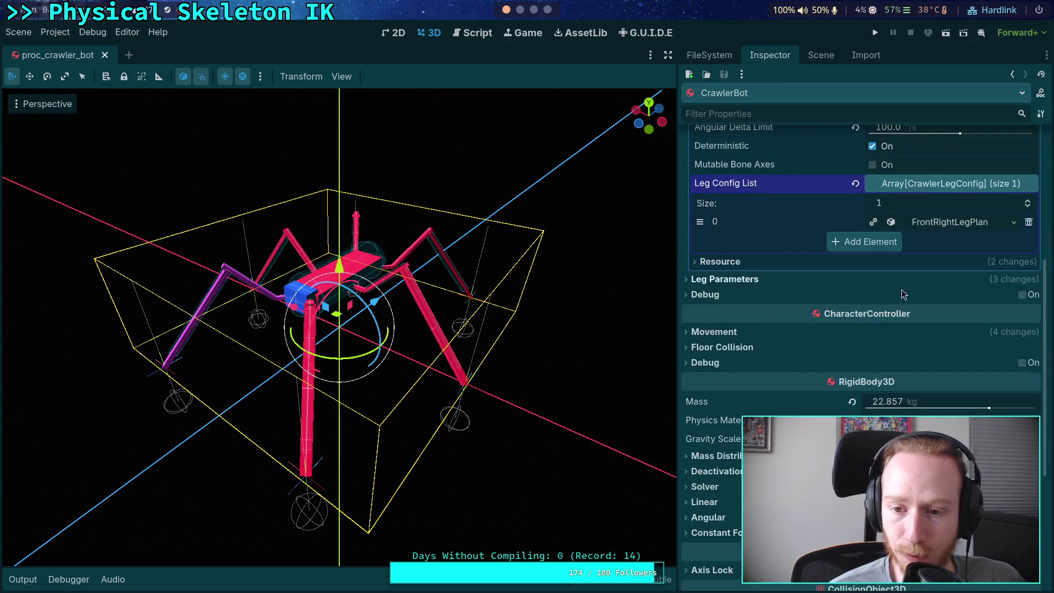
left_click(940, 224)
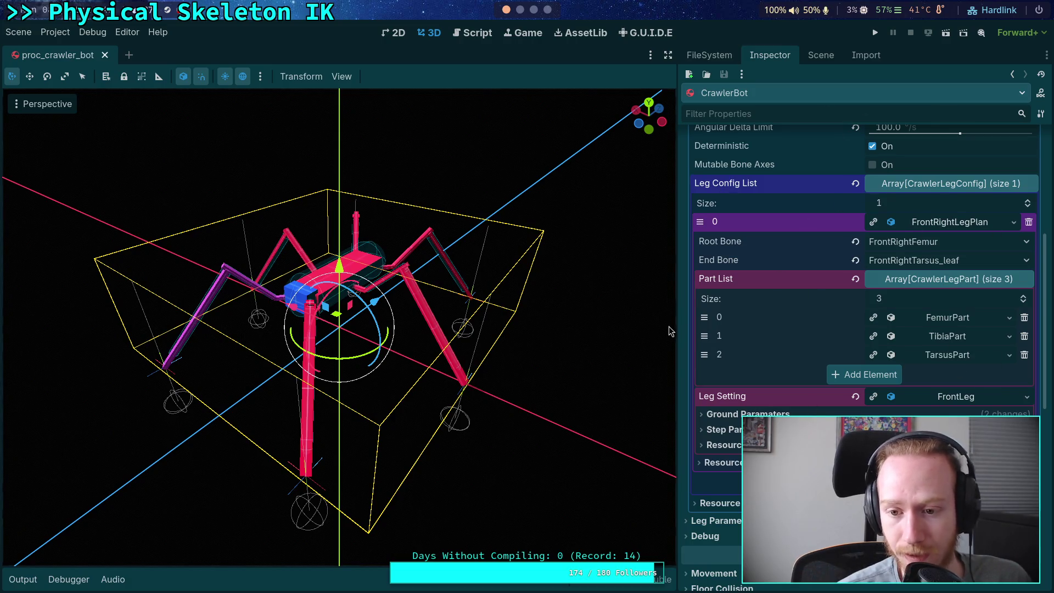
left_click_drag(676, 320, 658, 320)
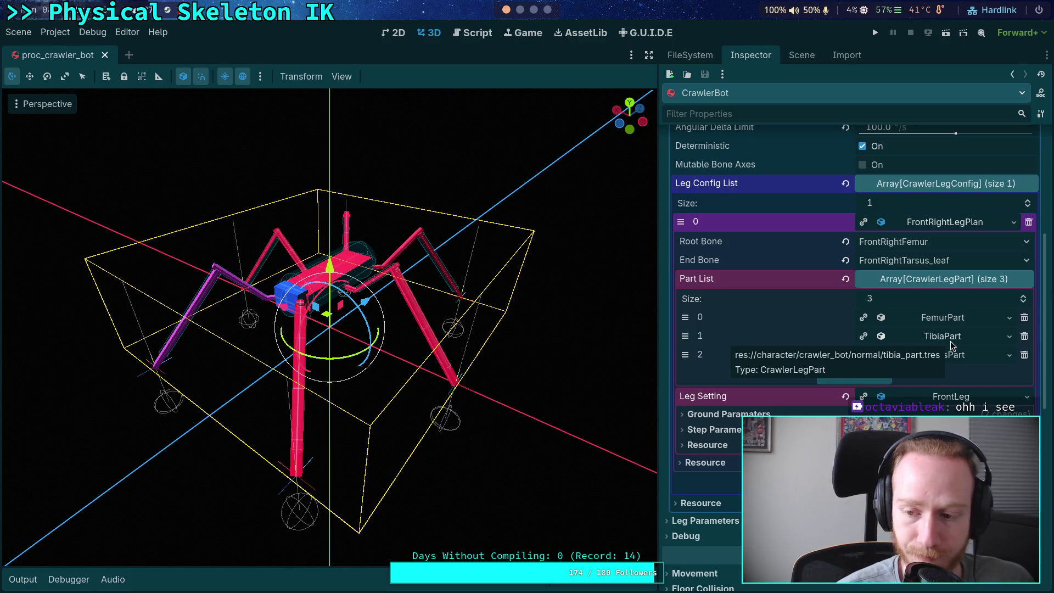
left_click(713, 414)
left_click(713, 414)
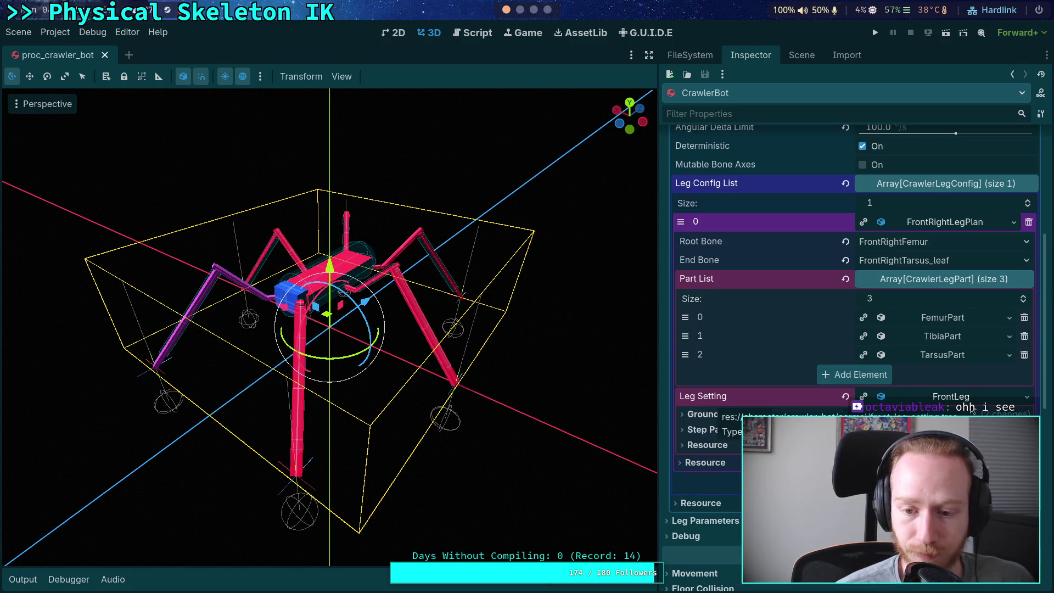
left_click(783, 414)
Check the ground collision mask shows layers 5 and 6, glance at Step Paramaters, then return to the Scene tree.
scroll(784, 414, "down", 2)
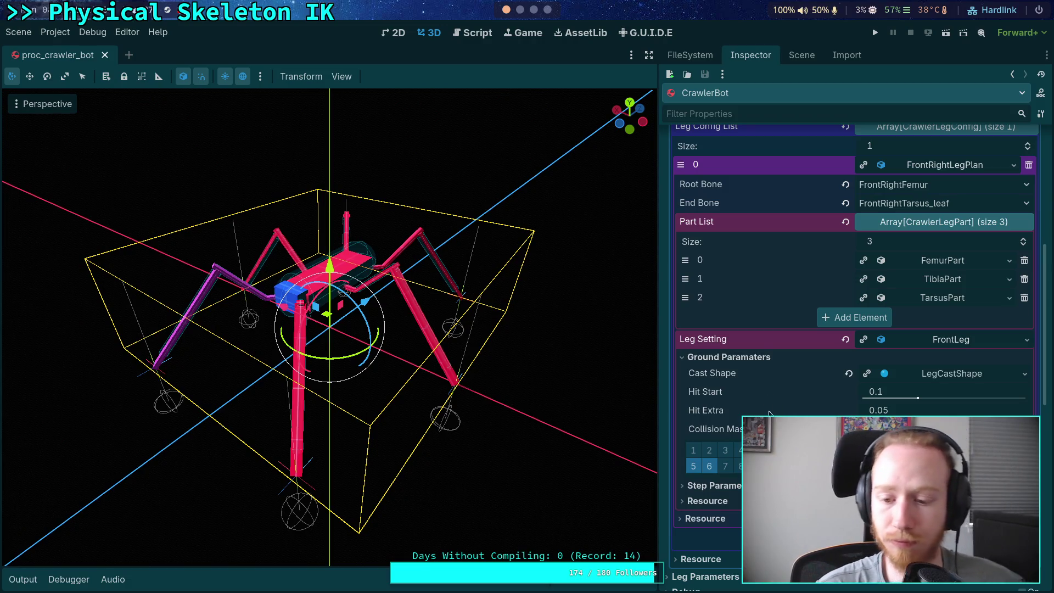
left_click(782, 485)
scroll(783, 485, "down", 5)
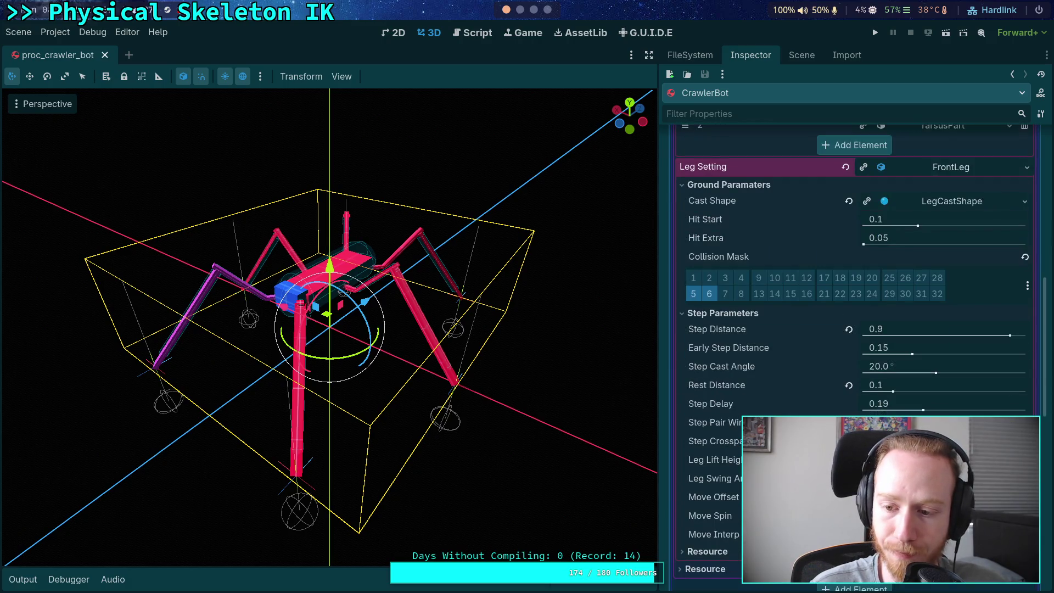
left_click(735, 311)
scroll(736, 311, "up", 3)
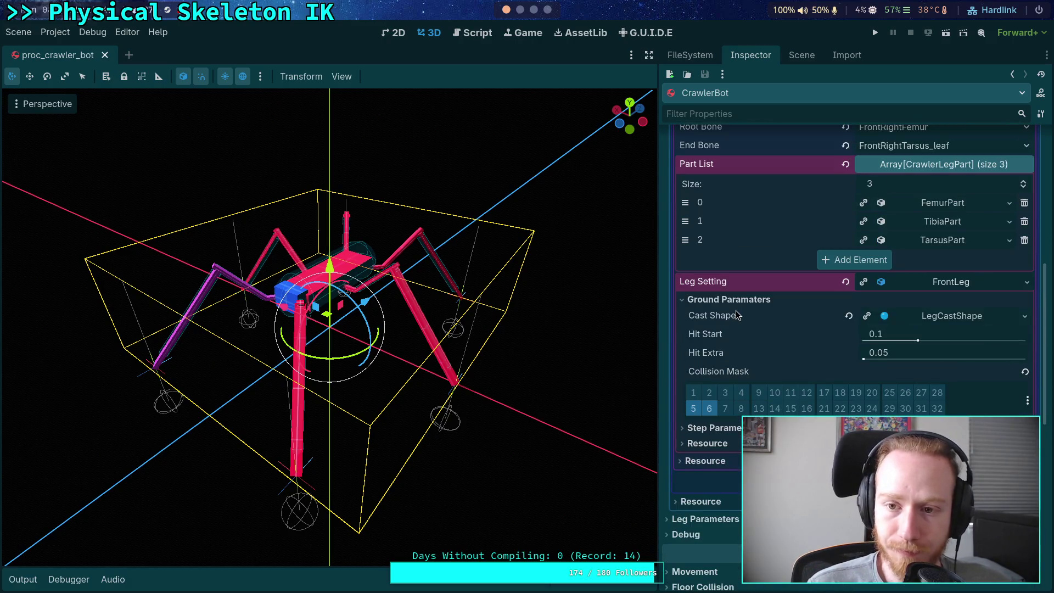
left_click(804, 55)
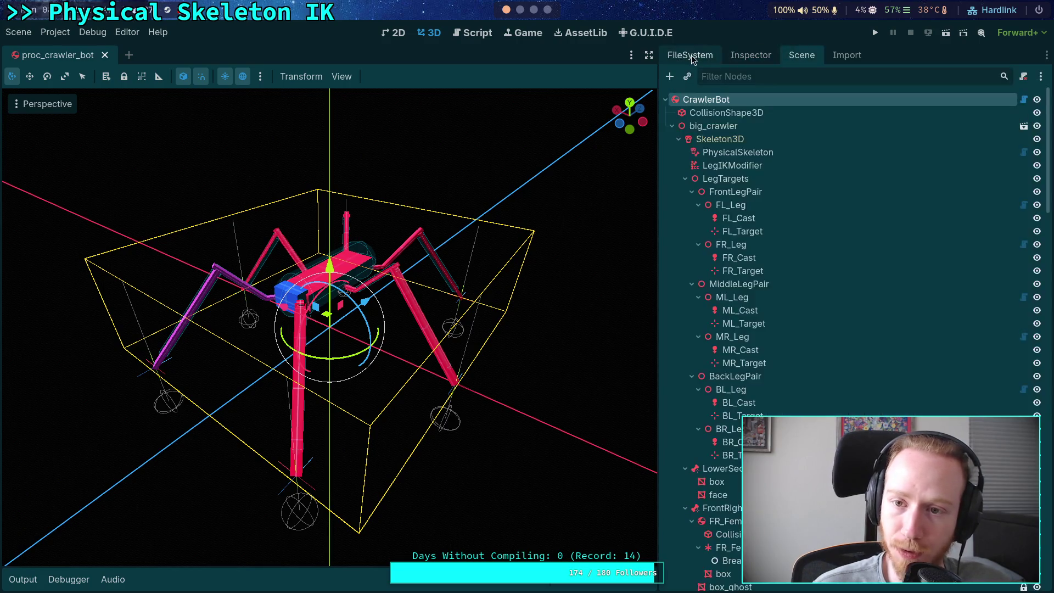
Collapse the normal folder and select res/CrawlerLegSetting.gd in FileSystem, then return to CrawlerBot's Inspector.
left_click(691, 55)
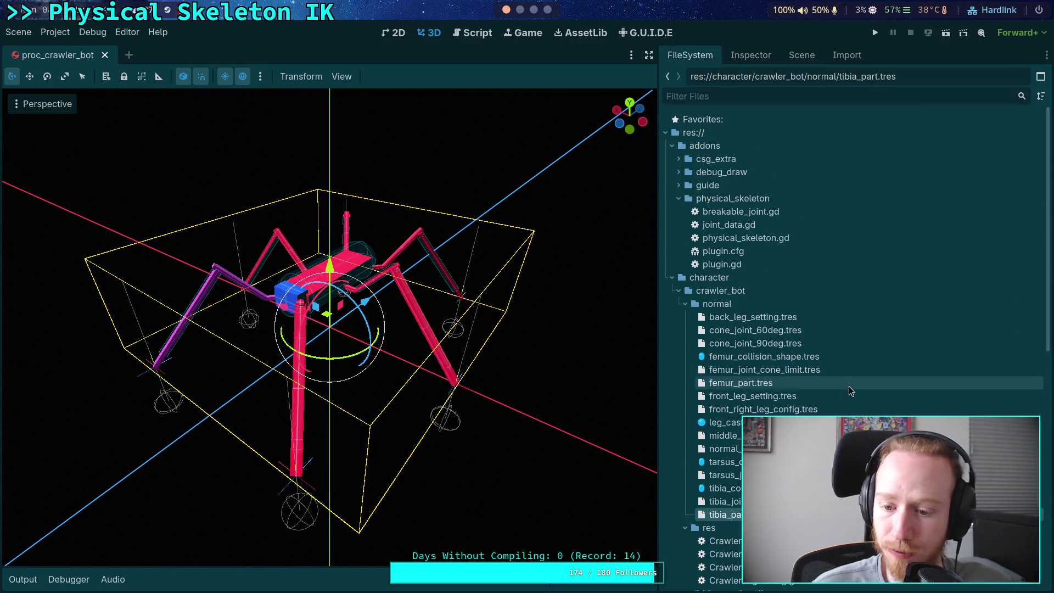
left_click(687, 303)
left_click(685, 303)
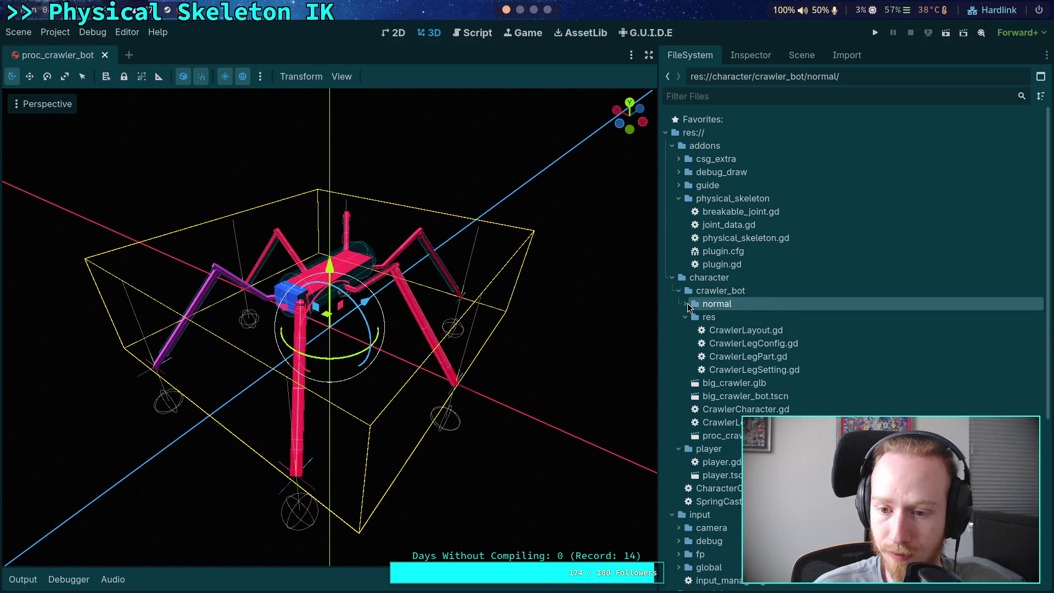
left_click(830, 371)
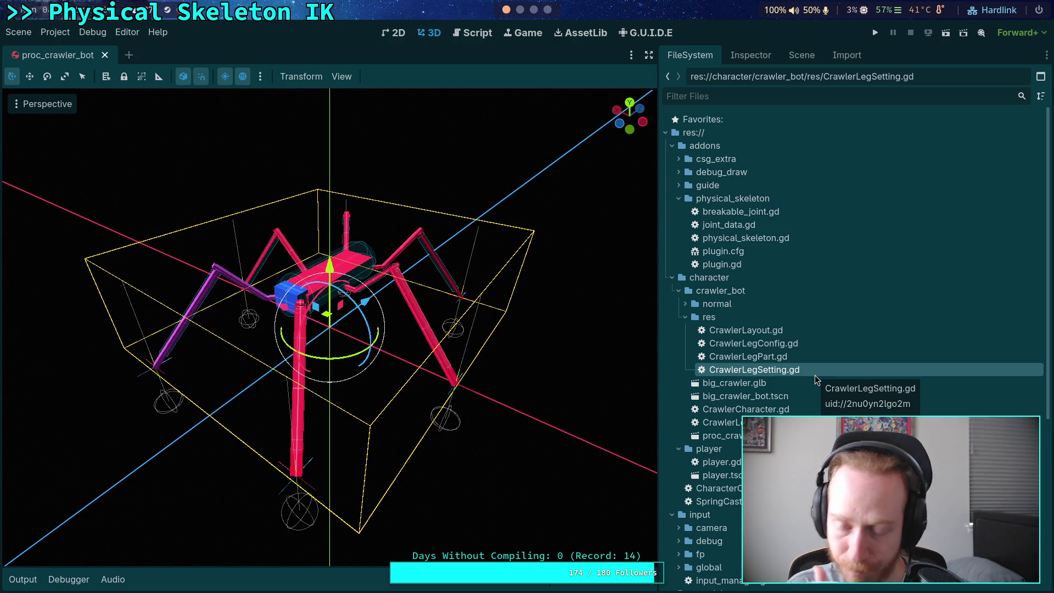
left_click(781, 55)
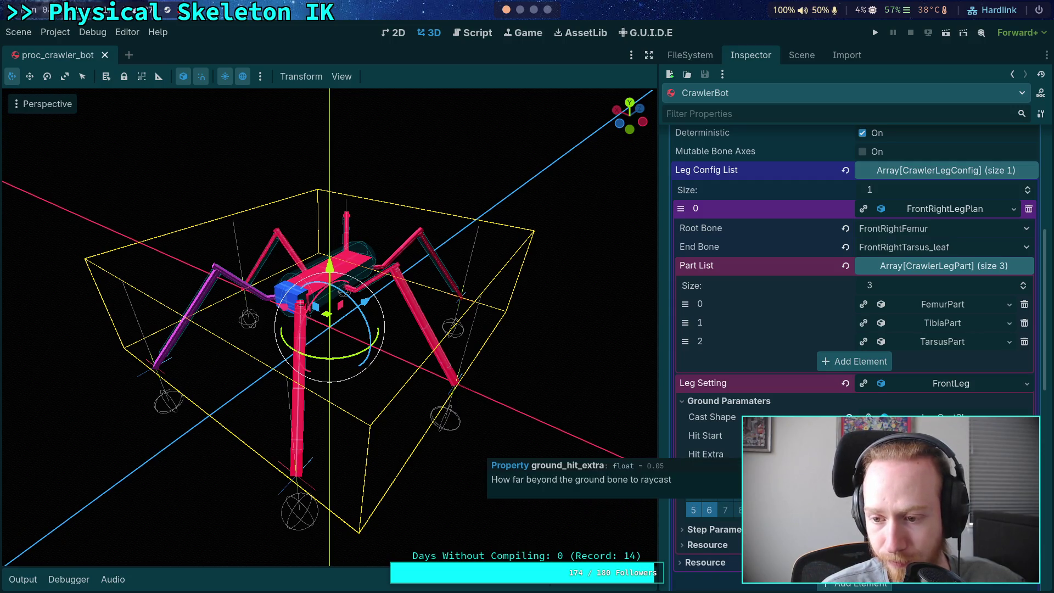
left_click(801, 55)
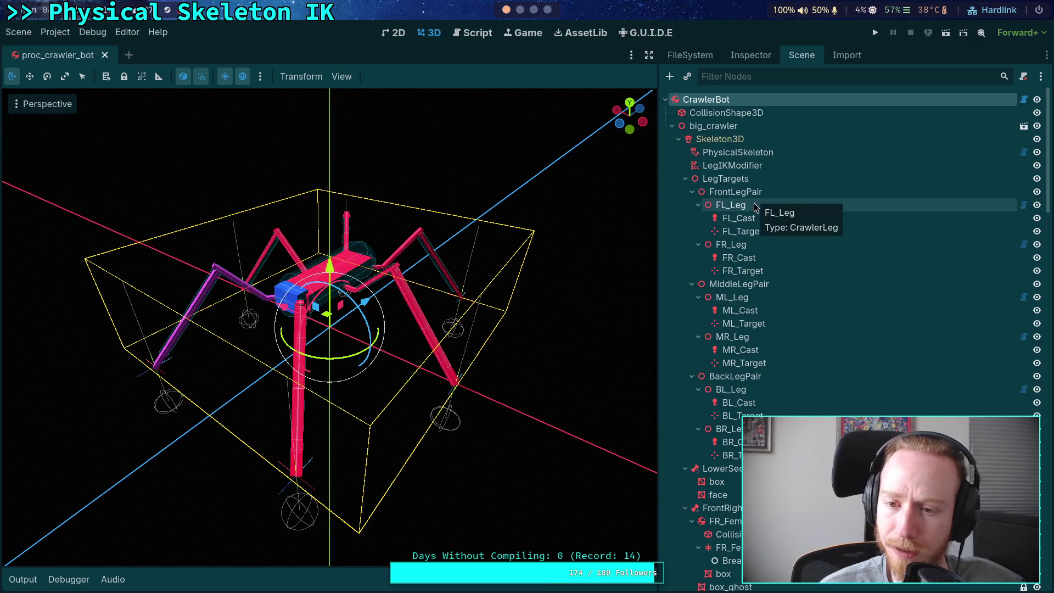
left_click(743, 57)
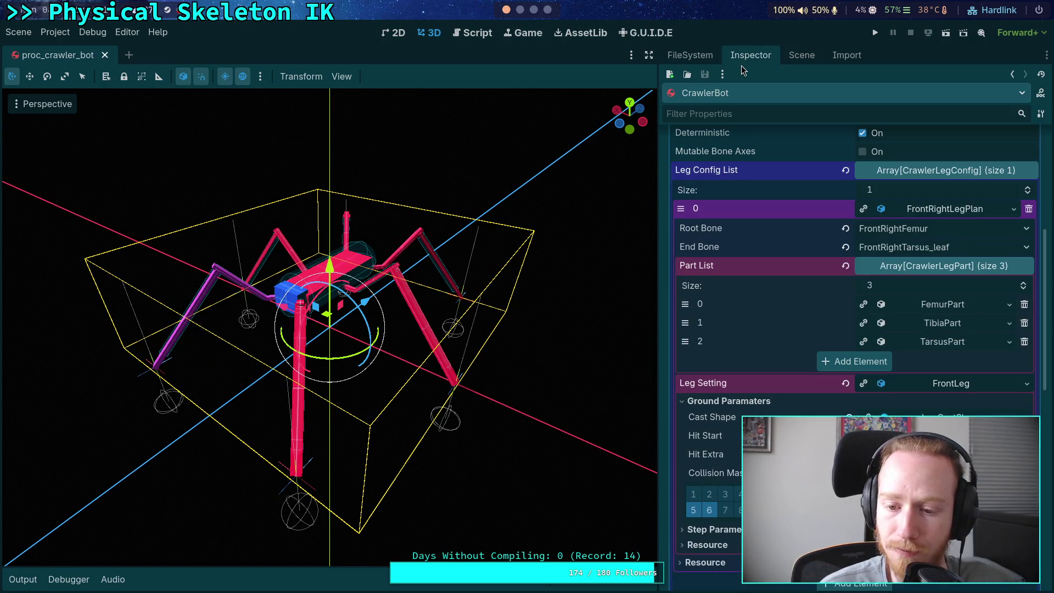
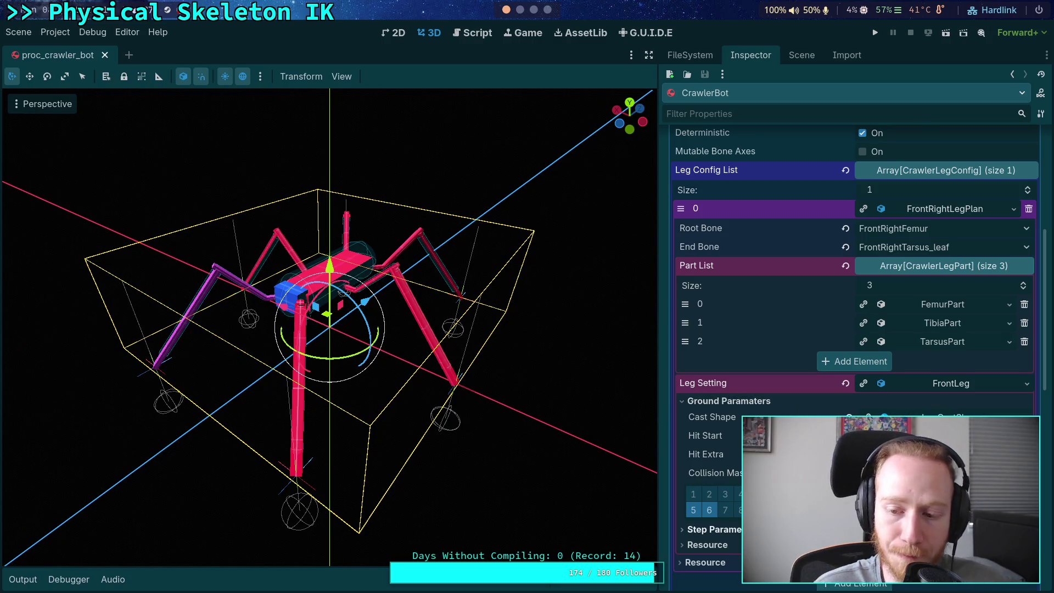
Expand the FrontLeg setting's Step Parameters and open CrawlerLegSetting.gd at line 16.
mouse_move(821, 436)
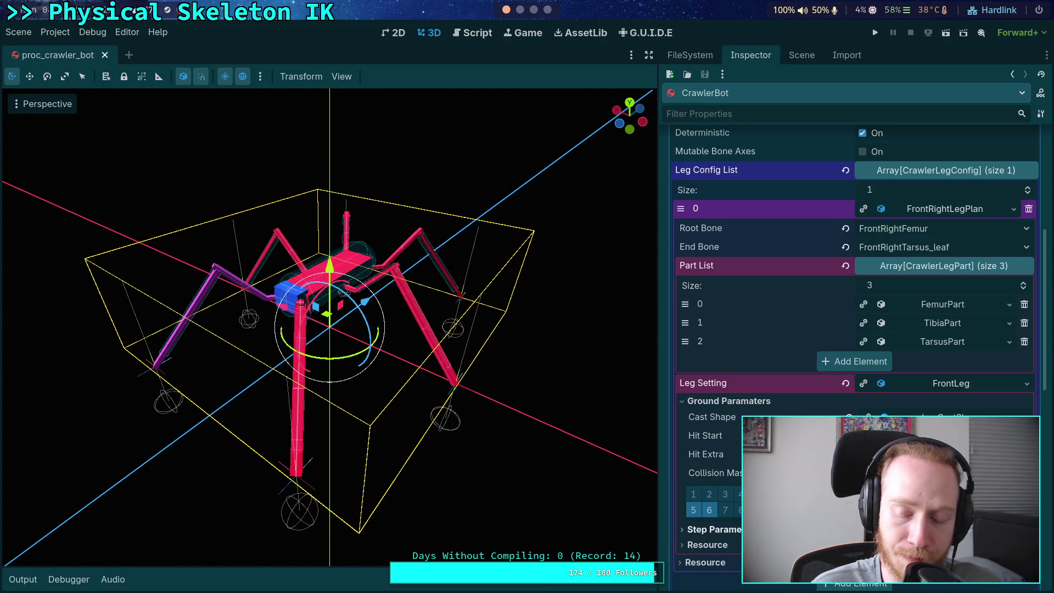
left_click(713, 529)
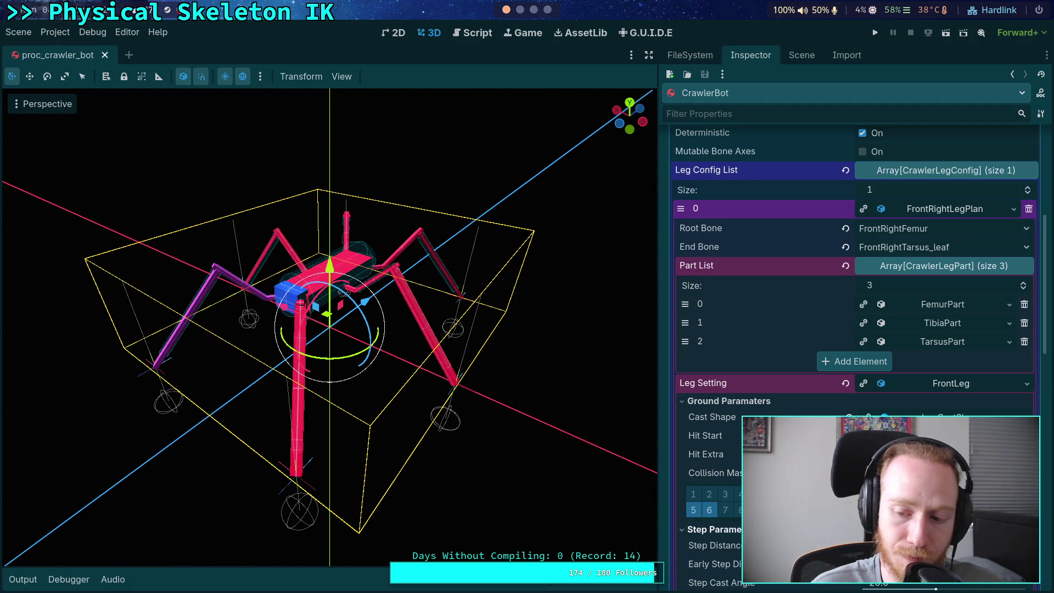
left_click(713, 529)
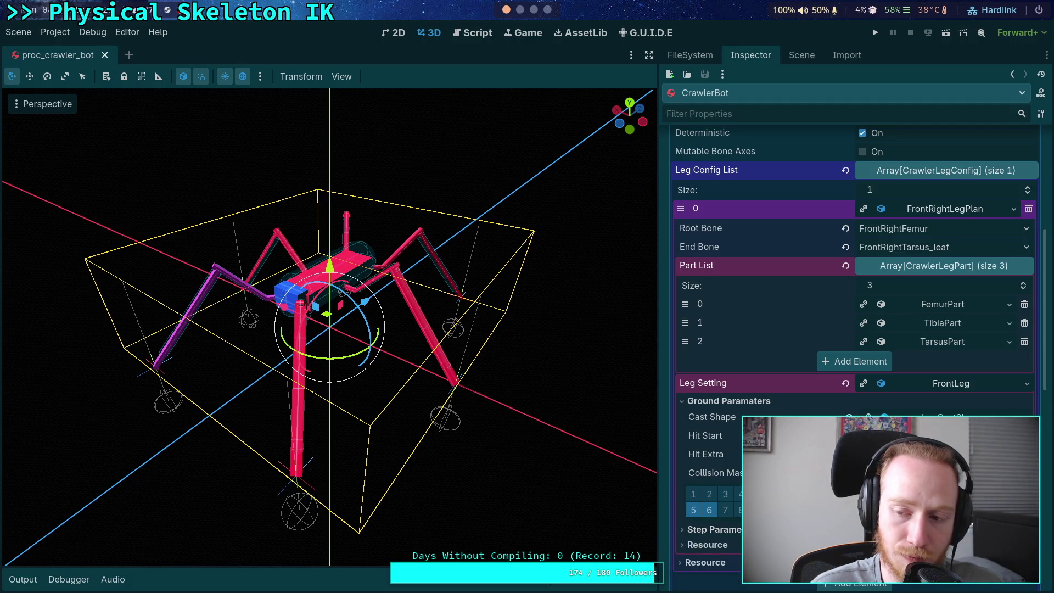
scroll(731, 461, "down", 1)
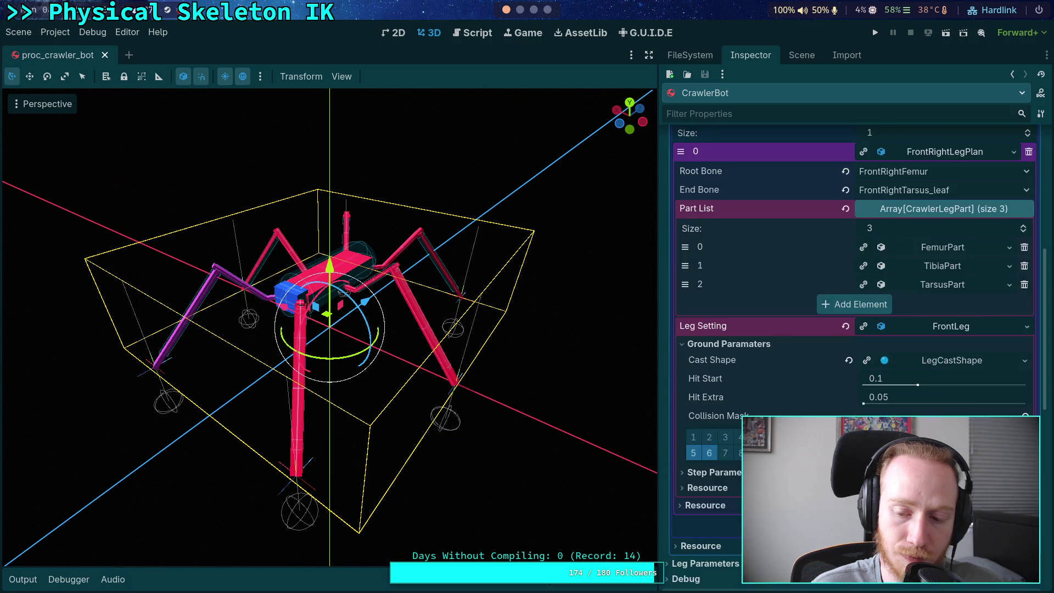
left_click(730, 472)
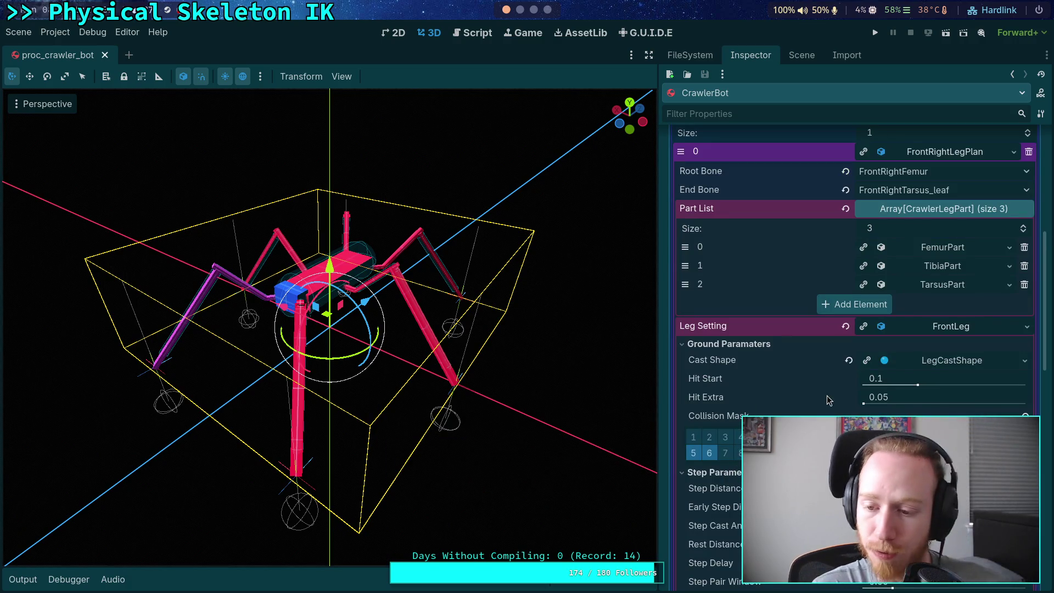
left_click(472, 33)
left_click(314, 348)
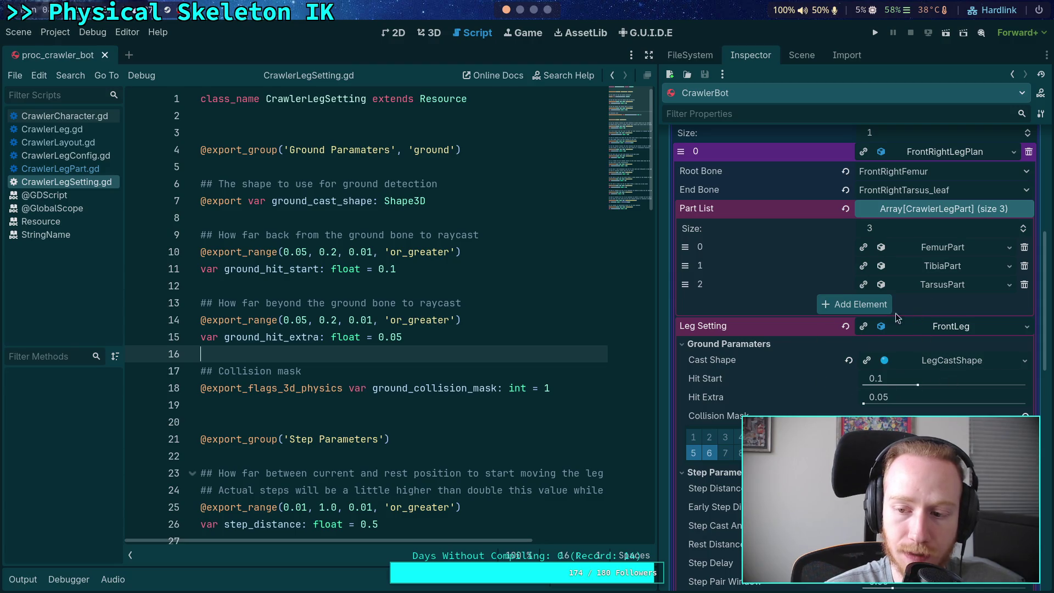
Fold the Part List array and re-expand the FrontLeg leg setting in the Inspector.
left_click(951, 326)
scroll(945, 362, "up", 3)
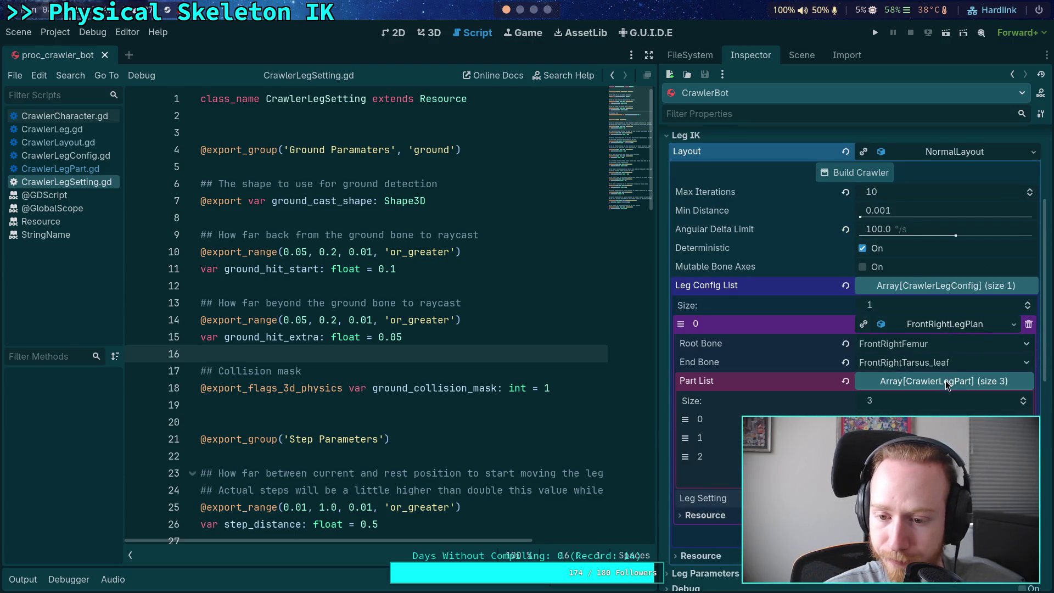
left_click(946, 383)
left_click(950, 399)
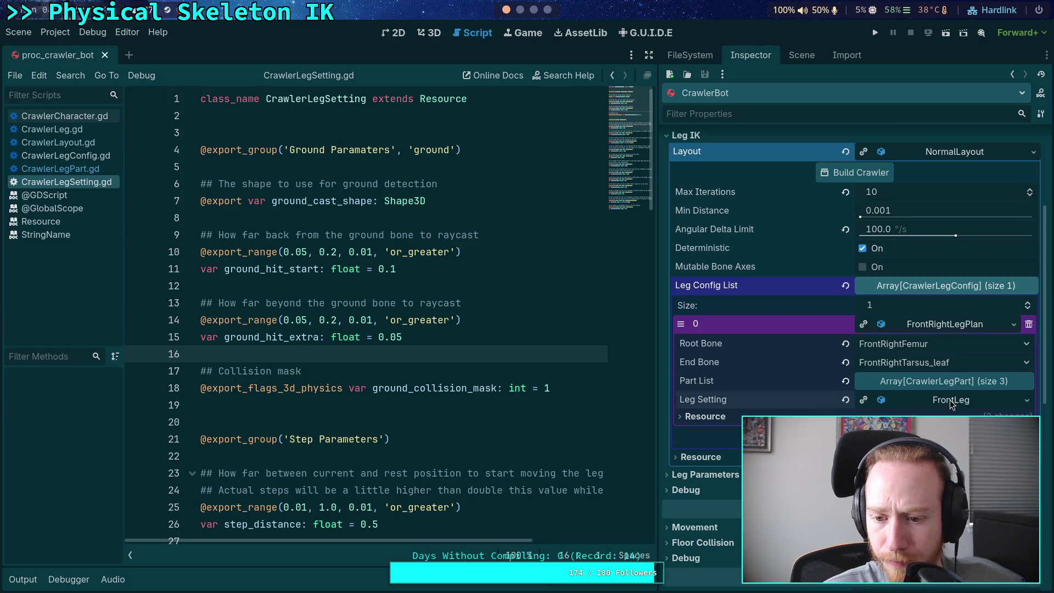
Select FR_Femur_Joint in the scene tree and inspect its joint properties.
left_click(803, 56)
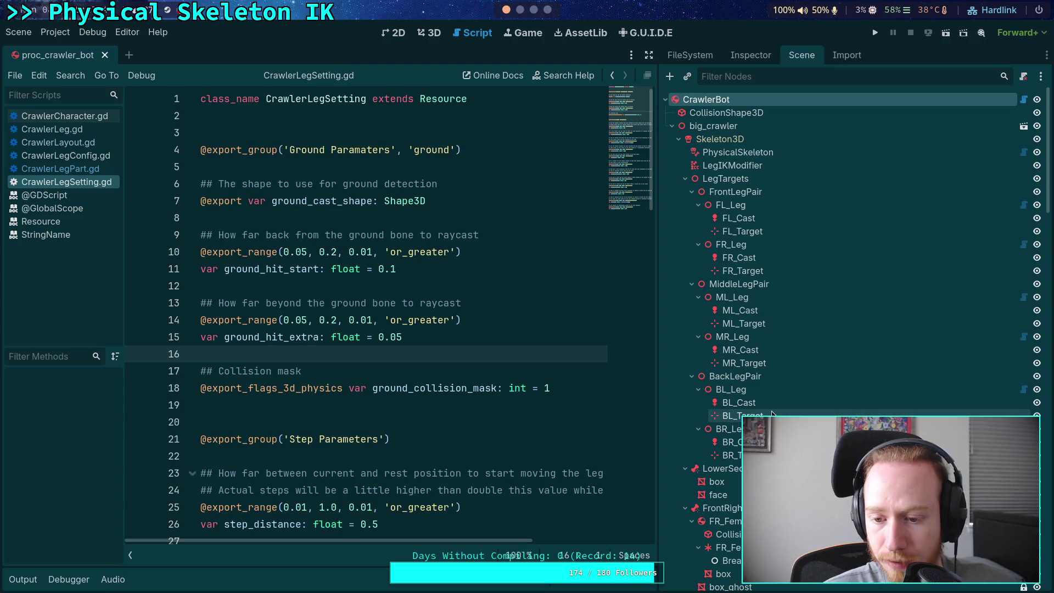
scroll(772, 414, "down", 2)
scroll(772, 414, "down", 4)
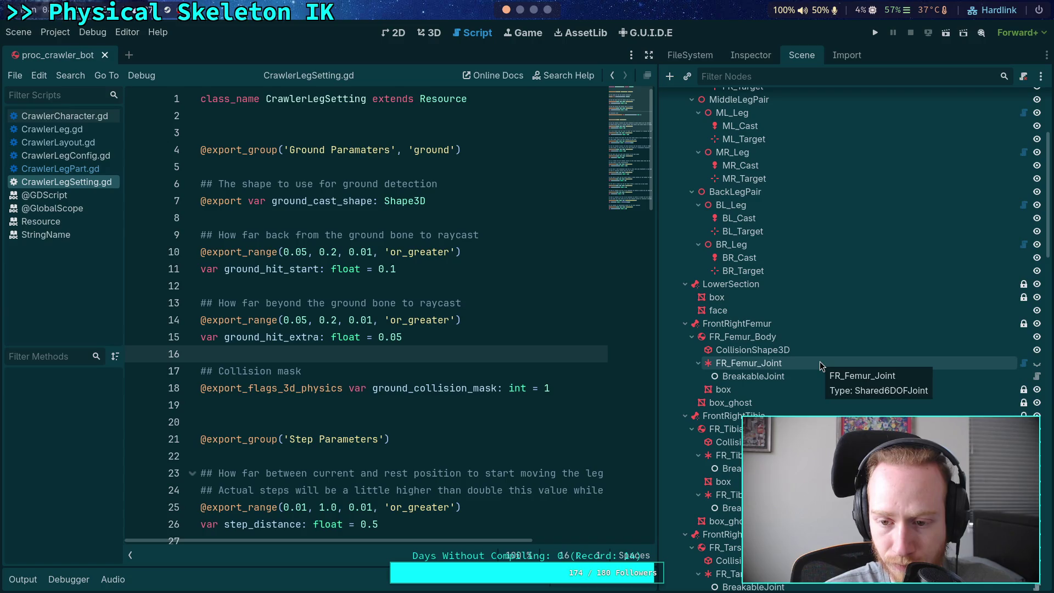
left_click(763, 364)
left_click(744, 58)
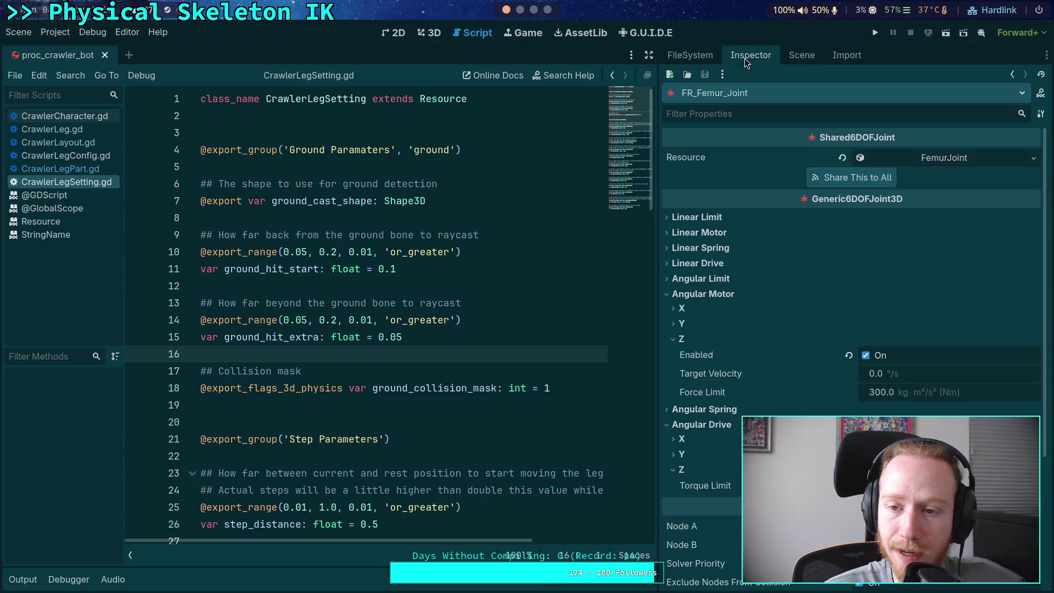
Select FR_Tibia_Beam and view its joint properties in the Inspector.
left_click(801, 52)
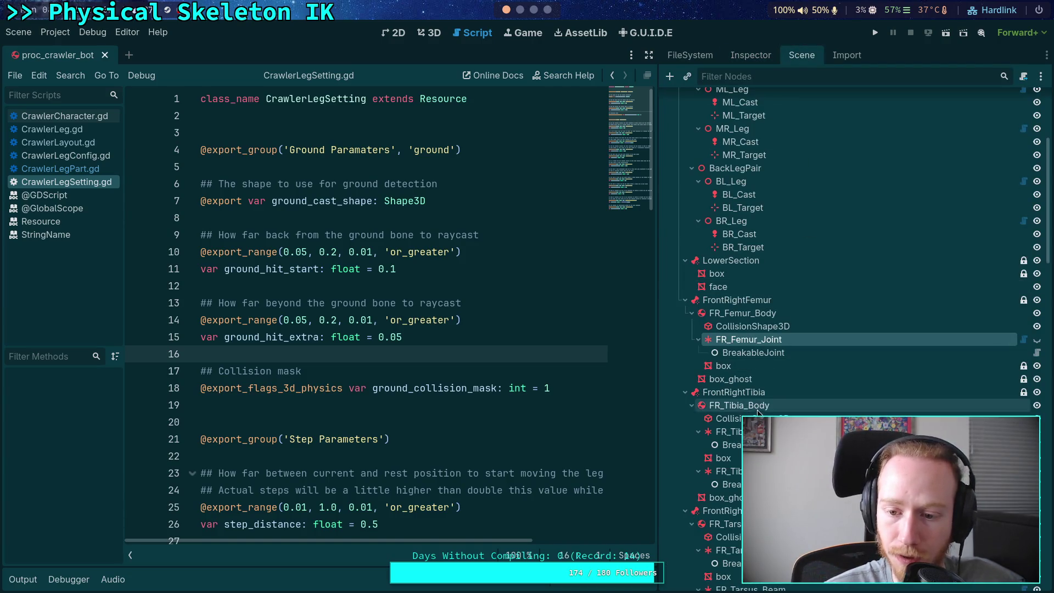
left_click(724, 471)
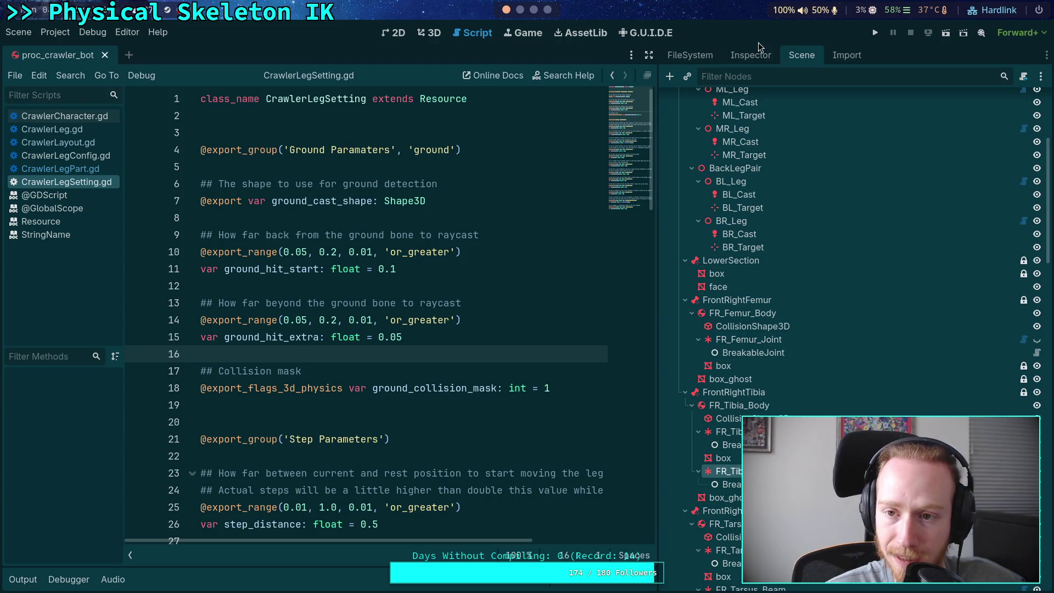
left_click(777, 55)
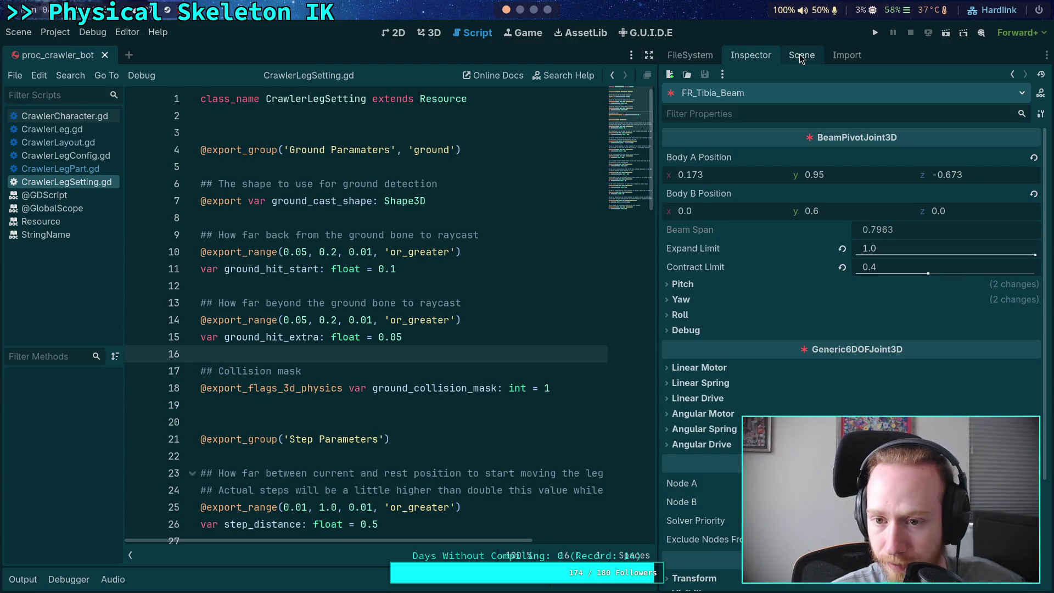
Expand FR_Tibia_Beam's Pitch, Yaw and Roll limits, leaving the Debug options closed.
left_click(762, 285)
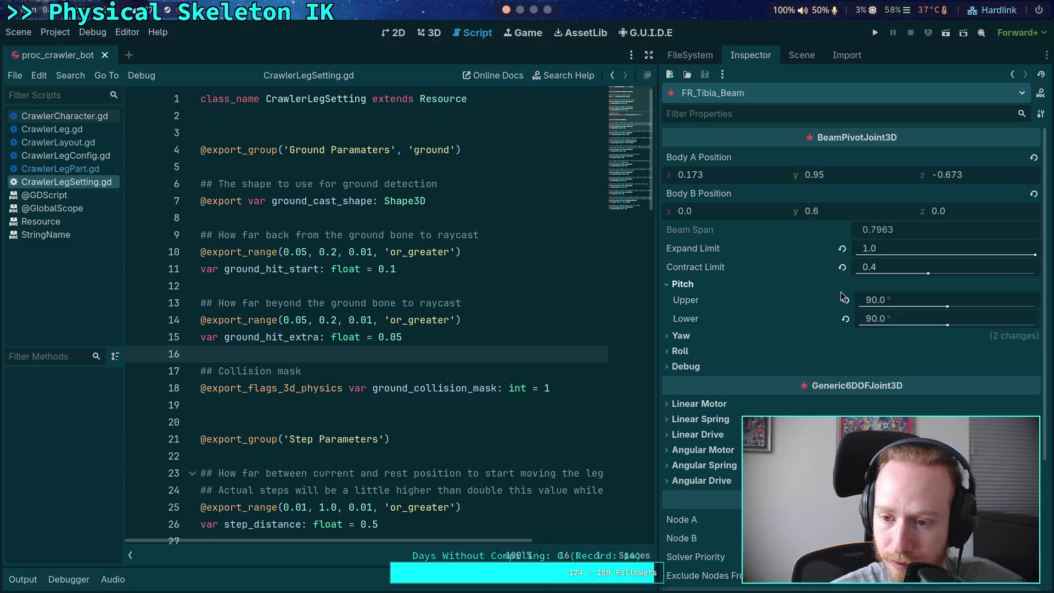
left_click(762, 284)
left_click(733, 300)
left_click(734, 299)
double_click(749, 286)
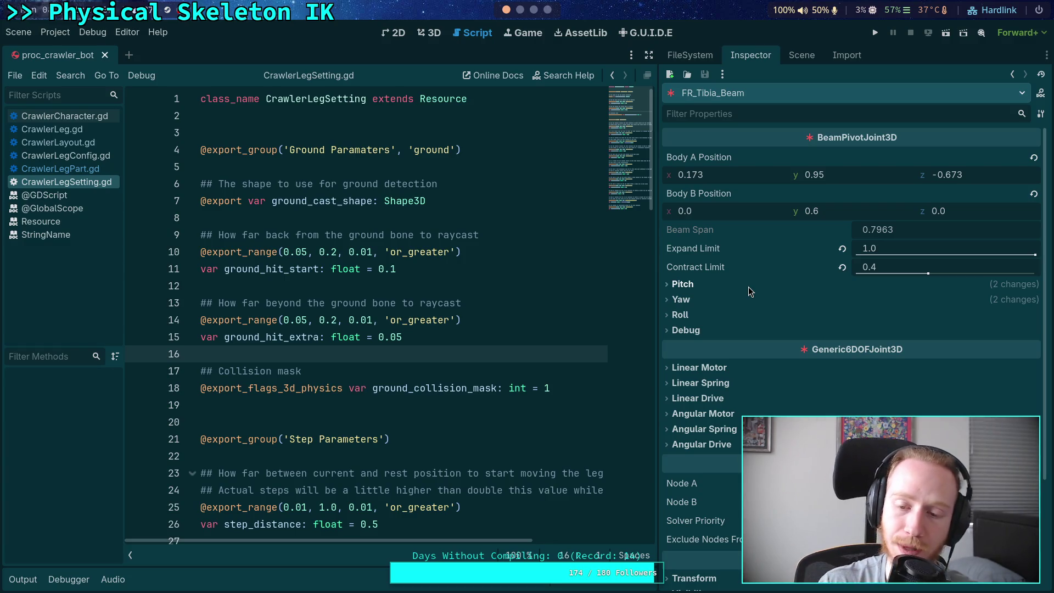
left_click(749, 287)
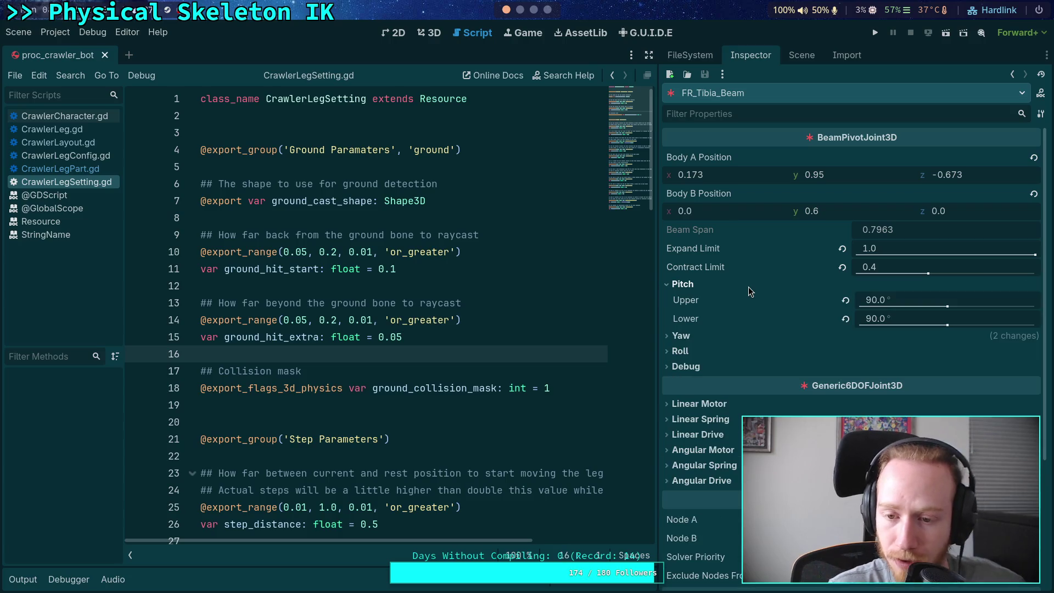
left_click(714, 336)
left_click(697, 386)
left_click(705, 439)
left_click(703, 437)
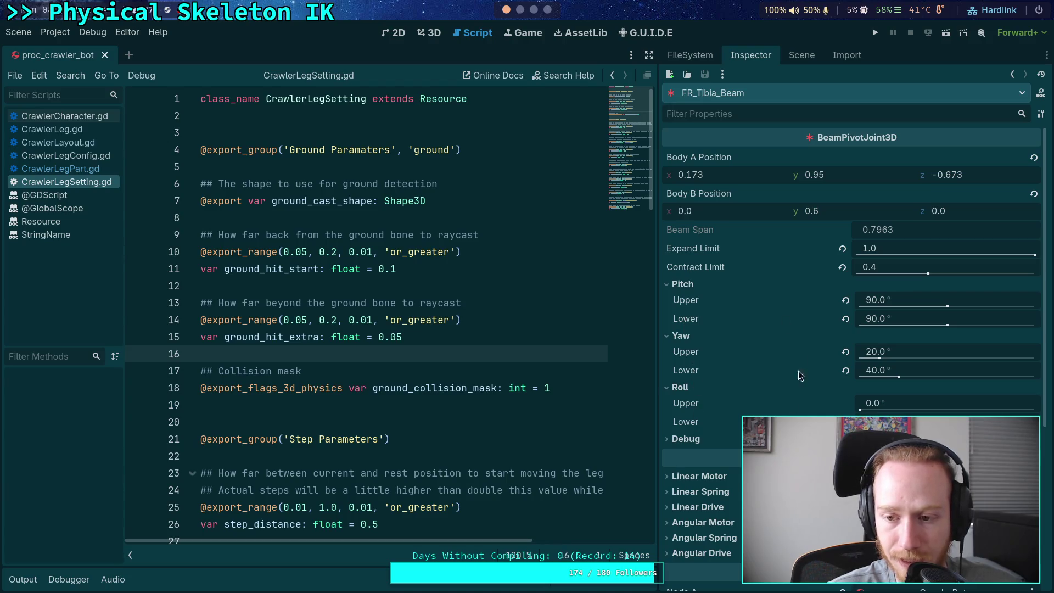
Open CrawlerLegPart.gd with the caret after #endregion on line 31.
left_click(522, 372)
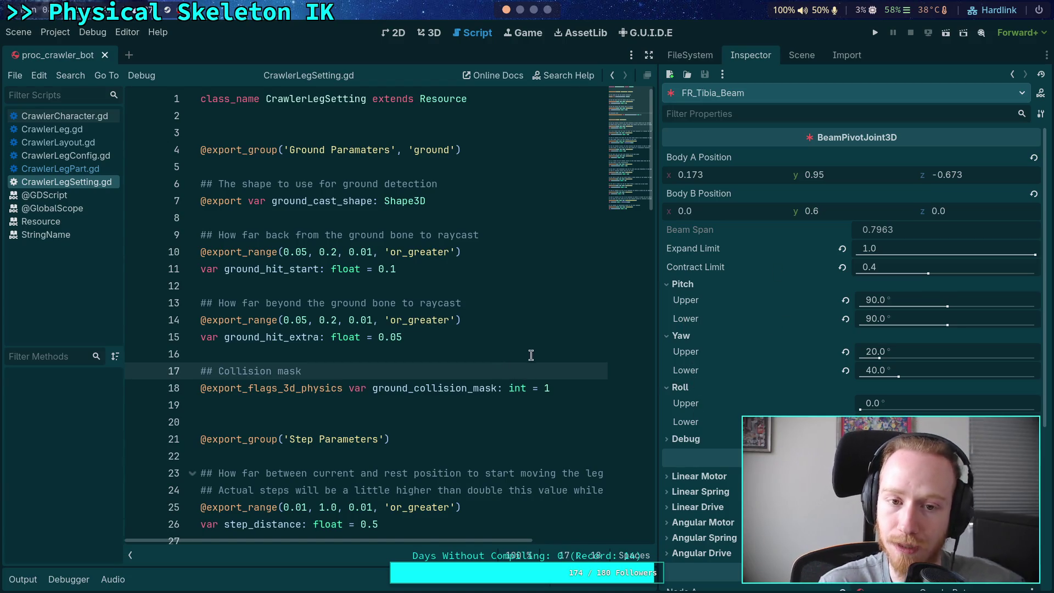
left_click(532, 354)
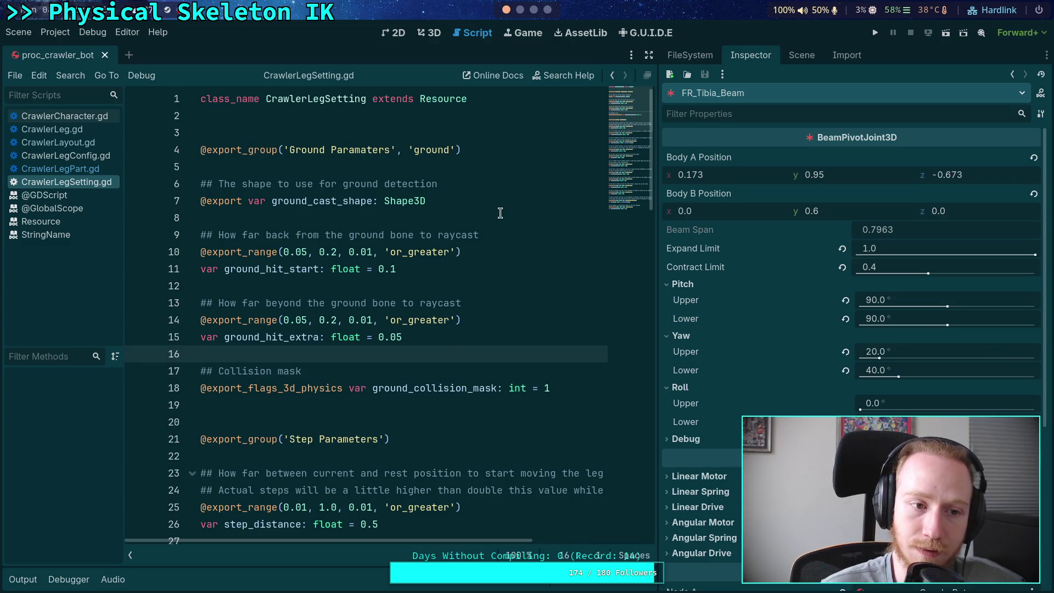
left_click(60, 169)
left_click(347, 306)
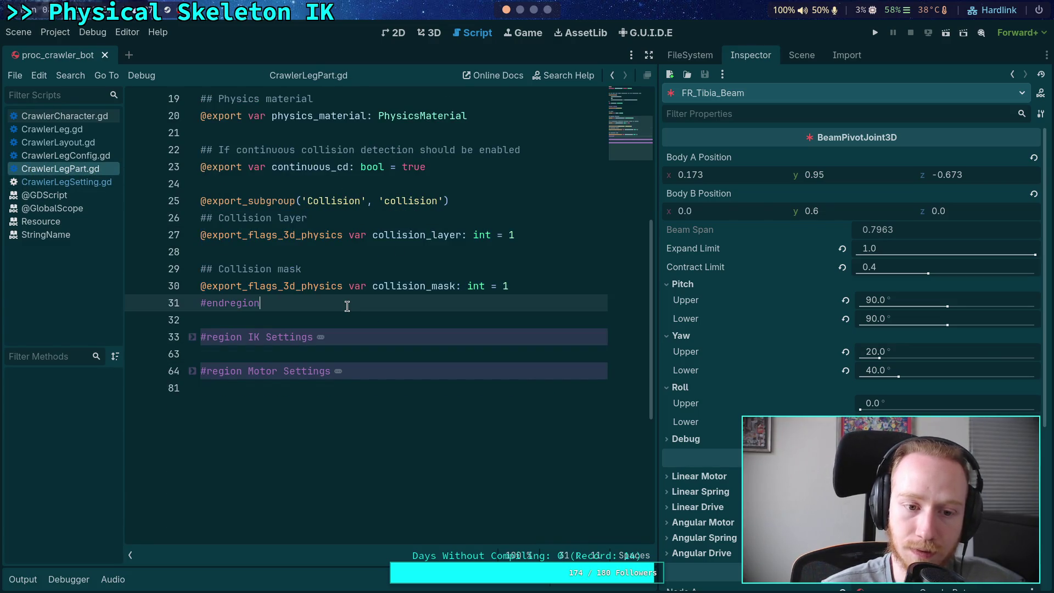
Fold the Physics region in CrawlerLegPart.gd and bring back the scene tree.
scroll(274, 275, "up", 4)
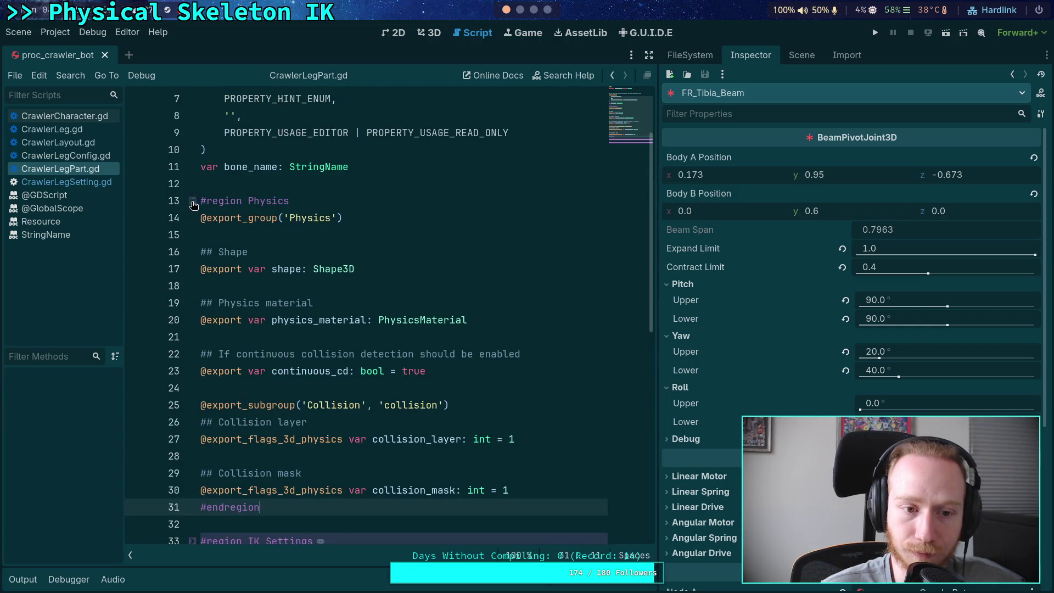
left_click(192, 201)
left_click(248, 320)
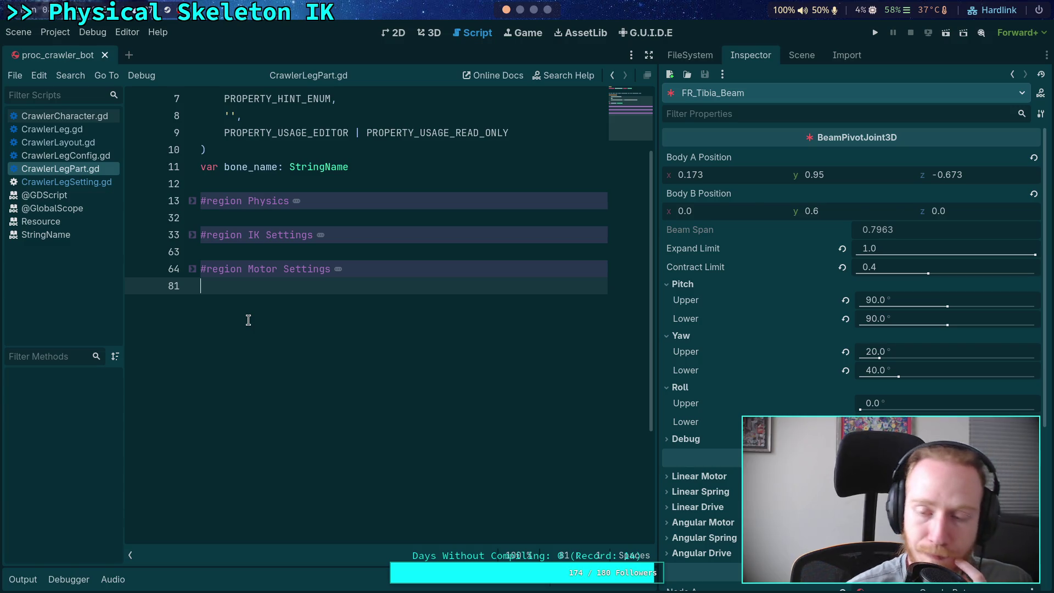
left_click(802, 55)
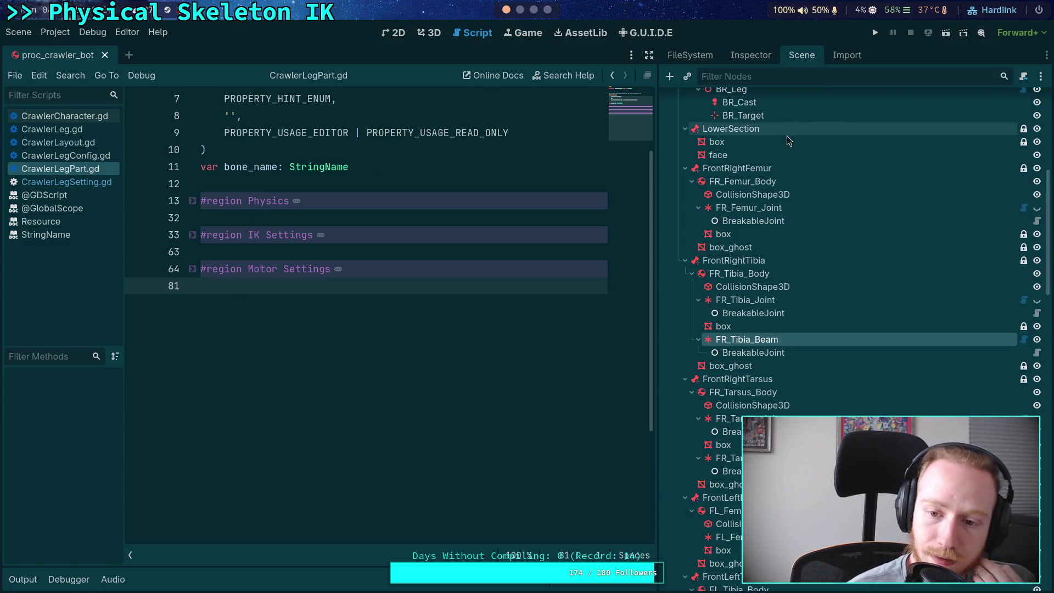
scroll(757, 220, "down", 3)
left_click(693, 56)
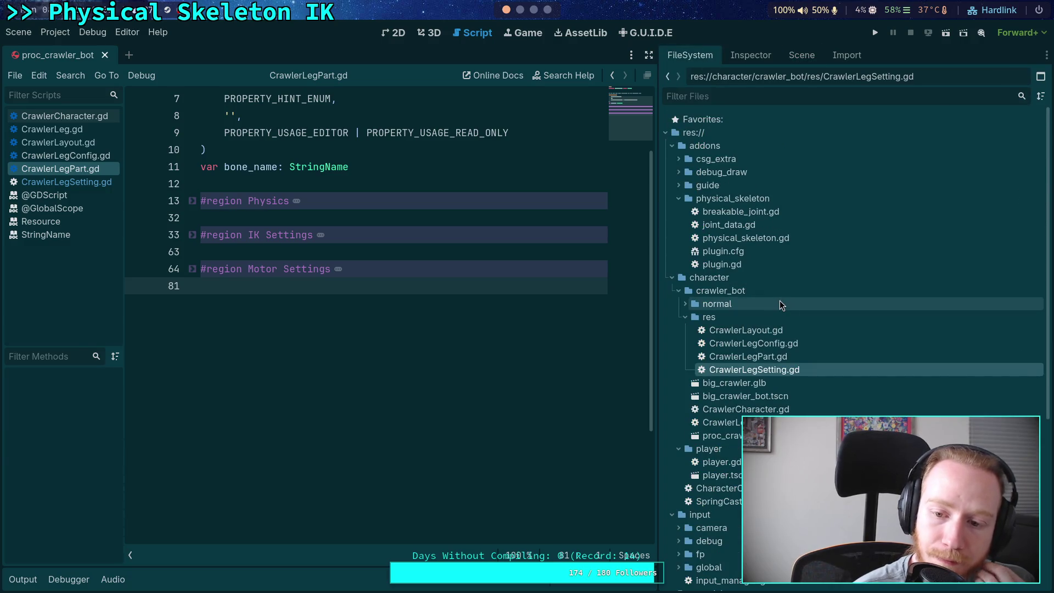
scroll(779, 301, "down", 5)
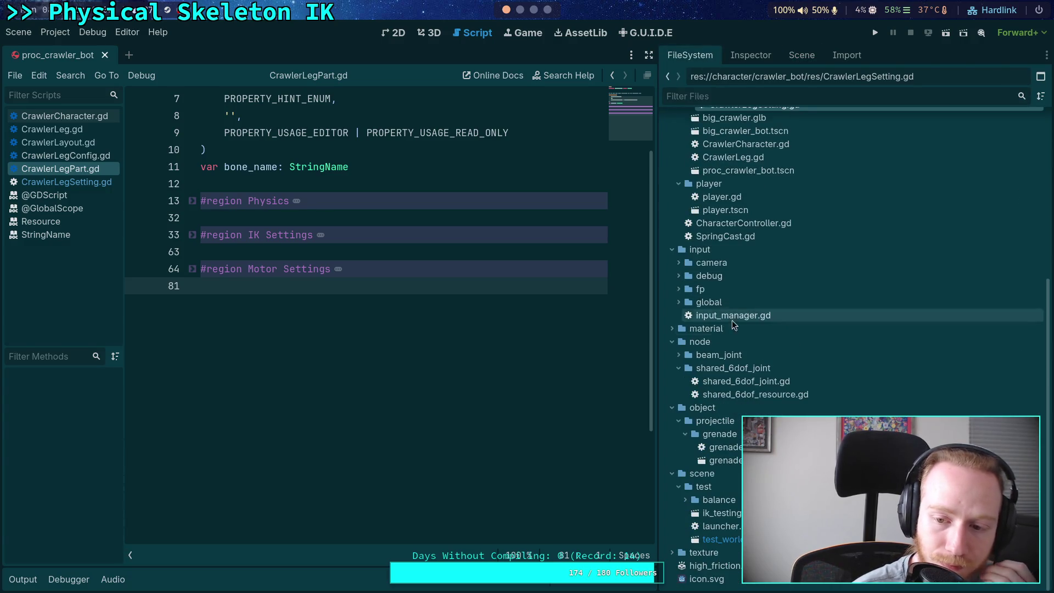
left_click(677, 355)
left_click(755, 368)
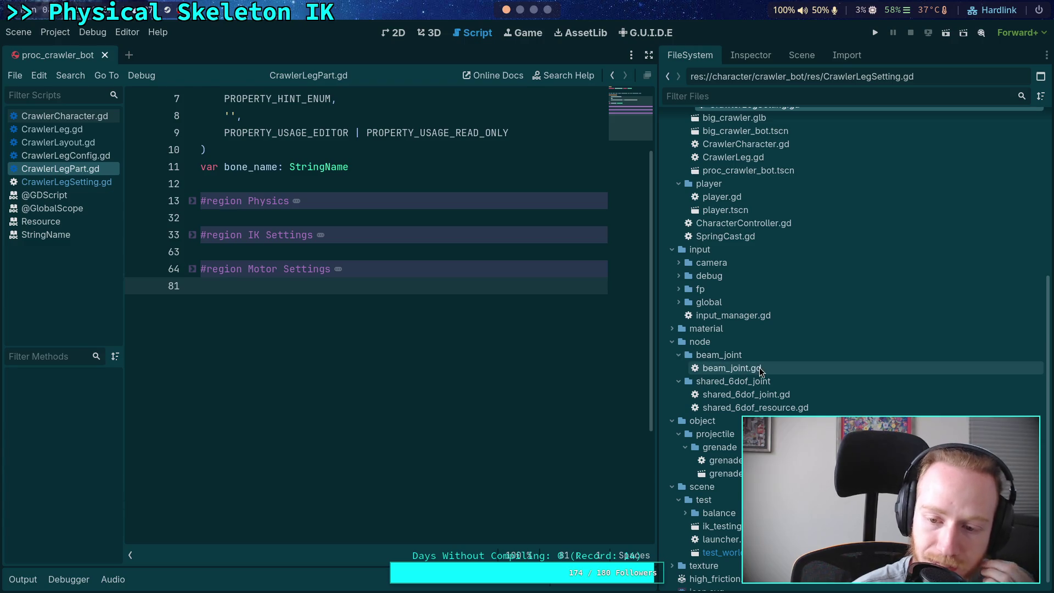
left_click(752, 56)
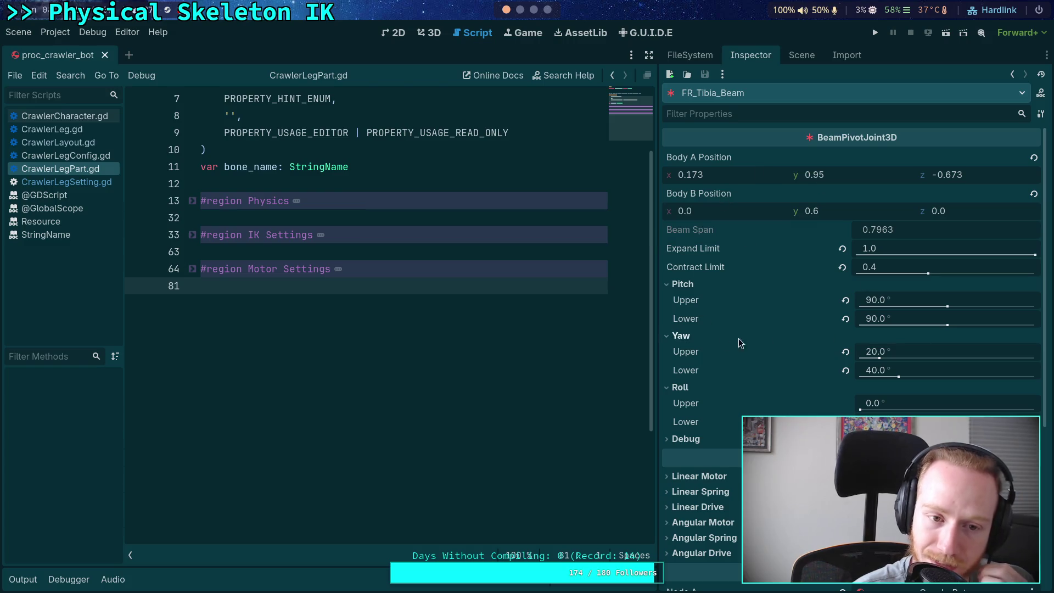
scroll(517, 291, "up", 1)
left_click(339, 230)
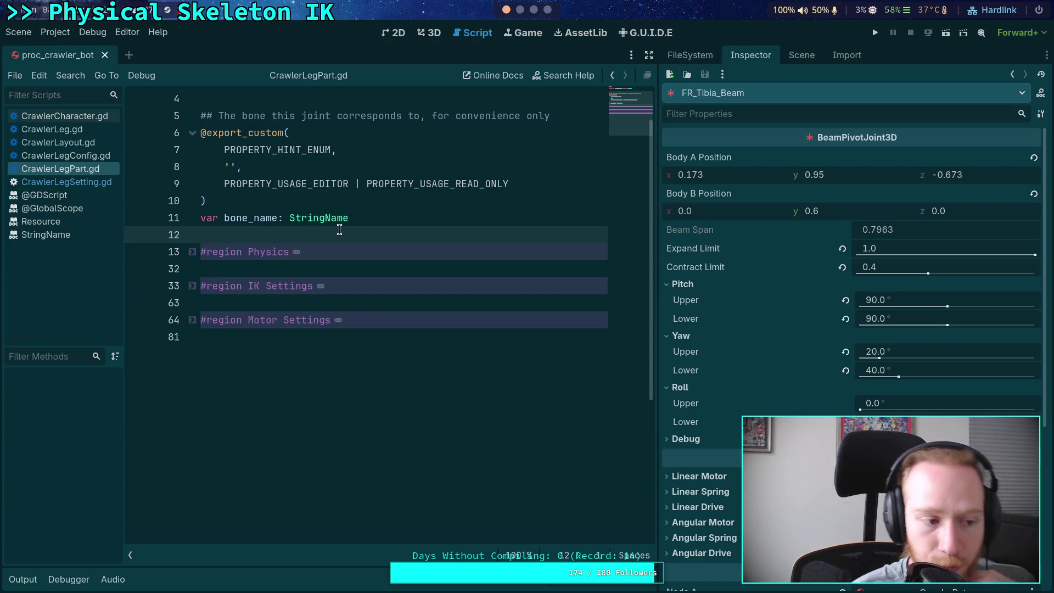
Scroll the script to the top and show the crawler bot's nodes in the Scene dock.
scroll(340, 230, "up", 1)
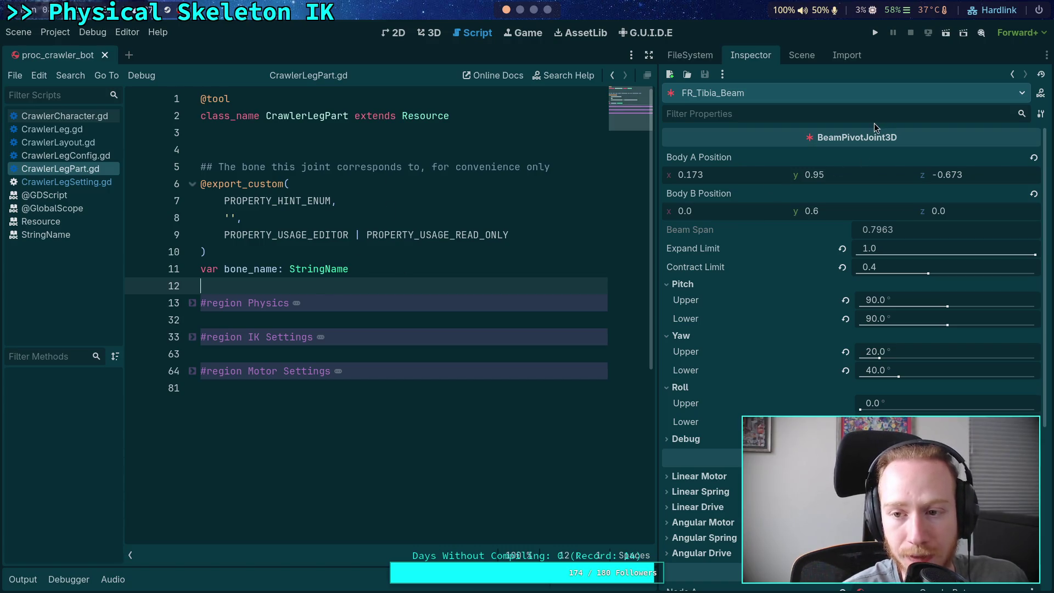
mouse_move(849, 137)
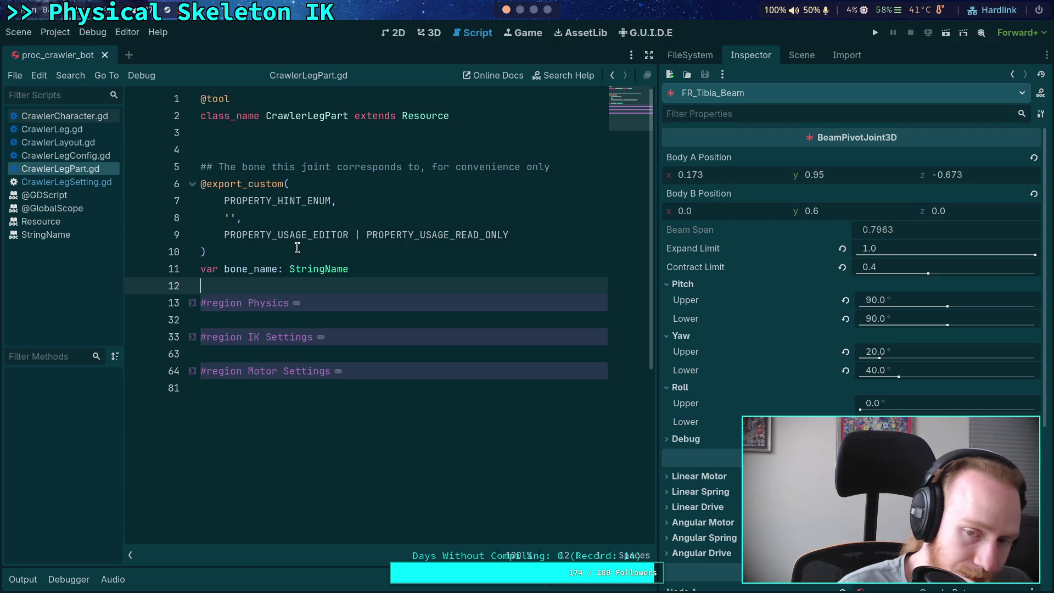
left_click(801, 55)
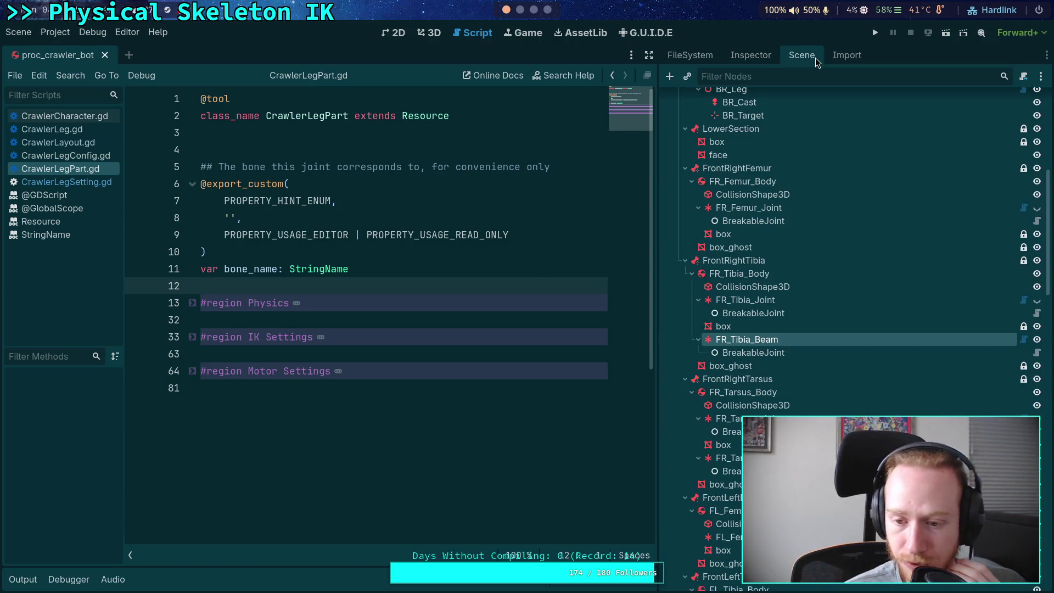
From the FileSystem dock, start a new script inside the beam_joint folder.
left_click(690, 55)
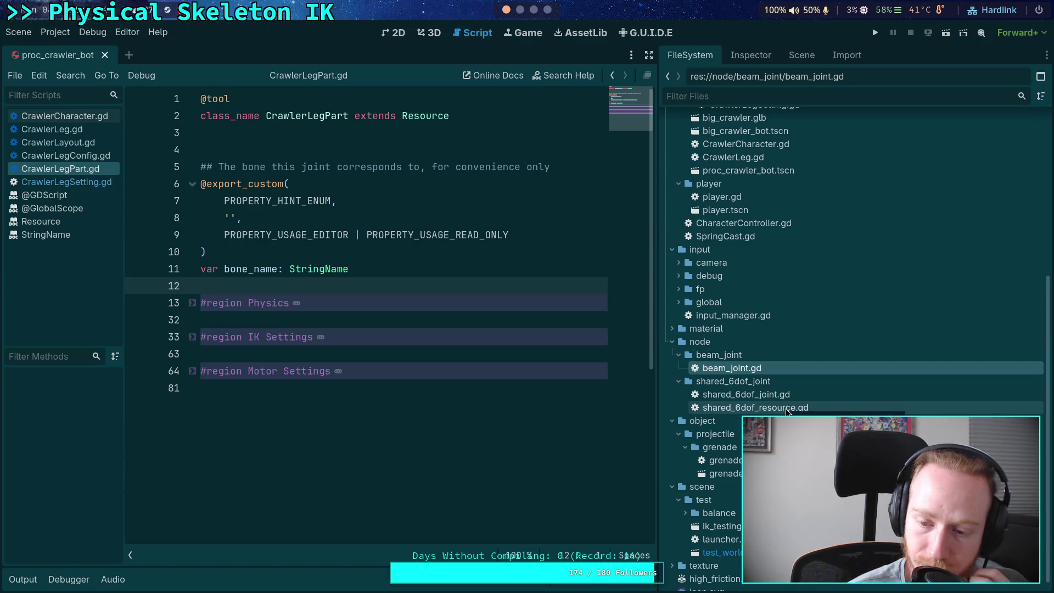
right_click(764, 355)
mouse_move(813, 367)
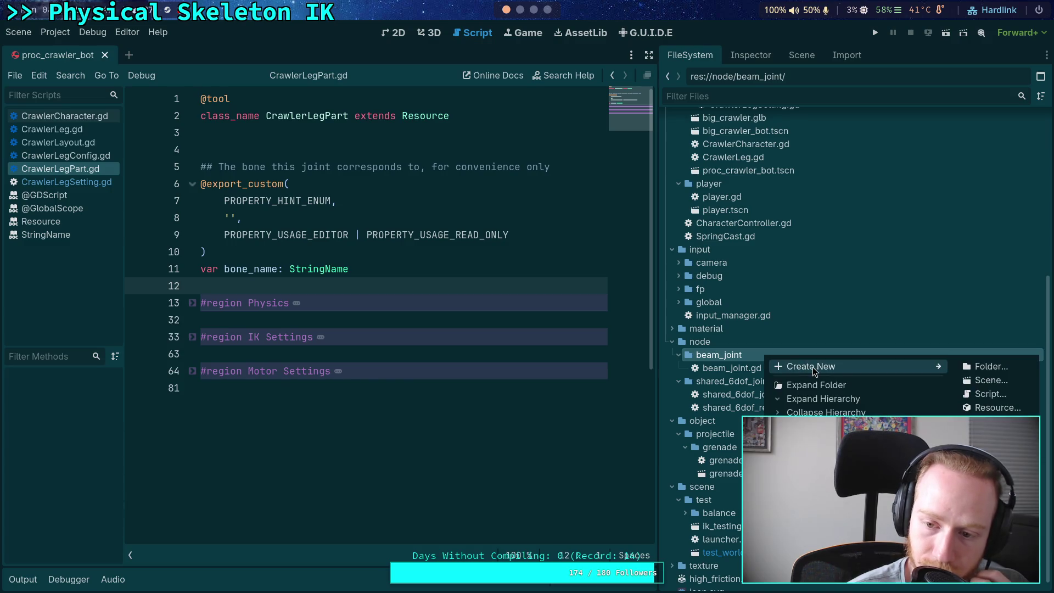
left_click(980, 400)
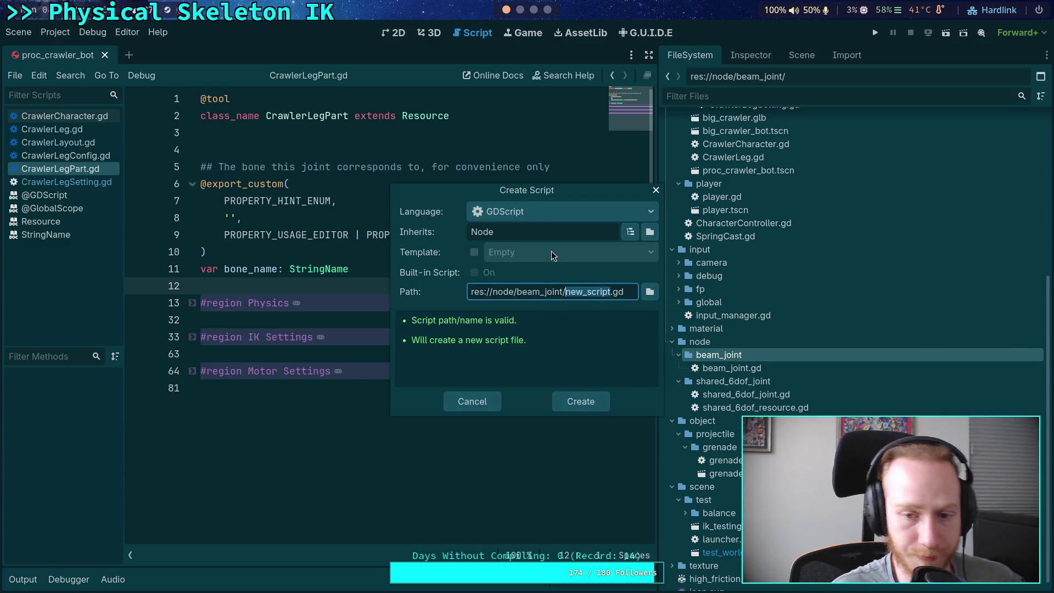
Name the script beam_joint_setting.gd, set it to inherit Resource, and create it.
type("beam_joint_setti")
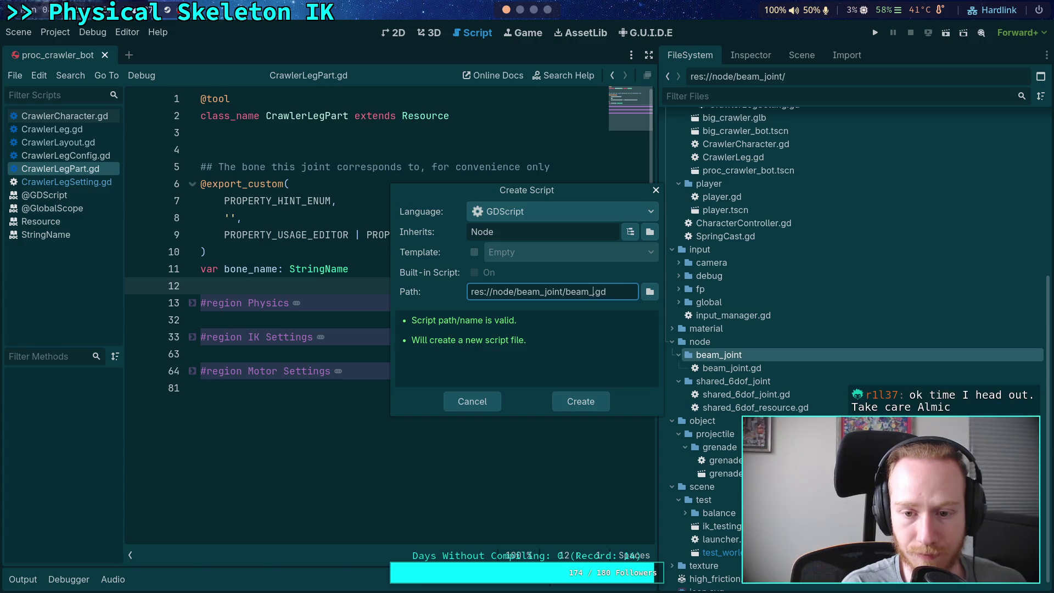
type("ng")
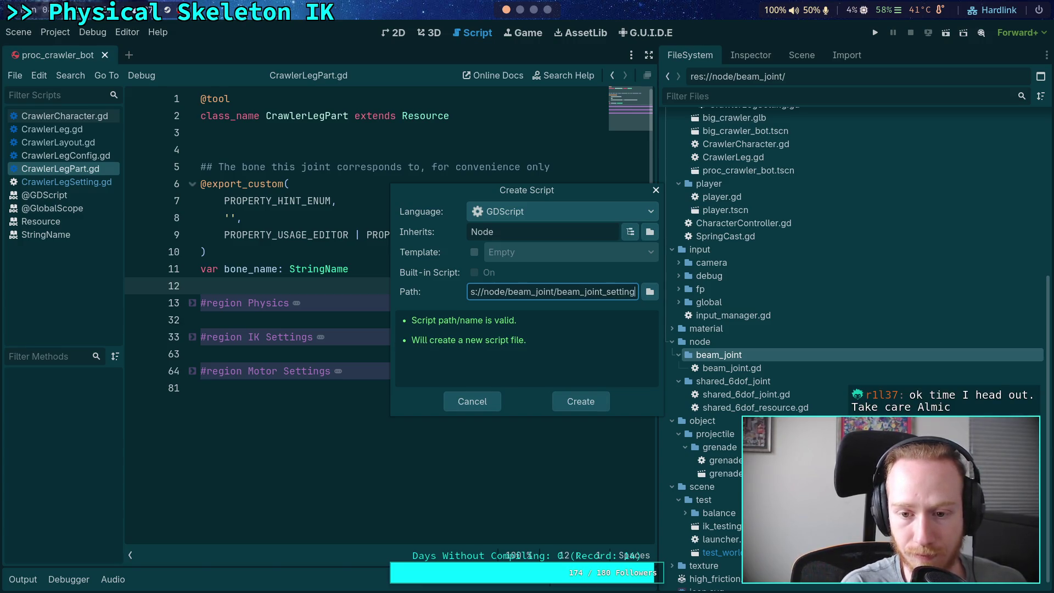
double_click(501, 232)
type("Resorc")
key("BackSpace")
key("BackSpace")
type("urce")
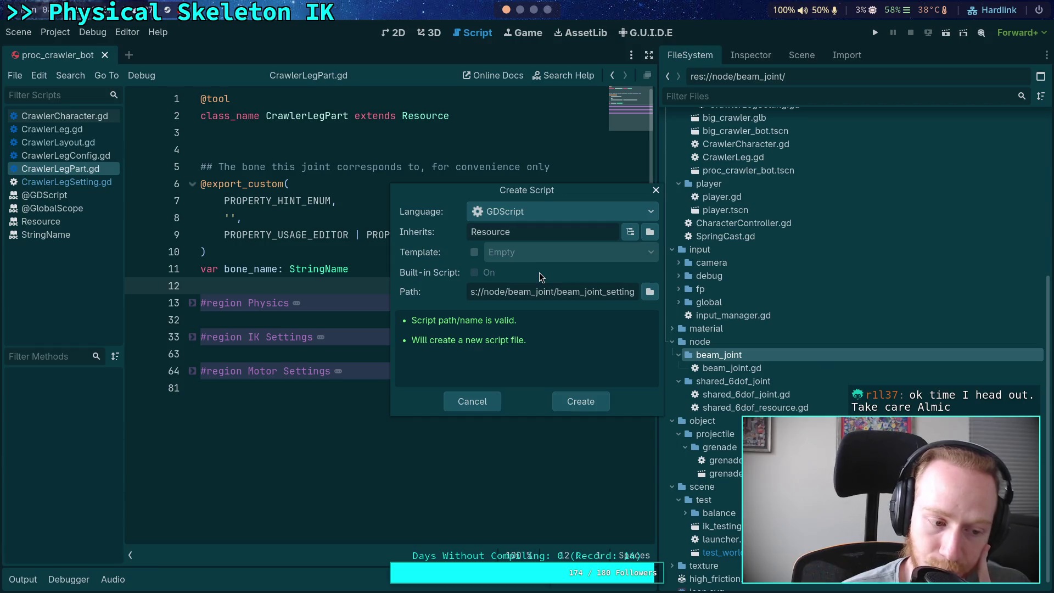
left_click(586, 291)
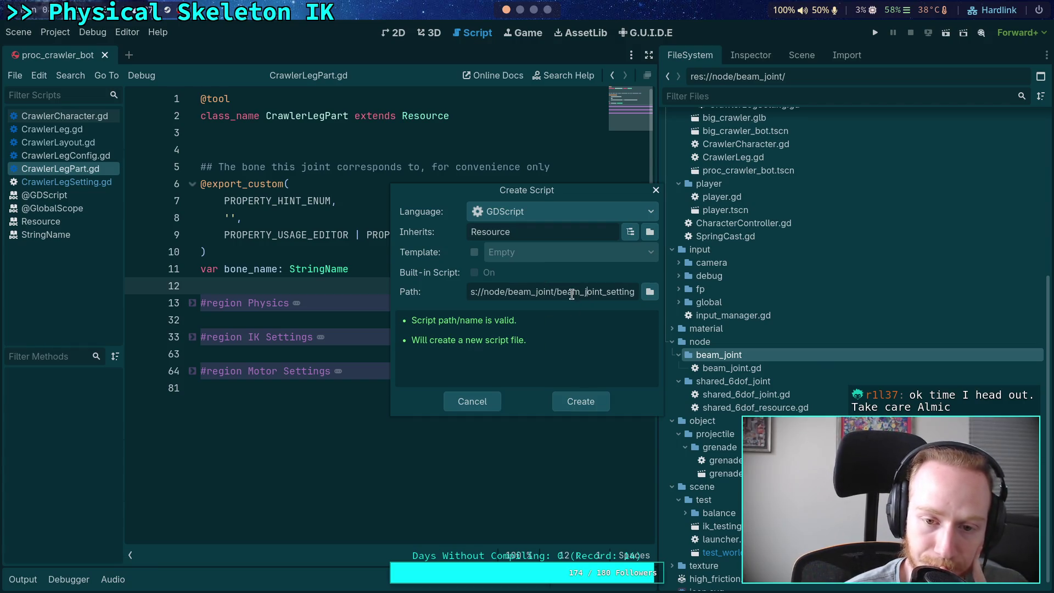
left_click_drag(389, 375, 296, 375)
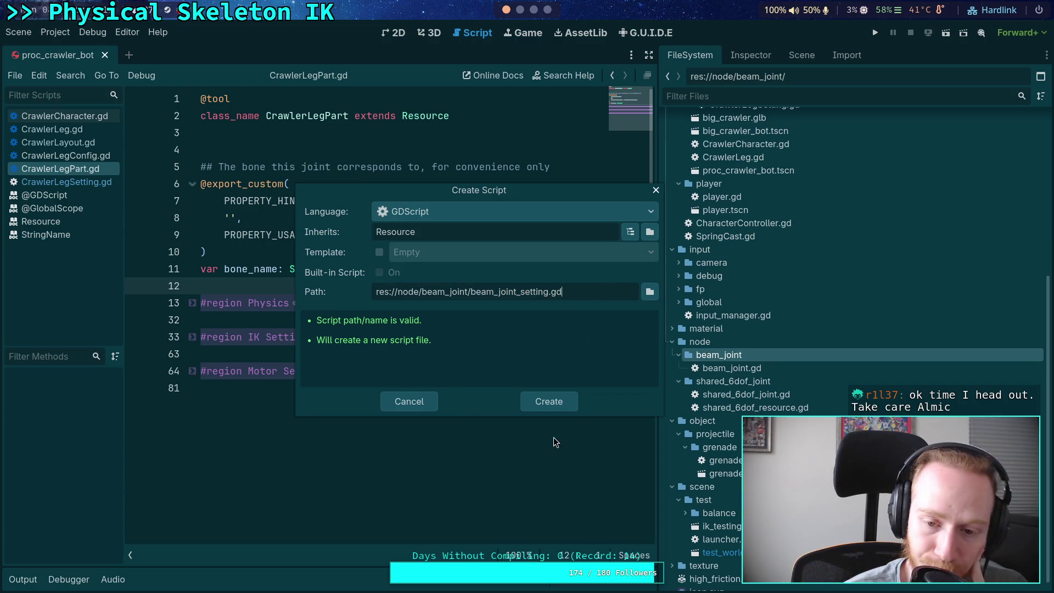
left_click(549, 401)
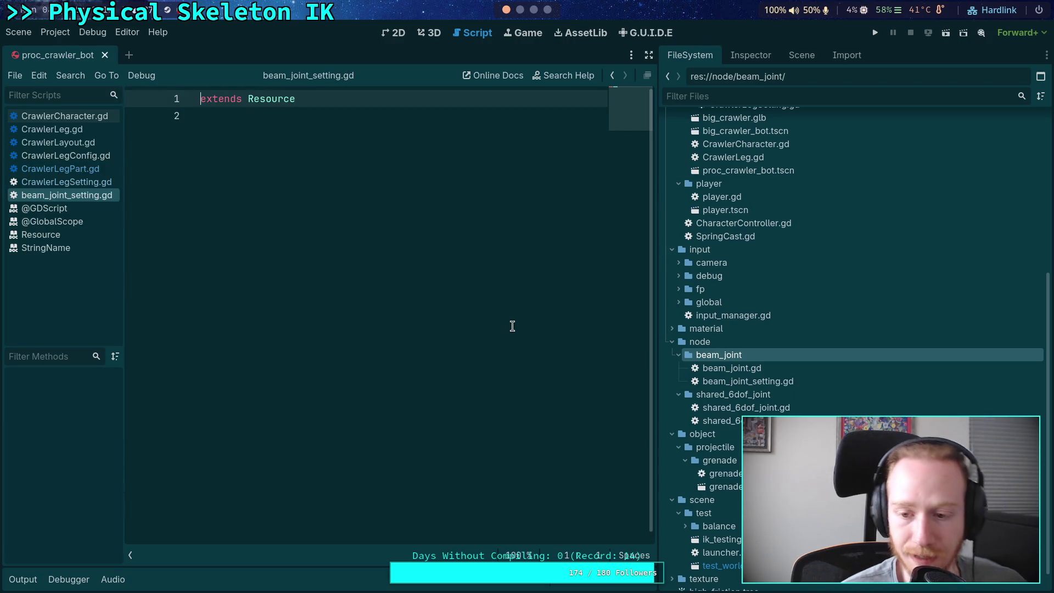
Add class_name BeamPivotJoint3DSetting to beam_joint_setting.gd, save, and add a blank line below.
type("class_name BeamJoint")
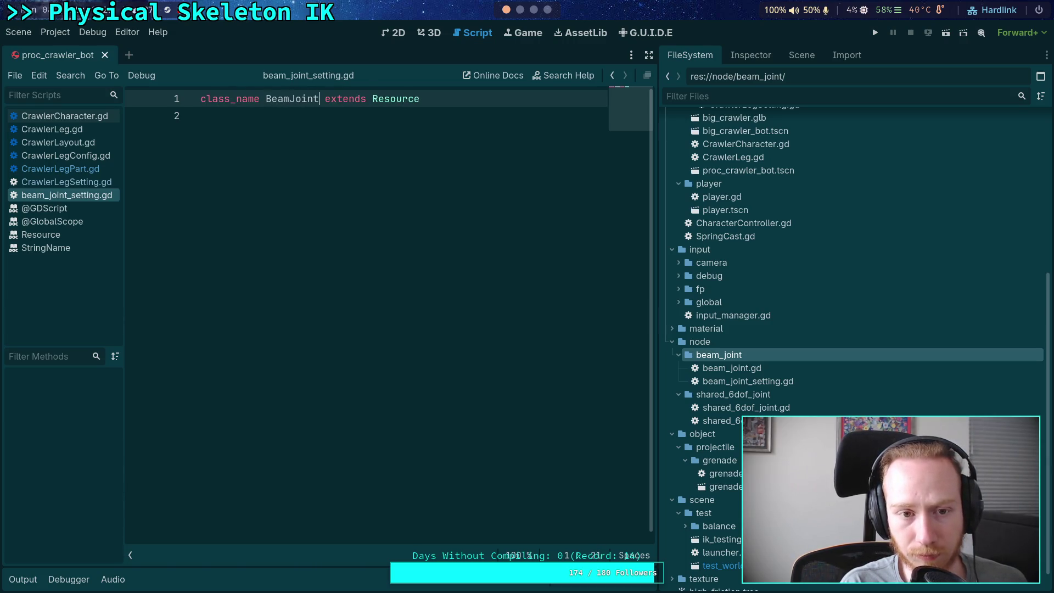
double_click(729, 368)
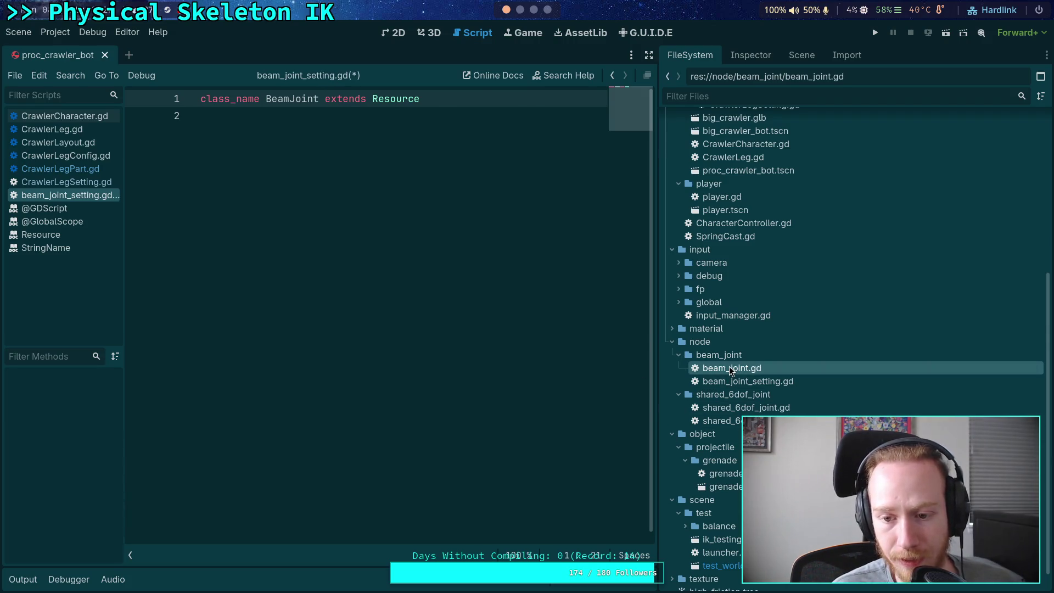
left_click(743, 382)
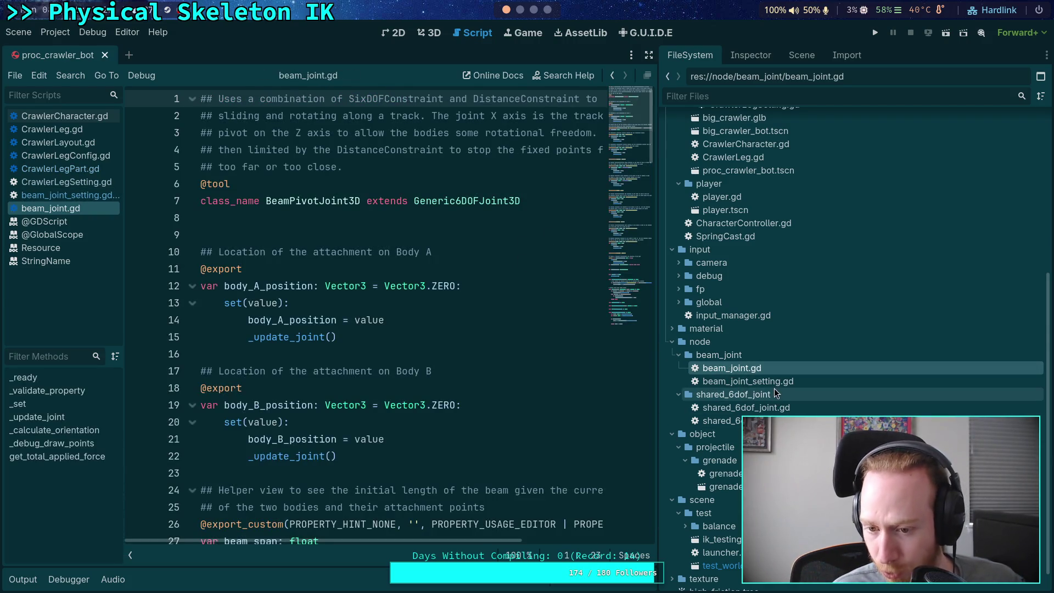
double_click(773, 384)
left_click(293, 99)
type("Pi")
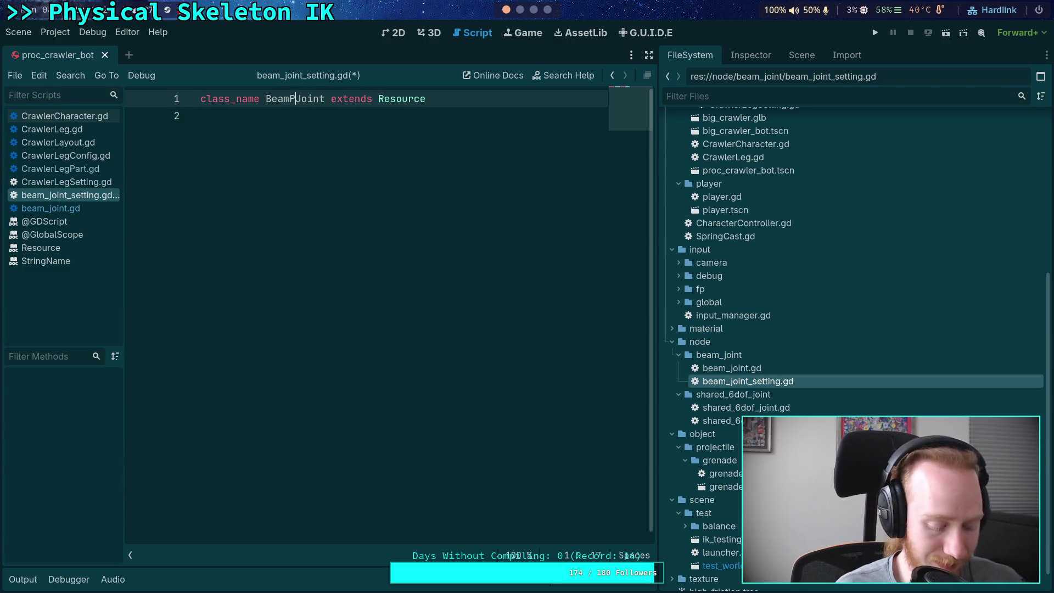
type("votJoint3DSetting")
key("ctrl+s")
left_click(433, 224)
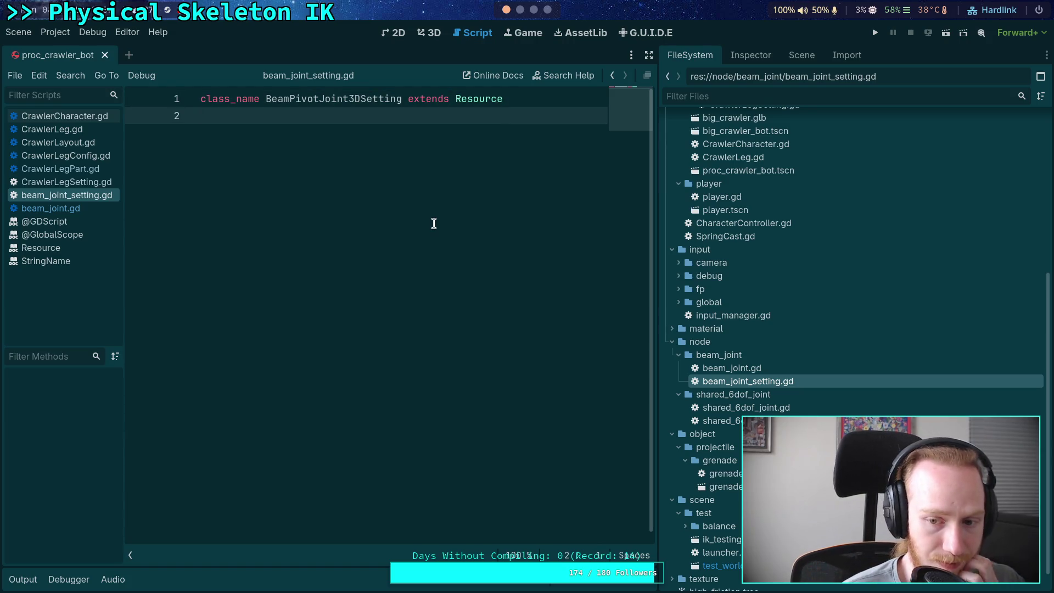
key("Return")
left_click(761, 364)
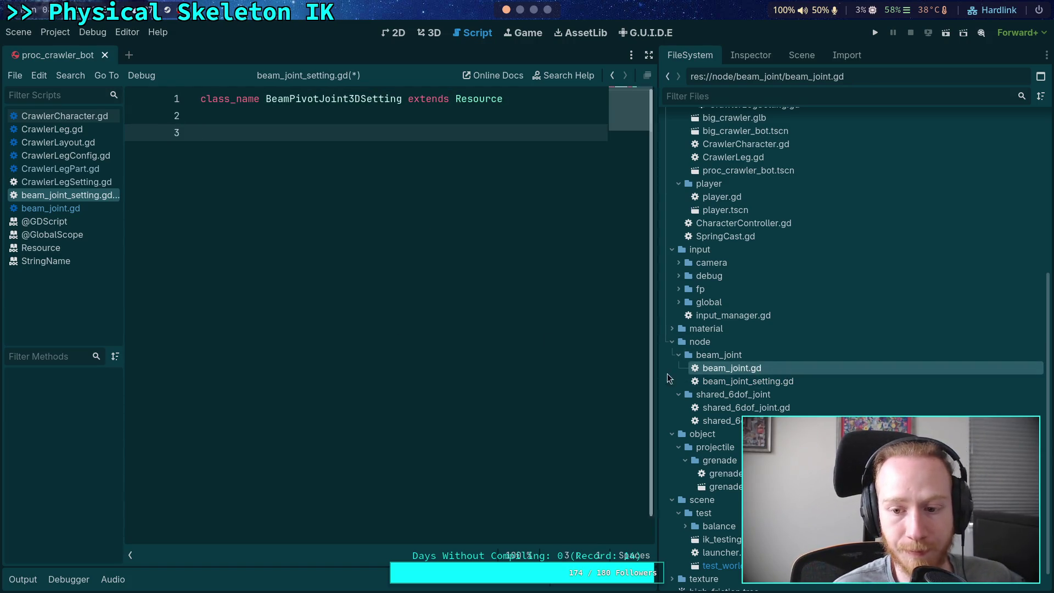
In beam_joint.gd, select the exported property declarations from line 10 and copy them.
double_click(762, 369)
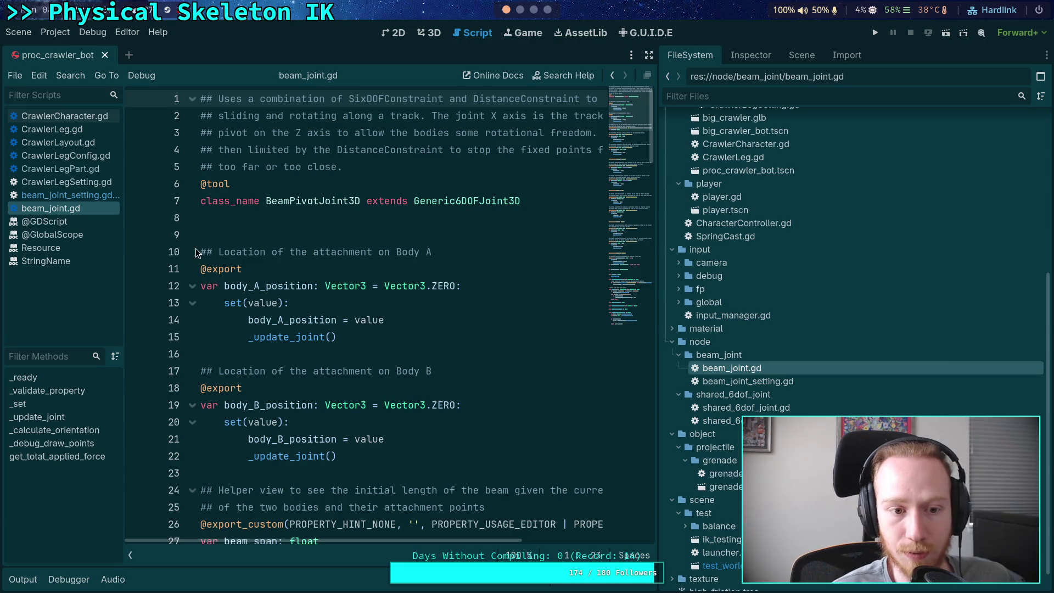
mouse_move(201, 251)
left_mouse_down()
mouse_move(356, 319)
mouse_move(369, 312)
mouse_move(393, 333)
mouse_move(435, 236)
mouse_move(369, 268)
mouse_move(365, 285)
left_mouse_up()
scroll(358, 317, "down", 20)
scroll(368, 313, "down", 7)
scroll(435, 236, "up", 2)
right_click(254, 250)
left_click(298, 300)
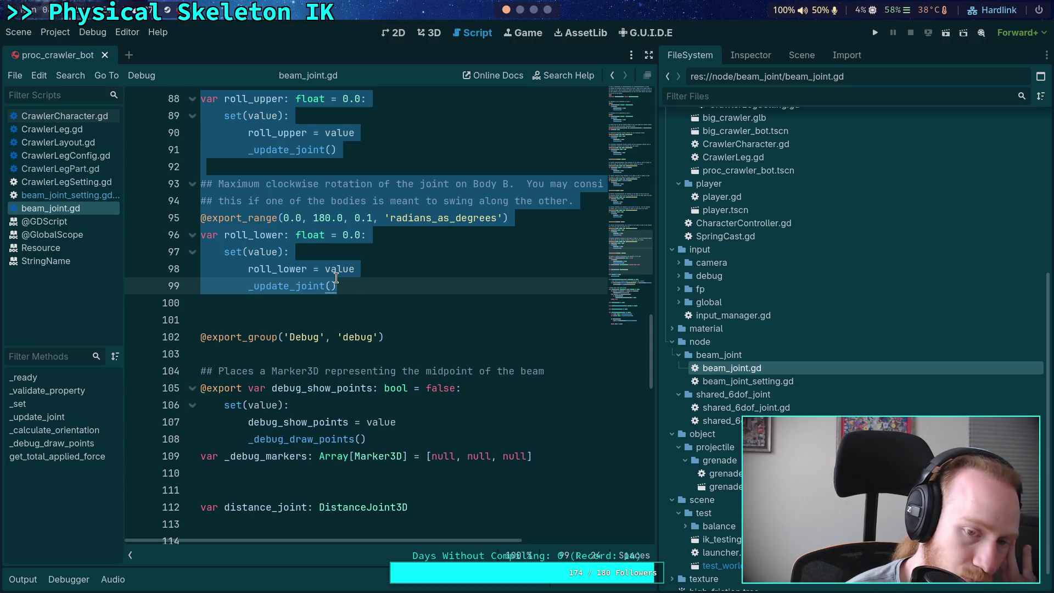
Copy the selection through the roll limits and return to beam_joint_setting.gd.
scroll(336, 277, "up", 9)
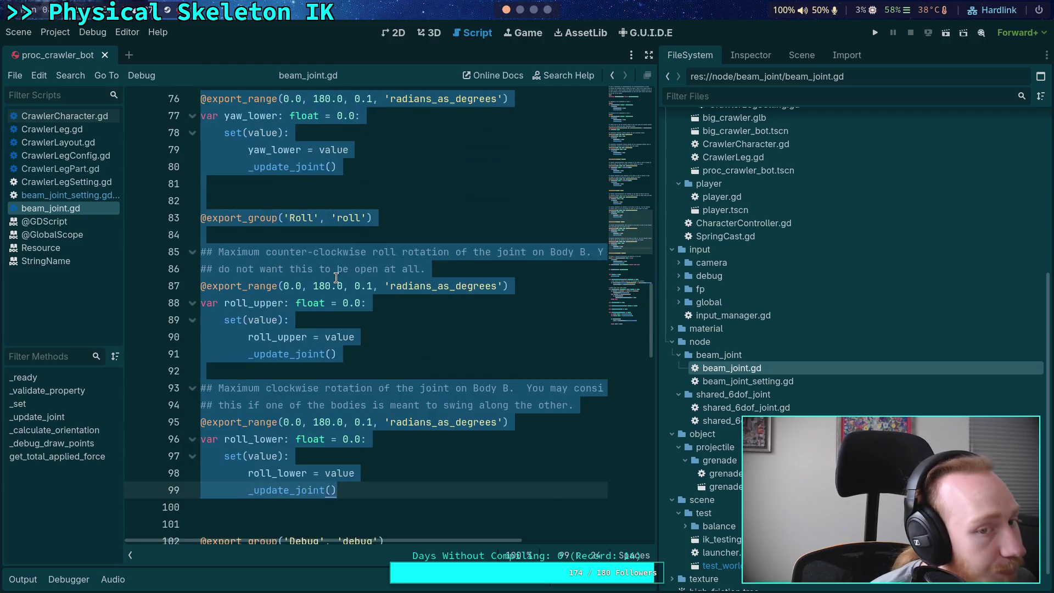
scroll(336, 278, "up", 12)
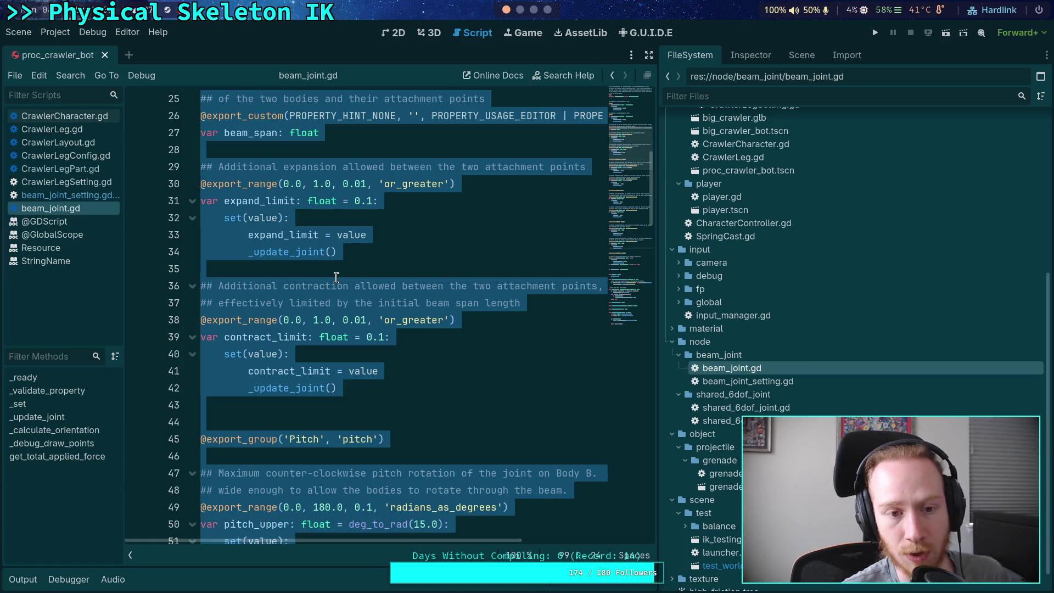
scroll(336, 278, "up", 7)
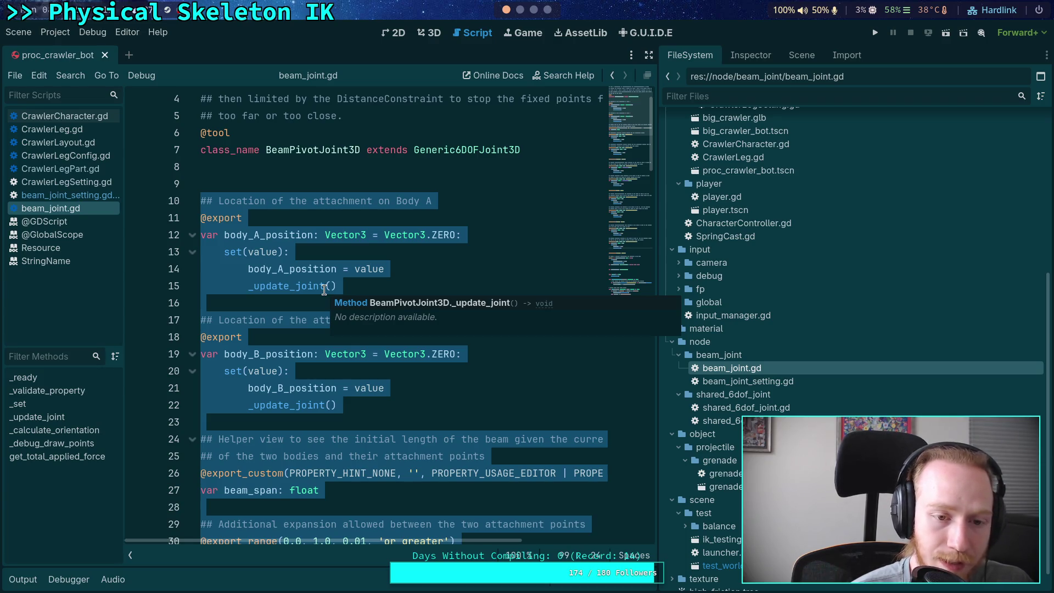
right_click(324, 290)
left_click(337, 320)
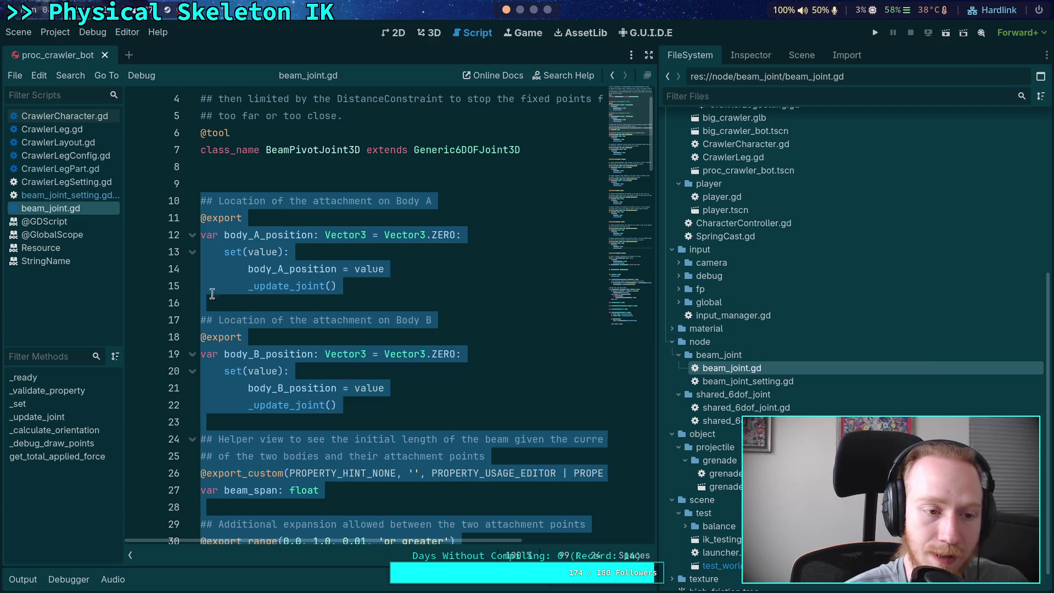
left_click(89, 196)
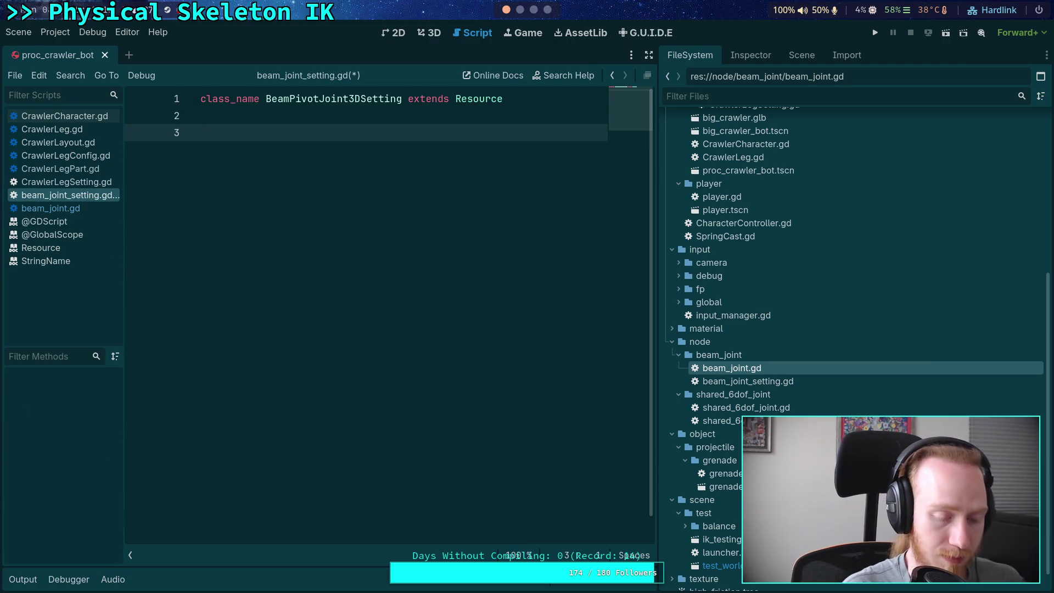
Paste the copied properties into beam_joint_setting.gd, checking beam_joint.gd's _update_joint function for reference.
key("ctrl+v")
scroll(411, 296, "up", 8)
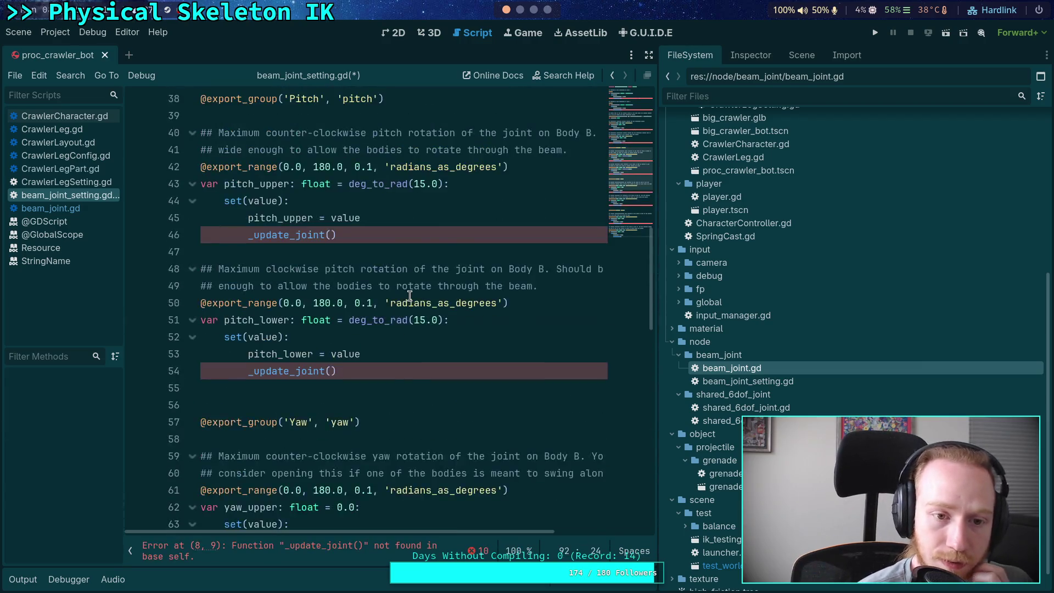
scroll(411, 296, "up", 4)
left_click(51, 208)
scroll(379, 277, "down", 4)
scroll(378, 277, "down", 15)
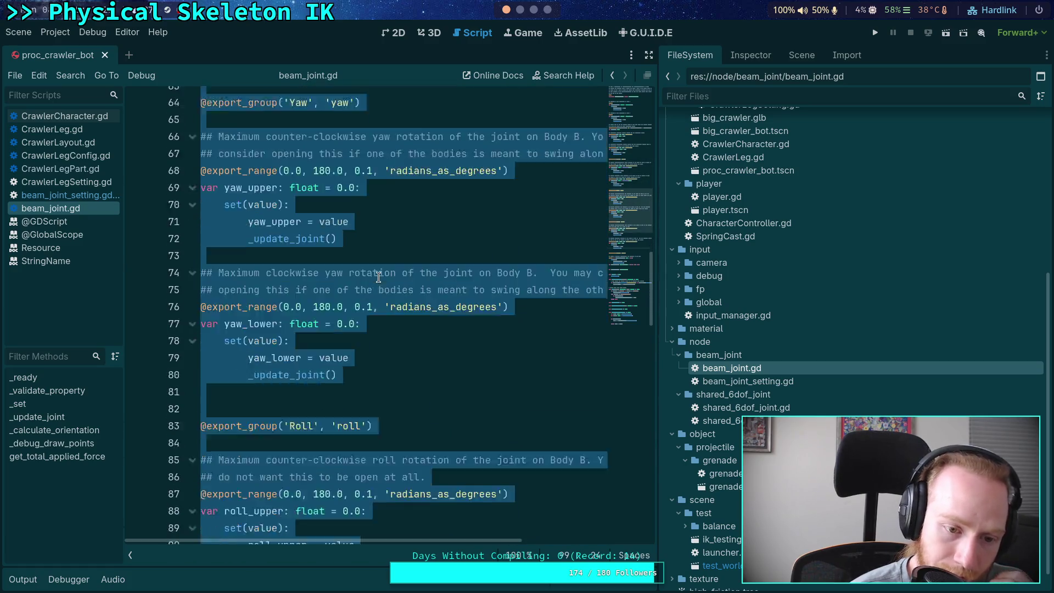
scroll(378, 277, "down", 12)
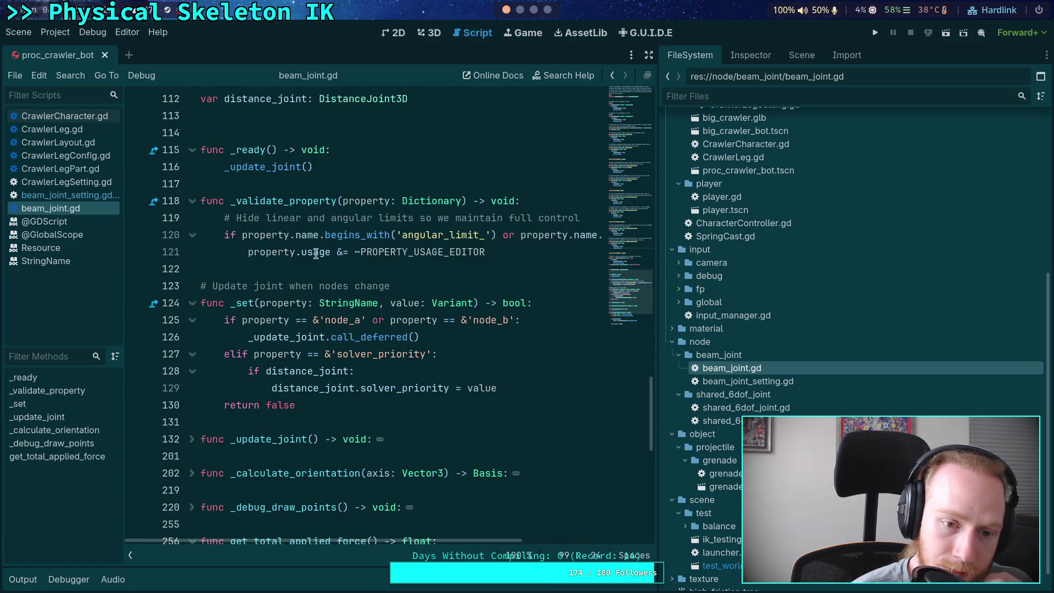
scroll(316, 253, "down", 4)
left_click(192, 234)
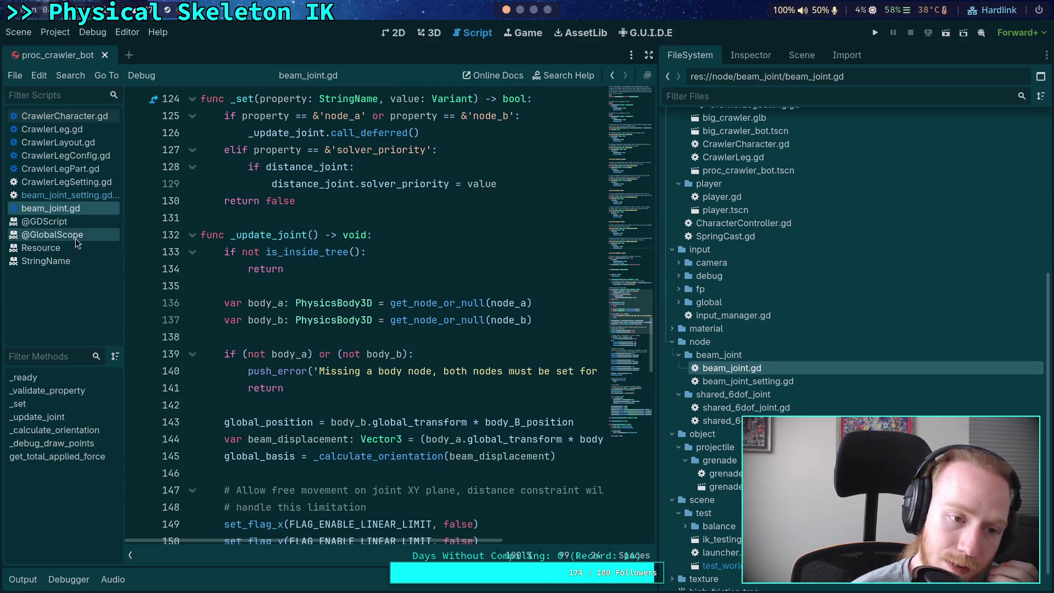
left_click(85, 199)
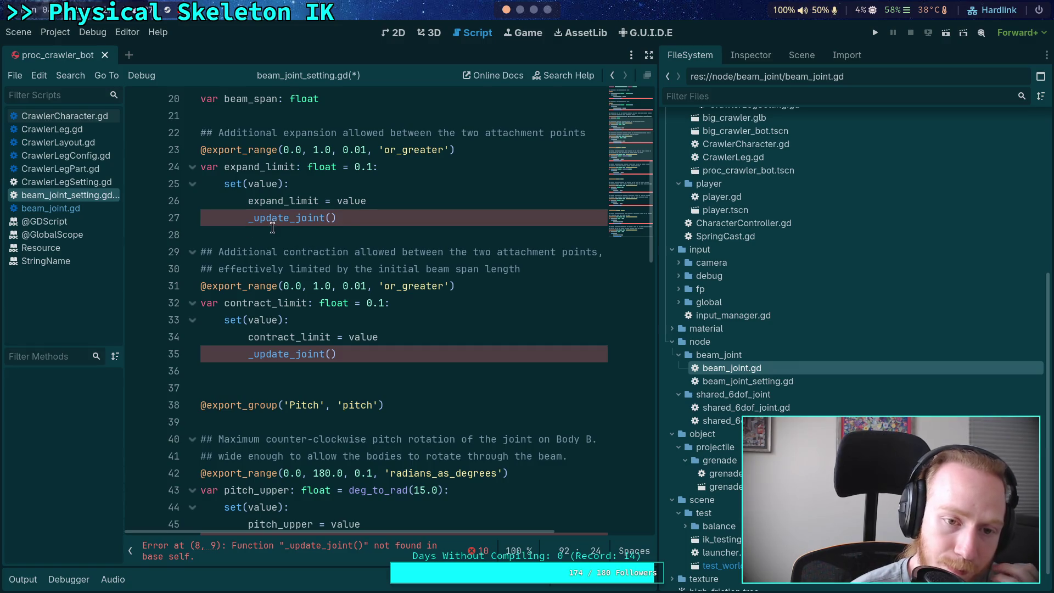
Replace line 27's _update_joint() call with emit_changed() and copy the word emit.
left_click_drag(340, 219, 253, 220)
scroll(322, 340, "up", 3)
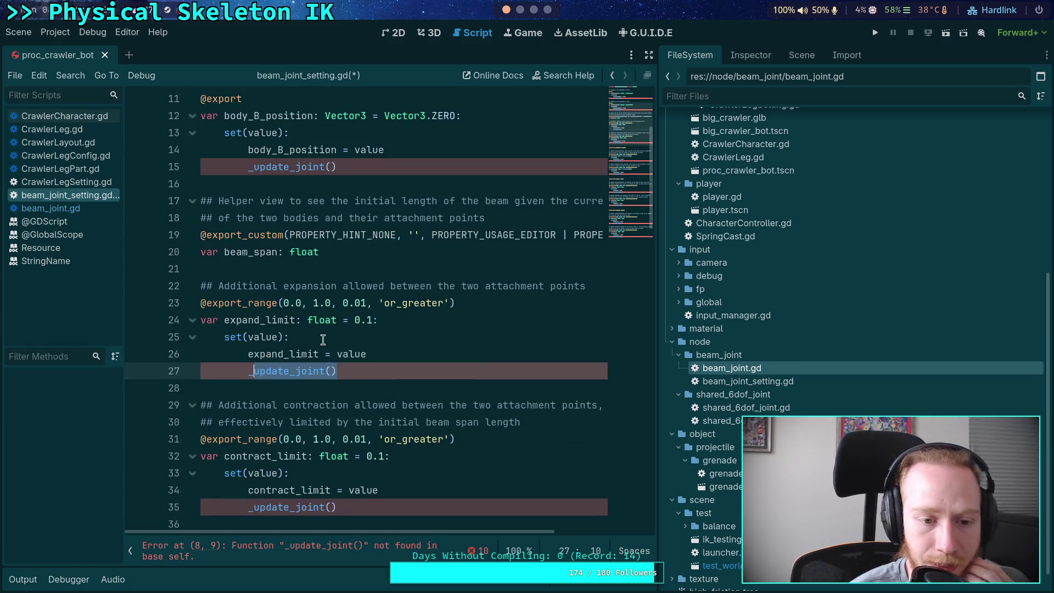
left_click_drag(378, 372, 249, 371)
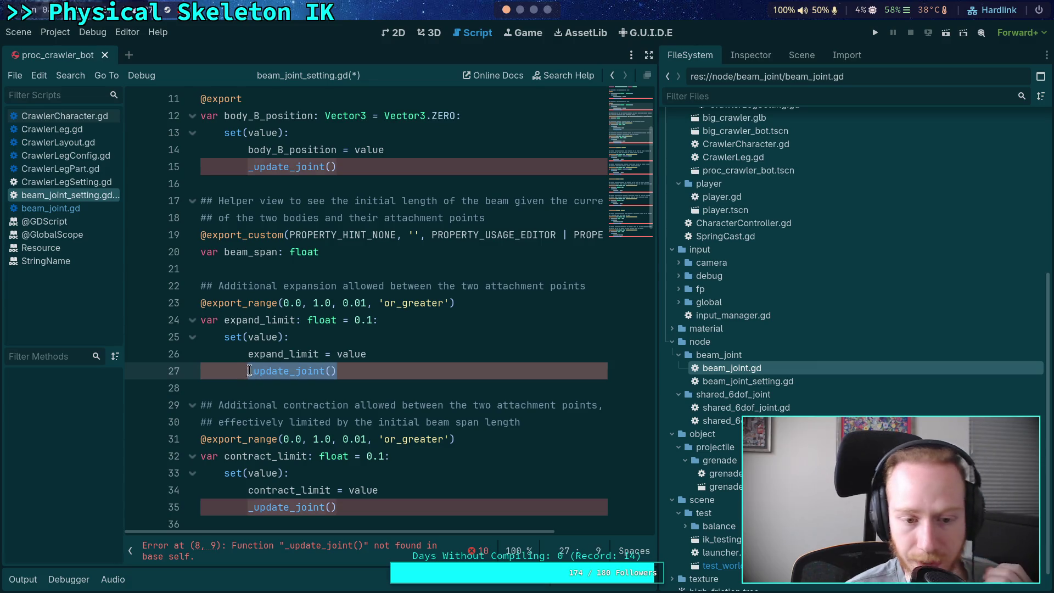
type("em")
key("Return")
left_click_drag(271, 371, 248, 371)
right_click(270, 371)
left_click(312, 413)
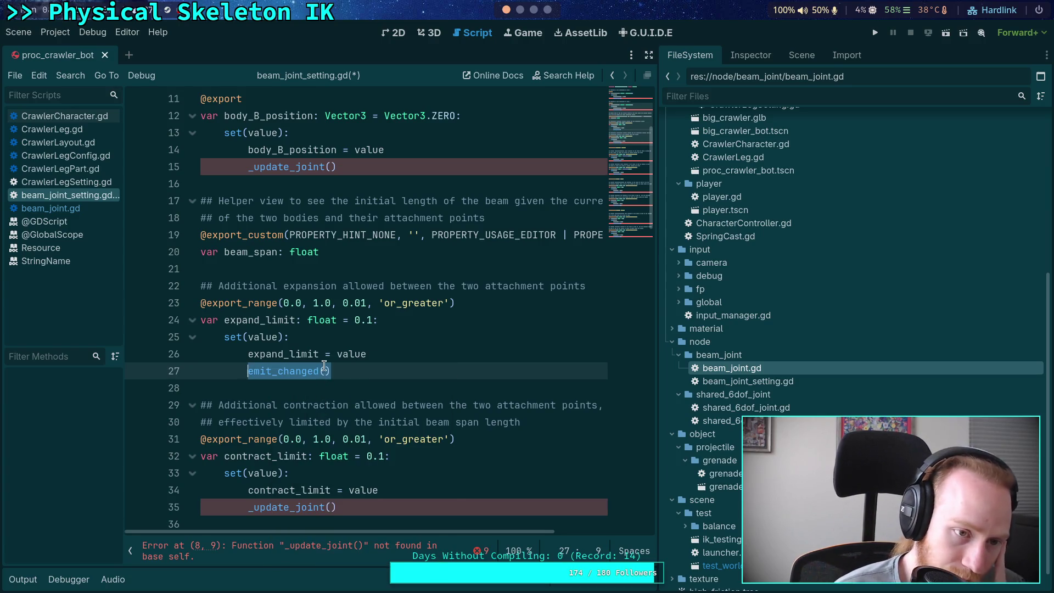
left_click_drag(336, 167, 249, 166)
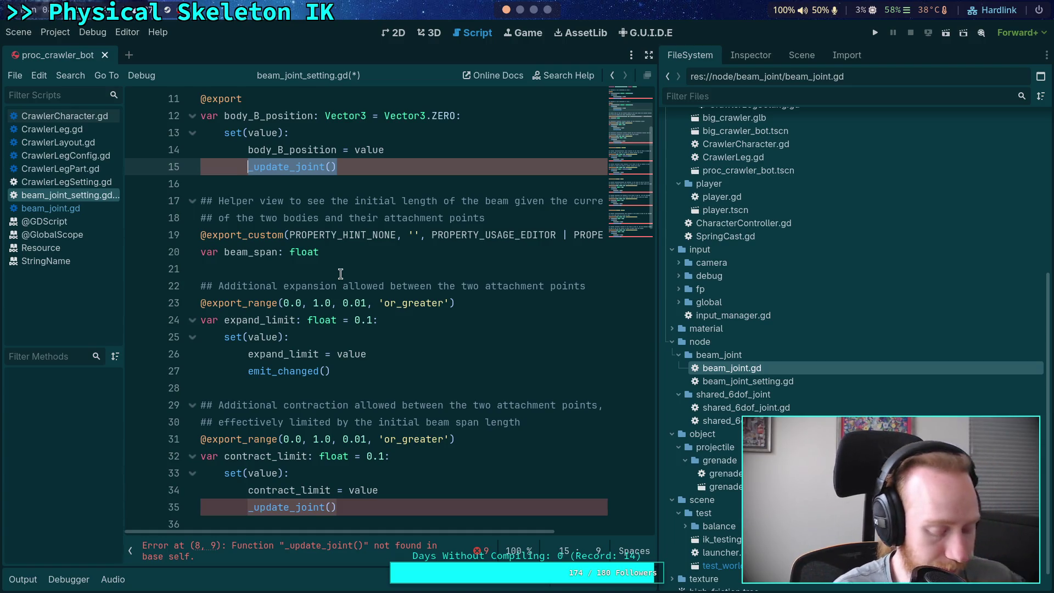
Change line 15's _update_joint() call to emit_changed(), fixing an accidental emit_signal completion.
type("emit")
key("Down")
key("Return")
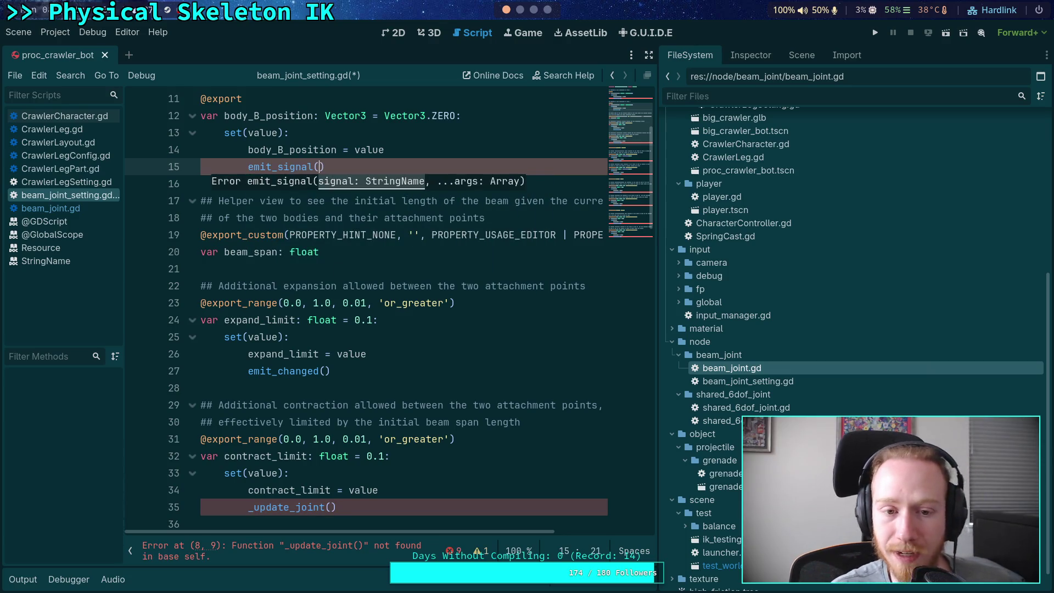
mouse_move(273, 164)
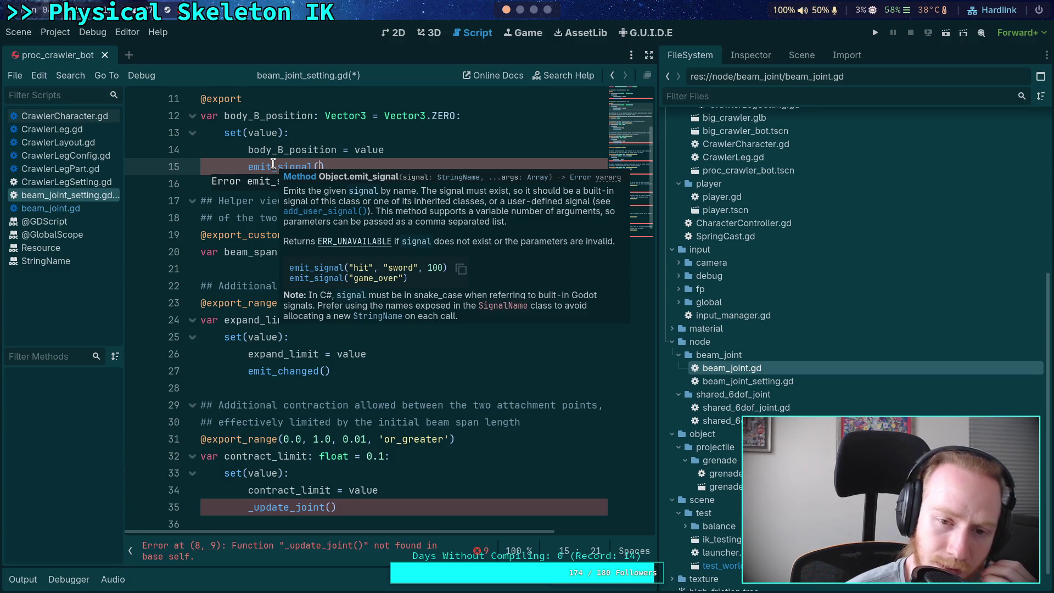
left_click_drag(336, 167, 247, 159)
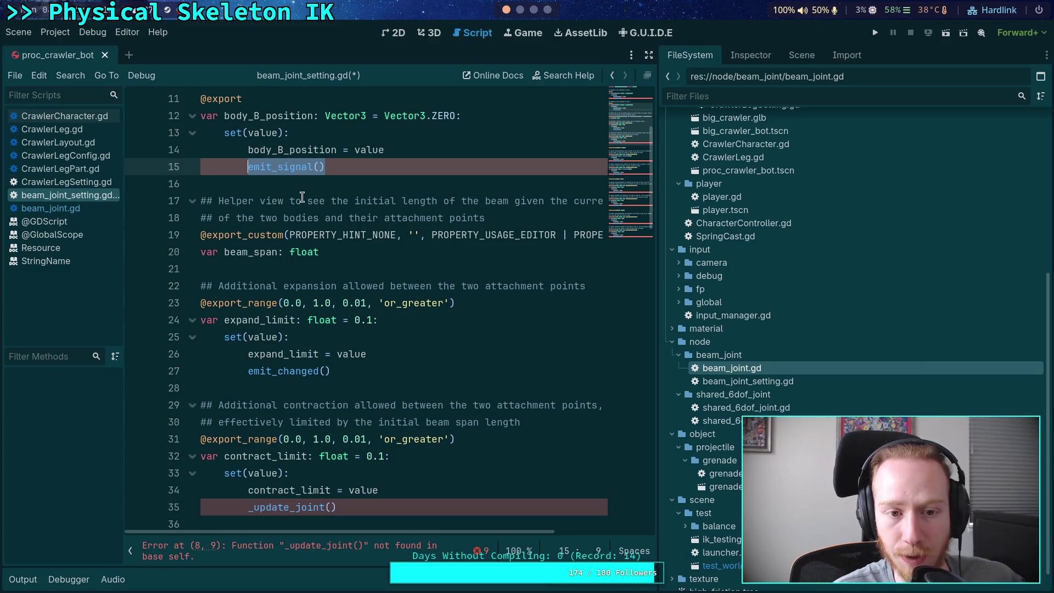
type("emit")
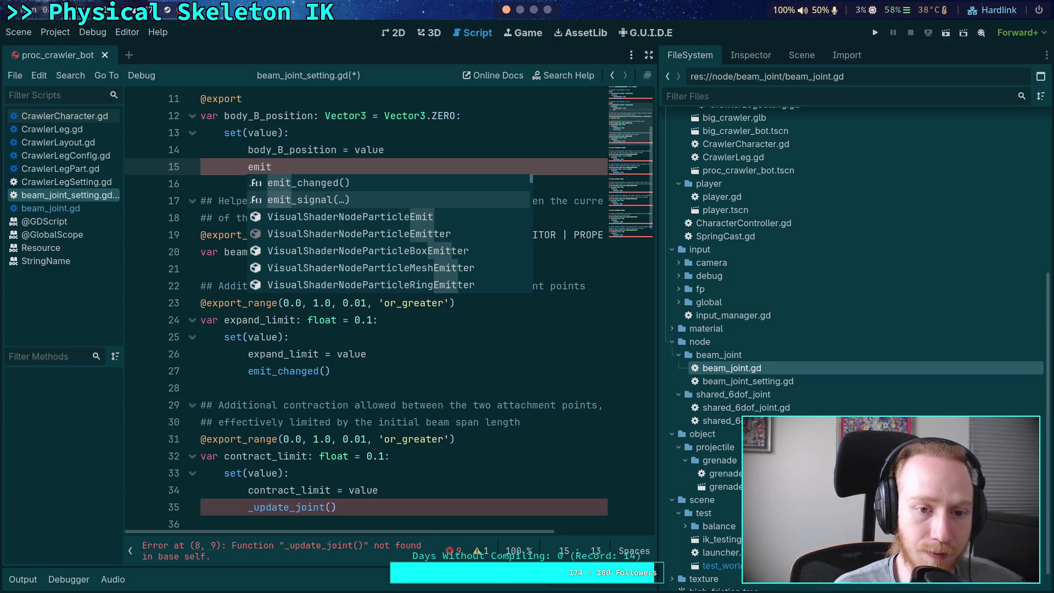
key("Return")
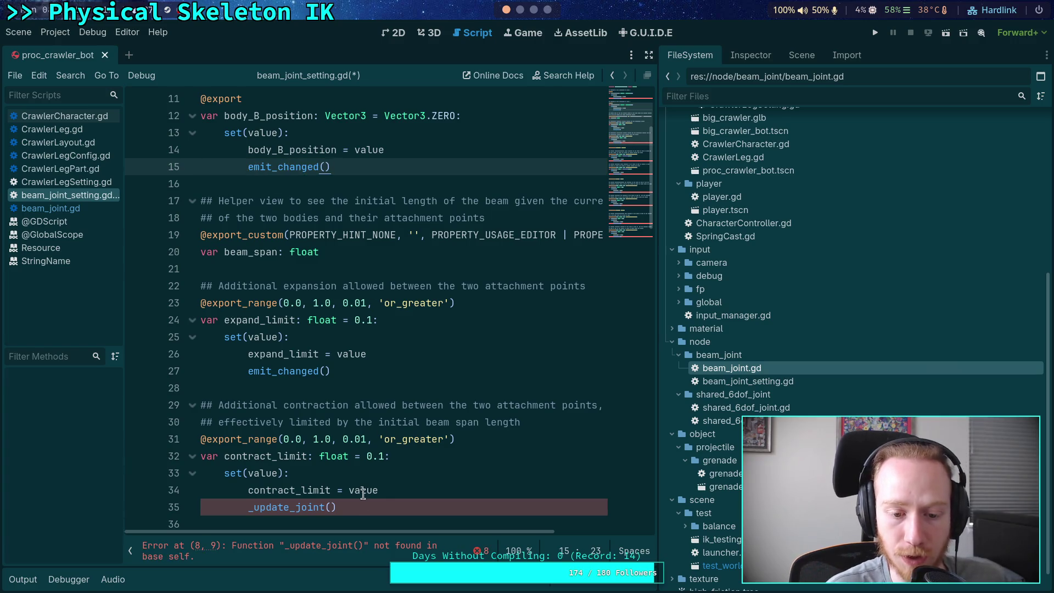
key("Left")
key("Left")
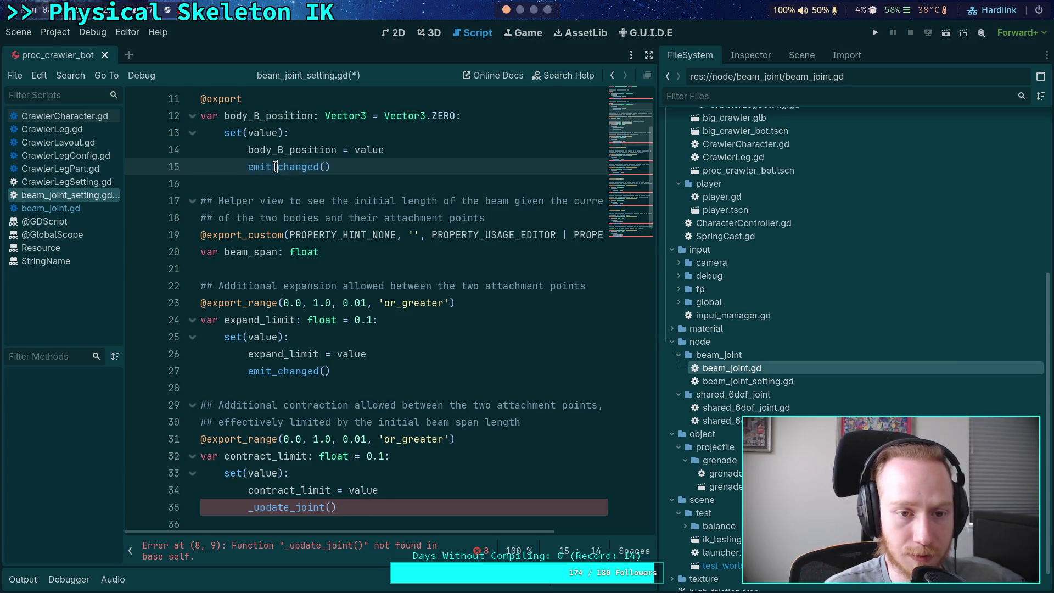
Replace the _update_joint calls on lines 35, 46, 54 and 65 with emit_changed.
scroll(273, 404, "down", 2)
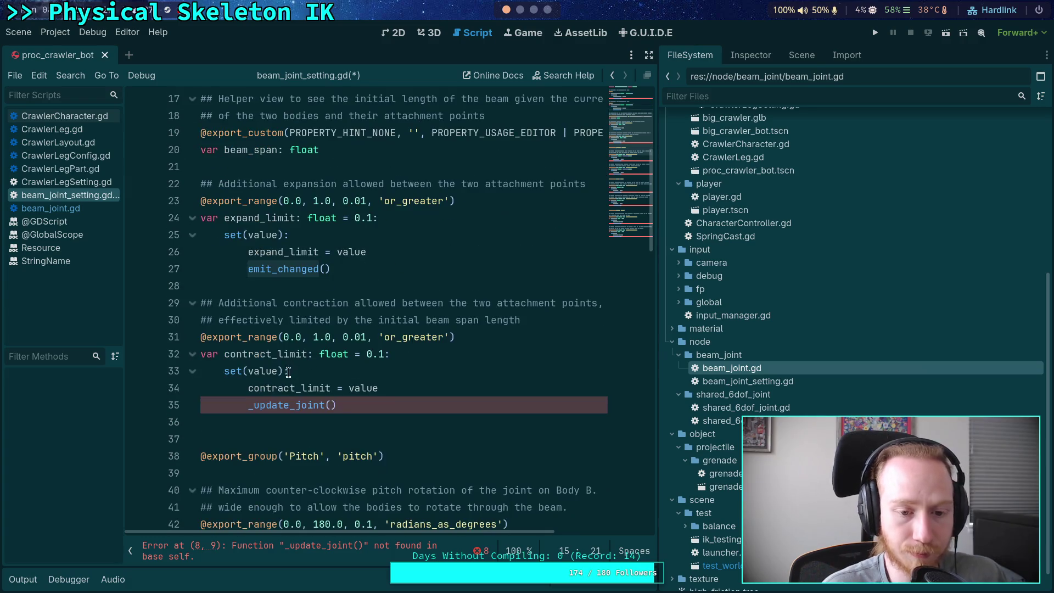
double_click(273, 405)
key("ctrl+v")
scroll(273, 405, "down", 4)
double_click(280, 388)
key("ctrl+v")
scroll(280, 364, "down", 3)
double_click(280, 368)
key("ctrl+v")
scroll(280, 364, "down", 4)
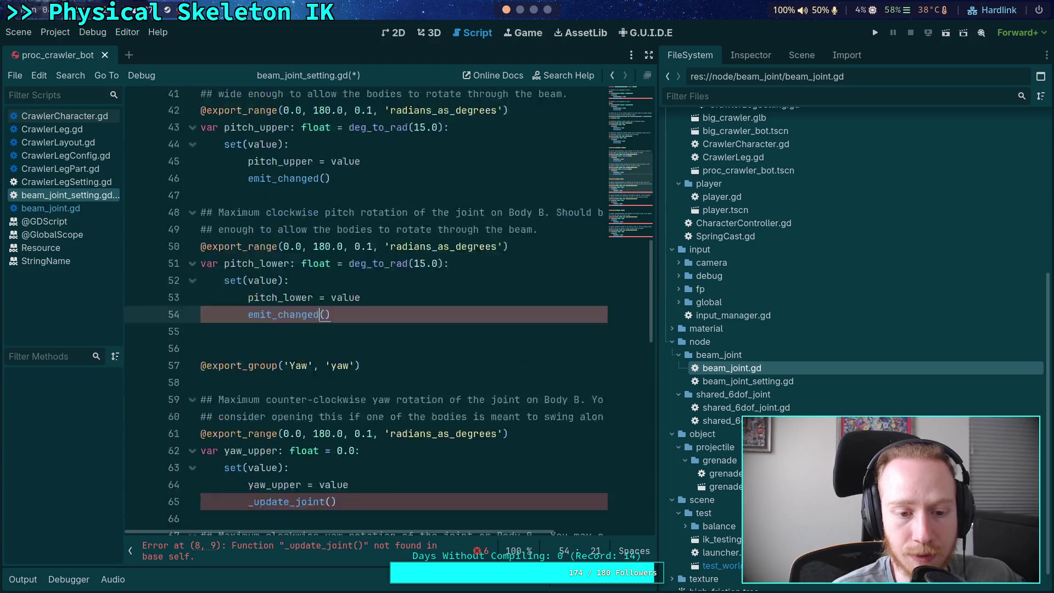
double_click(280, 354)
key("ctrl+v")
Replace the calls on lines 73, 84 and 92 with emit_changed and save the script.
scroll(302, 351, "down", 3)
left_click(306, 337)
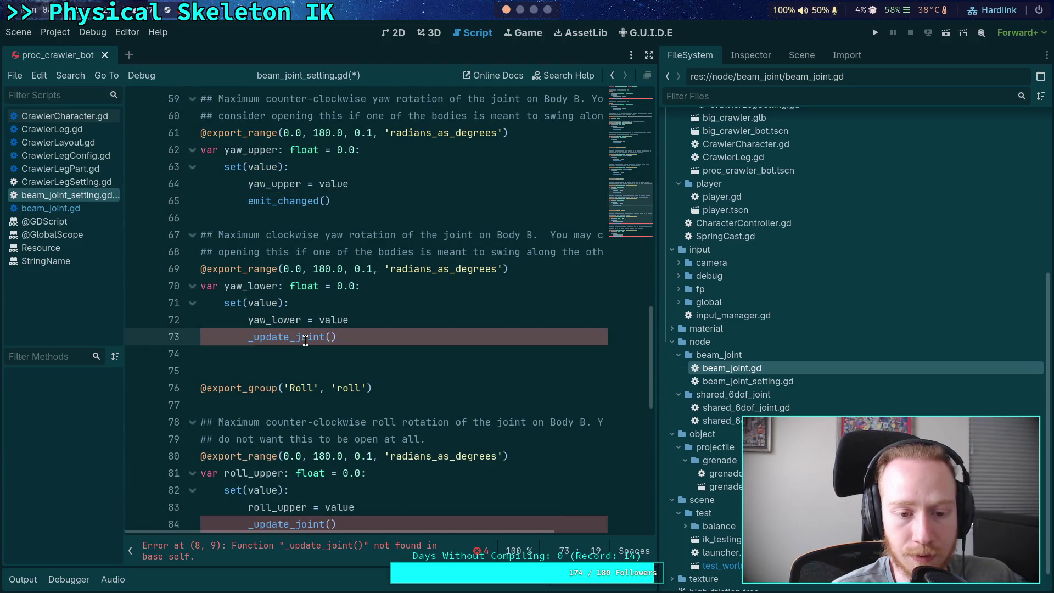
double_click(279, 336)
key("ctrl+v")
scroll(283, 384, "down", 2)
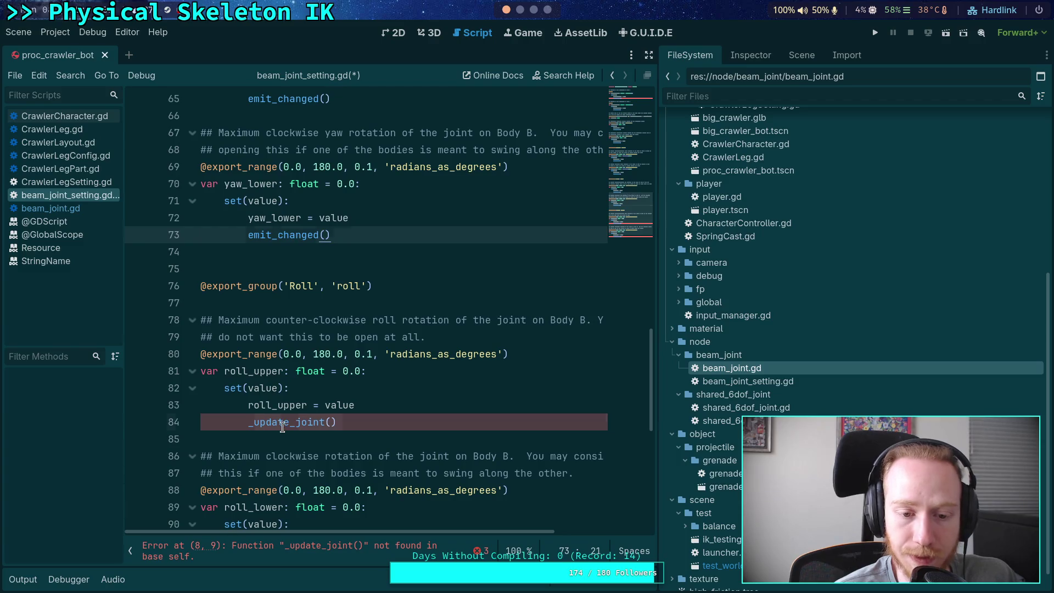
double_click(285, 422)
key("ctrl+v")
scroll(285, 422, "down", 4)
double_click(275, 354)
key("ctrl+v")
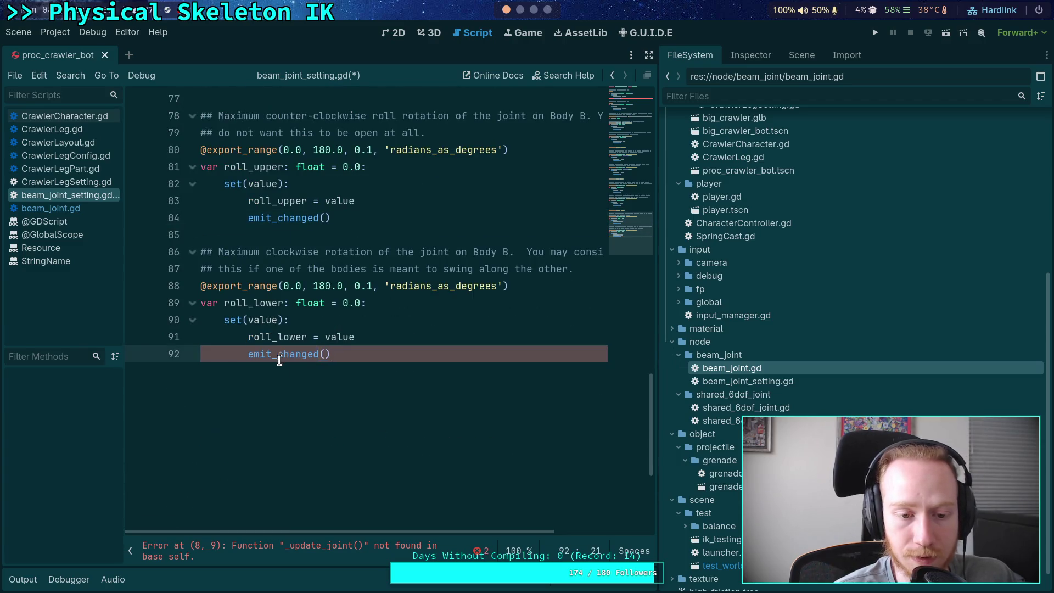
key("ctrl+s")
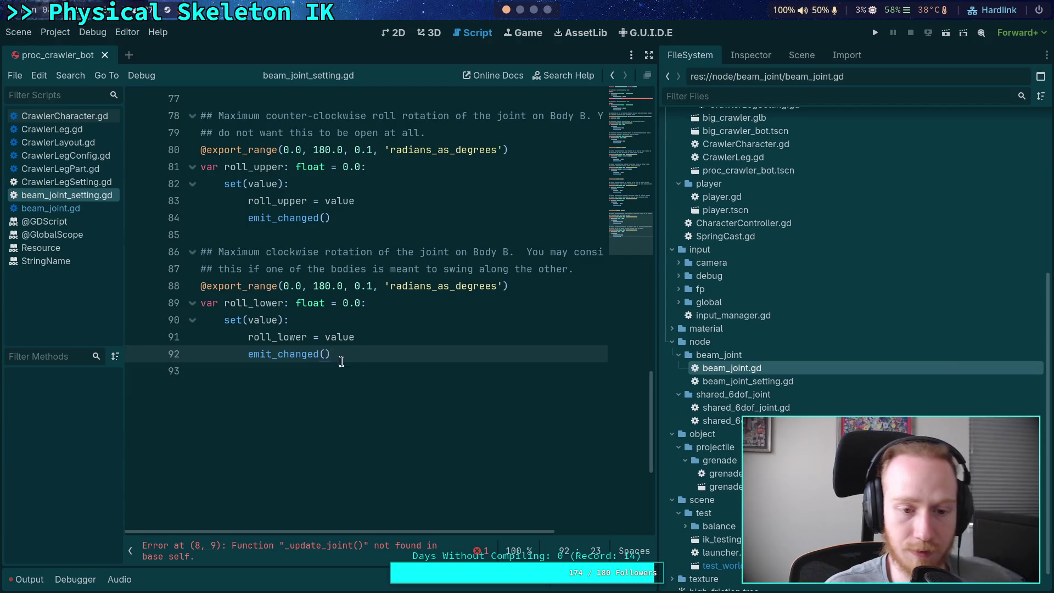
scroll(356, 365, "up", 8)
scroll(352, 349, "up", 15)
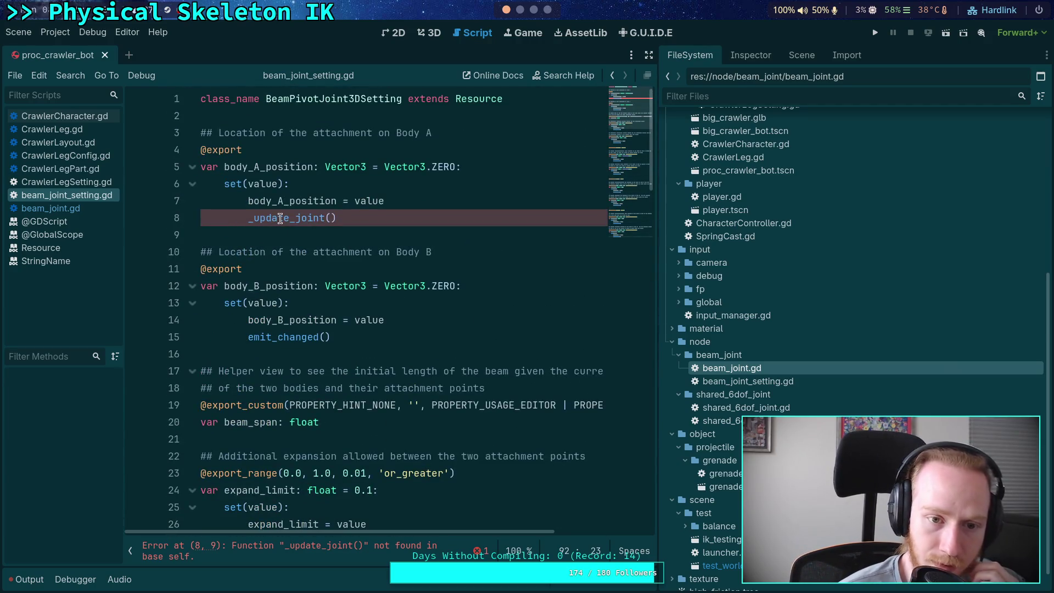
Replace _update_joint with emit_changed in body_A_position's setter and switch to beam_joint.gd.
double_click(280, 219)
type("emit_changed")
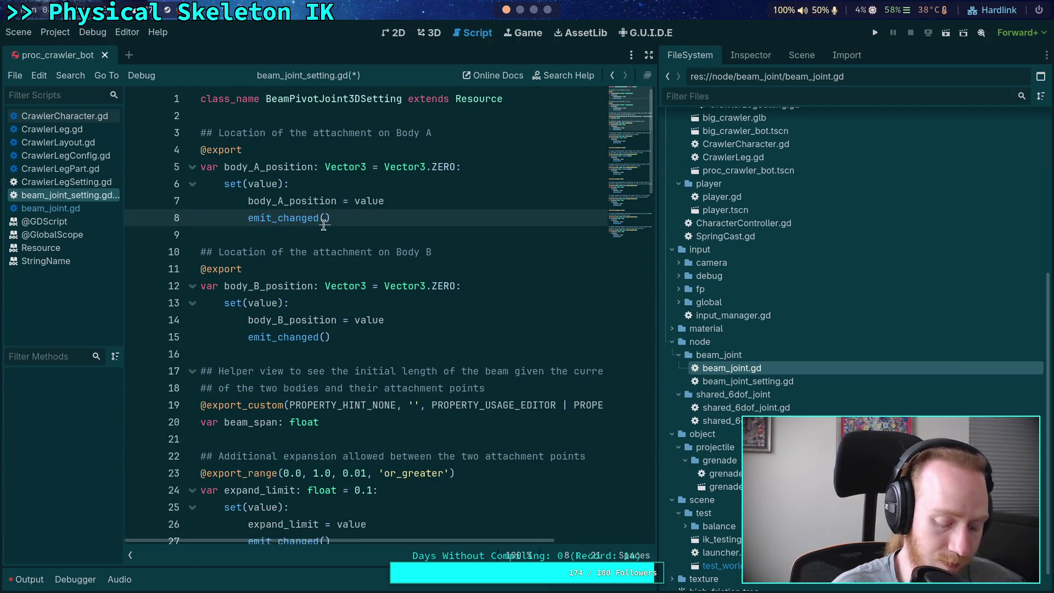
left_click(83, 212)
Review the exported properties, then add a blank line below beam_joint.gd's class declaration.
scroll(441, 257, "up", 14)
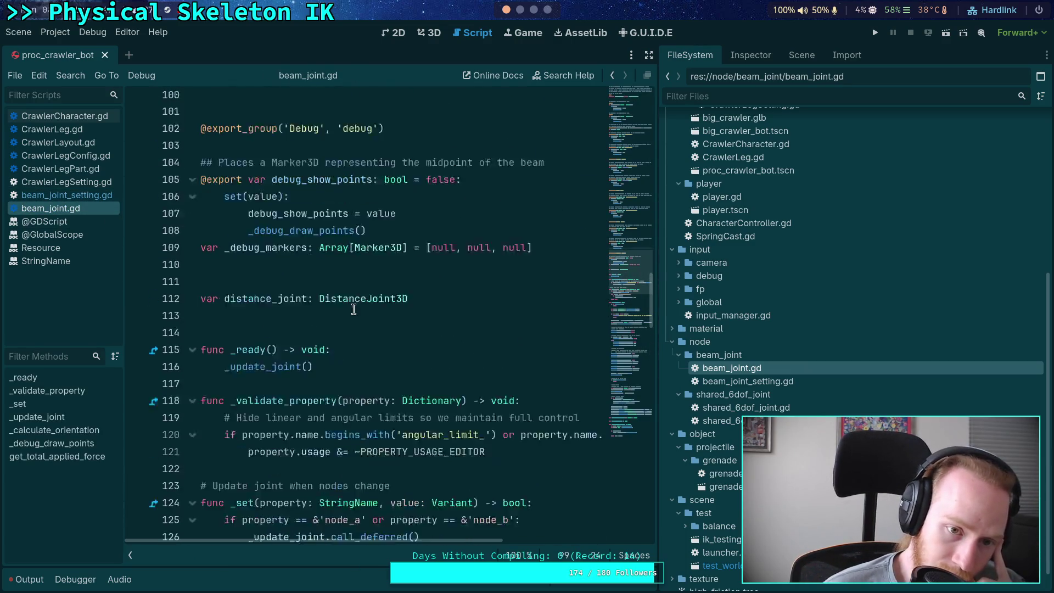
left_click(385, 303, "shift")
scroll(387, 368, "down", 3)
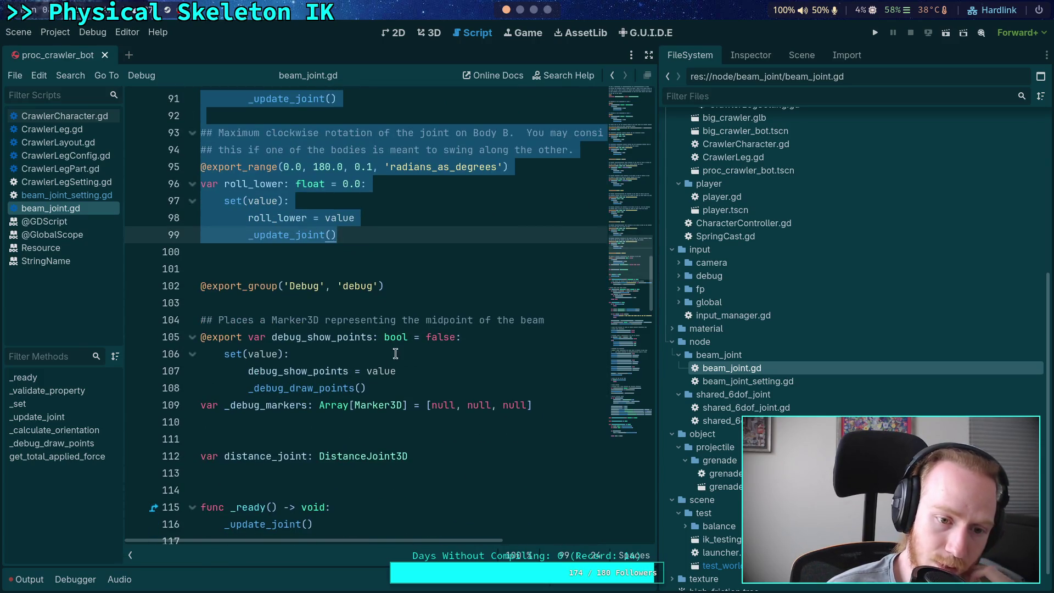
scroll(396, 354, "down", 2)
key("shift+Page_Up")
key("shift+Page_Up")
key("shift+Page_Up")
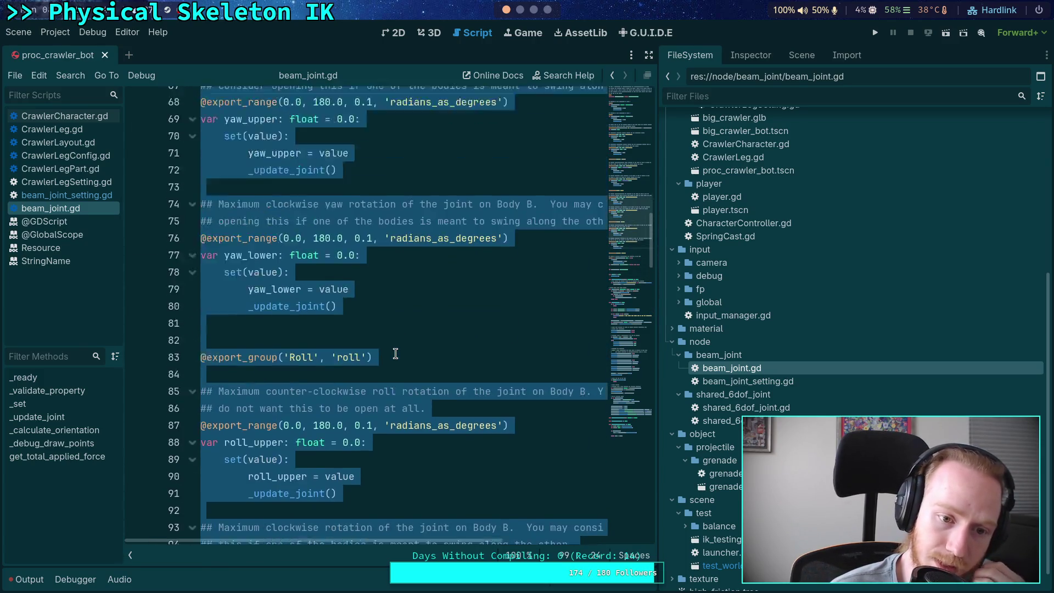
scroll(396, 354, "up", 7)
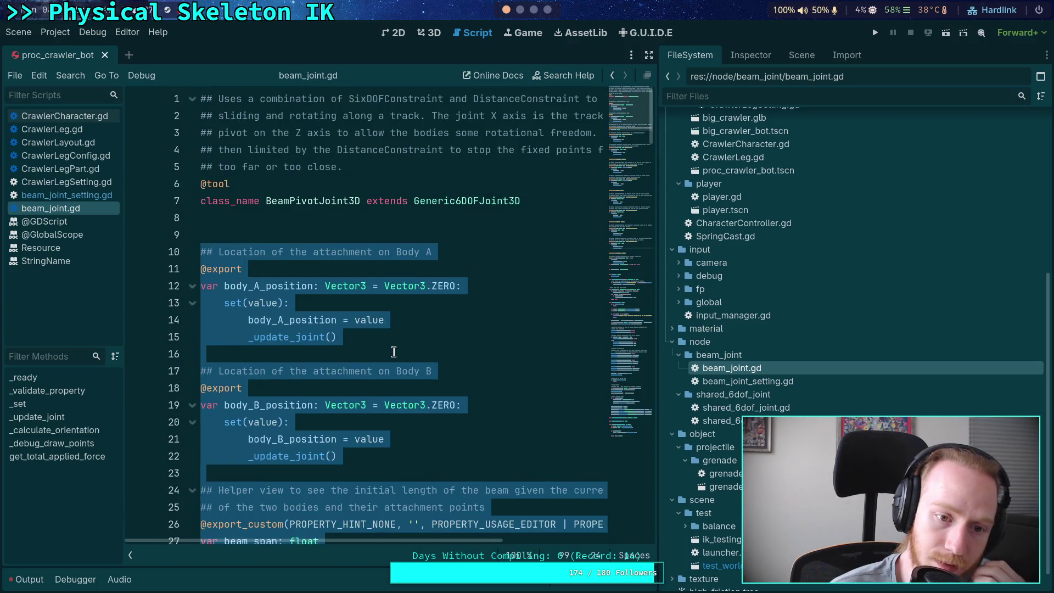
left_click(370, 218)
scroll(370, 214, "down", 8)
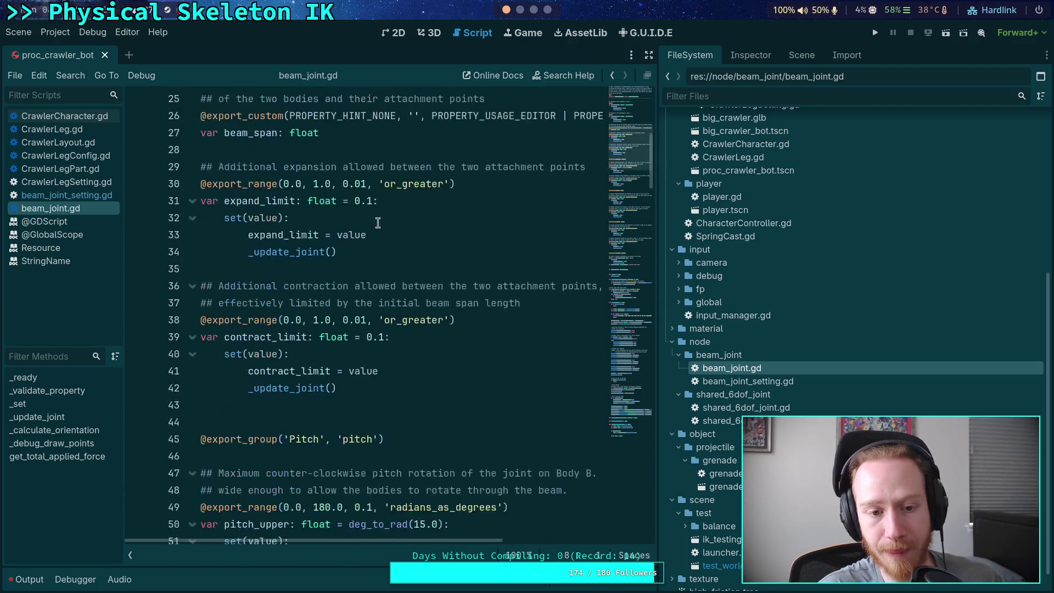
scroll(436, 235, "up", 7)
key("Return")
key("Return")
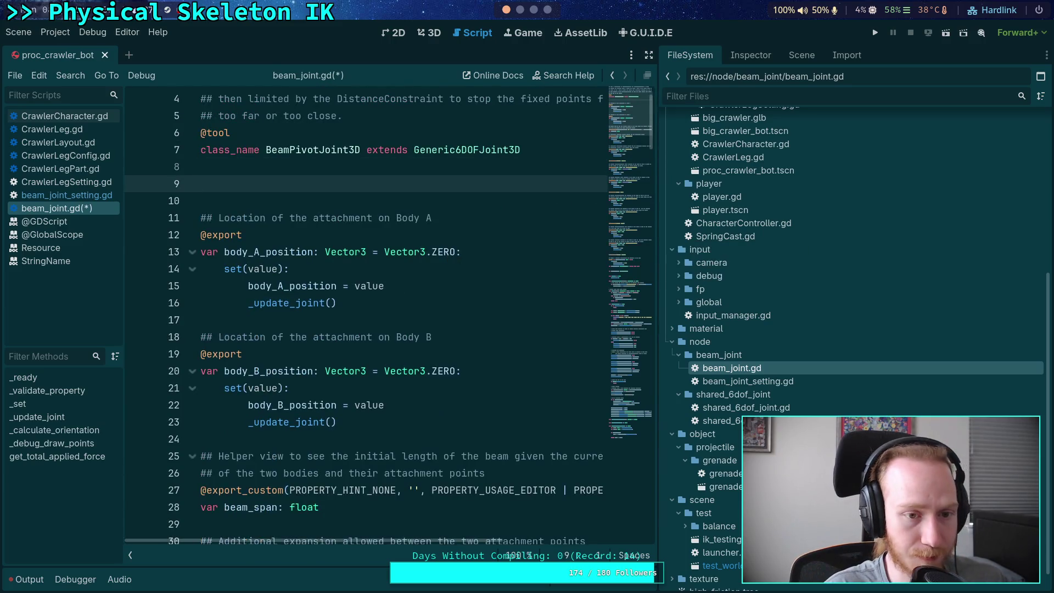
Export a setting property of type BeamPivotJoint3DSetting and save the script.
type("@export var setting:")
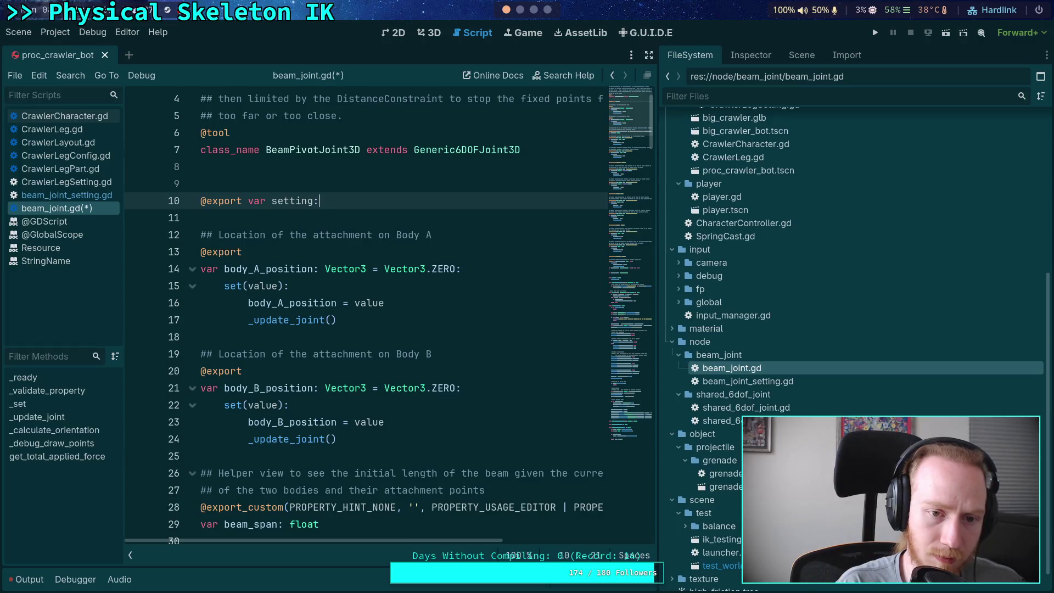
key("BackSpace")
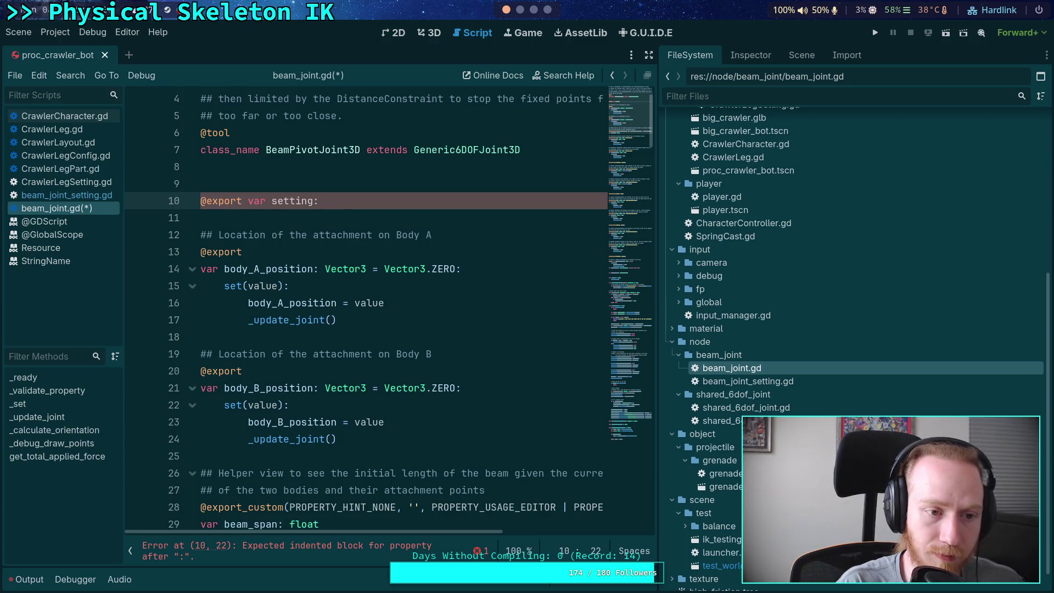
type("am")
key("Down")
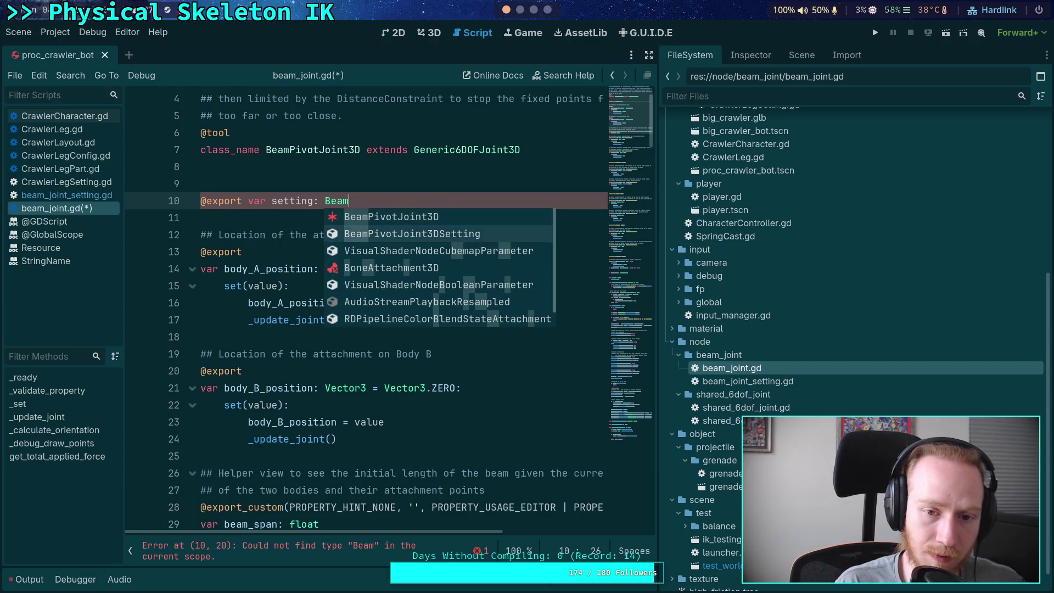
key("Return")
key("ctrl+s")
Look over body_A_position's other uses and the _ready declaration.
scroll(454, 293, "down", 2)
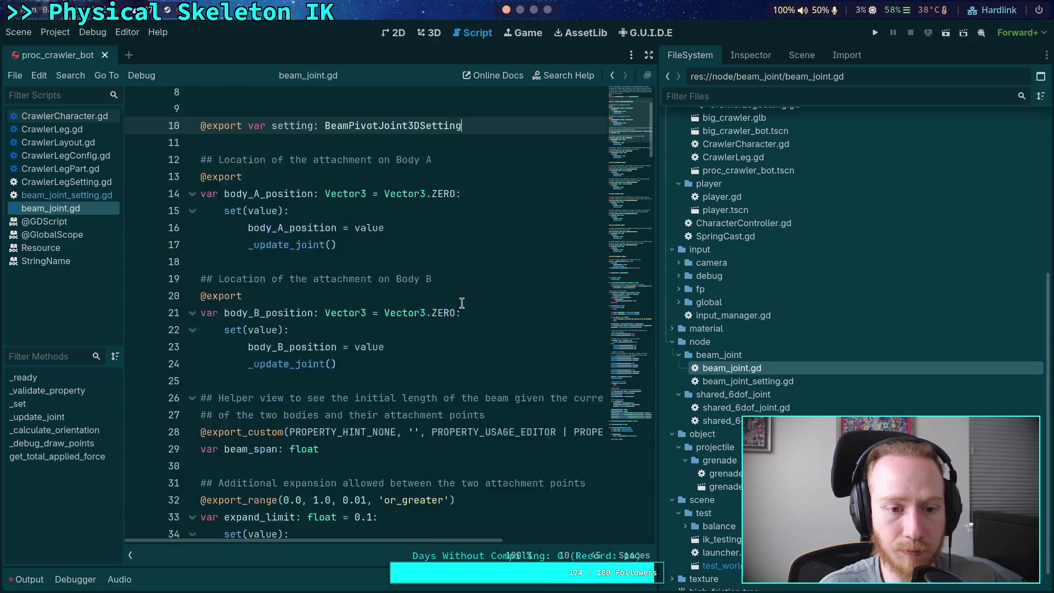
scroll(453, 293, "up", 2)
double_click(284, 267)
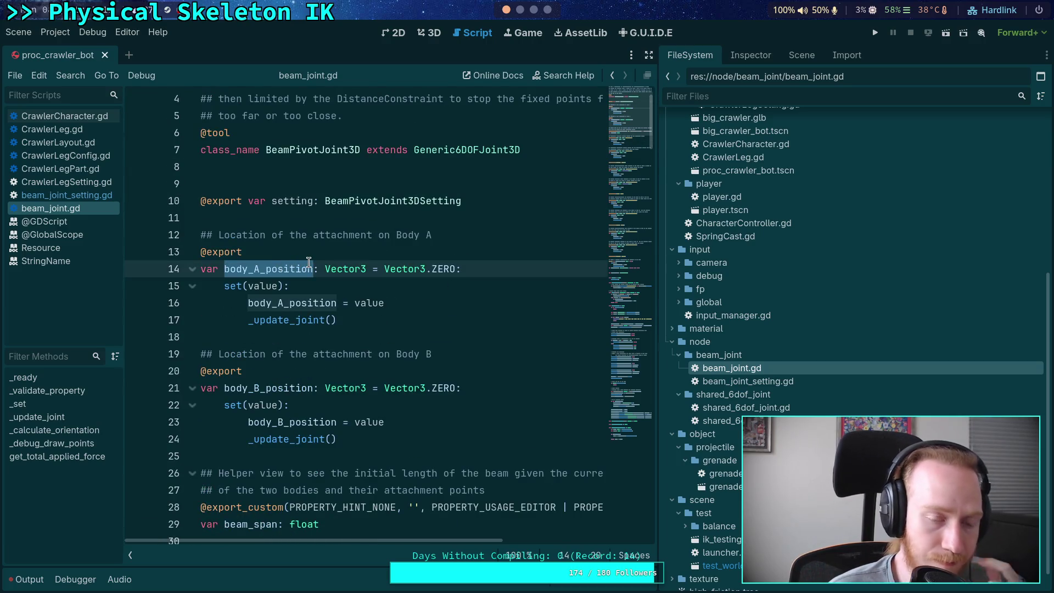
scroll(431, 286, "down", 20)
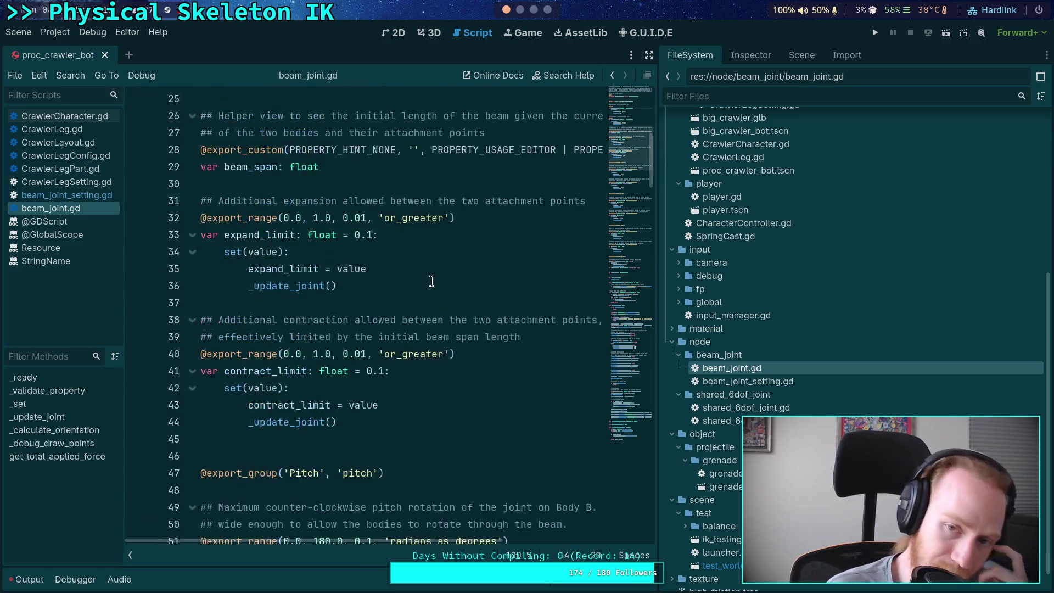
scroll(431, 281, "down", 12)
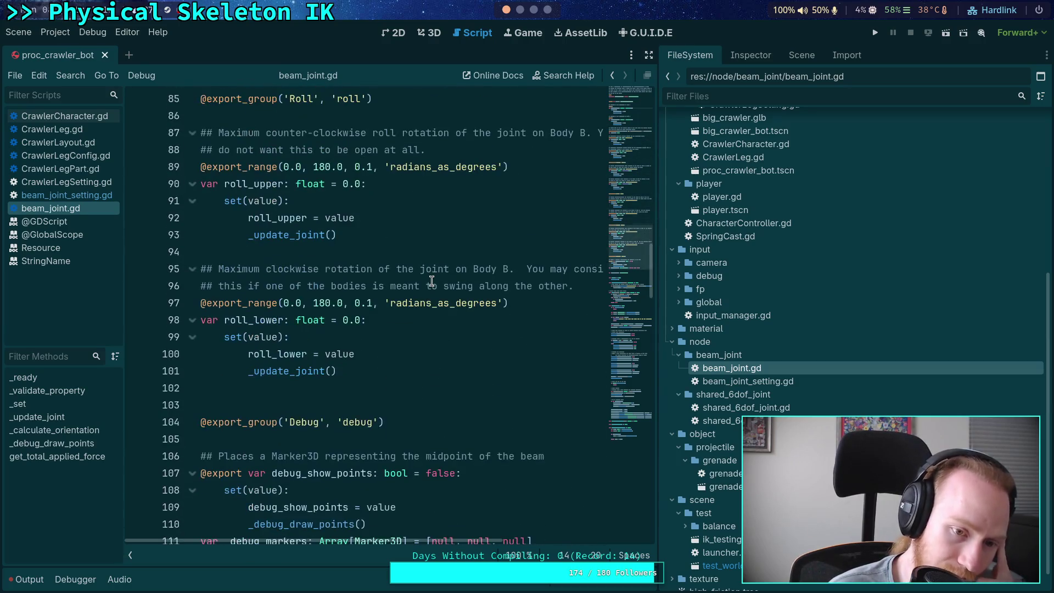
left_click(430, 284)
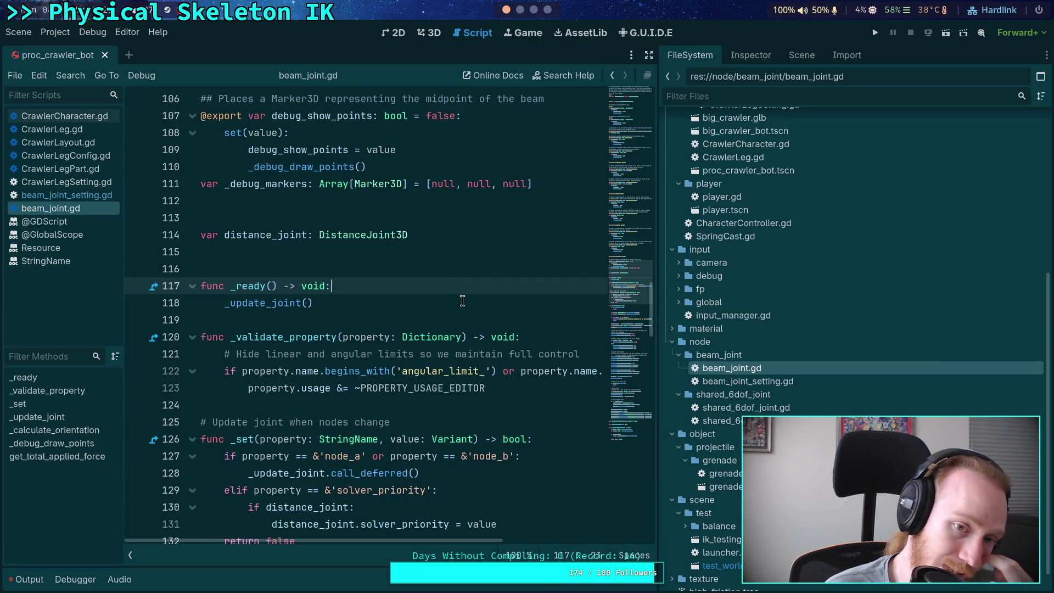
scroll(462, 300, "up", 20)
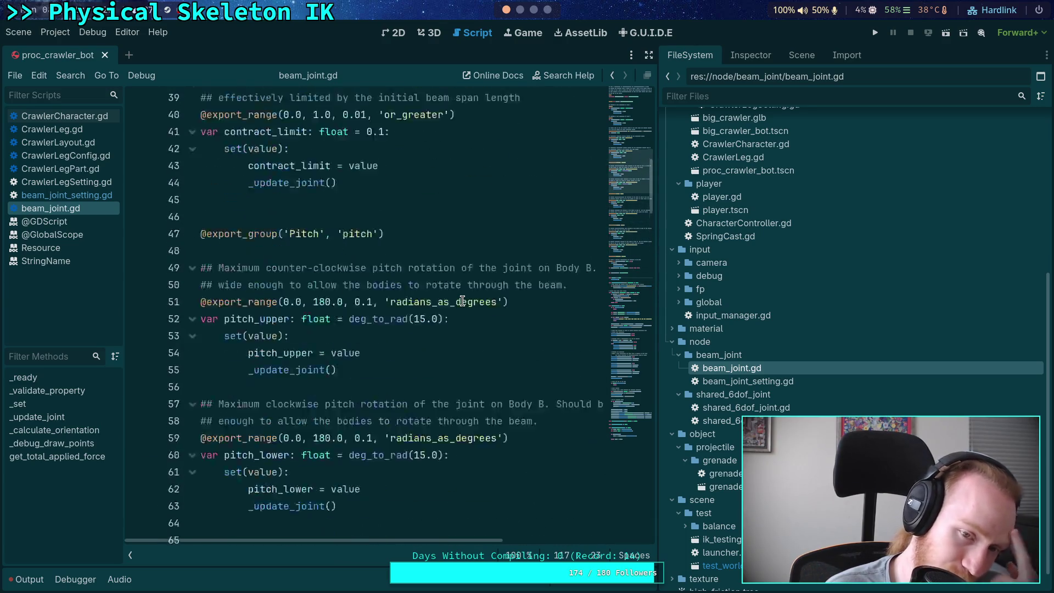
scroll(463, 300, "up", 13)
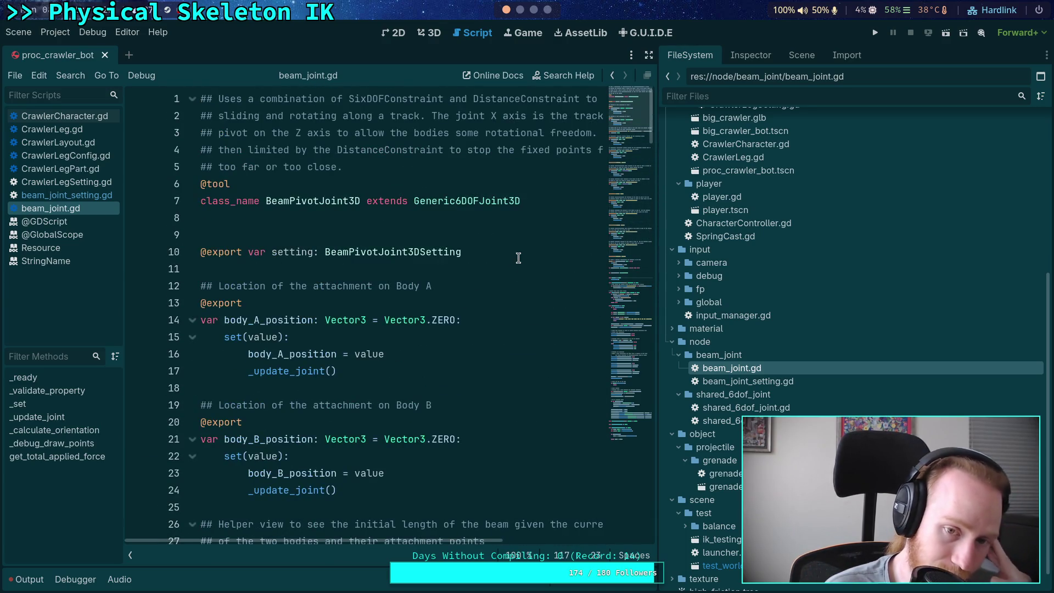
Write an inline setter that disconnects _update_joint from setting.changed when connected.
left_click(524, 254)
key("Return")
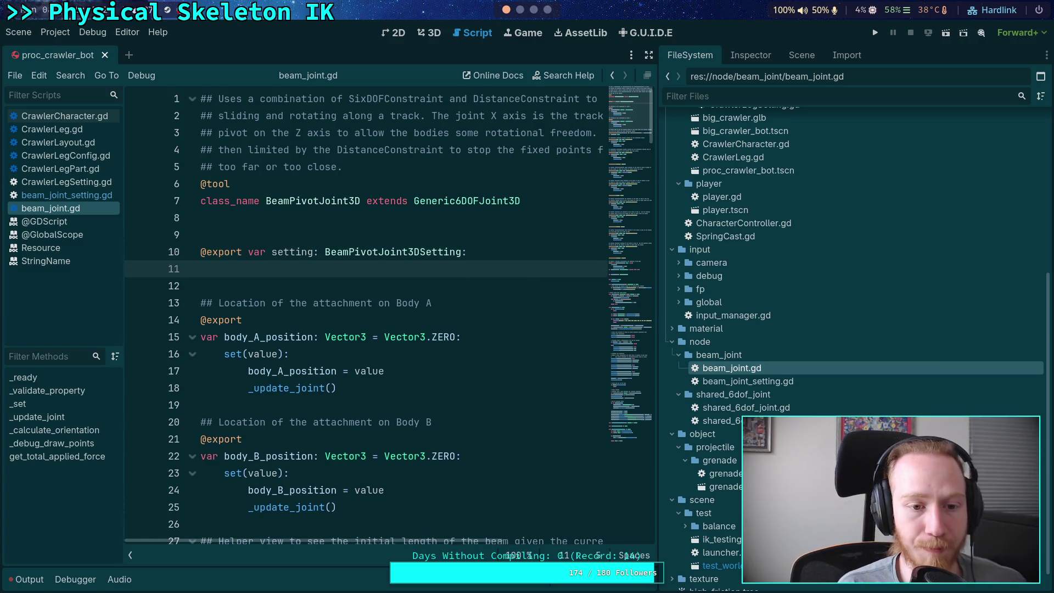
type("set(value)")
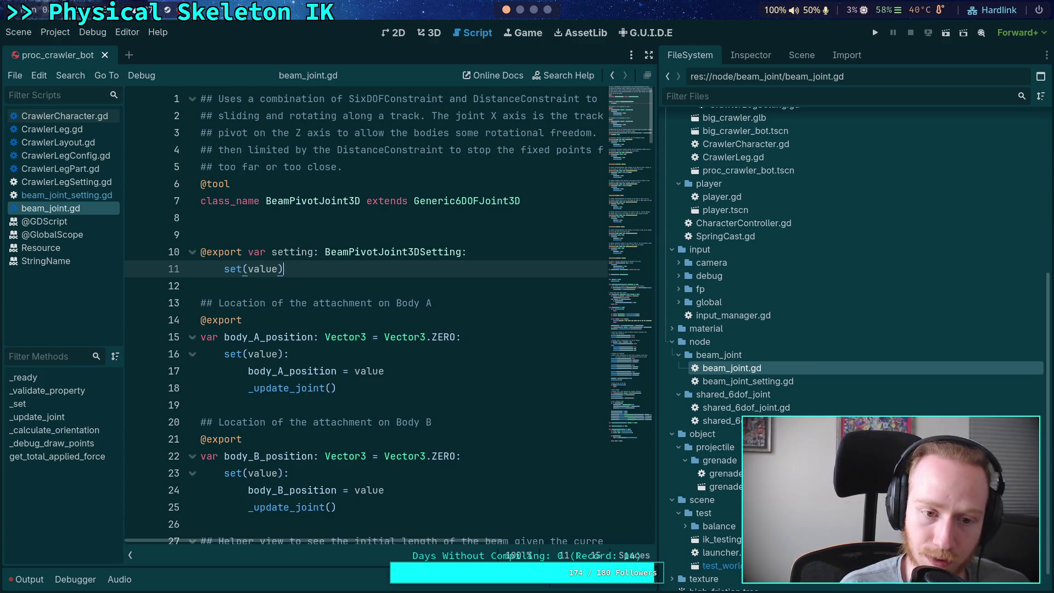
type(":")
key("Return")
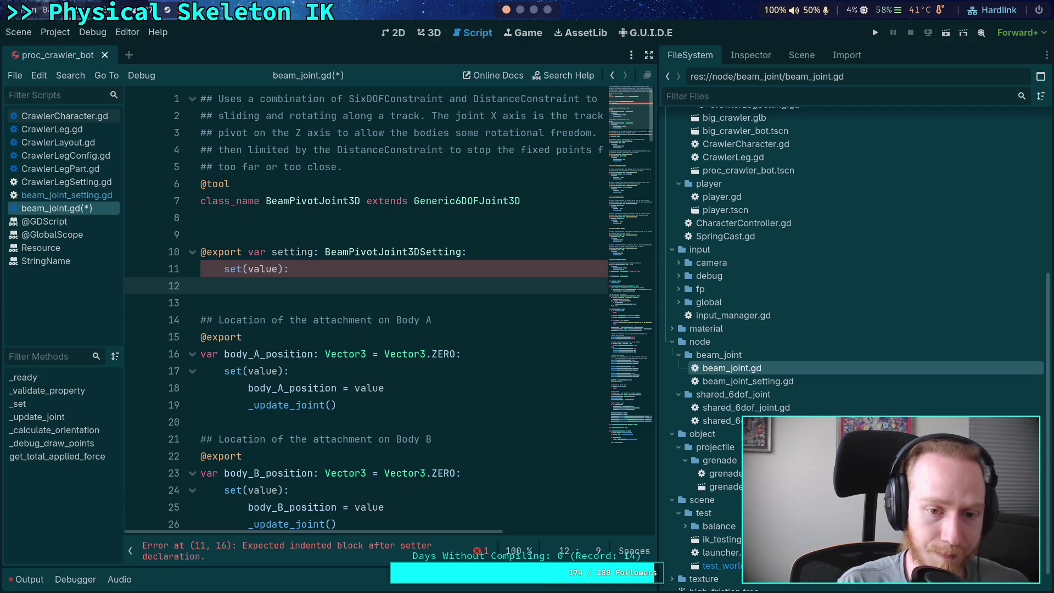
type("setting")
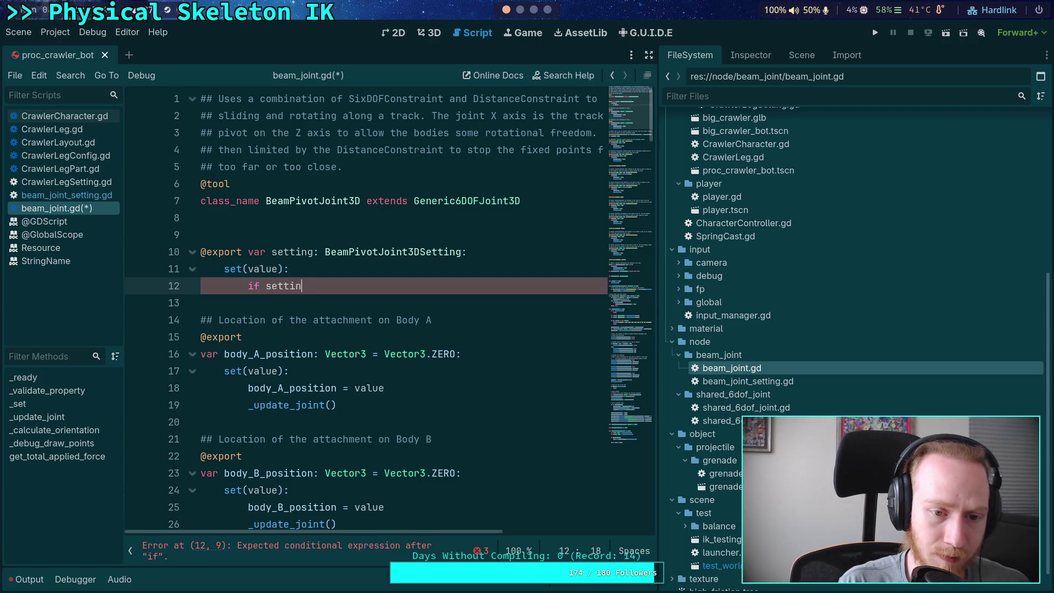
type(" and setti")
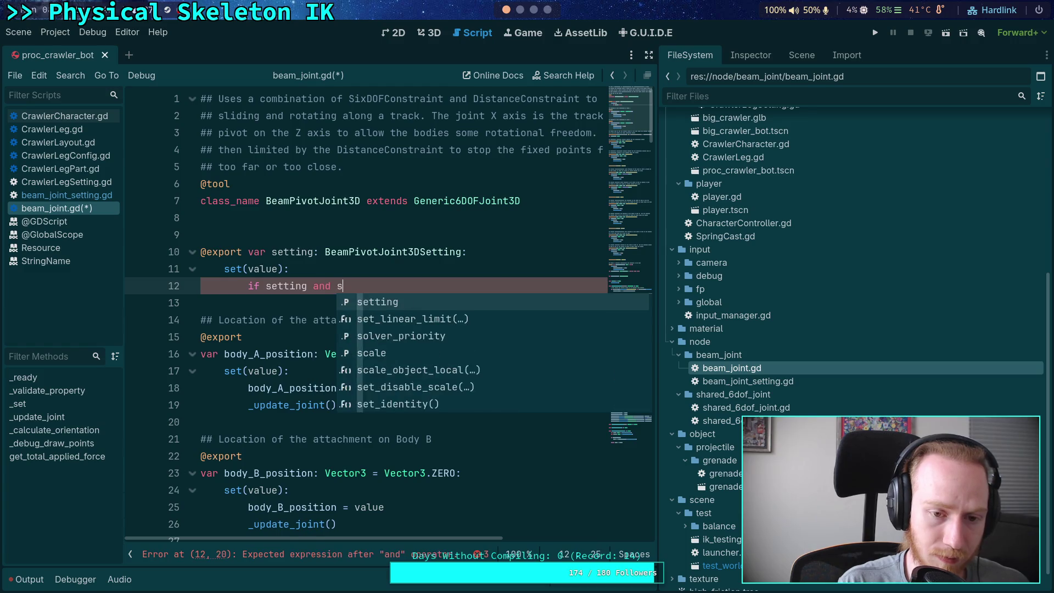
type("ng.changed")
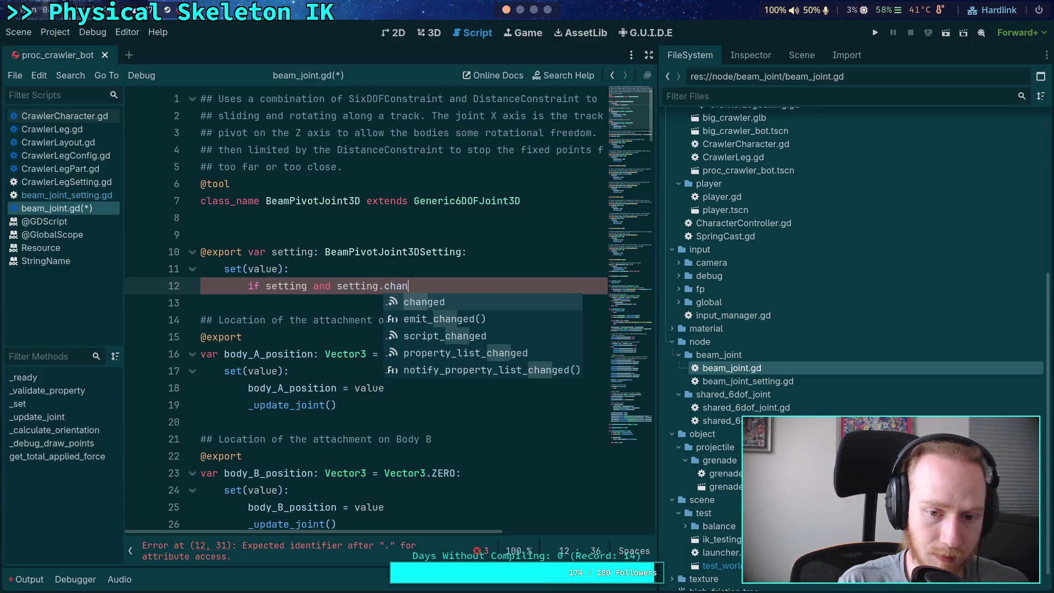
type(".")
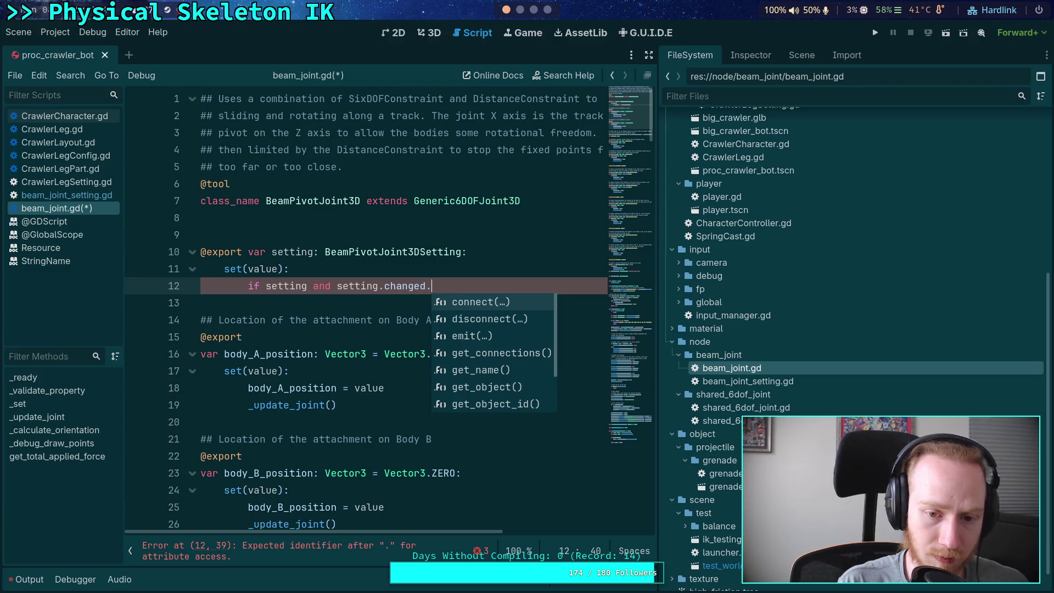
type("is")
key("Return")
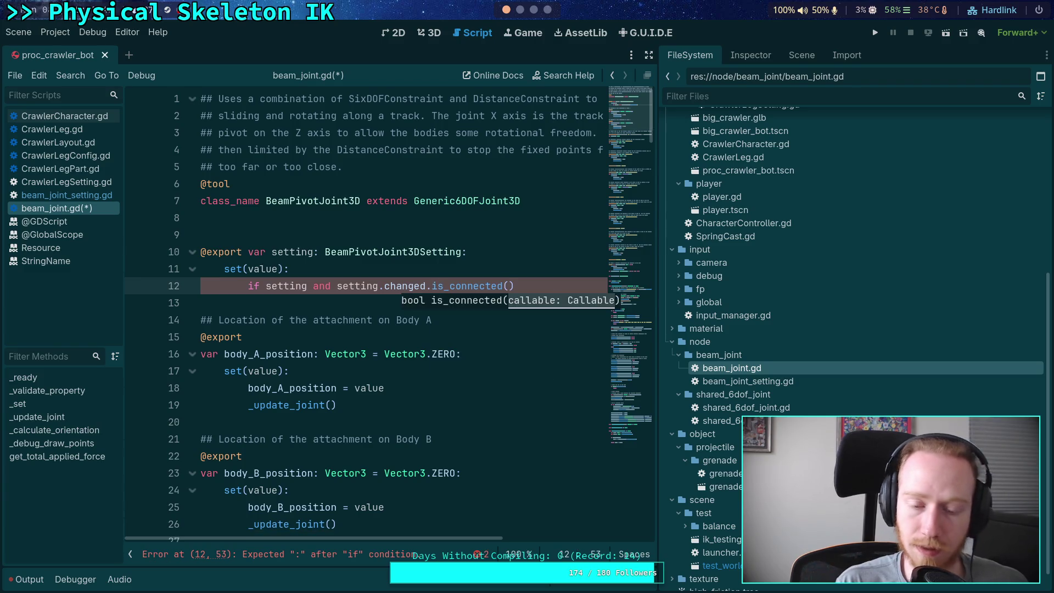
type("_update_joint")
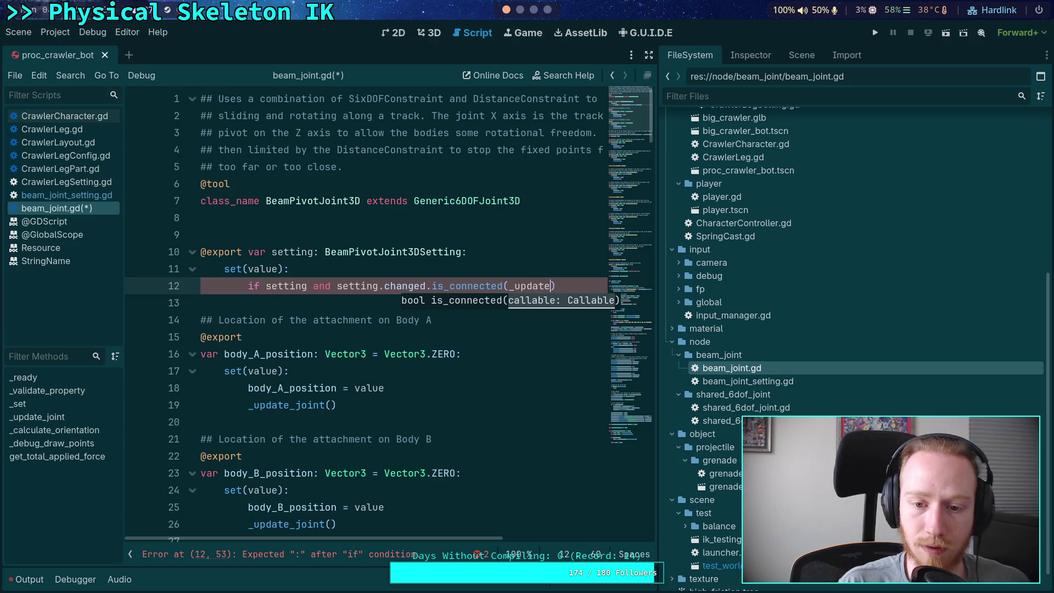
type("):")
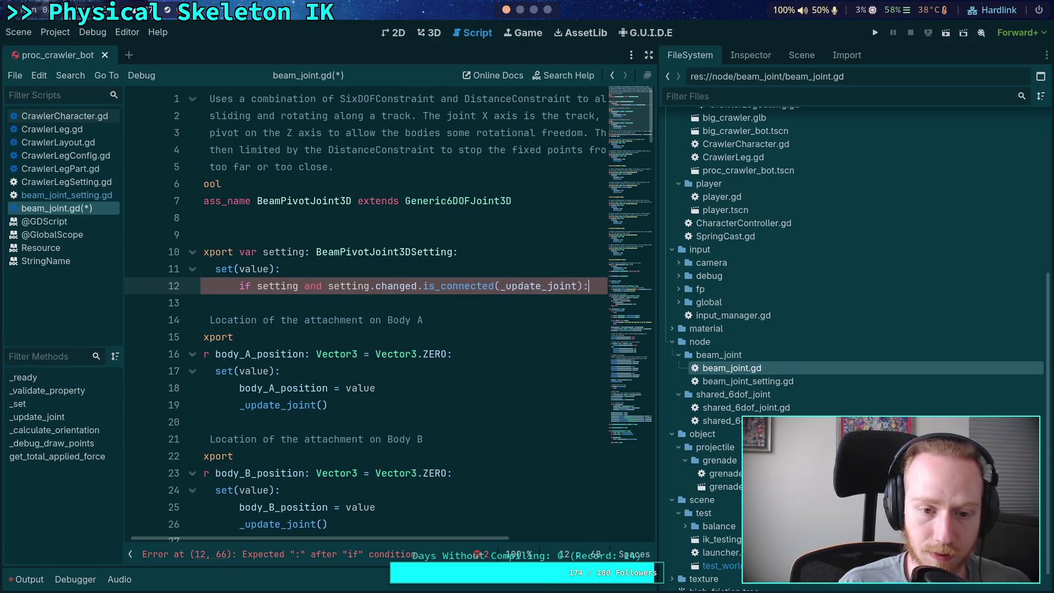
key("Return")
type("setting.")
type("changed.")
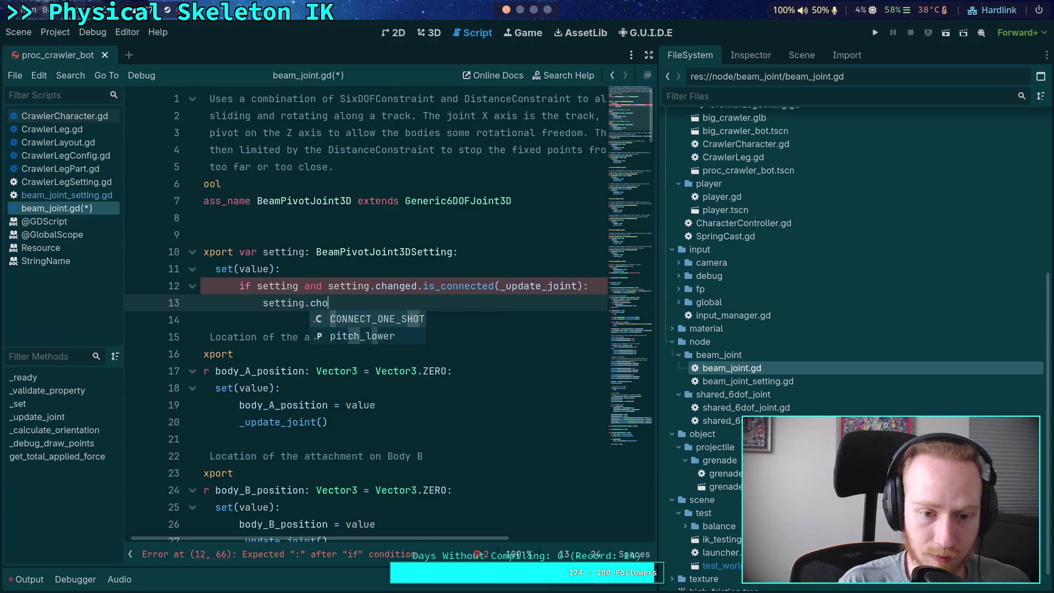
type("di")
key("Return")
Replace the inline setter body with 'set = set_setting'.
mouse_move(436, 303)
left_mouse_down()
mouse_move(277, 269)
mouse_move(233, 271)
left_mouse_up()
key("ctrl+c")
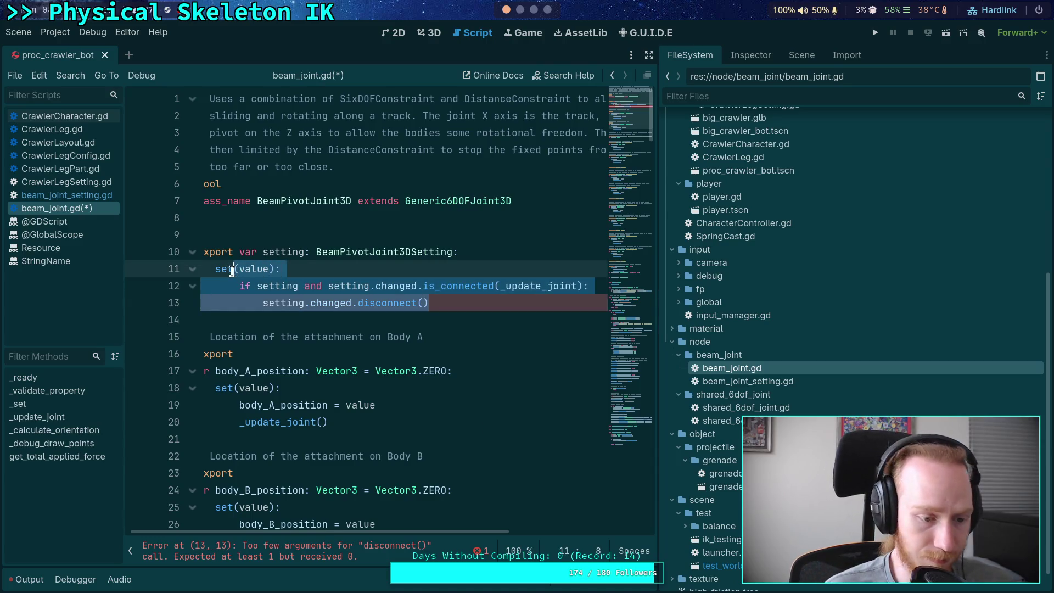
key("BackSpace")
type("= ")
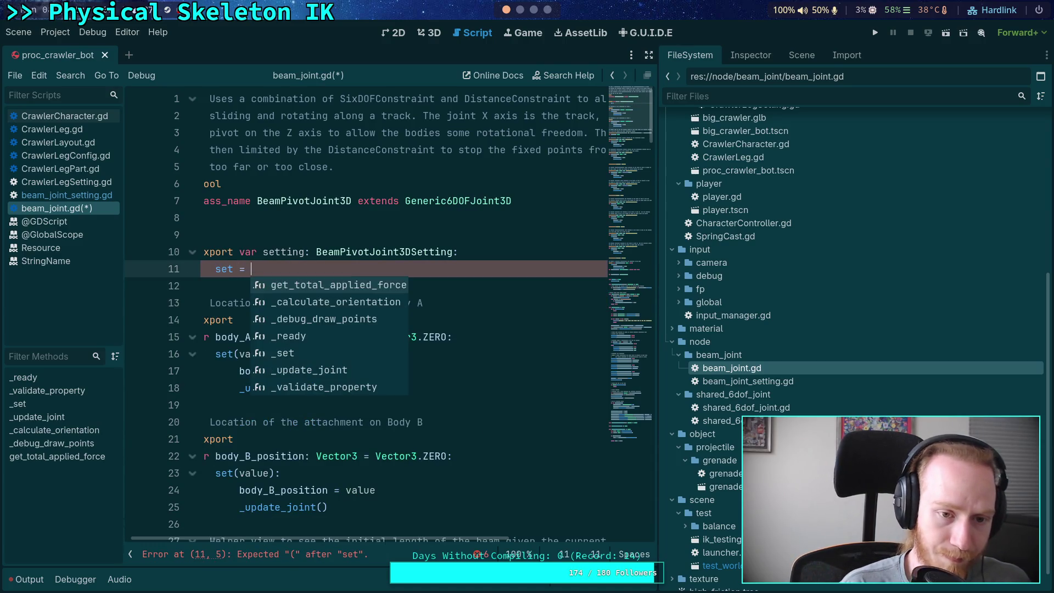
type("set_setting")
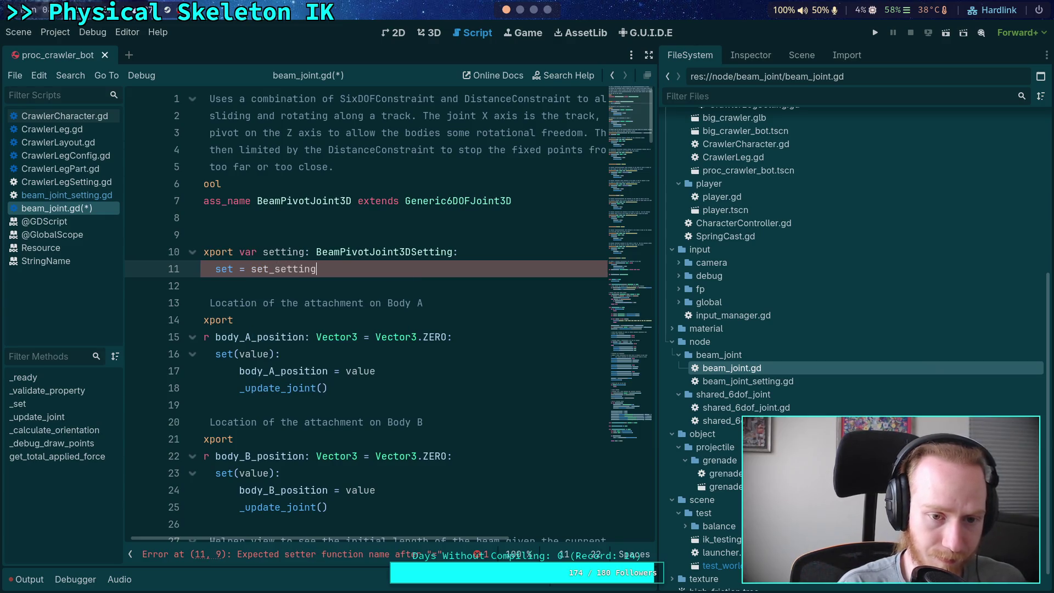
Widen the code area with distraction-free mode and a collapsed script list.
scroll(289, 521, "left", 1)
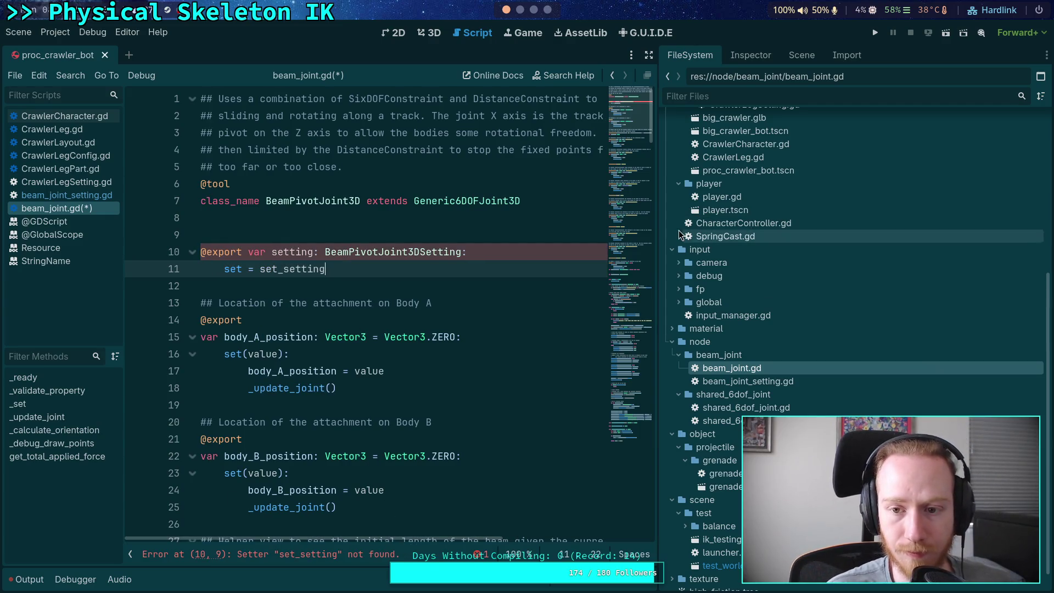
left_click_drag(658, 234, 897, 233)
key("ctrl+shift+F11")
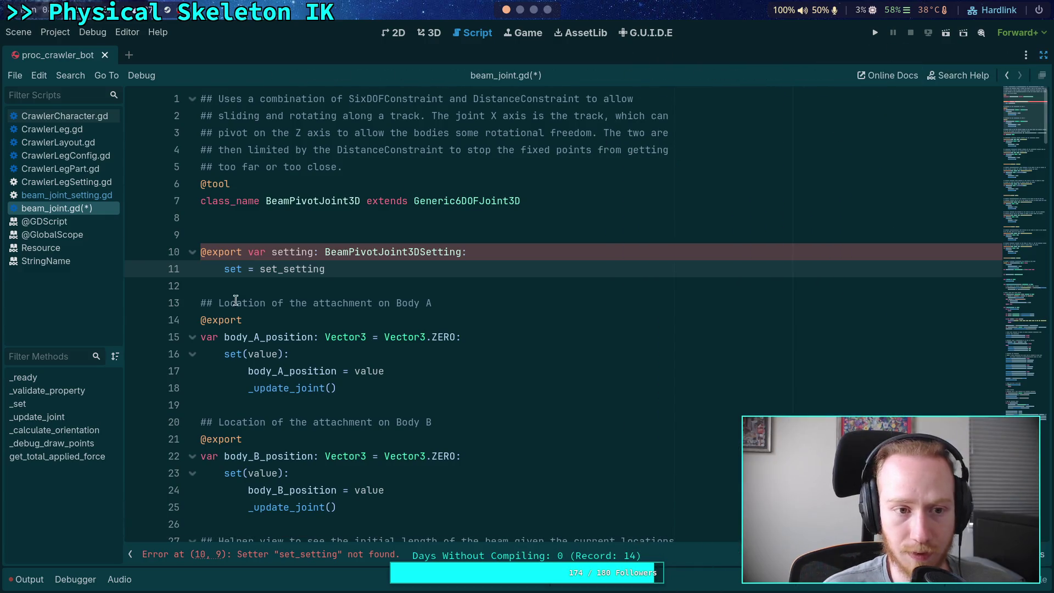
left_click(130, 554)
Add a func set_setting(new_setting: BeamPivotJoint3DSetting) -> void: header after _set.
mouse_move(1022, 181)
left_mouse_down()
mouse_move(1022, 351)
mouse_move(1022, 311)
mouse_move(1022, 321)
left_mouse_up()
left_click(196, 332)
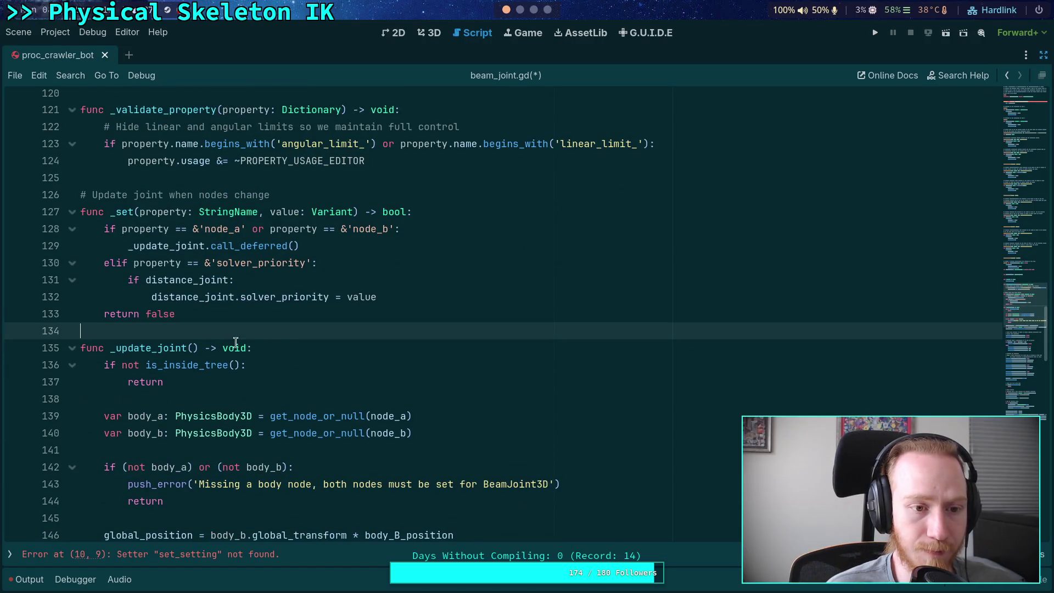
key("Return")
key("Return")
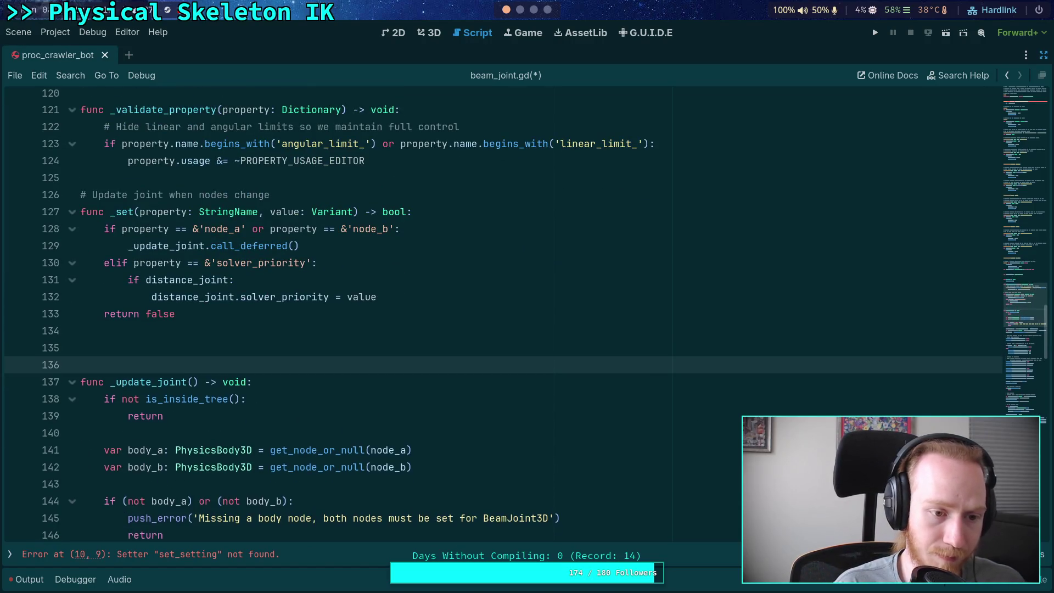
key("Up")
type("func set_setti")
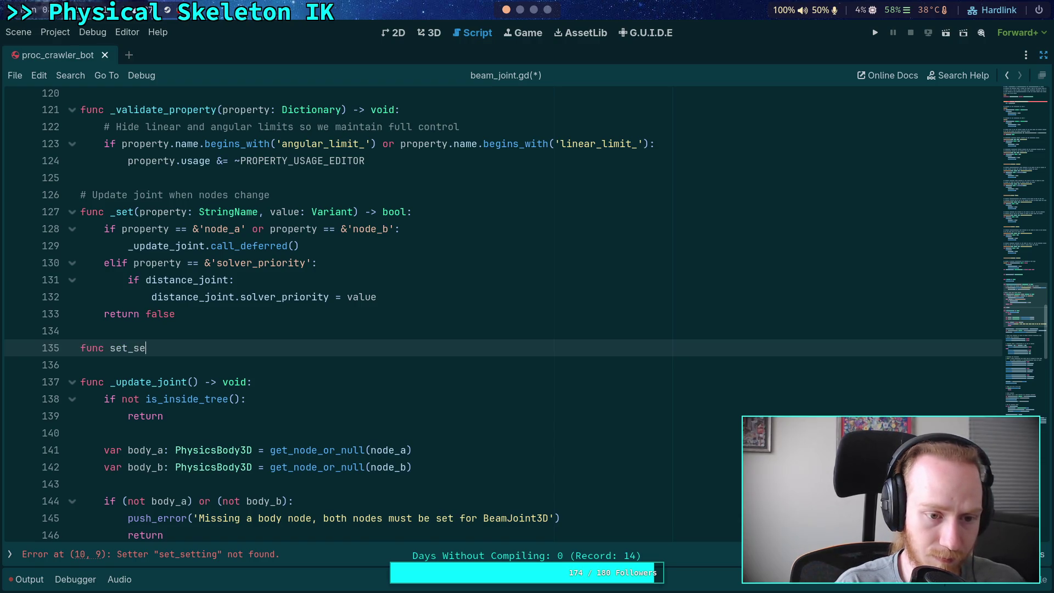
type("ng(new_setting: BeamP")
key("Return")
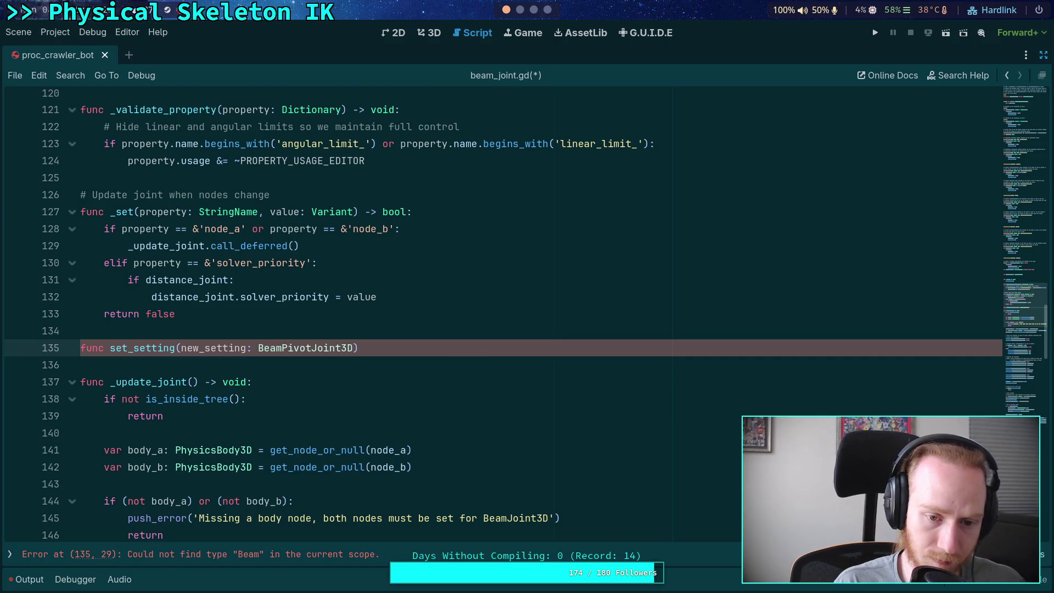
type("S")
key("Return")
key("End")
type("->")
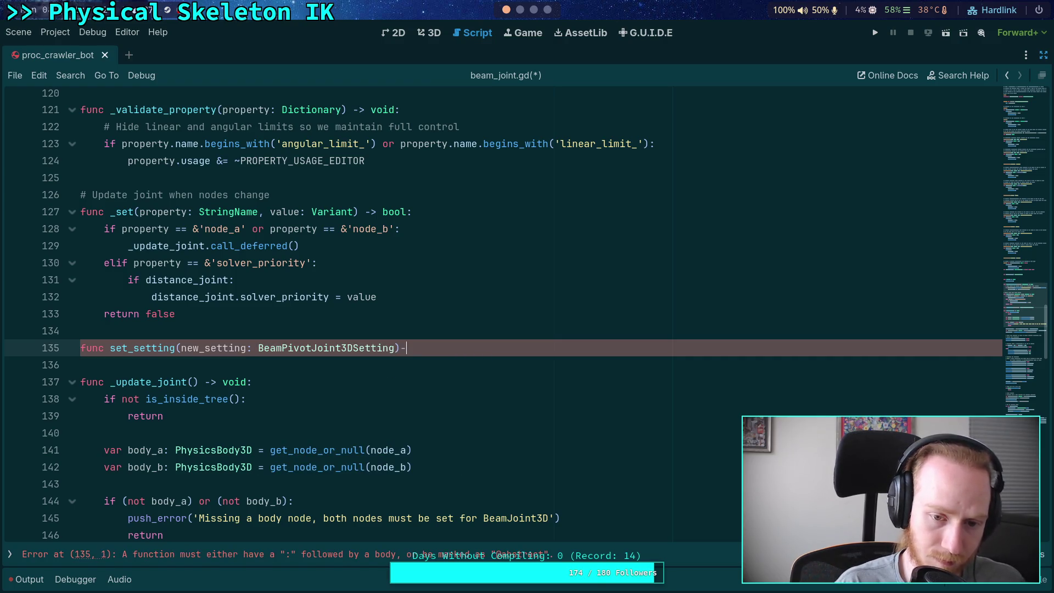
type(" void")
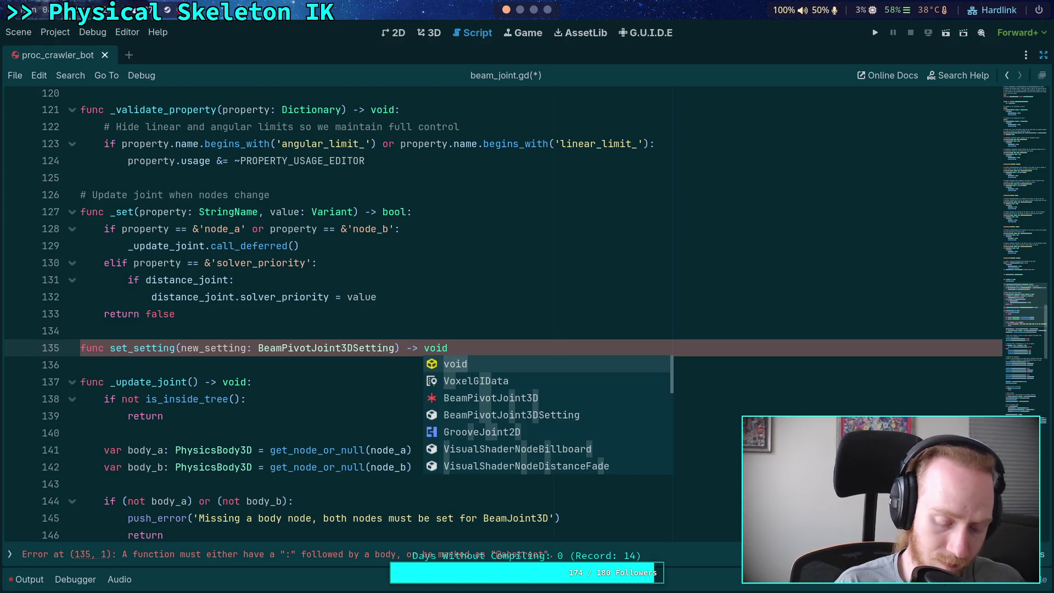
type(":")
key("Return")
Paste the old setter code into set_setting, dedent it, and make it disconnect(_update_joint).
key("ctrl+v")
mouse_move(156, 382)
left_mouse_down()
mouse_move(158, 395)
mouse_move(104, 365)
left_mouse_up()
key("shift+Tab")
key("ctrl+shift+k")
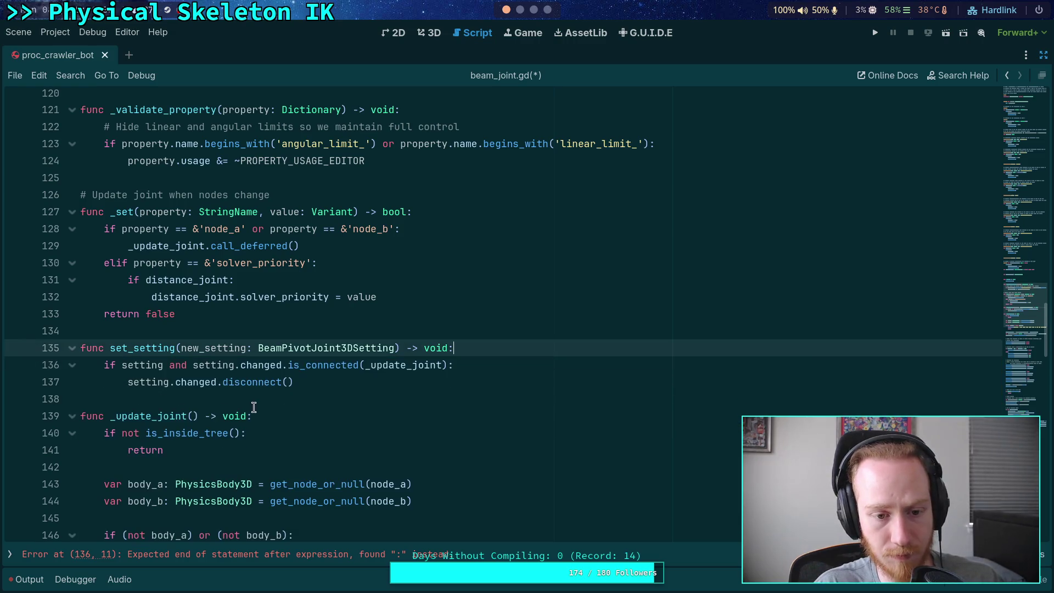
left_click(400, 382)
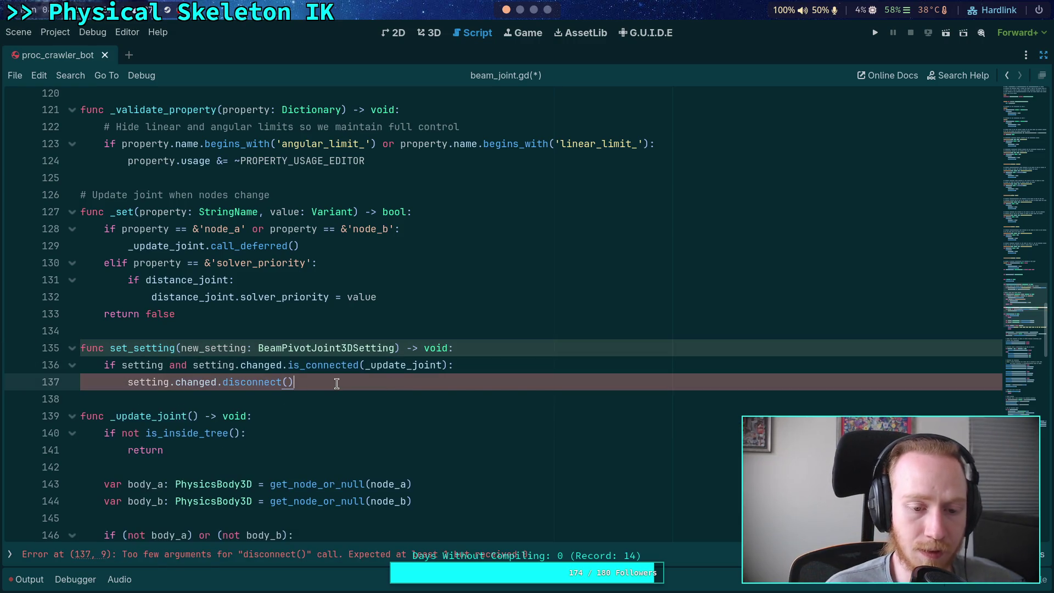
key("Left")
type("upda")
key("Return")
key("End")
key("Return")
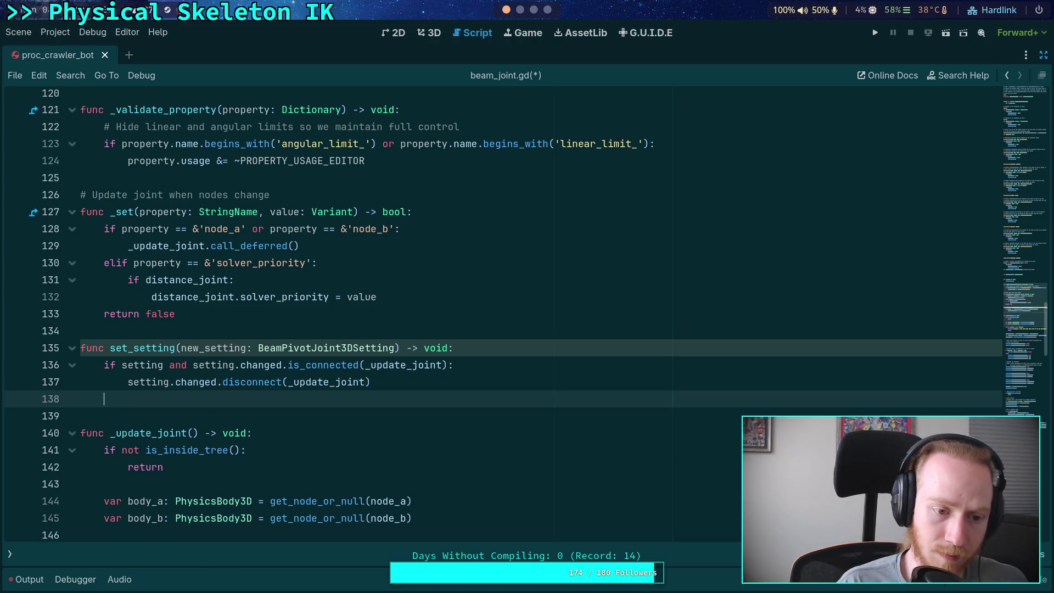
Assign setting = new_setting, reconnect setting.changed to _update_joint if set, and save.
type("setting")
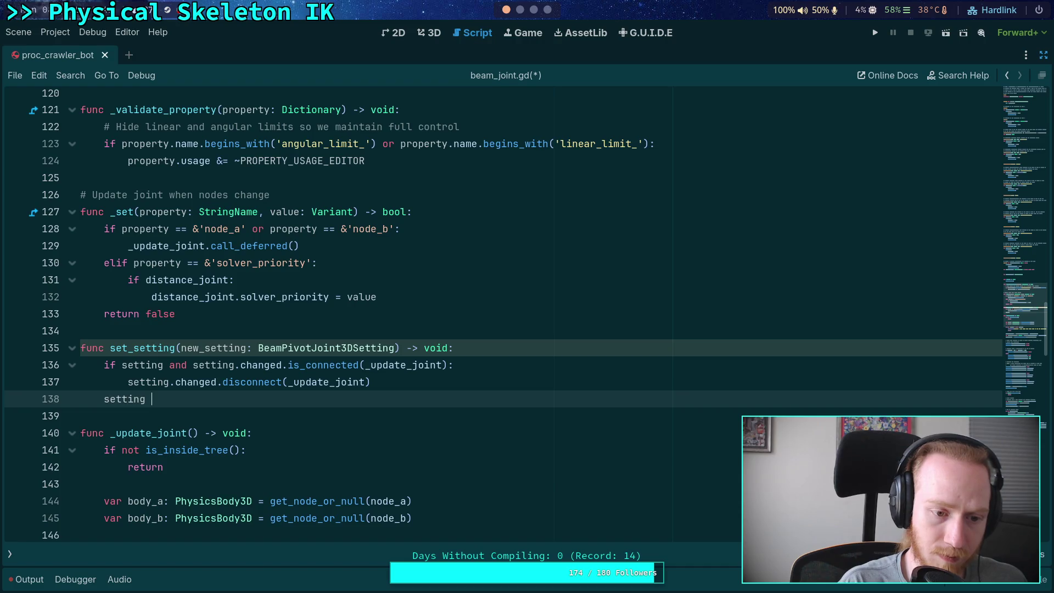
type("ew")
key("Return")
key("Return")
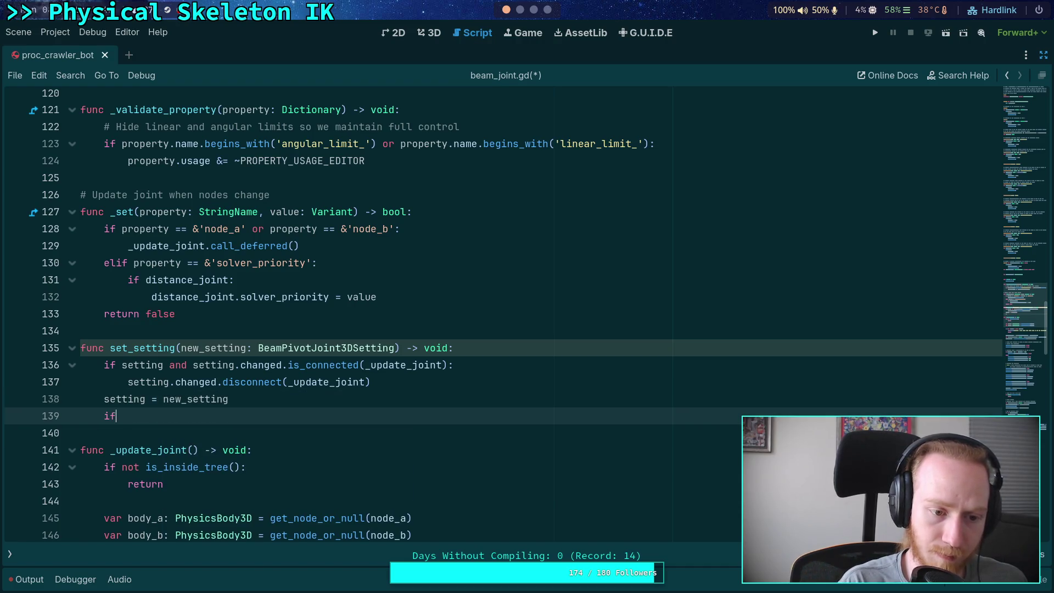
key("BackSpace")
type("setting ")
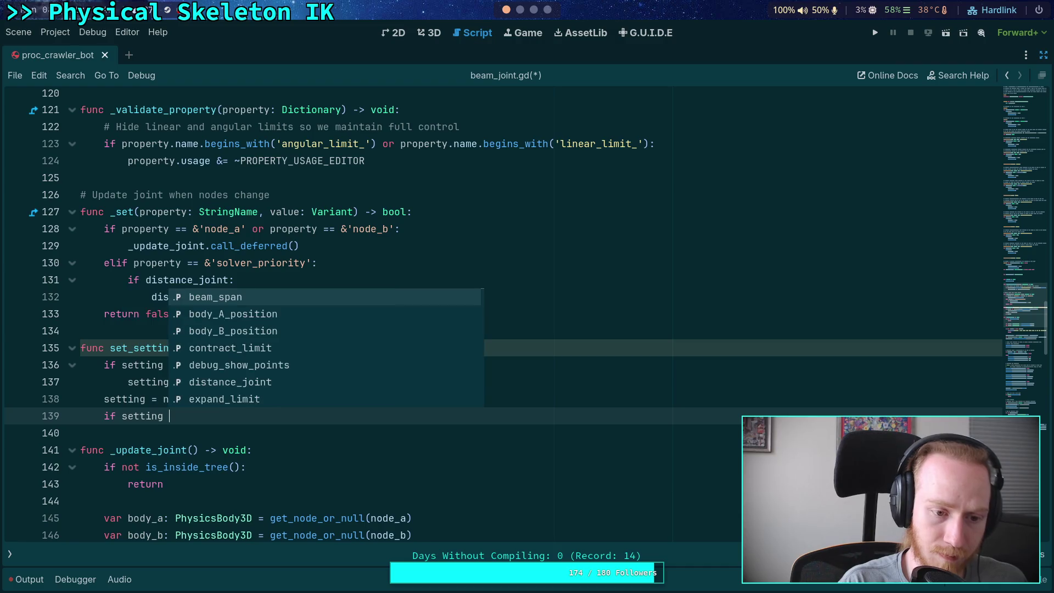
type("an")
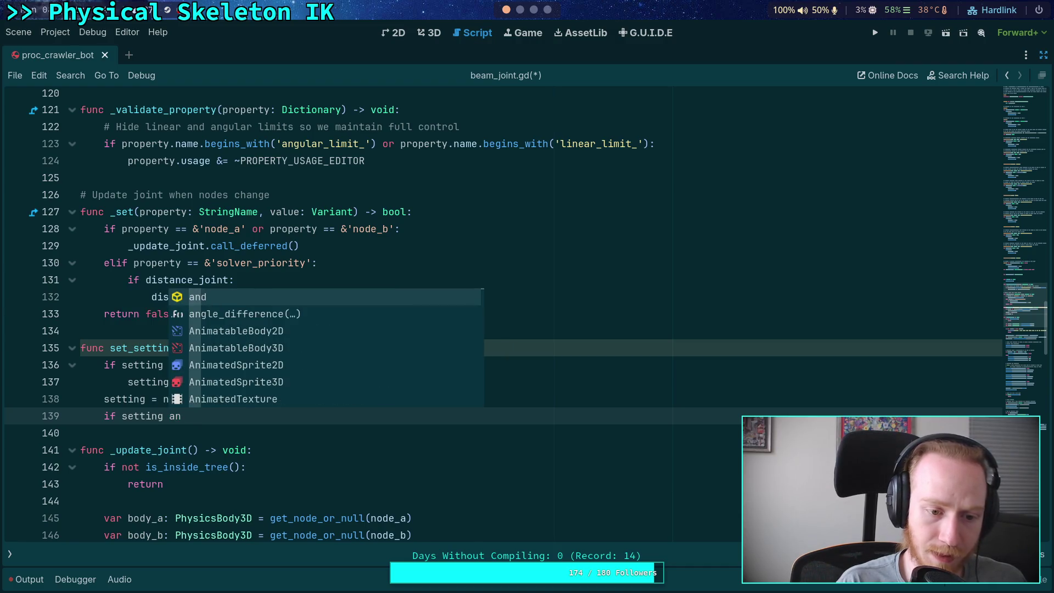
key("BackSpace")
key("BackSpace")
type(":")
key("Return")
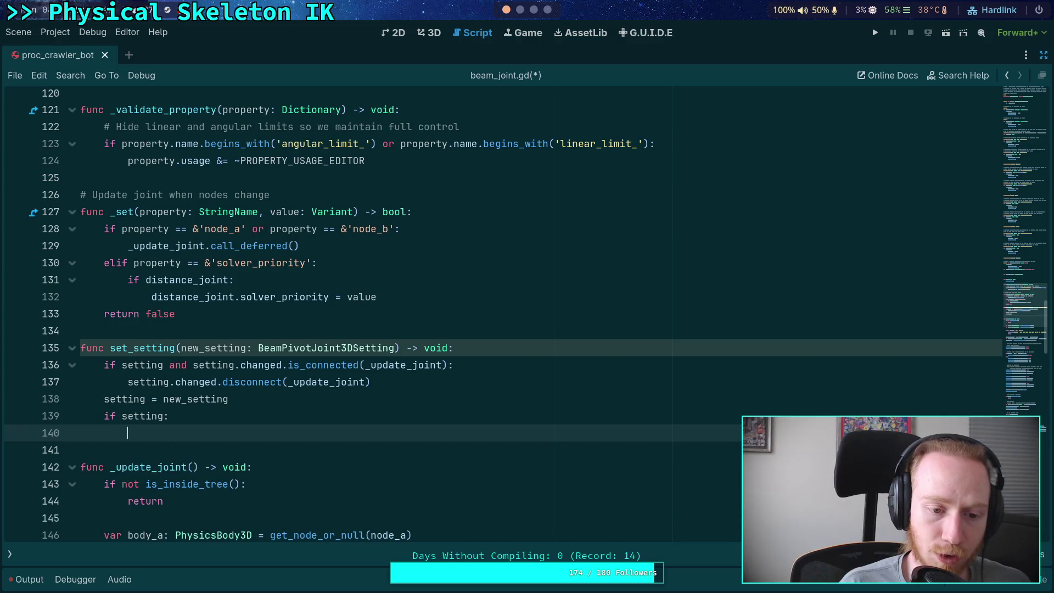
type("setting.chan")
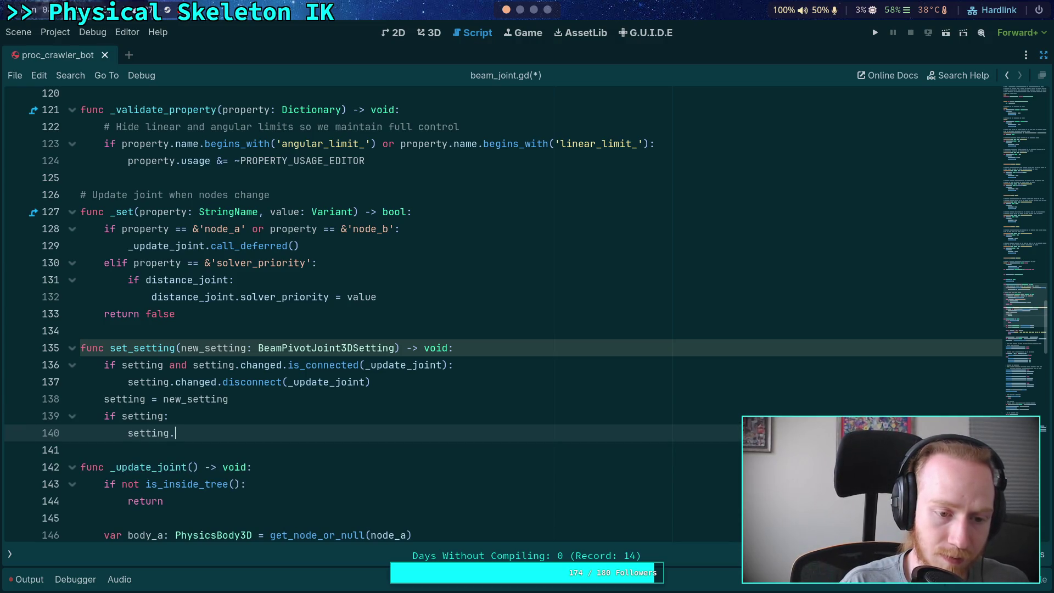
type("ged.conn")
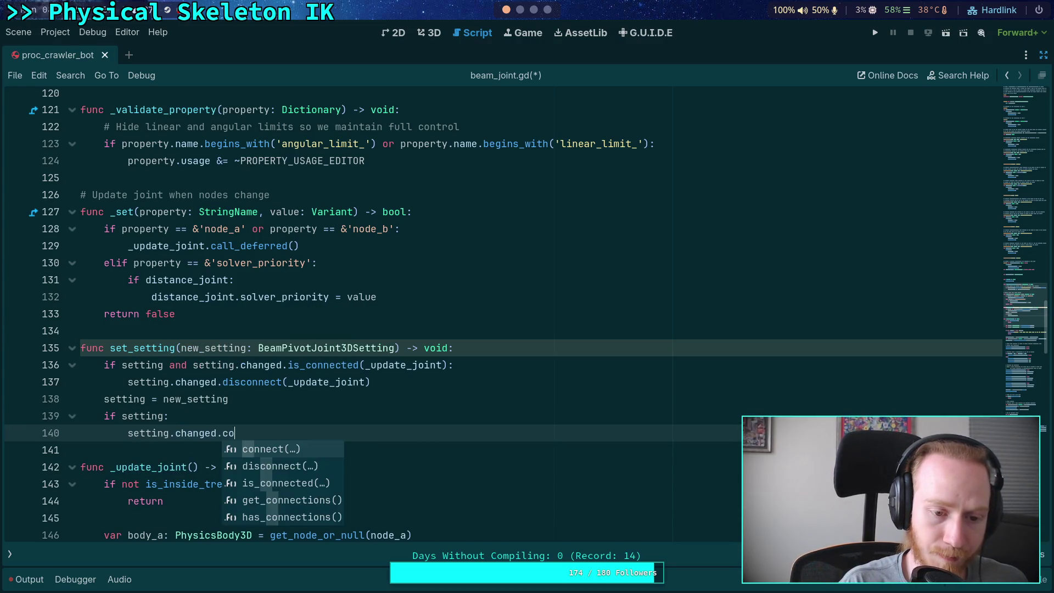
key("Return")
type("_upda")
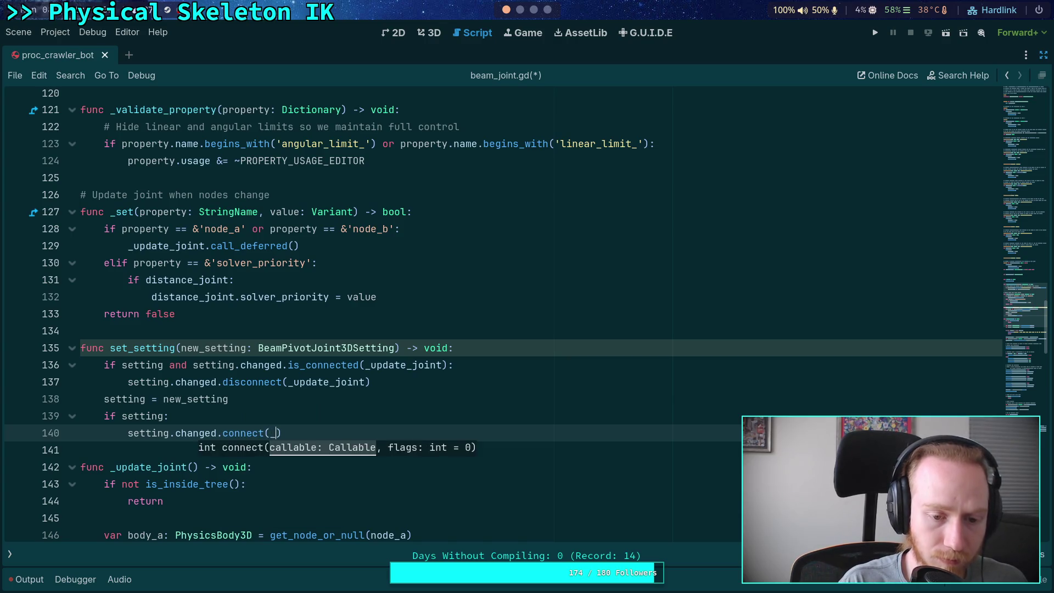
key("Return")
key("ctrl+s")
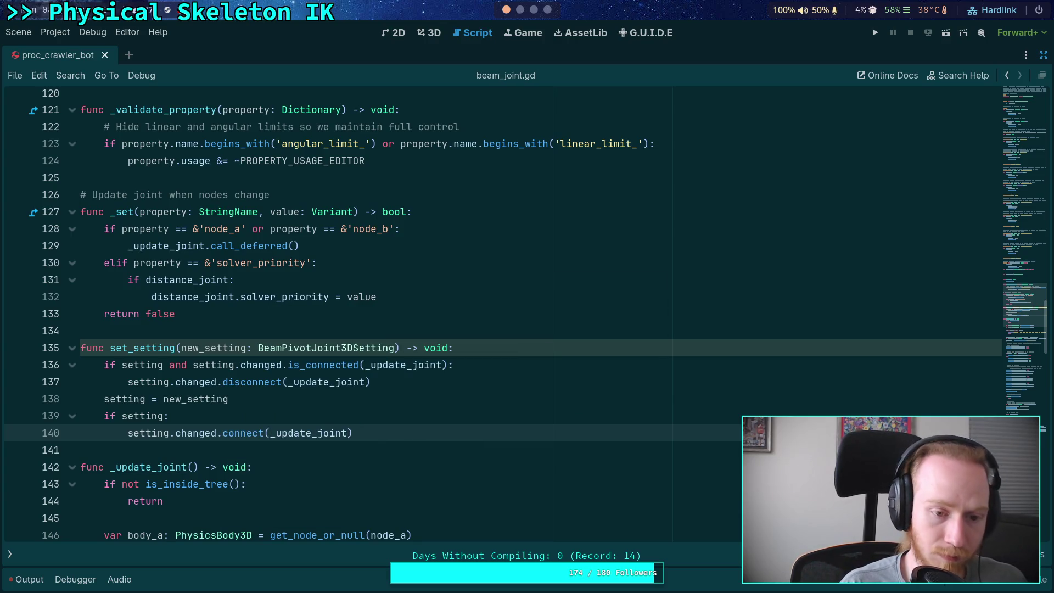
scroll(350, 402, "up", 1)
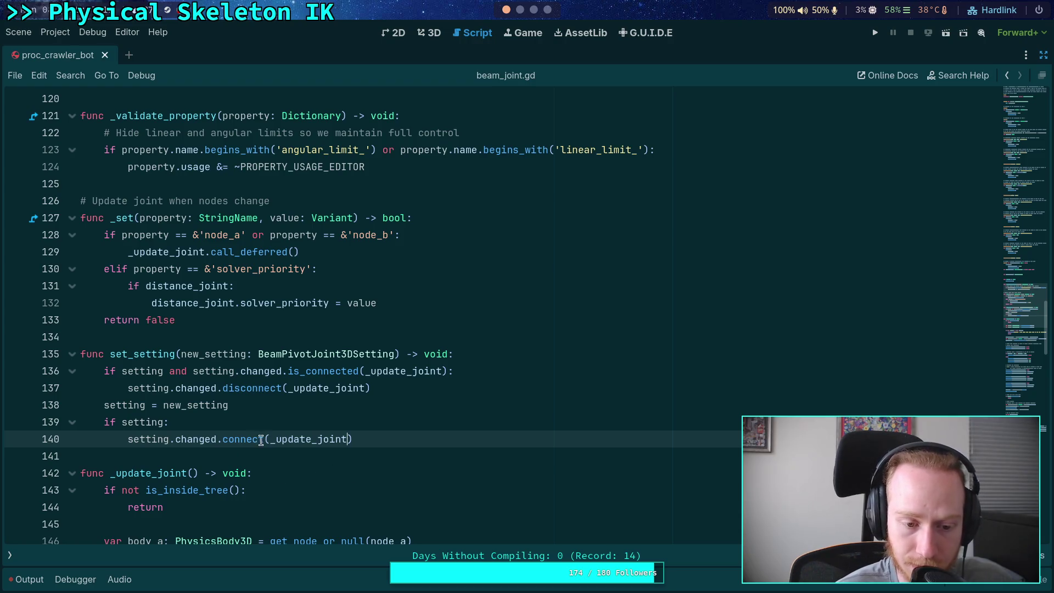
mouse_move(279, 445)
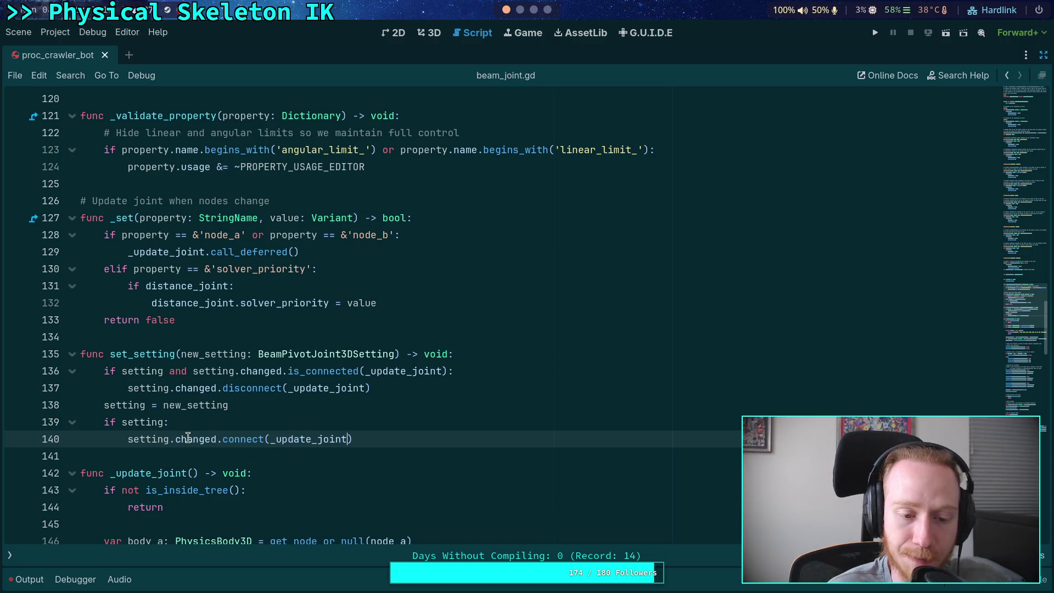
mouse_move(188, 437)
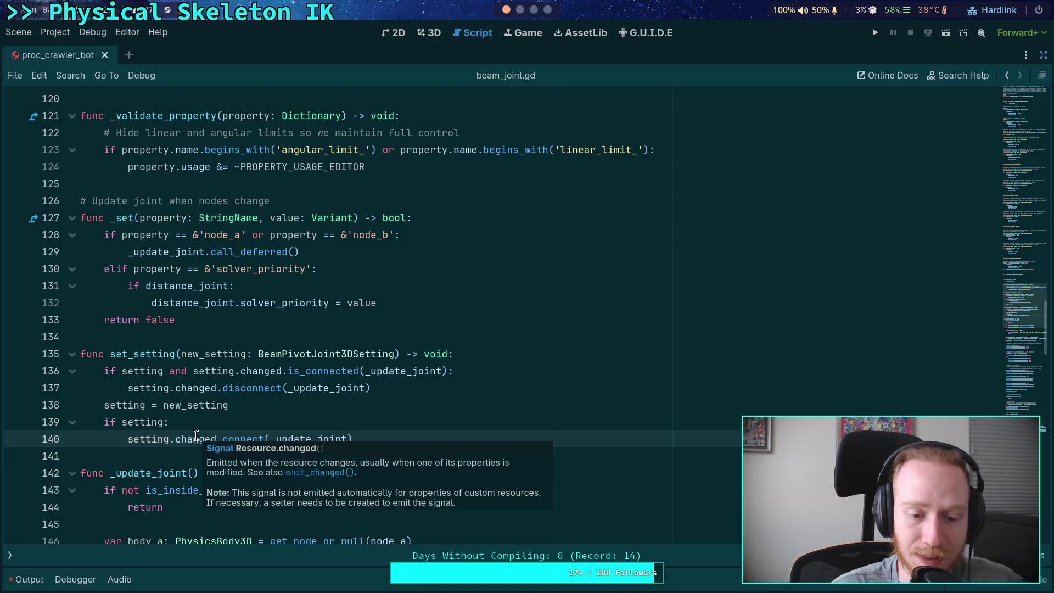
left_click(320, 472)
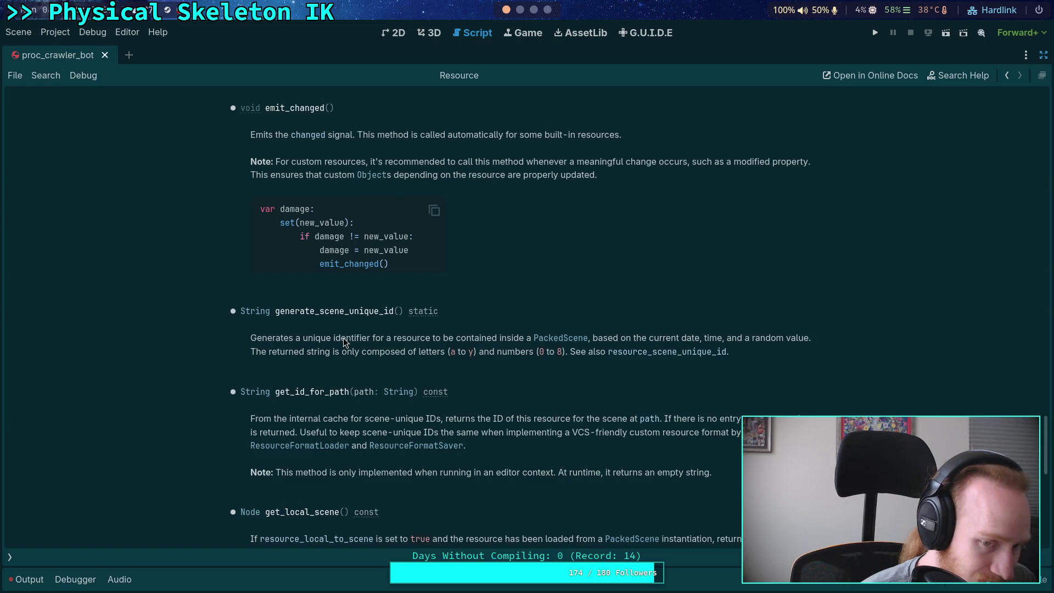
scroll(344, 337, "down", 3)
scroll(344, 341, "down", 2)
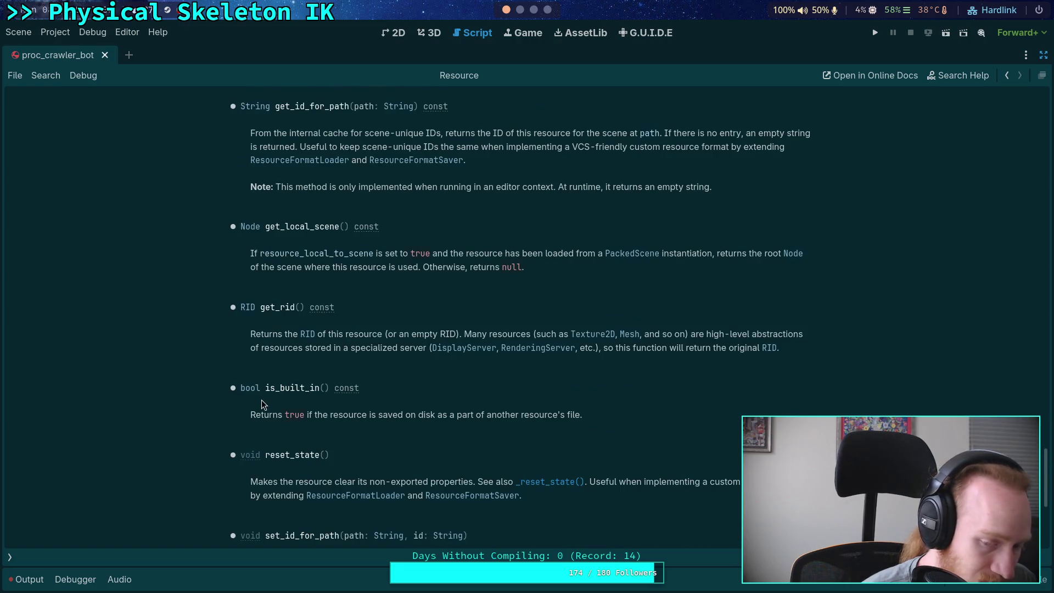
scroll(261, 399, "down", 3)
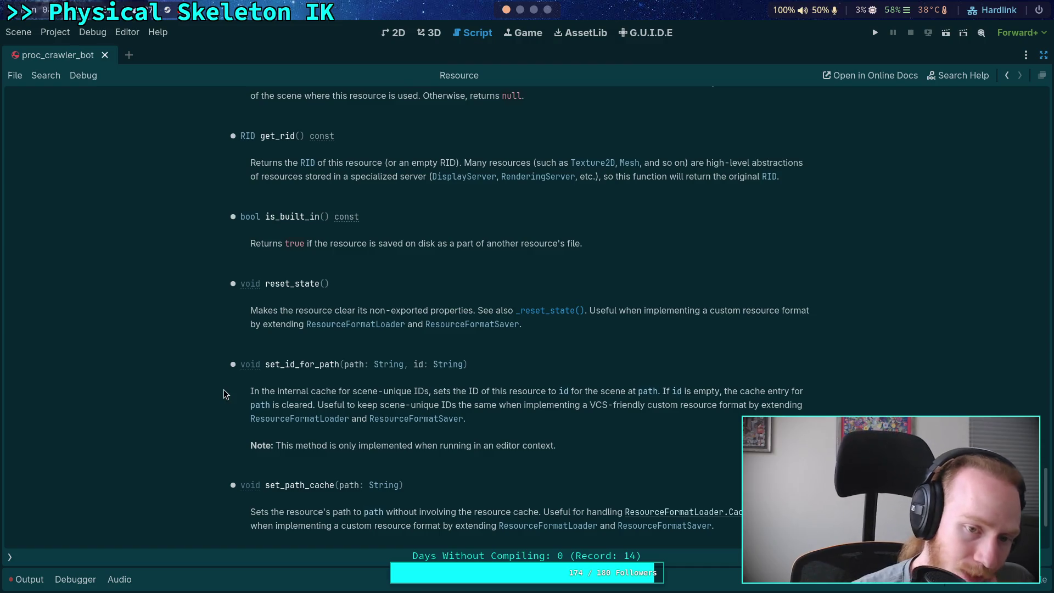
left_click(9, 556)
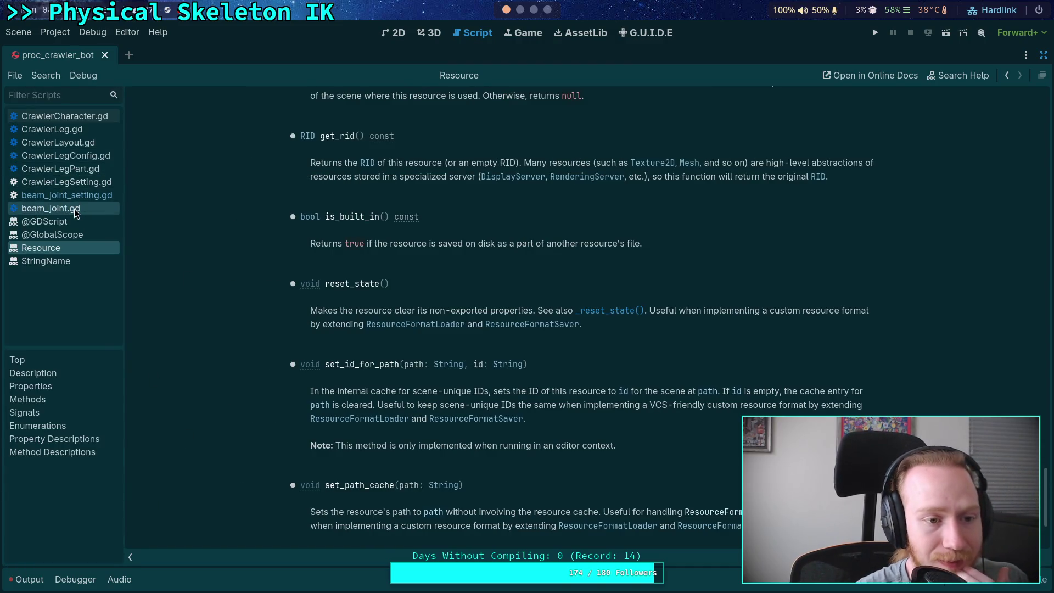
left_click(71, 208)
left_click(132, 554)
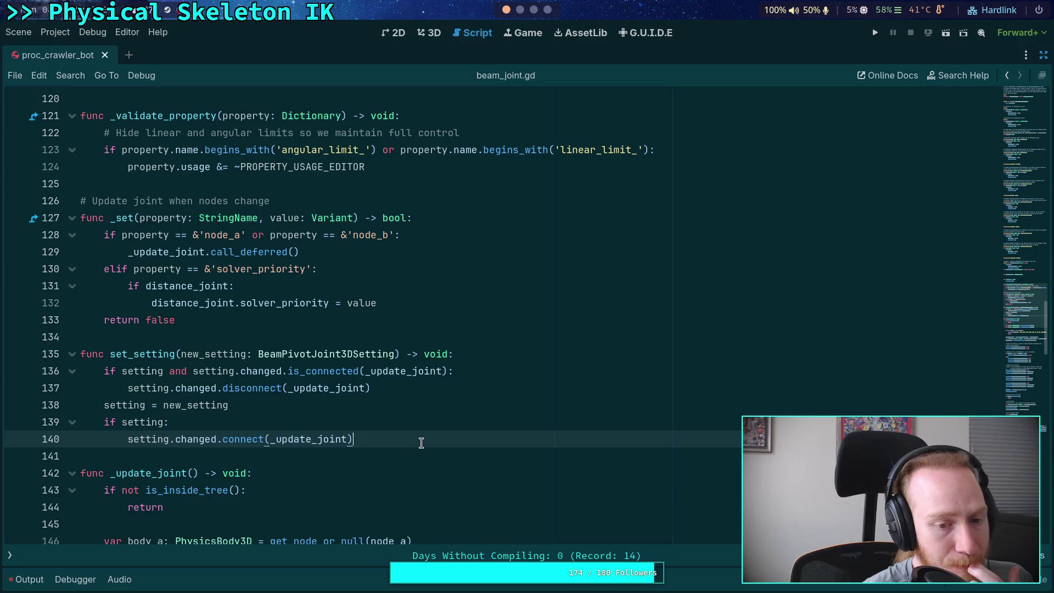
Reopen the script list, open beam_joint_setting.gd, and inspect emit_changed on line 8.
scroll(310, 445, "down", 3)
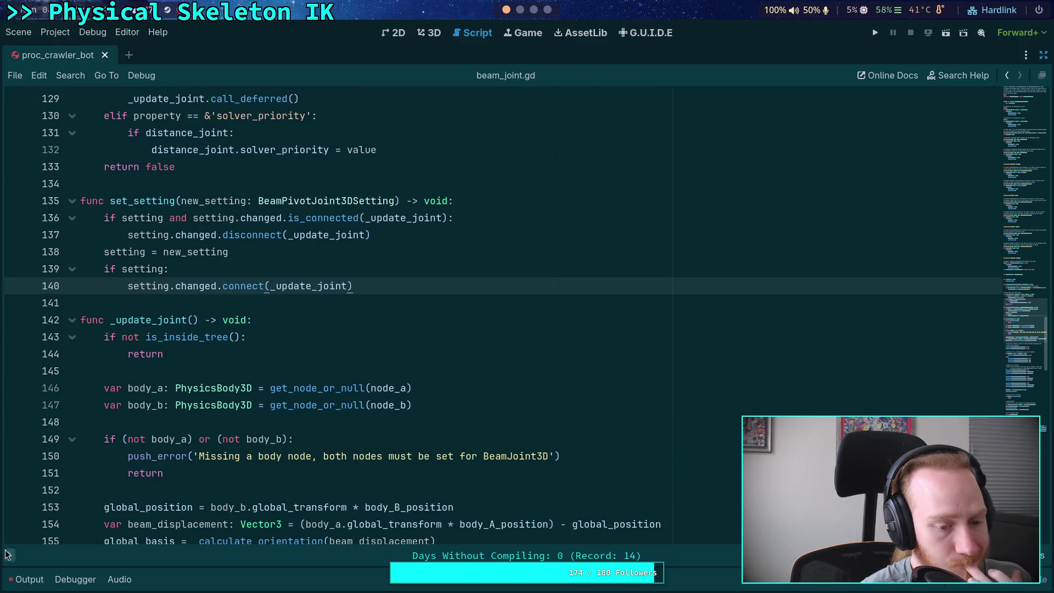
left_click(10, 555)
left_click(78, 197)
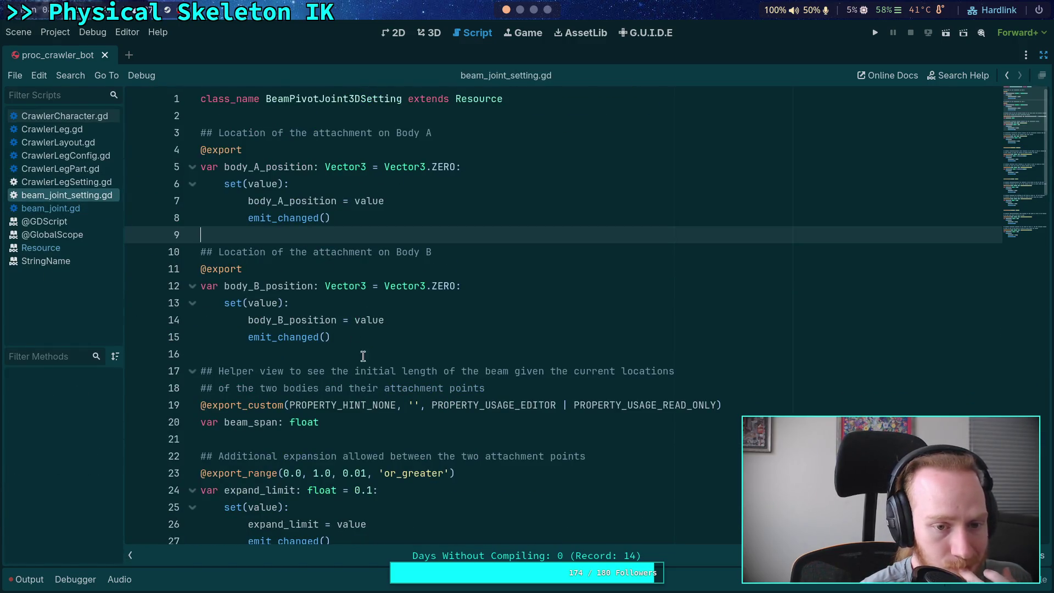
scroll(373, 370, "down", 10)
scroll(377, 375, "down", 12)
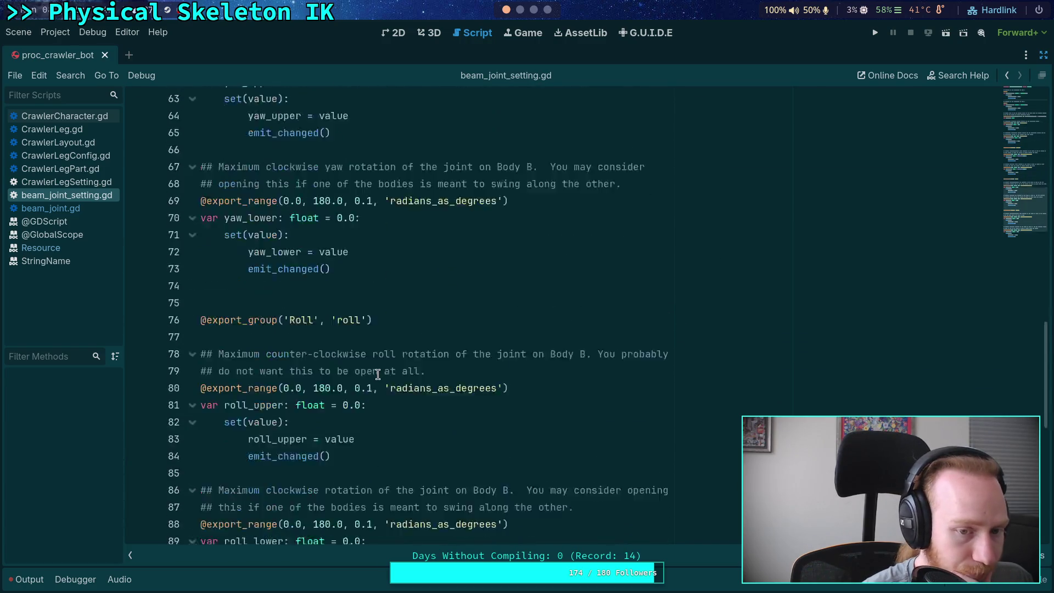
scroll(378, 375, "up", 11)
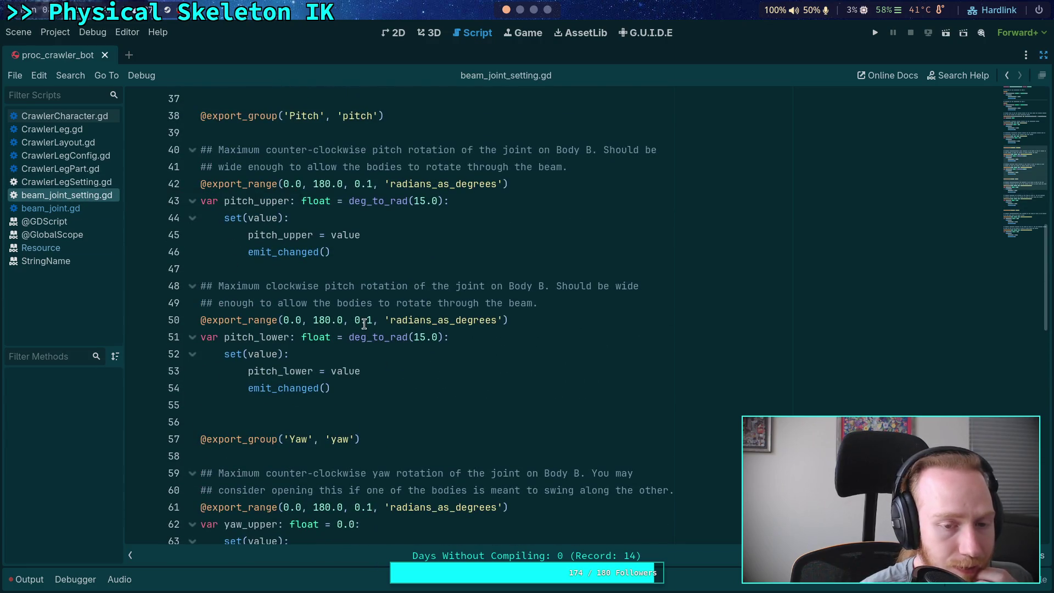
scroll(364, 324, "up", 7)
scroll(363, 353, "up", 5)
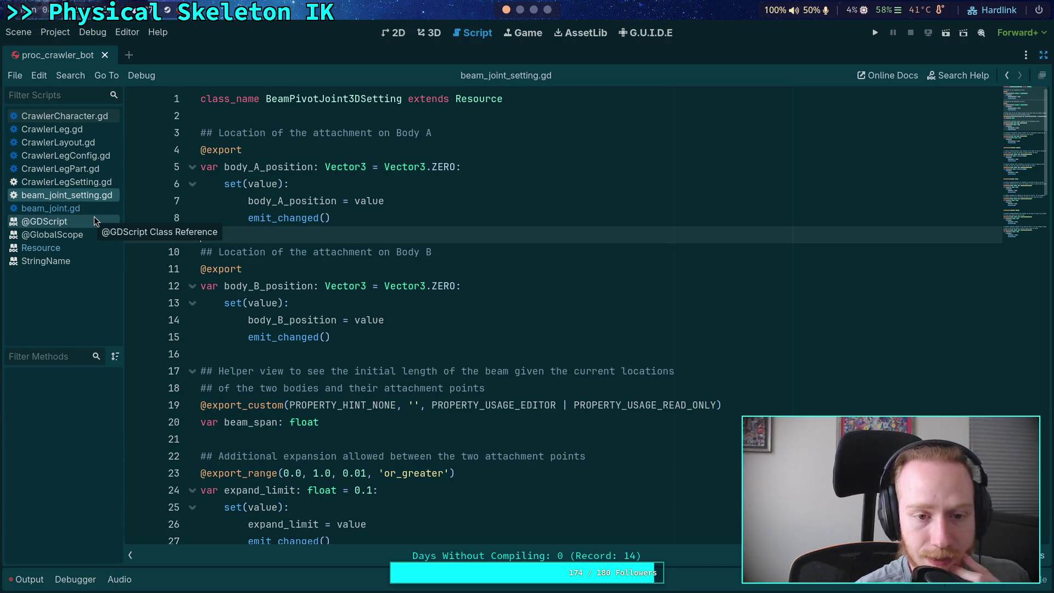
double_click(283, 214)
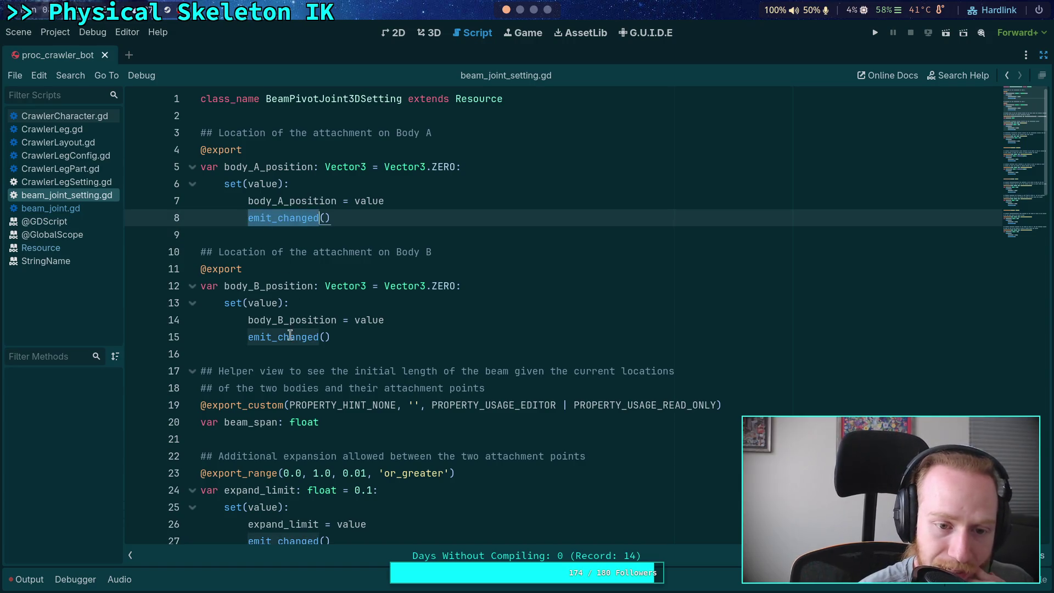
mouse_move(290, 337)
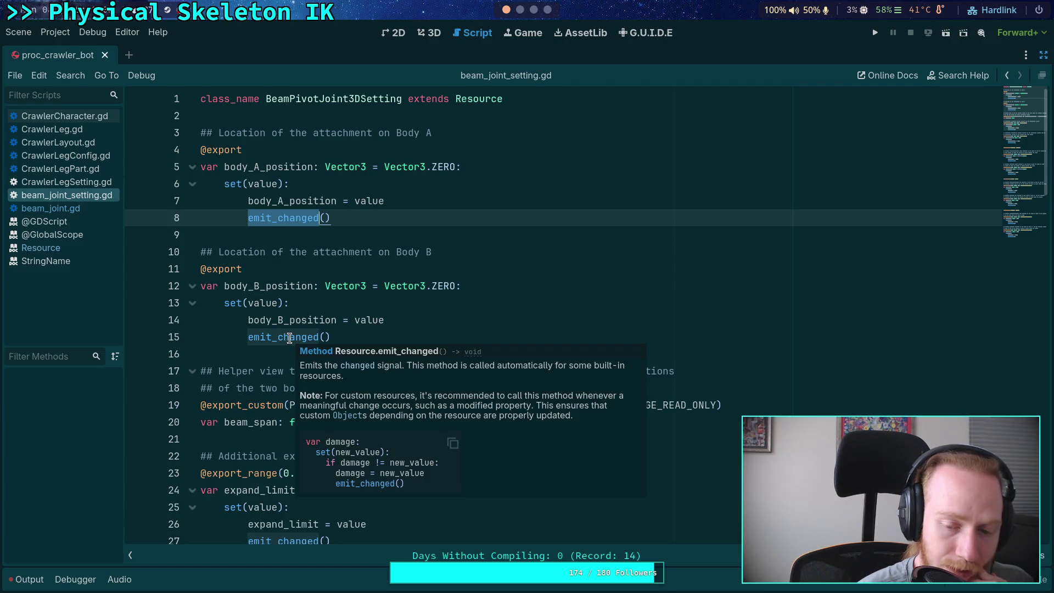
left_click(290, 338)
Leave beam_joint_setting.gd ending without an extra blank line, then return to beam_joint.gd.
scroll(373, 338, "down", 7)
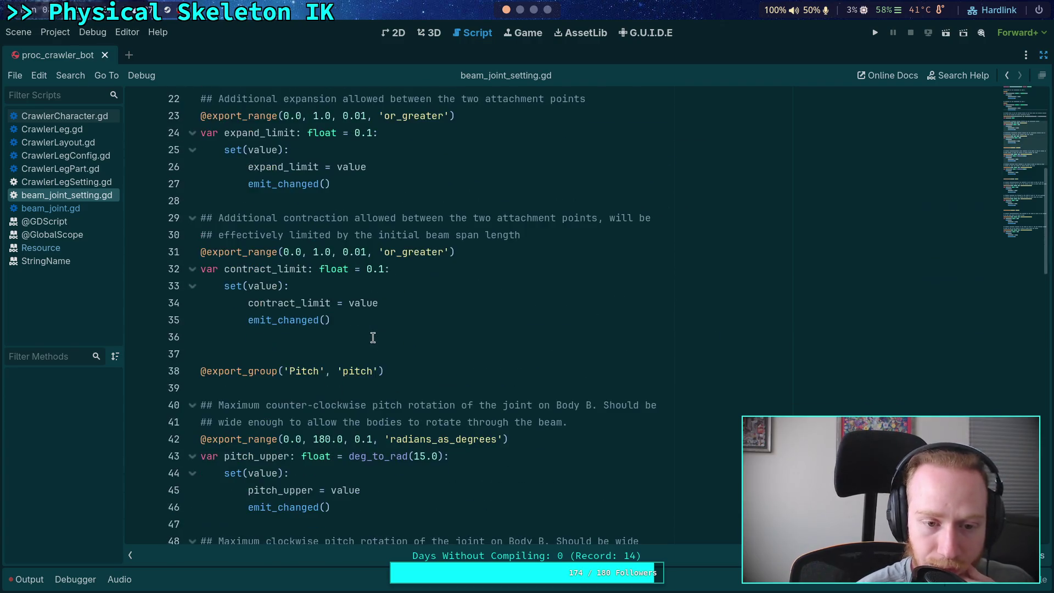
scroll(373, 337, "down", 20)
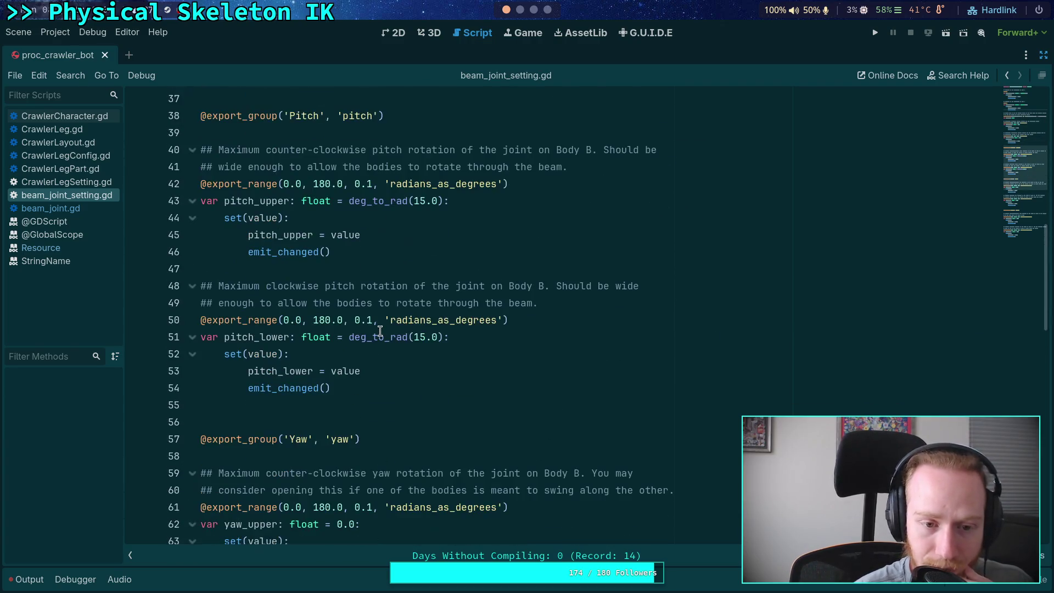
left_click(413, 365)
key("Return")
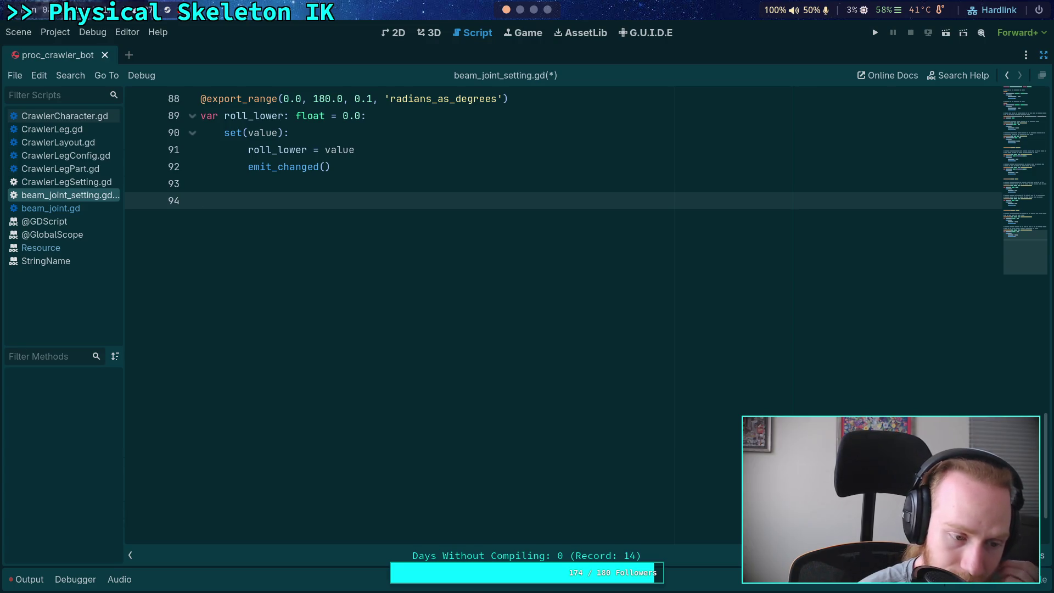
key("BackSpace")
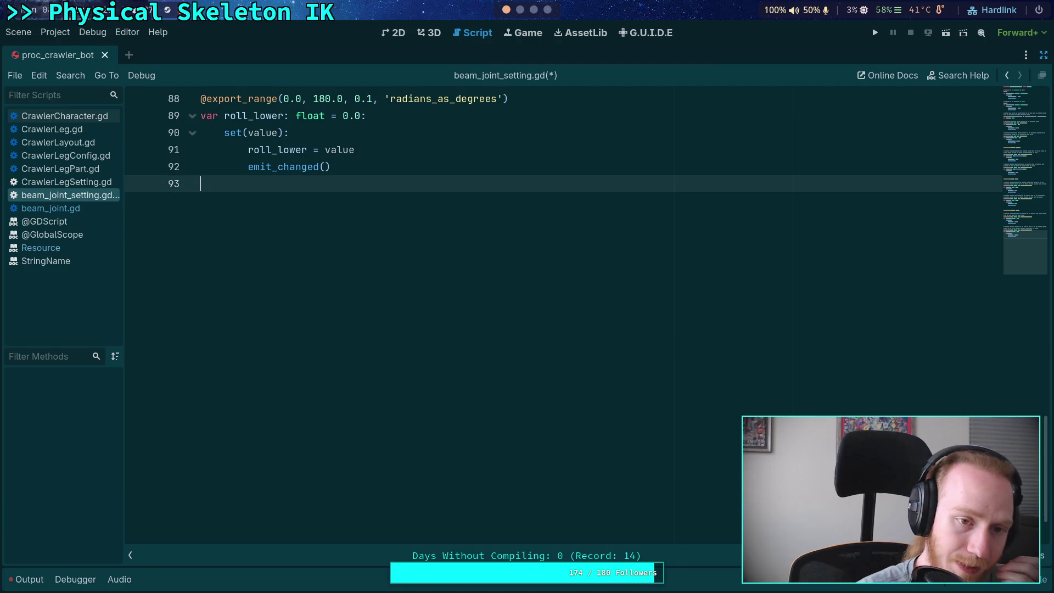
left_click(82, 212)
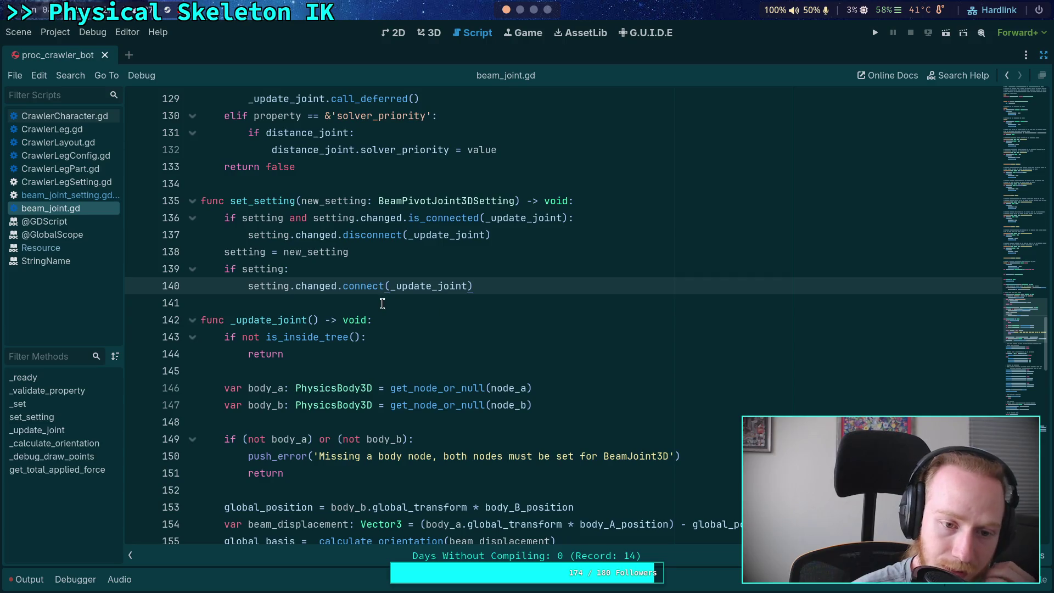
Add 'func on_setting_changed() -> void:' below set_setting and start its body.
left_click(433, 303)
key("Return")
key("Return")
key("Up")
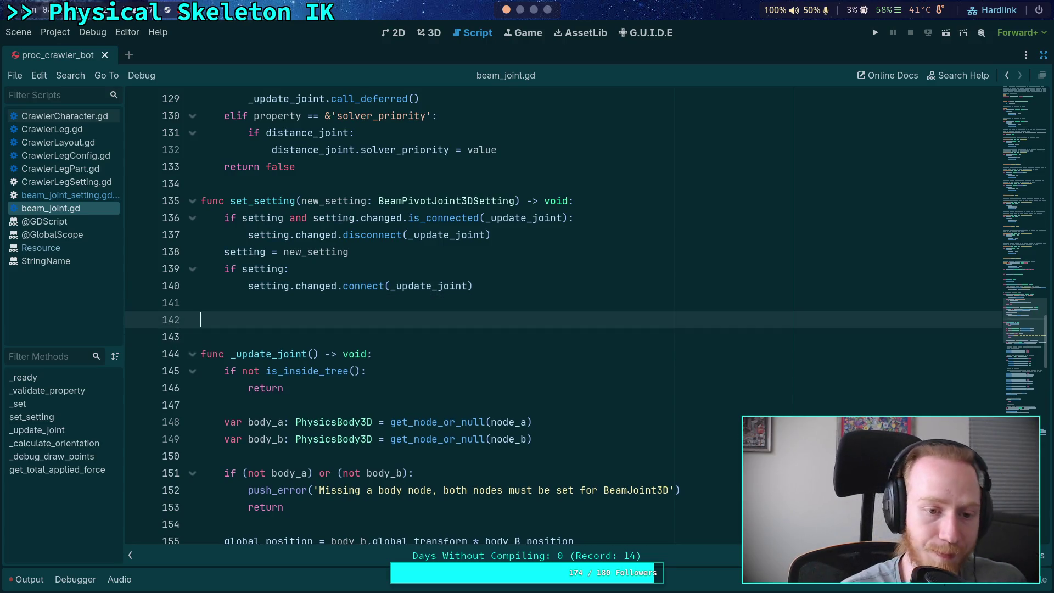
type("func ")
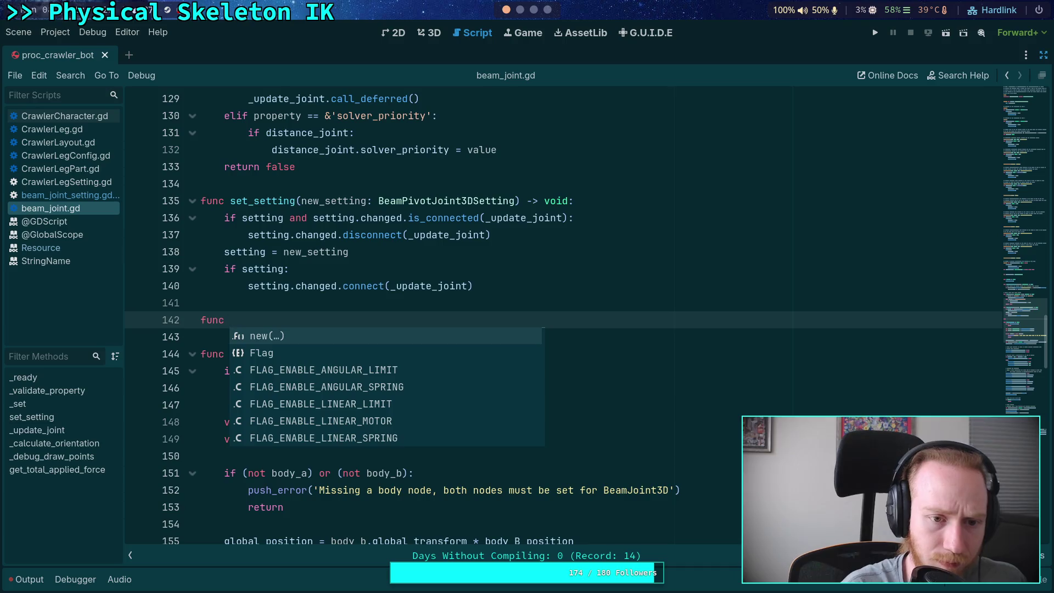
type("on_settin")
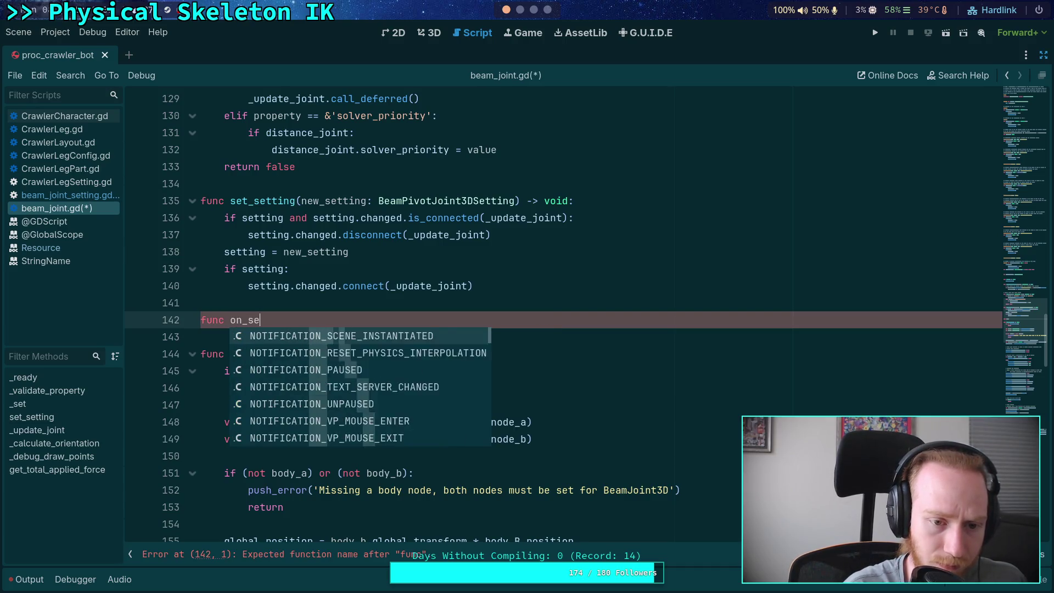
type("g_changed(")
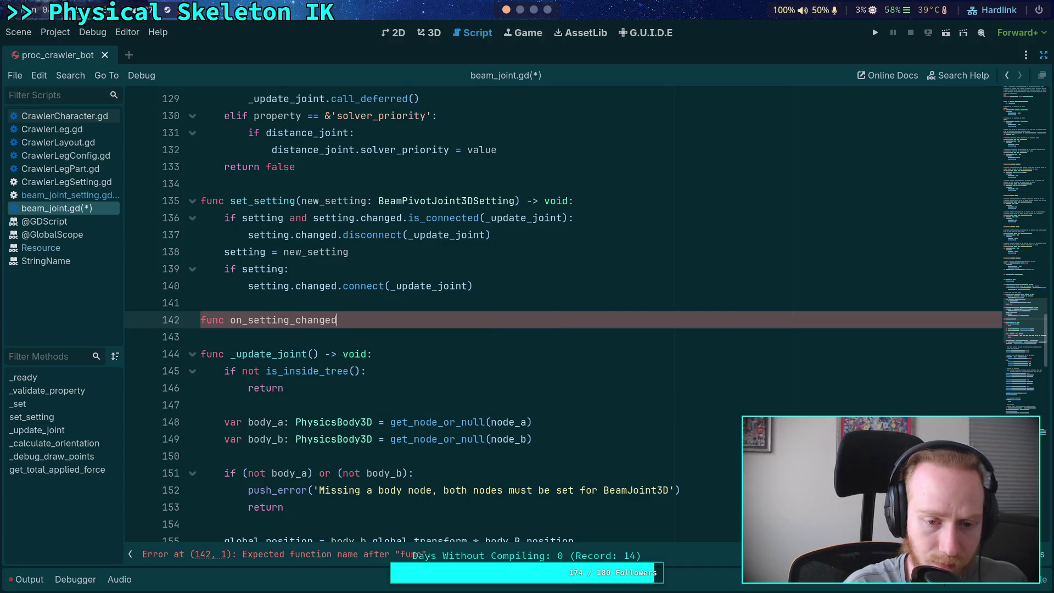
type(") -")
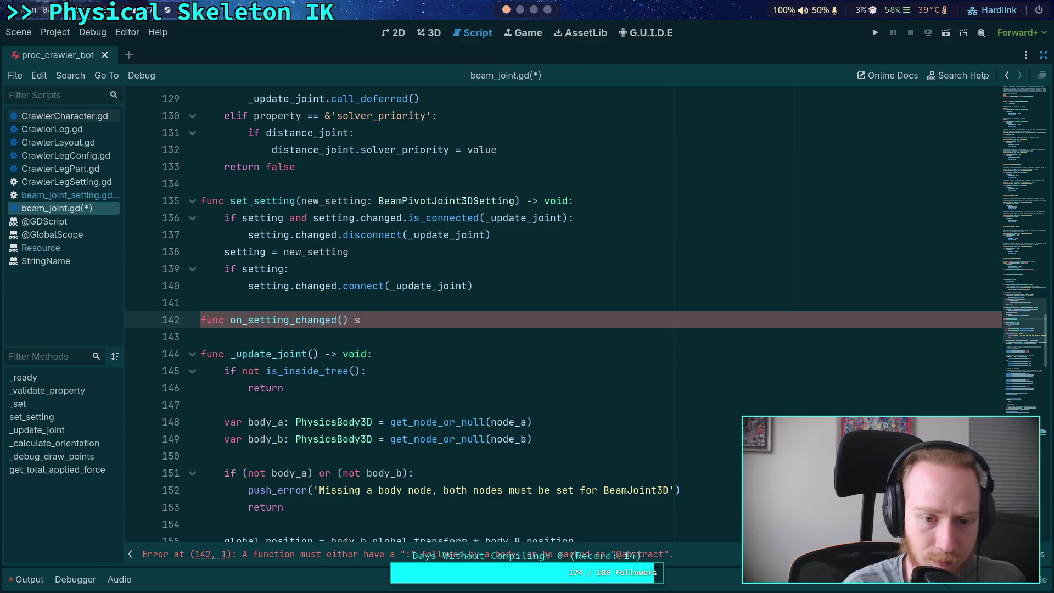
type("> void:")
key("Return")
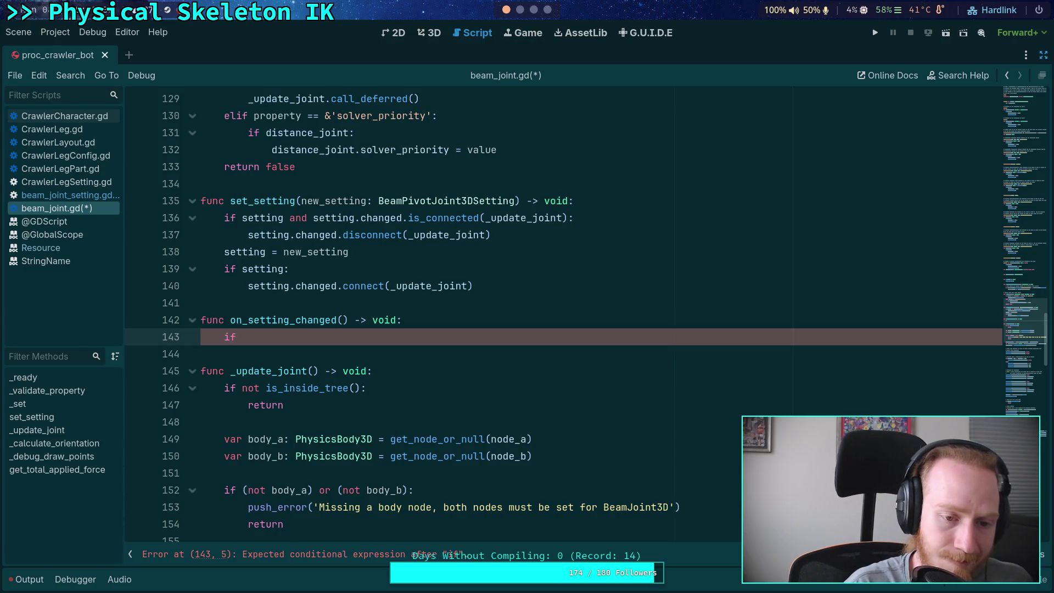
Move up to the line after the distance_joint variable.
scroll(493, 269, "up", 8)
left_click(508, 264)
scroll(604, 314, "up", 7)
scroll(604, 314, "down", 8)
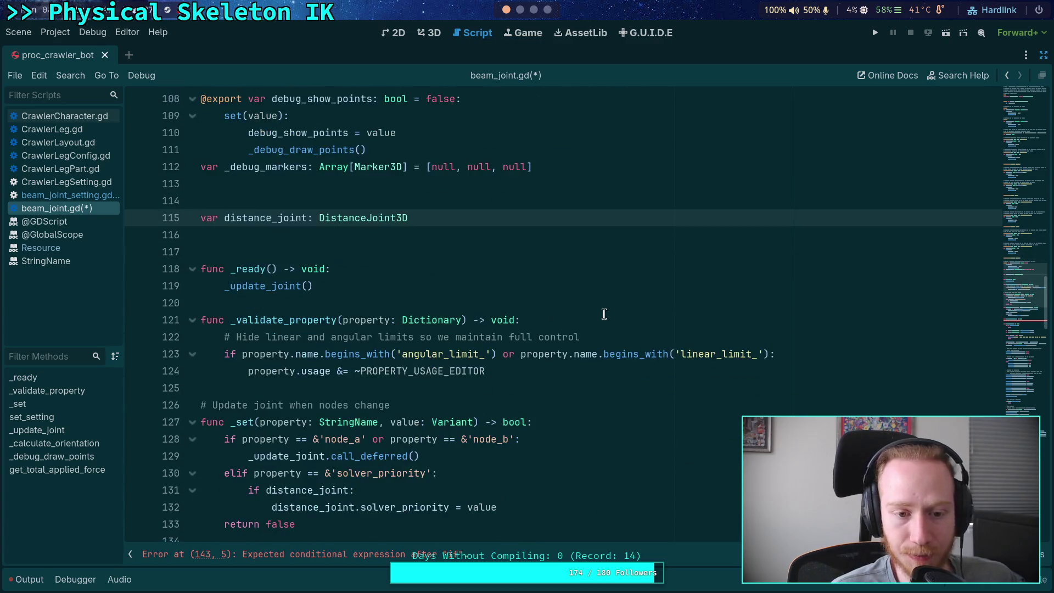
Declare var _setting_change_queued: bool = false below distance_joint.
key("Return")
key("Return")
type("var _")
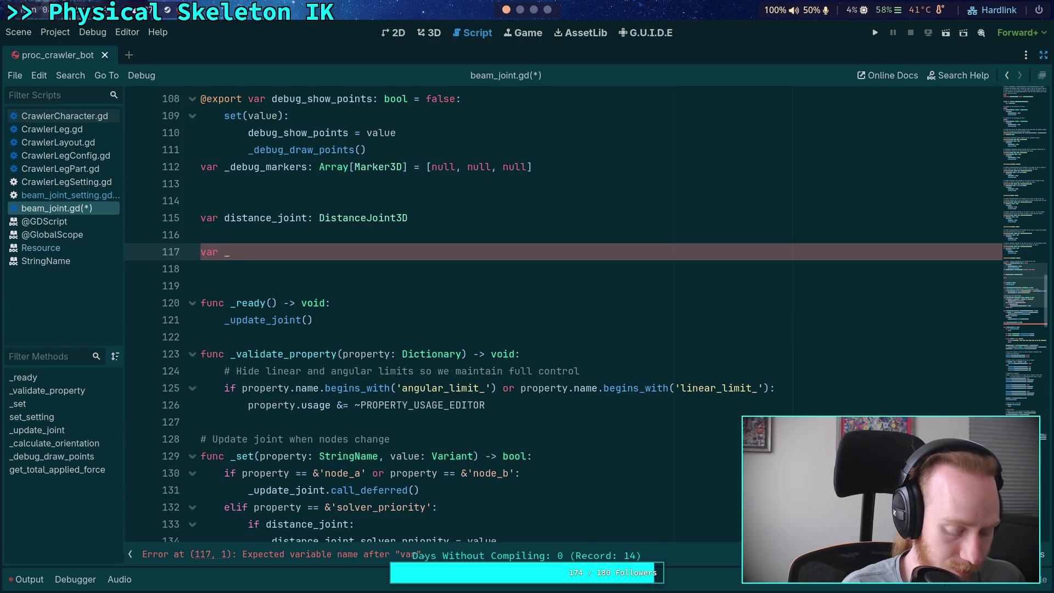
type("setting_change")
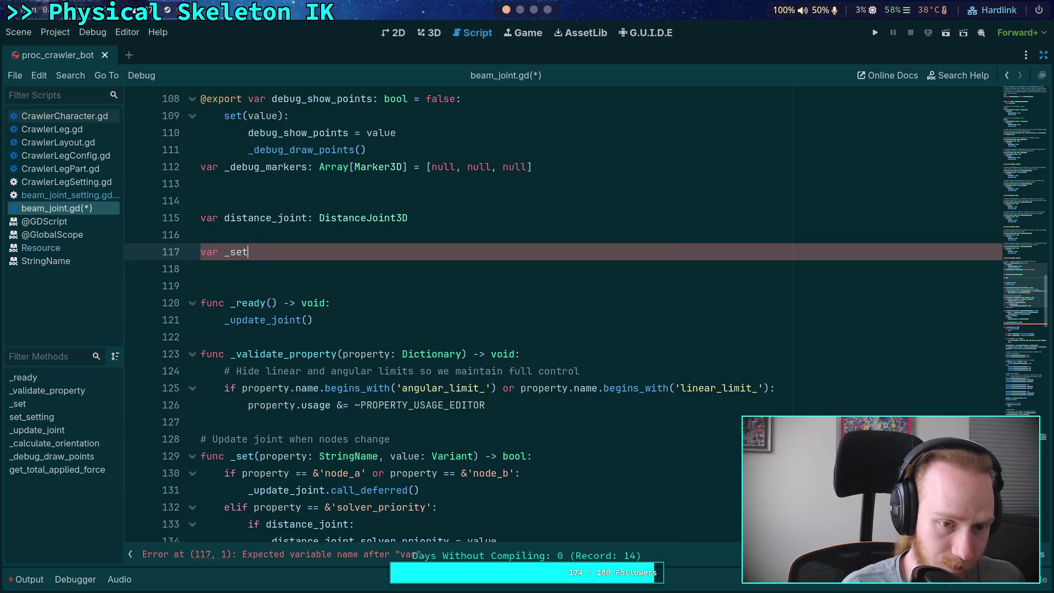
type("_que")
type("ue")
key("BackSpace")
type("e")
key("BackSpace")
key("BackSpace")
key("BackSpace")
type("u")
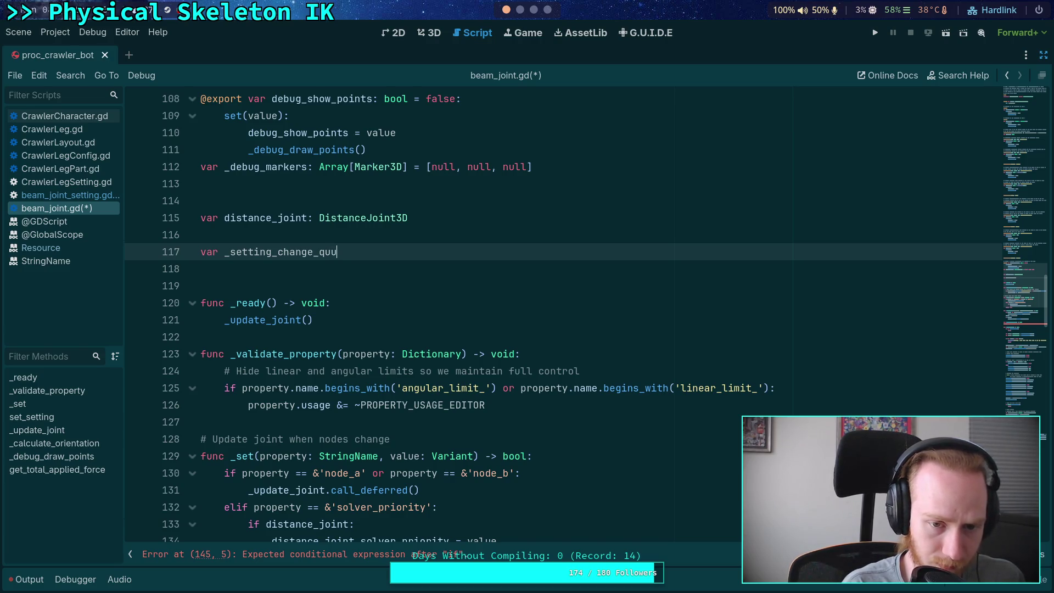
type("eu")
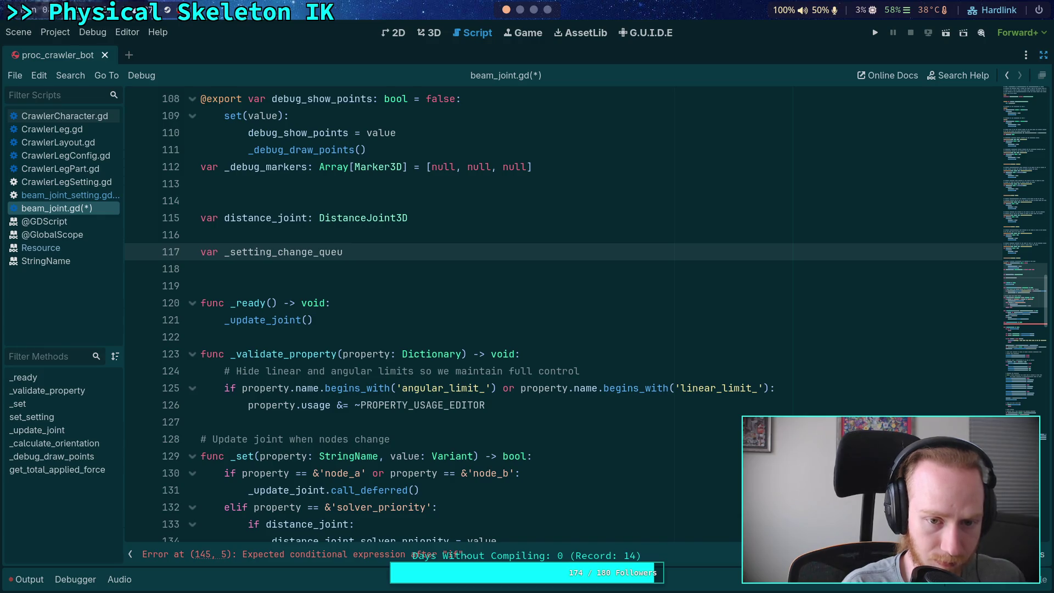
type("ed:")
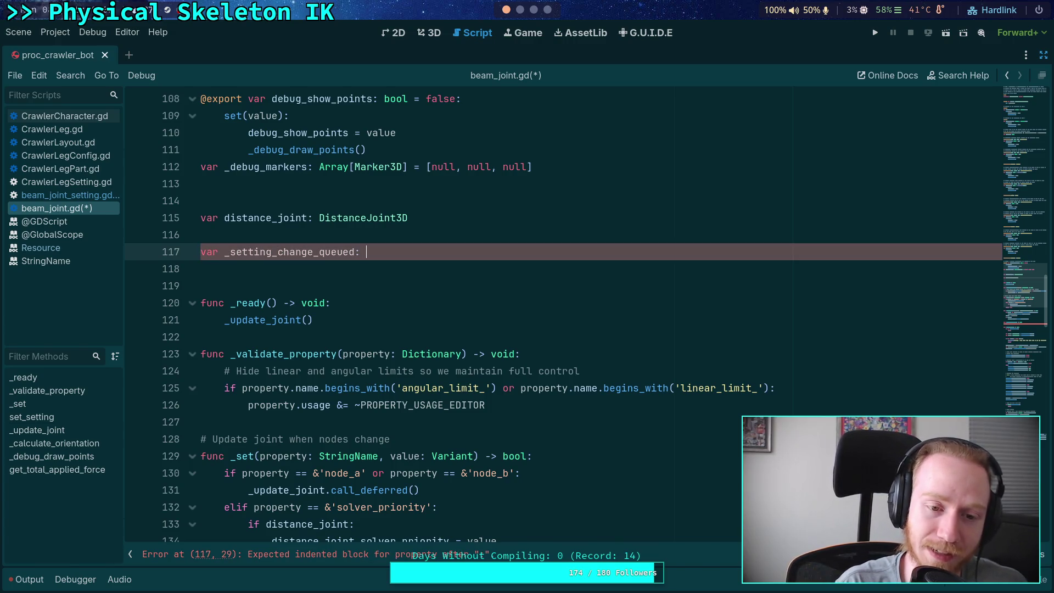
type("boo")
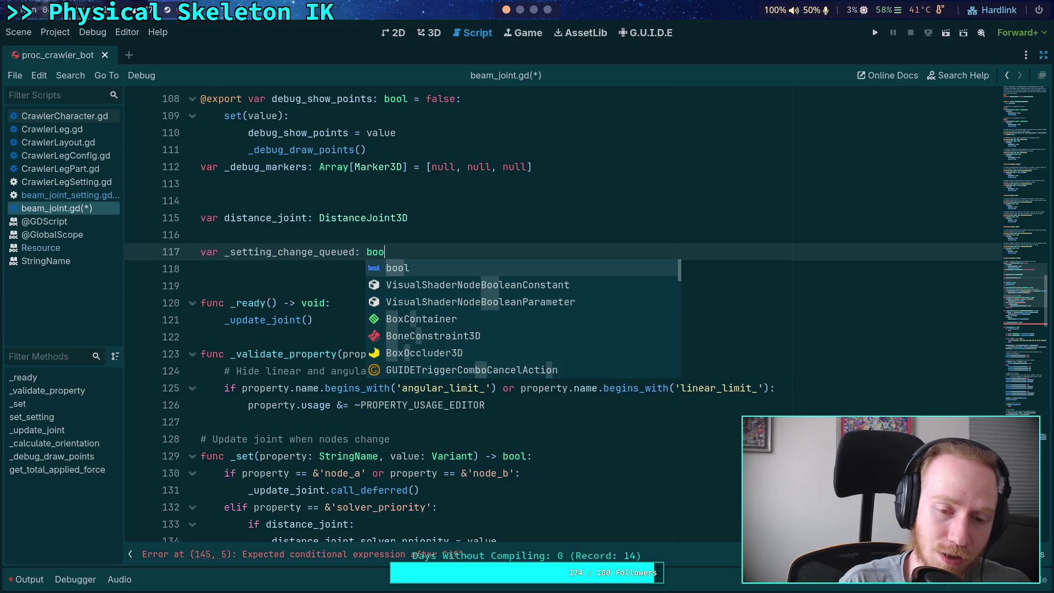
type("l = false")
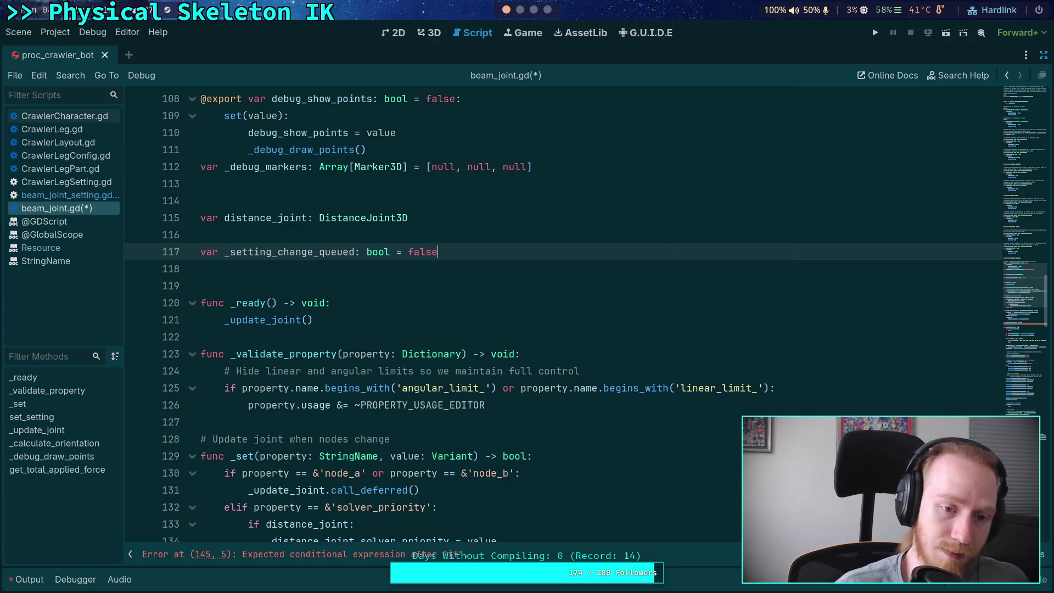
scroll(464, 280, "down", 9)
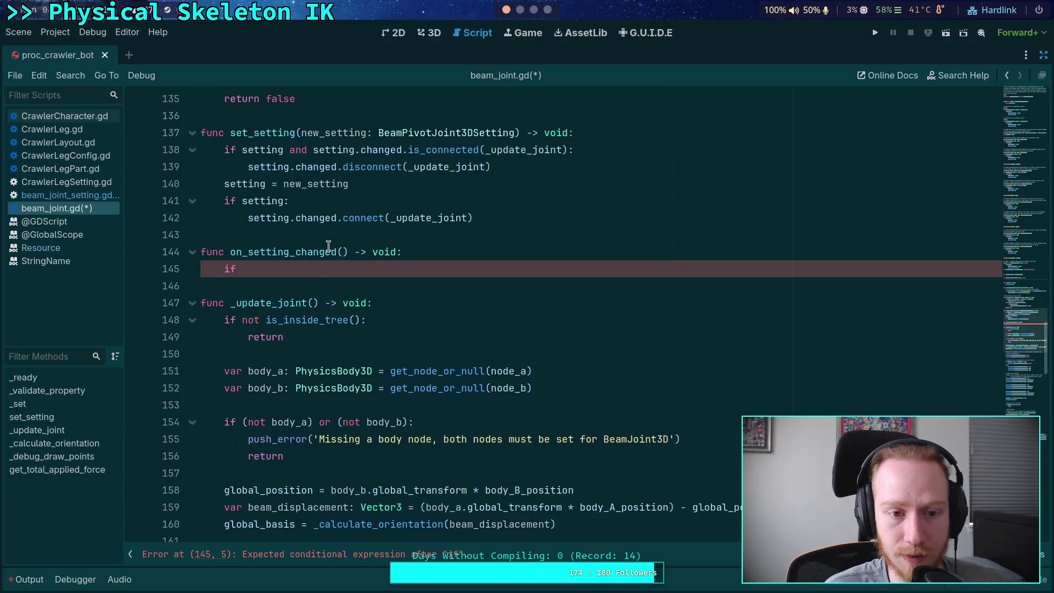
Make on_setting_changed return early if _setting_change_queued, otherwise set it to true.
left_click(304, 266)
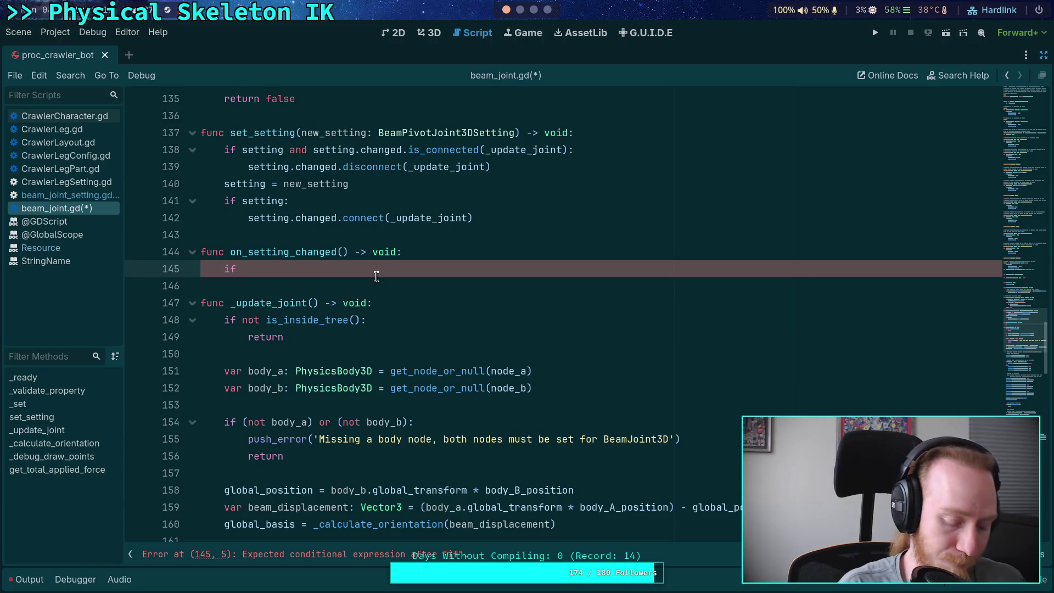
type("set")
key("Return")
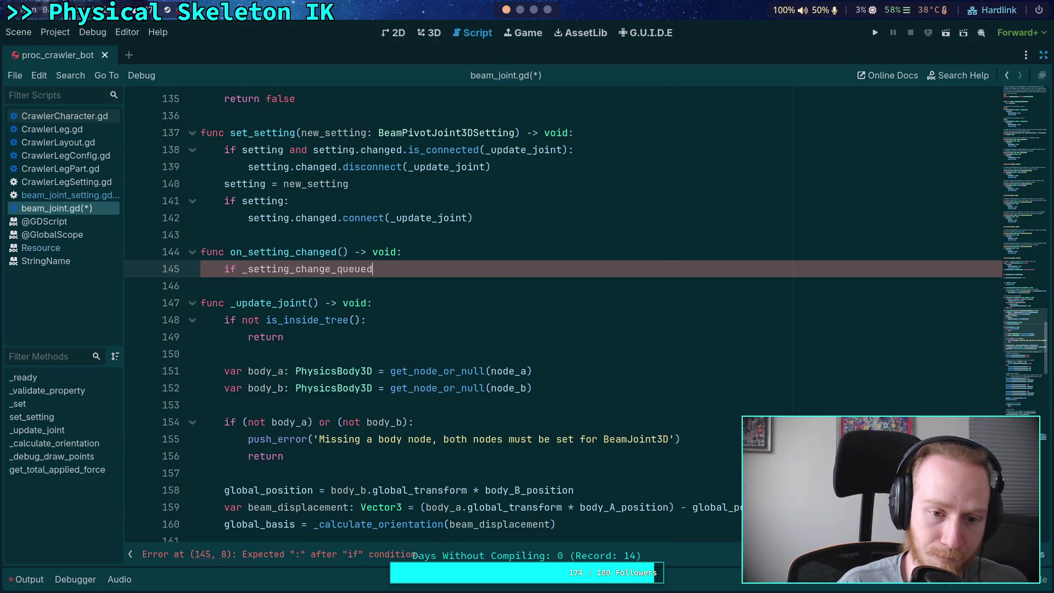
type(":")
key("Return")
type("return")
key("Return")
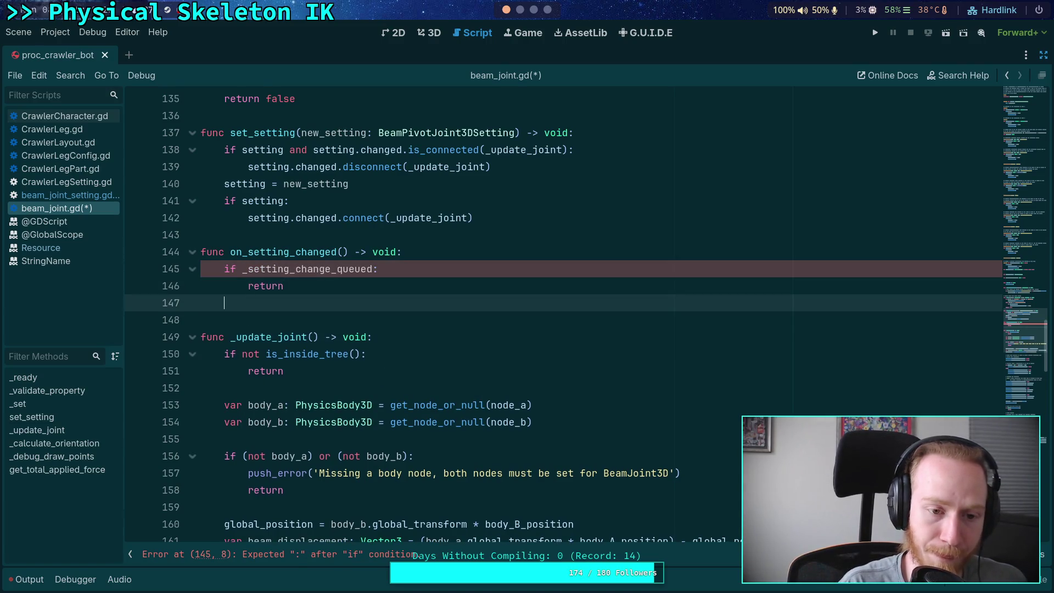
type("_")
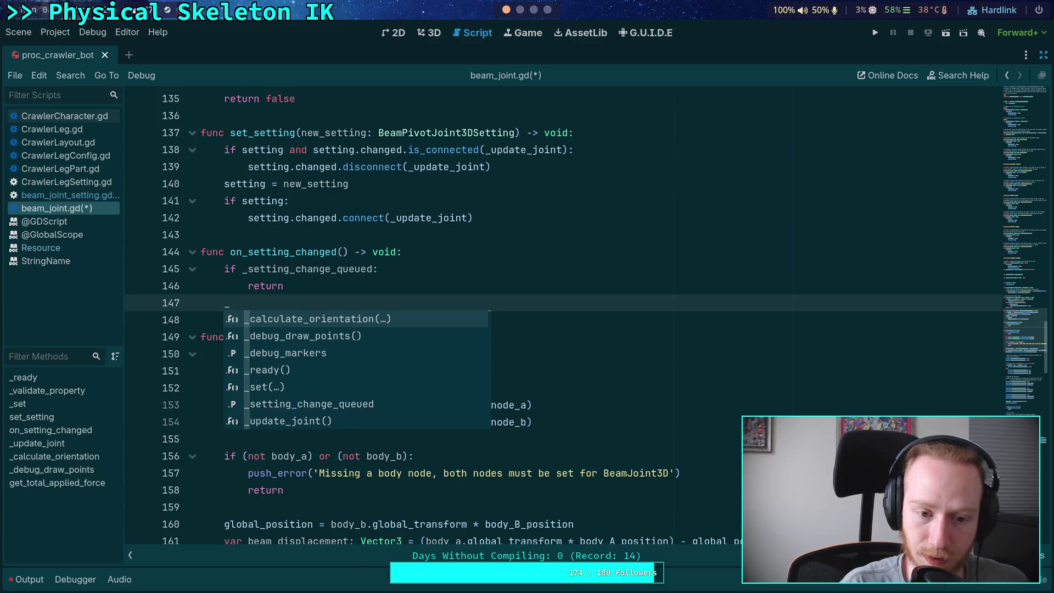
type("se")
key("Down")
key("Return")
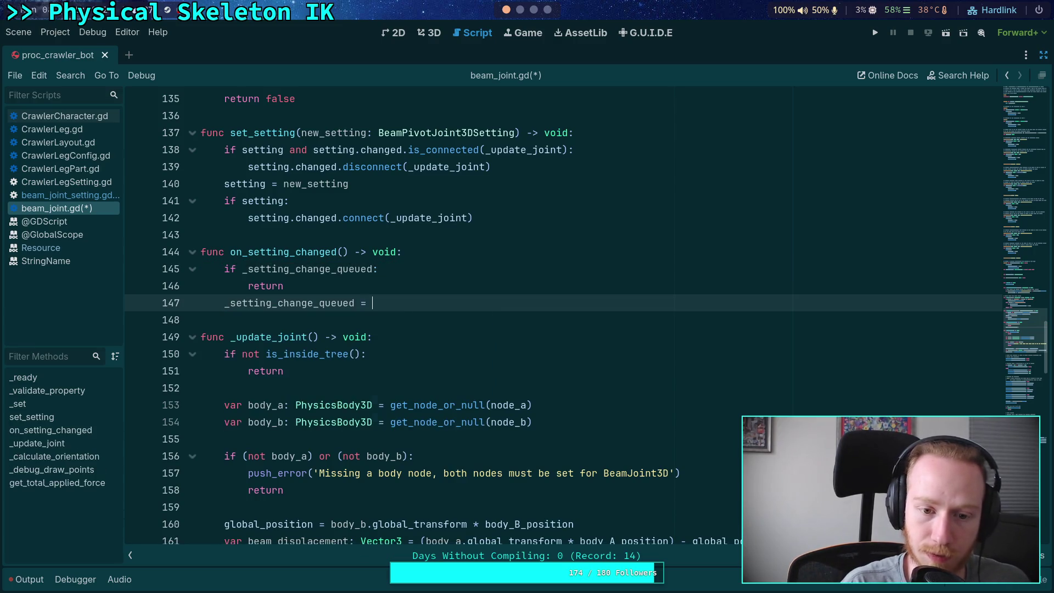
type("true")
key("Return")
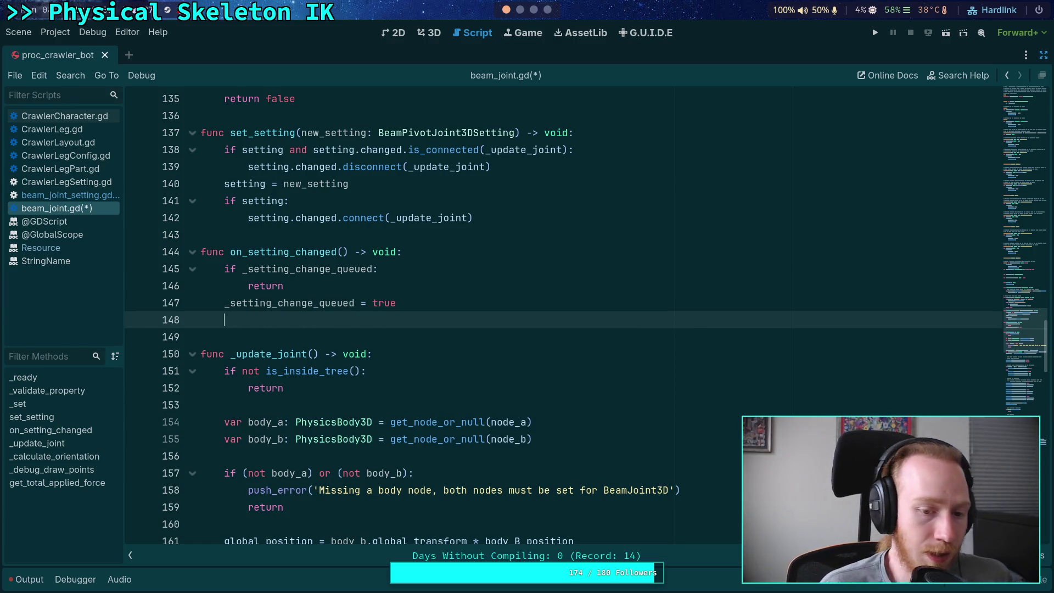
Rename the _setting_change_queued flag to _update_joint_queued everywhere and save.
scroll(376, 296, "up", 10)
scroll(376, 297, "down", 3)
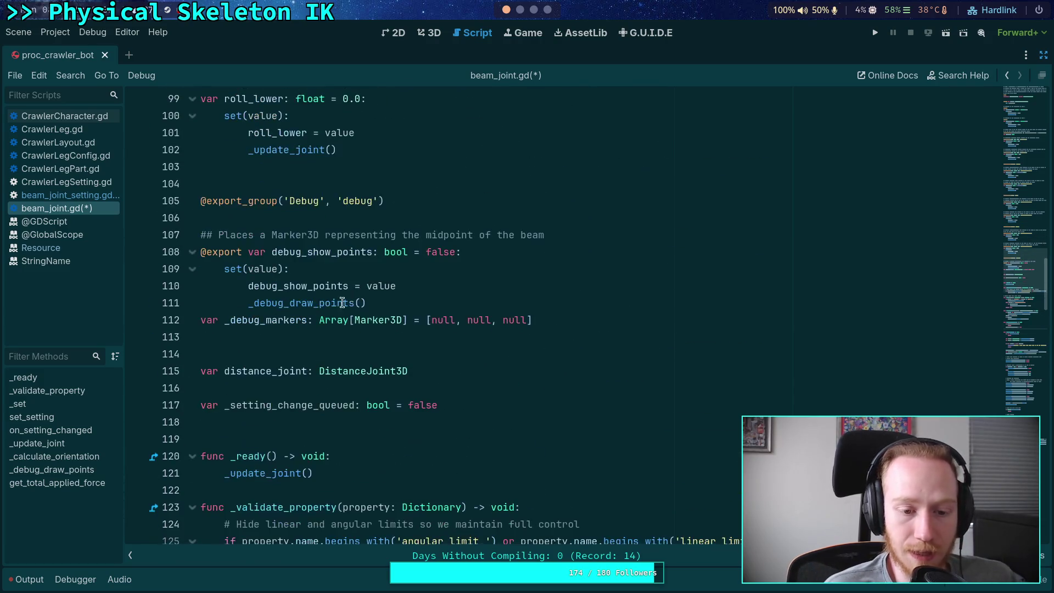
left_click_drag(230, 405, 321, 411)
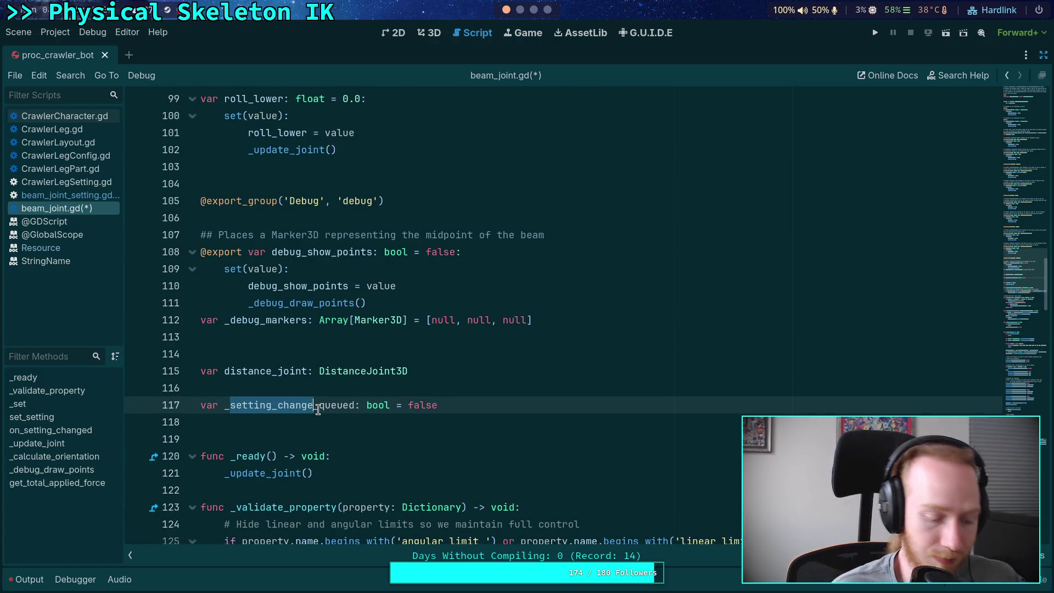
type("update")
type("_joint")
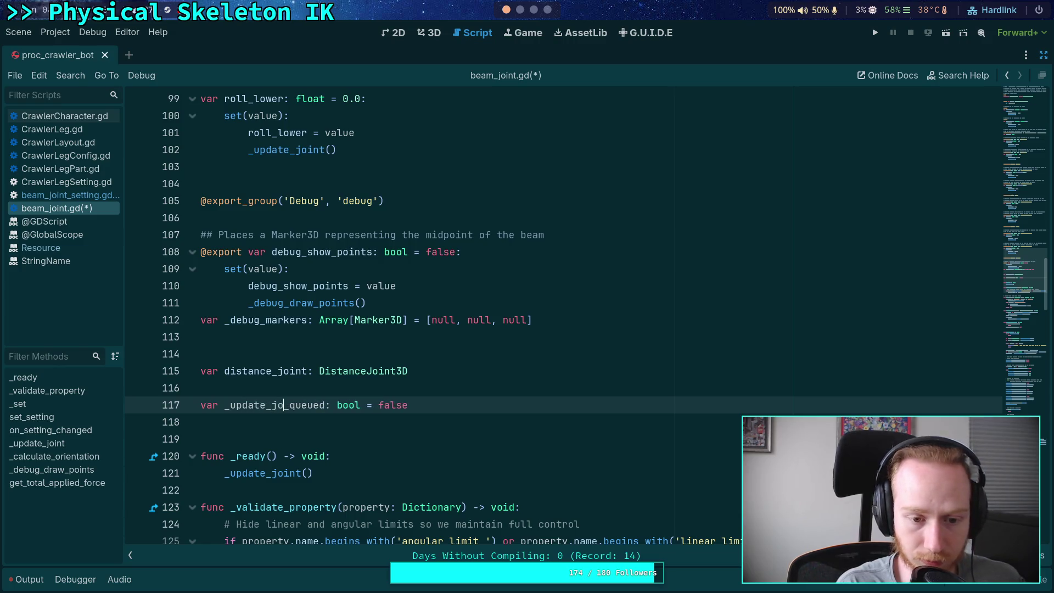
key("ctrl+s")
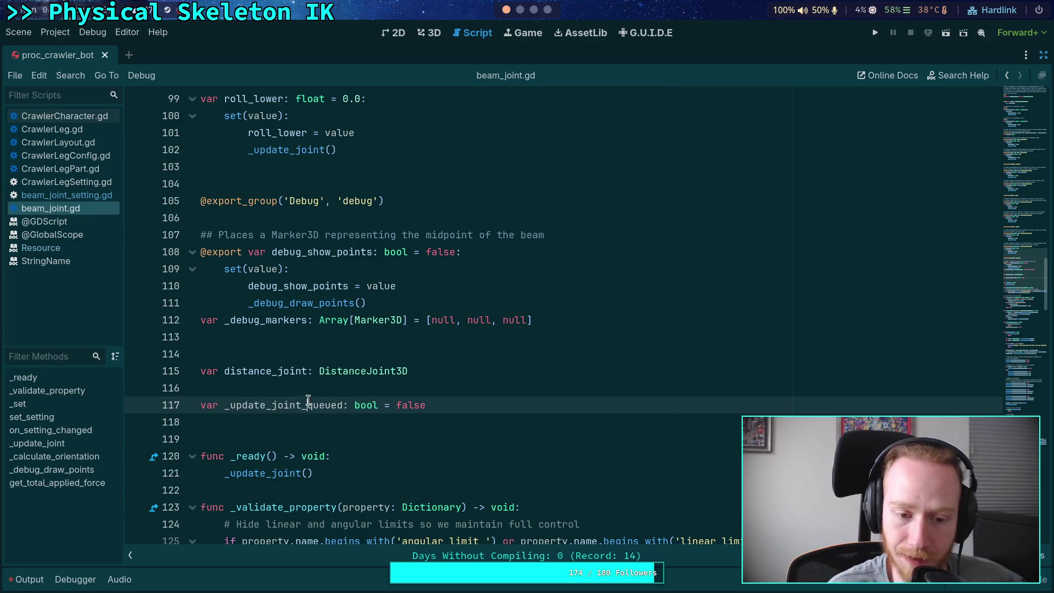
double_click(283, 404)
right_click(283, 405)
left_click(348, 434)
scroll(347, 433, "down", 13)
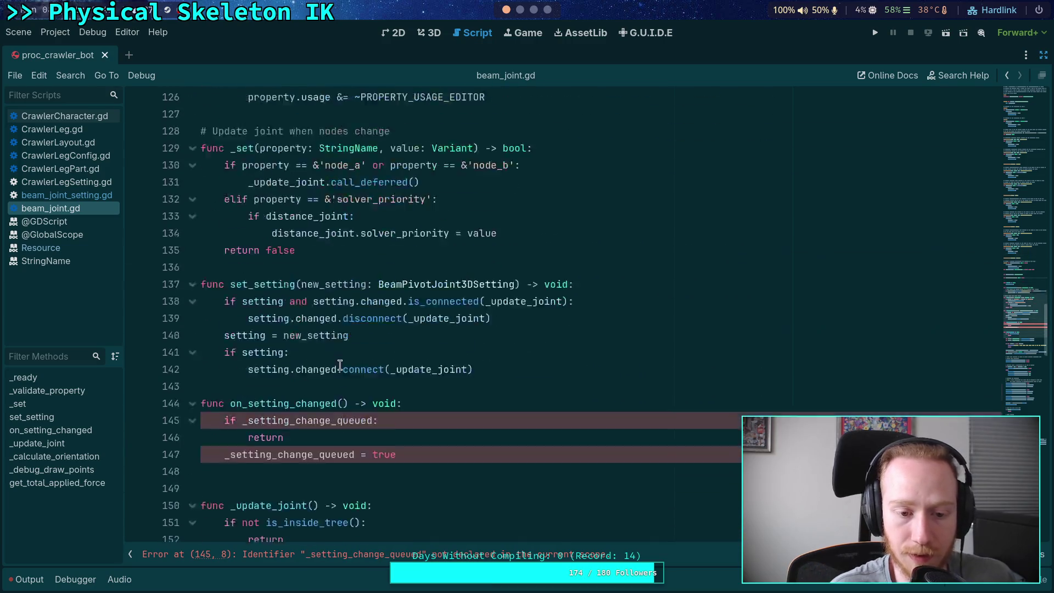
double_click(285, 218)
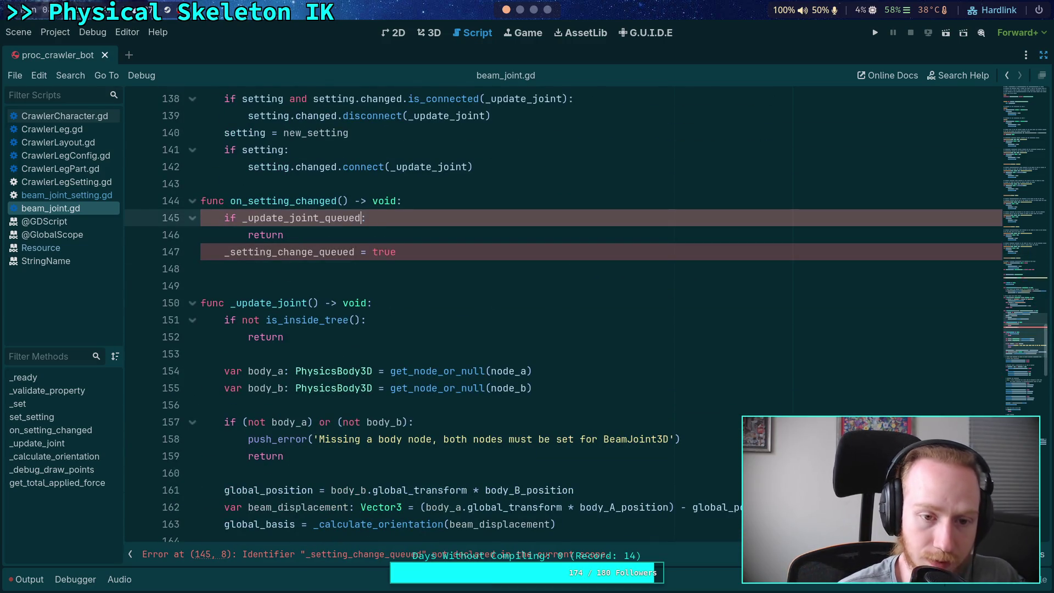
key("ctrl+d")
key("ctrl+v")
Add _update_joint.call_deferred() after setting the flag in on_setting_changed.
left_click(457, 251)
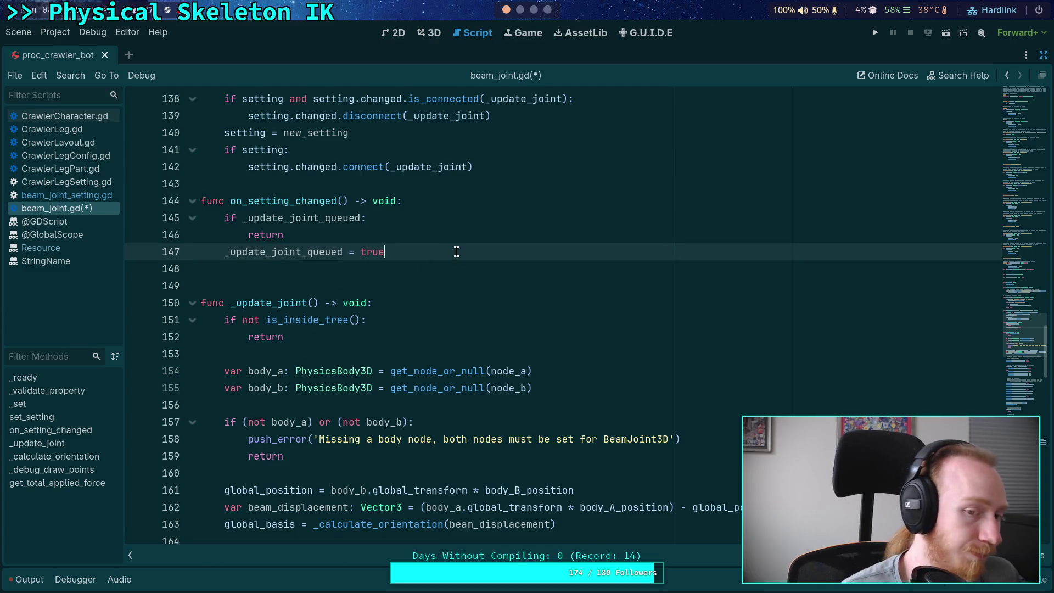
key("Down")
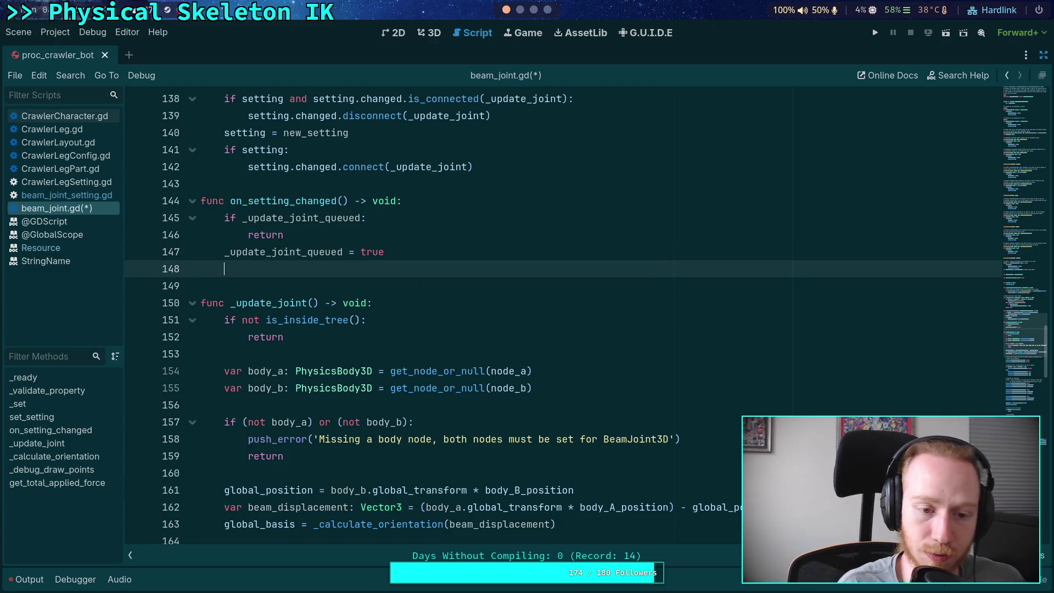
type("_update_joint.")
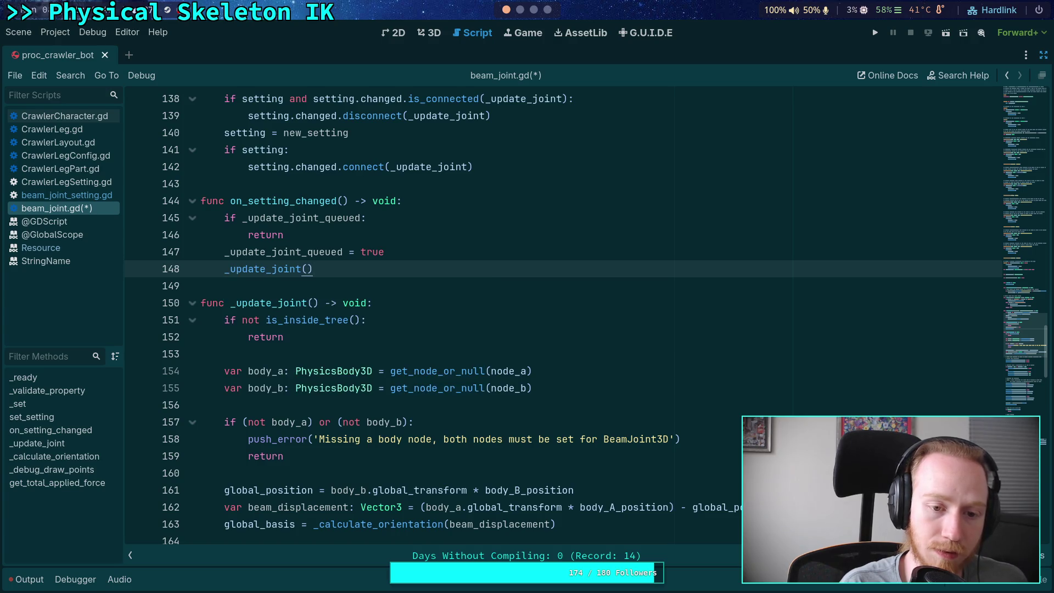
type("ca")
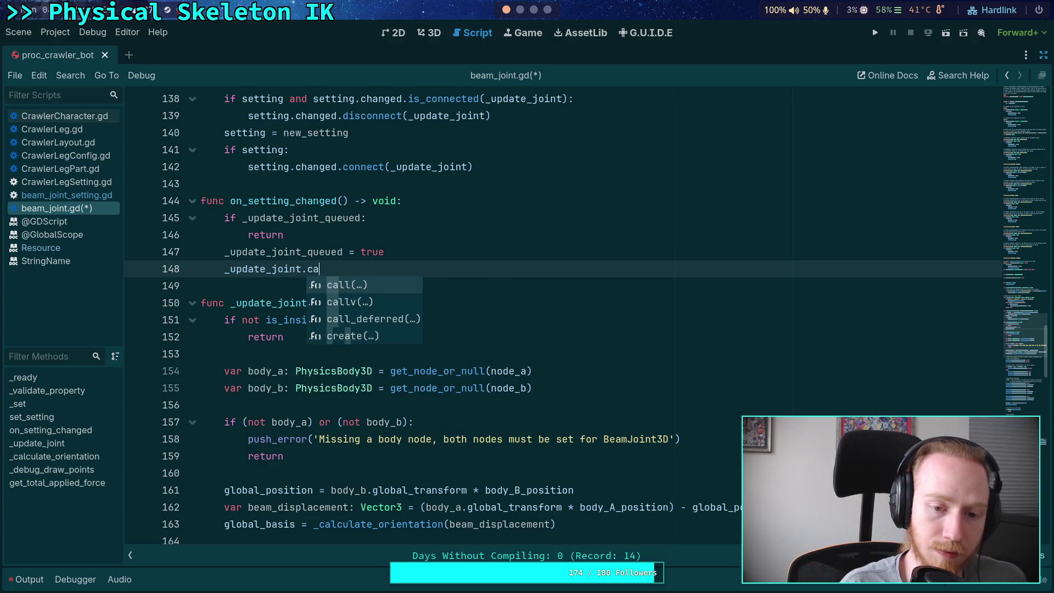
key("Down")
key("Down")
key("Return")
Put _update_joint_queued = false as the first line of _update_joint and save beam_joint.gd.
left_click(443, 305)
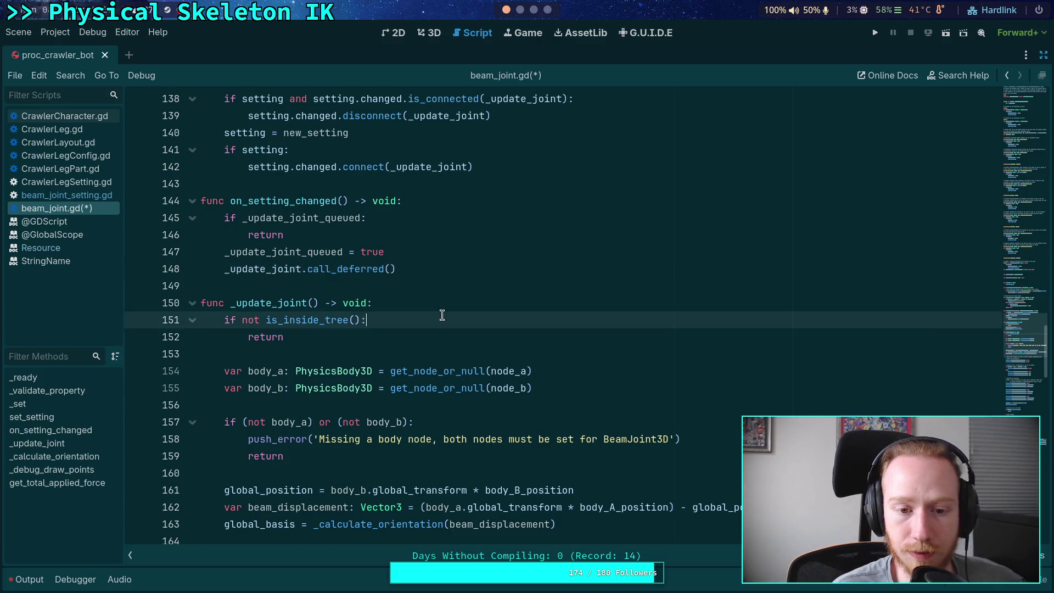
key("Return")
type("_")
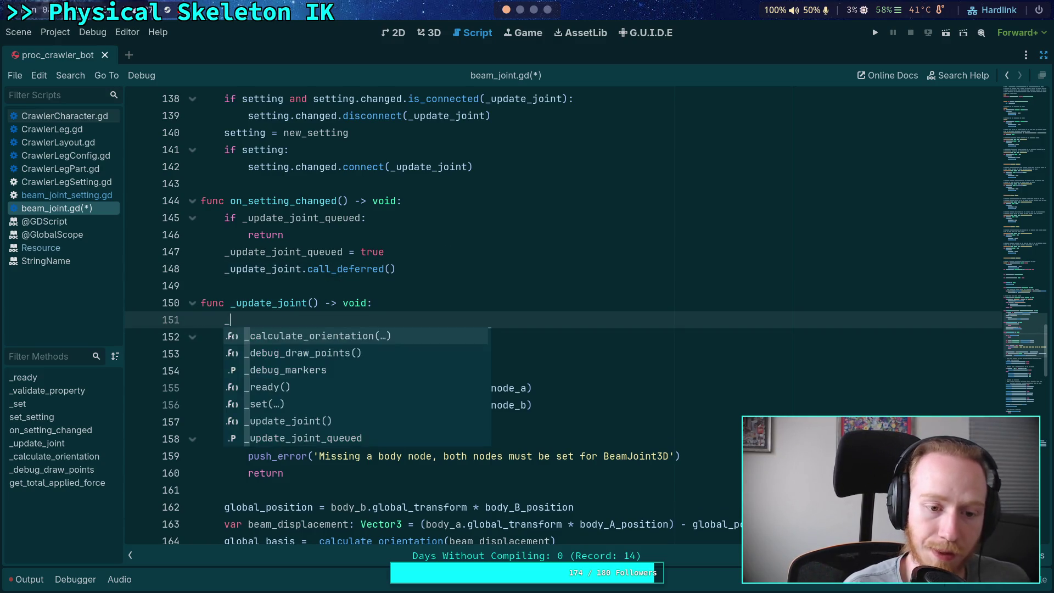
type("up")
key("Down")
key("Return")
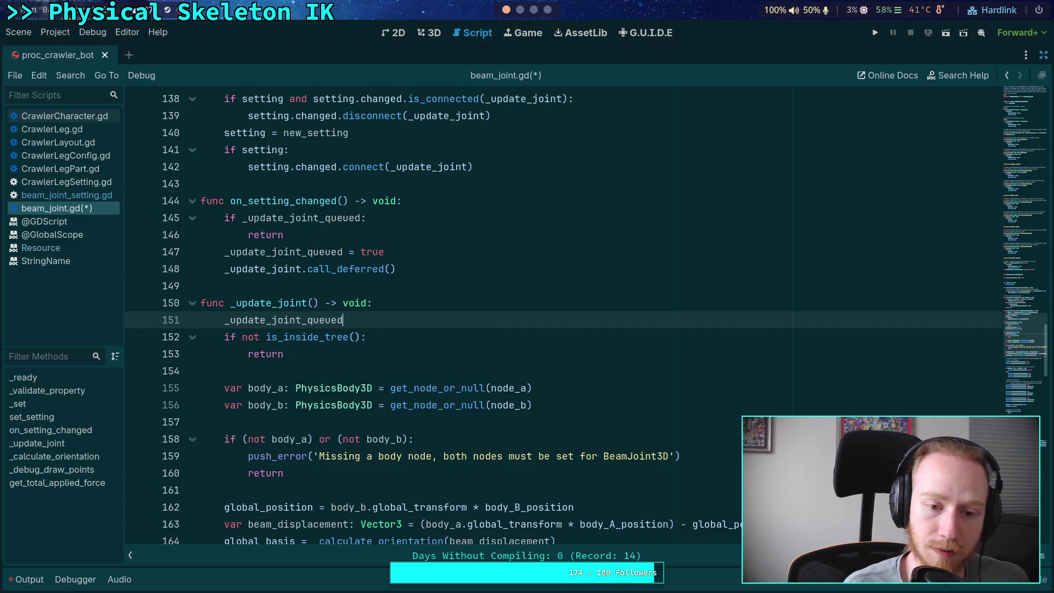
type("= false")
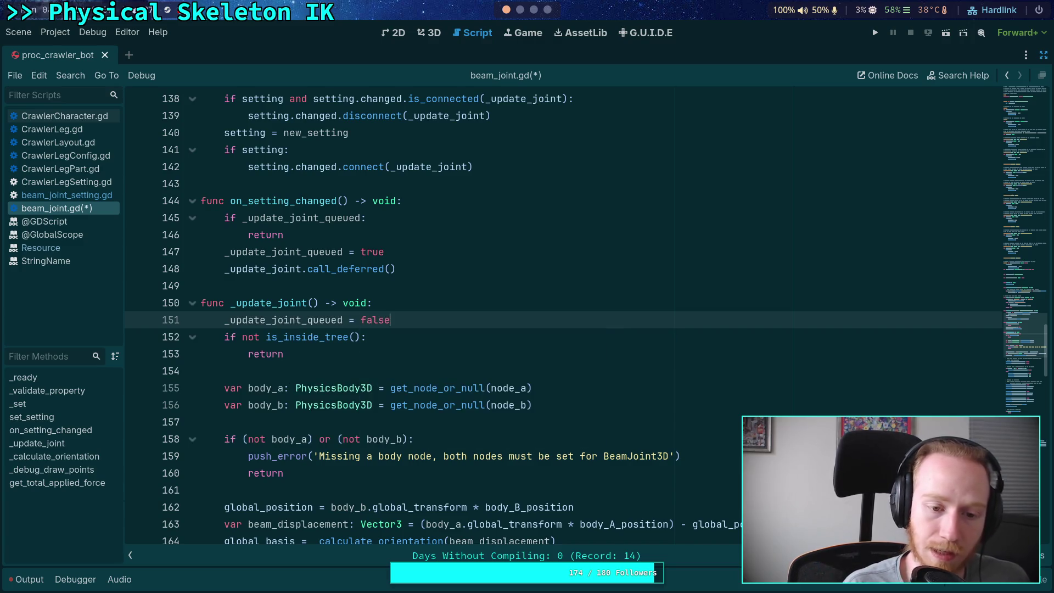
key("Return")
key("ctrl+s")
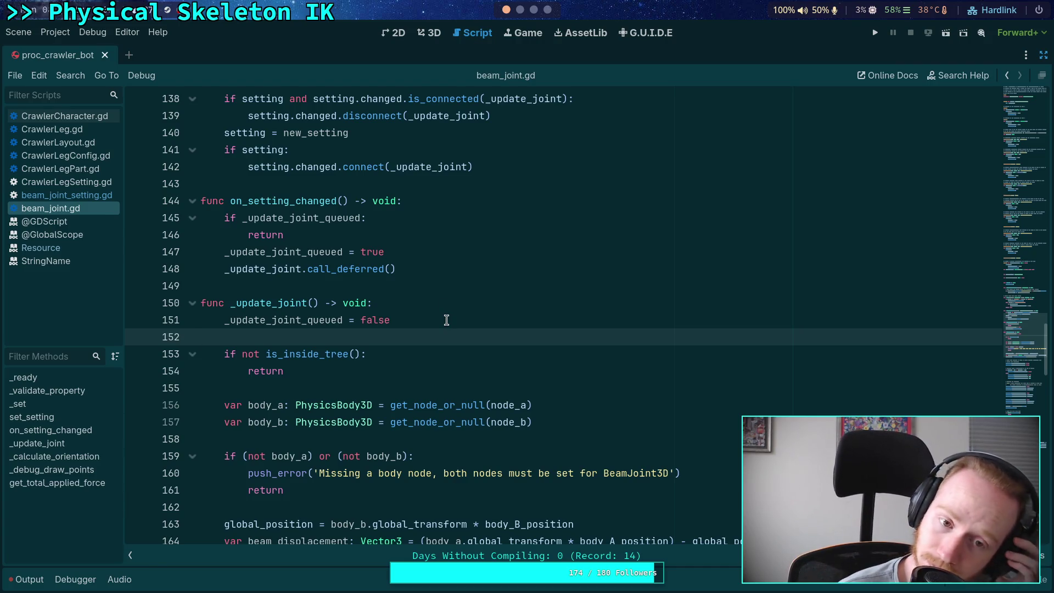
scroll(447, 308, "up", 5)
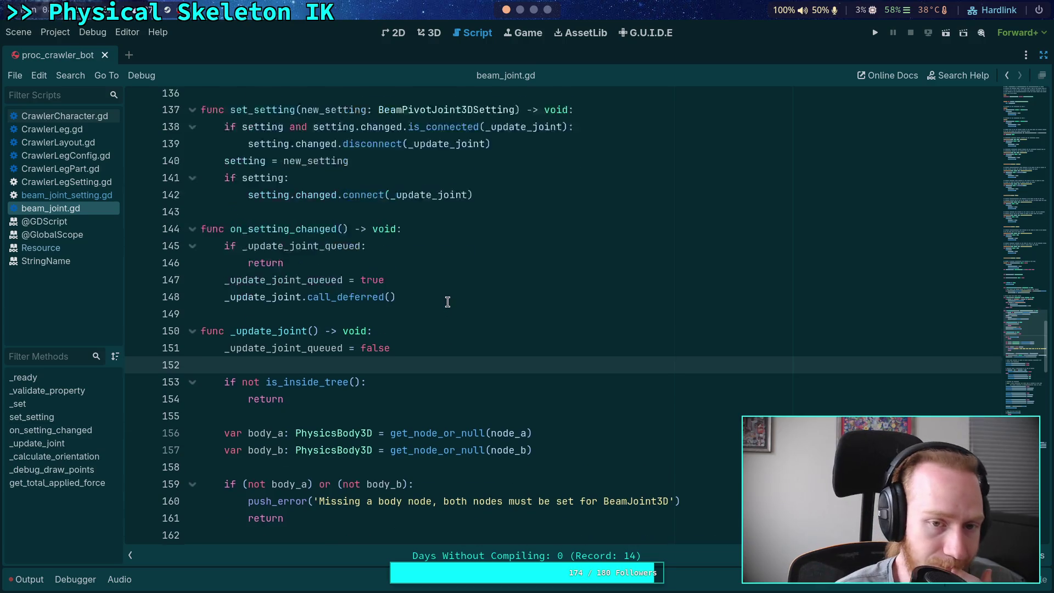
left_click(67, 194)
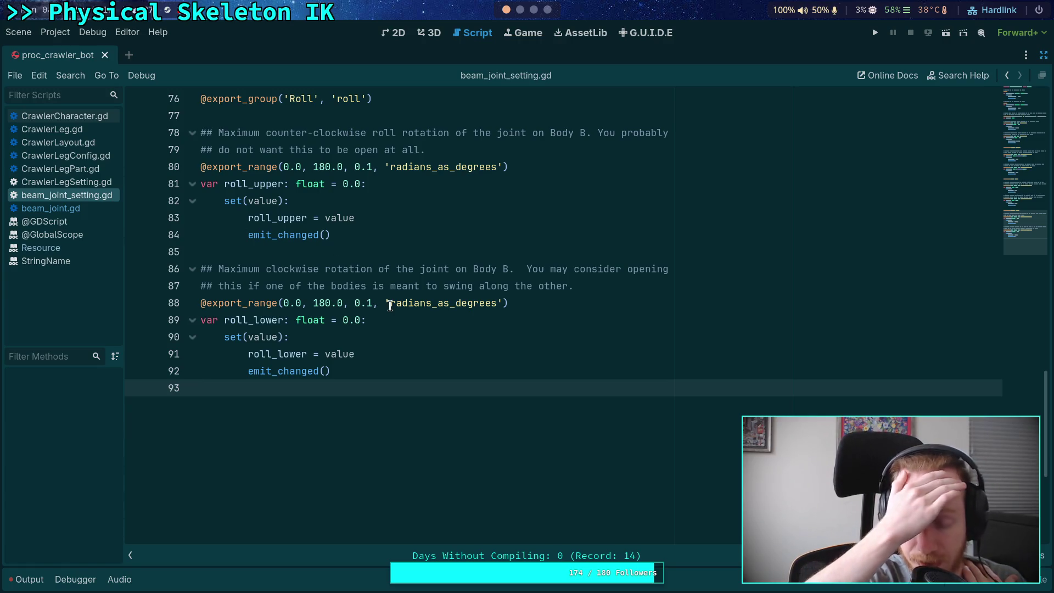
key("alt+Left")
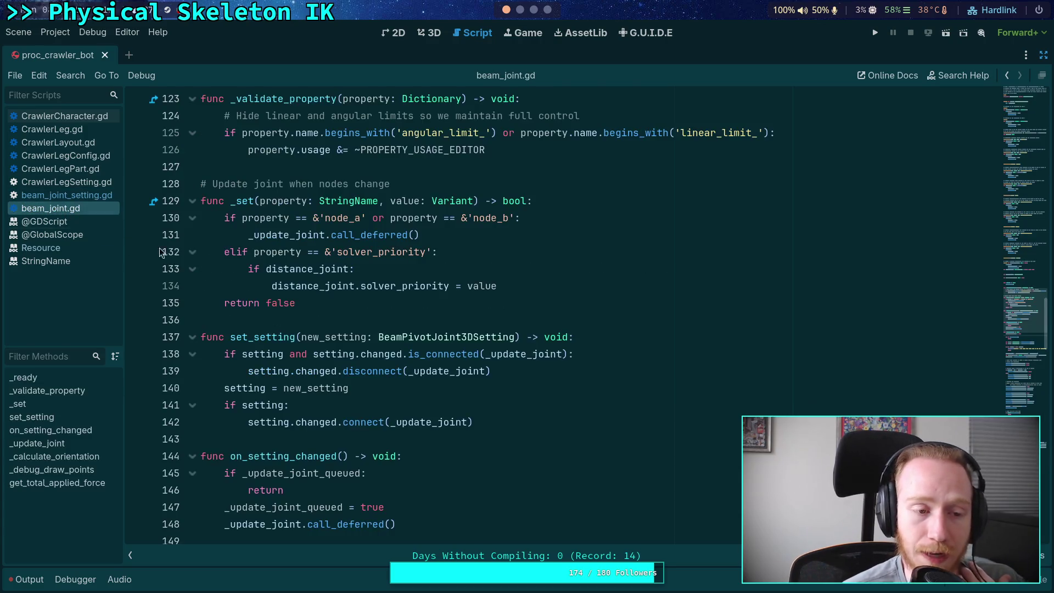
left_click(360, 320)
scroll(378, 332, "down", 3)
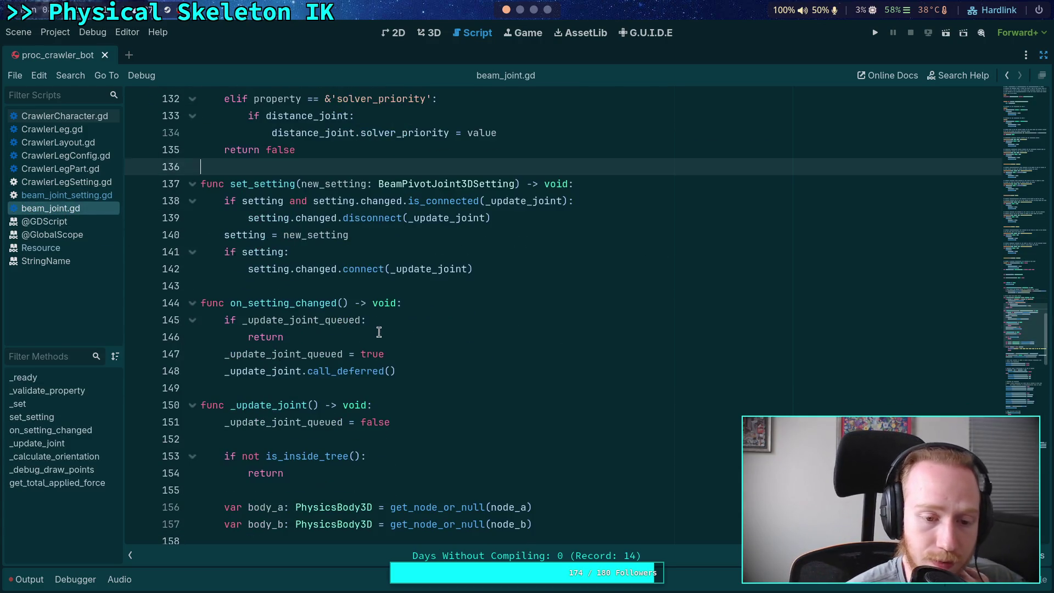
left_click(341, 287)
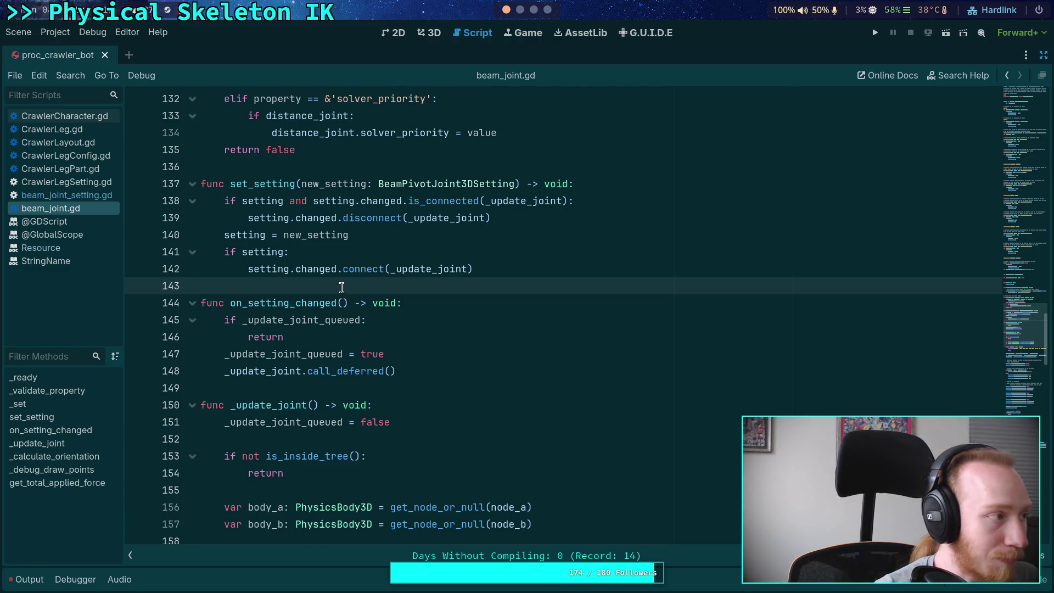
scroll(415, 291, "down", 2)
left_click(416, 289)
left_click_drag(415, 269, 194, 202)
left_click(463, 271)
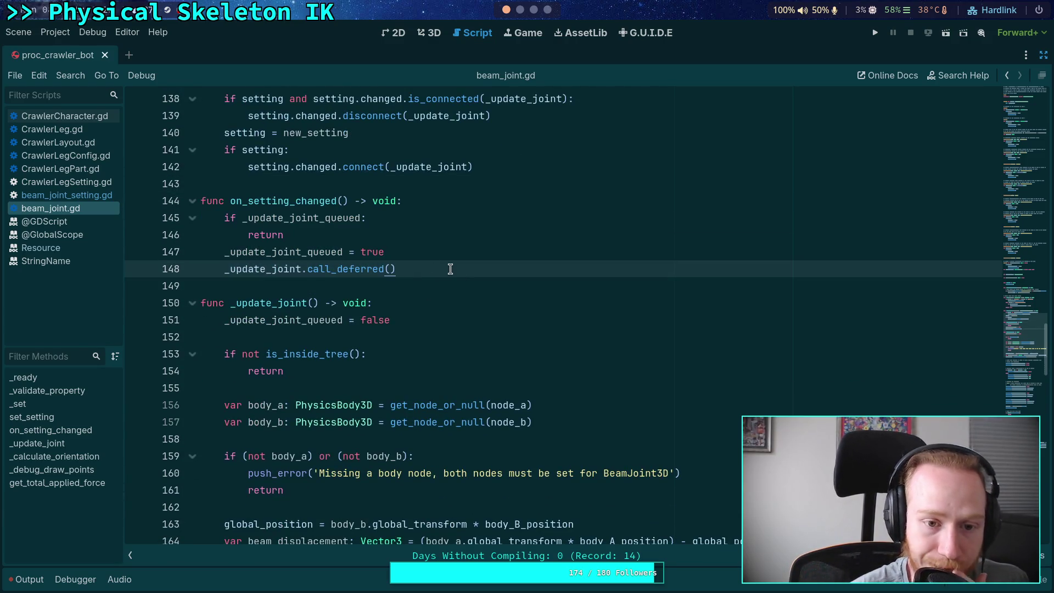
left_click_drag(443, 271, 221, 269)
left_click(431, 266)
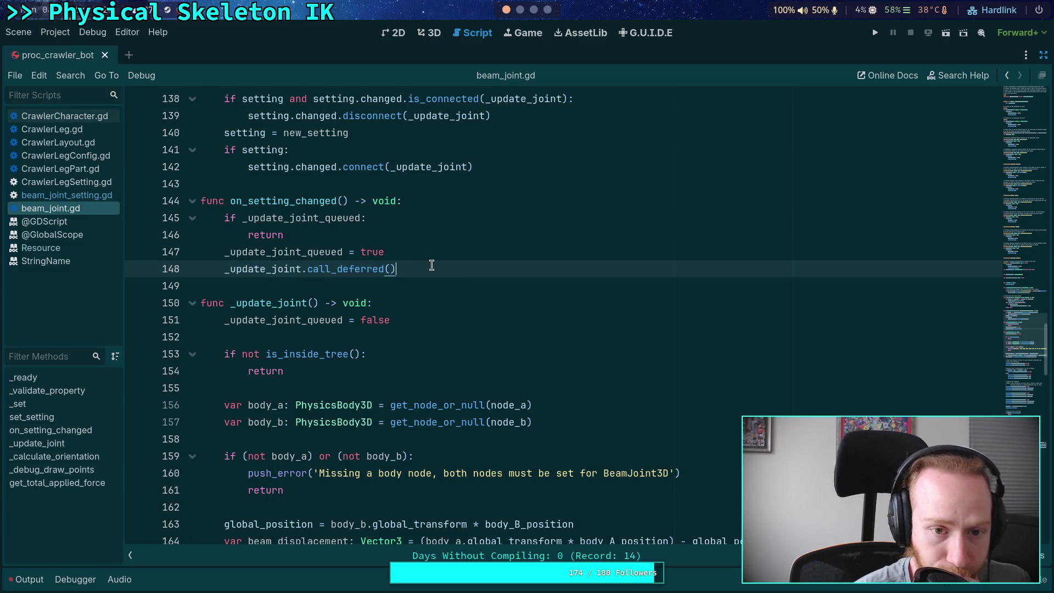
scroll(387, 211, "up", 1)
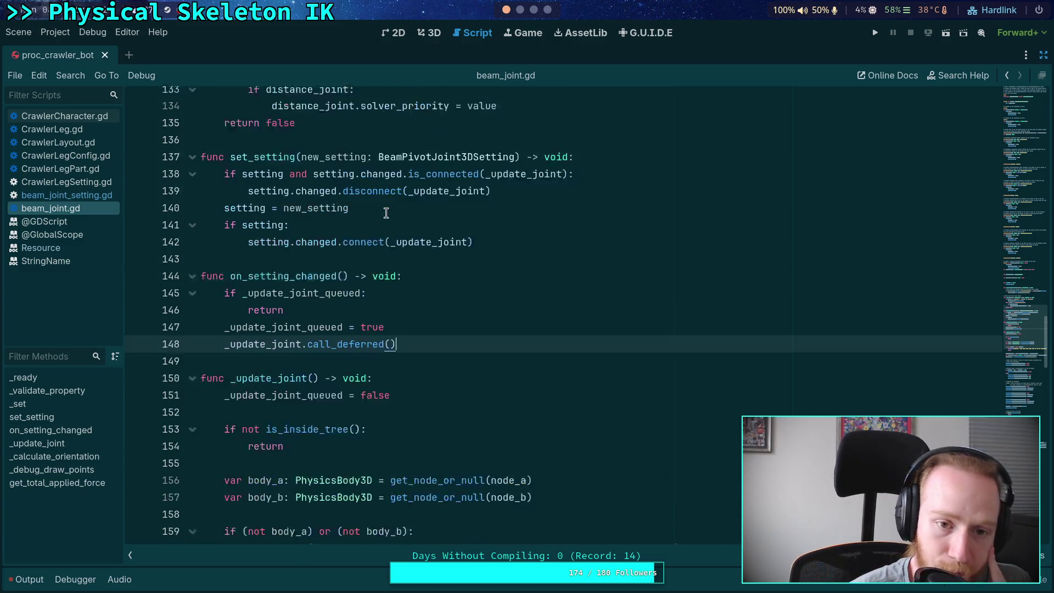
scroll(387, 211, "up", 1)
left_click_drag(197, 184, 413, 248)
left_click(491, 265)
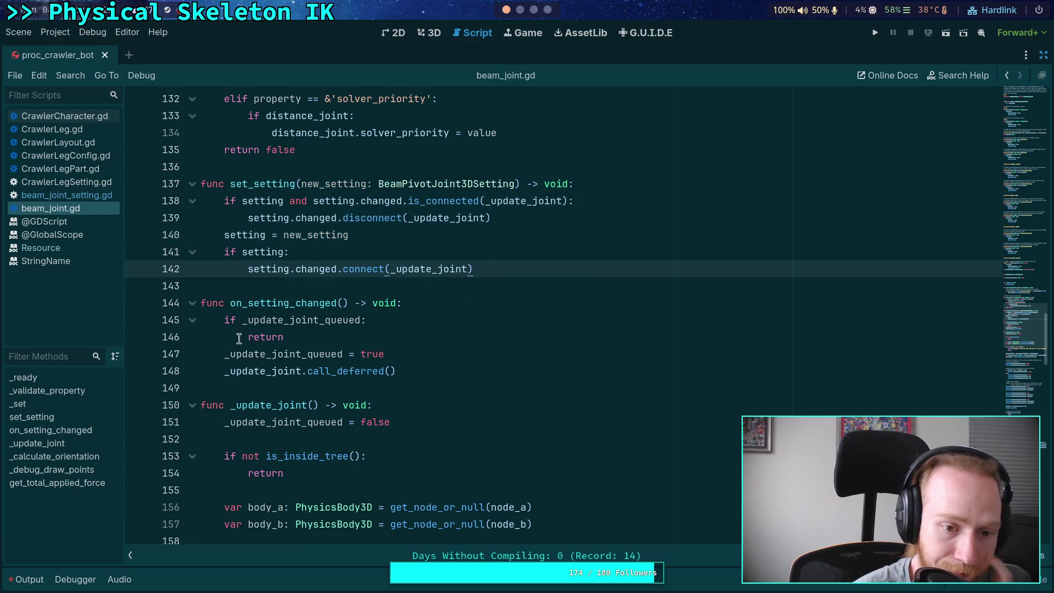
left_click(219, 320)
left_click(405, 370)
left_click(428, 434)
left_click(416, 423)
left_click(416, 456)
left_click_drag(416, 456, 391, 424)
left_click(443, 445)
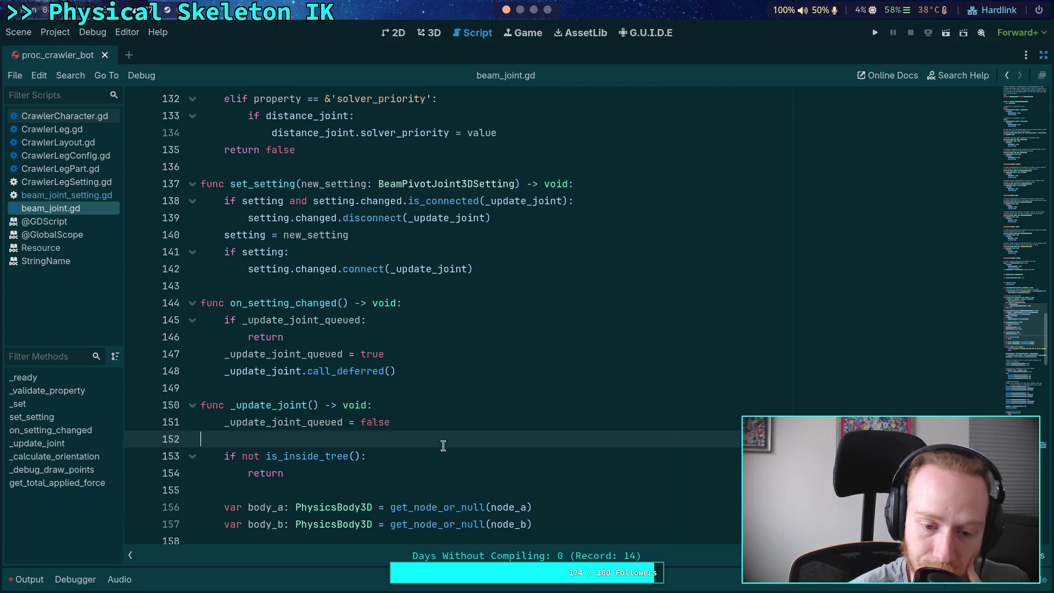
scroll(443, 445, "down", 5)
scroll(470, 368, "up", 2)
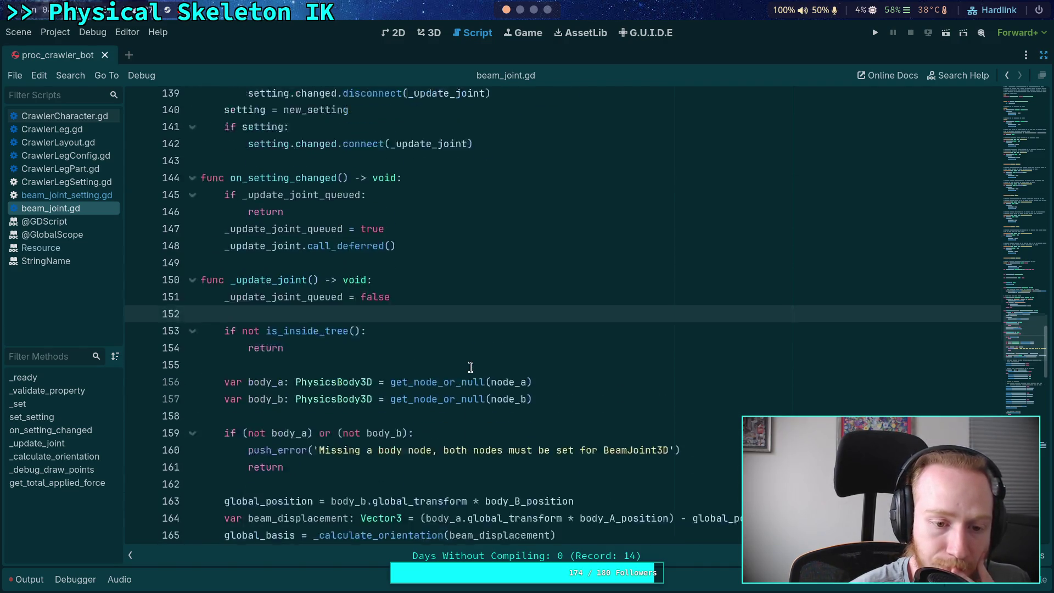
scroll(470, 367, "up", 1)
scroll(434, 327, "up", 1)
scroll(435, 328, "up", 1)
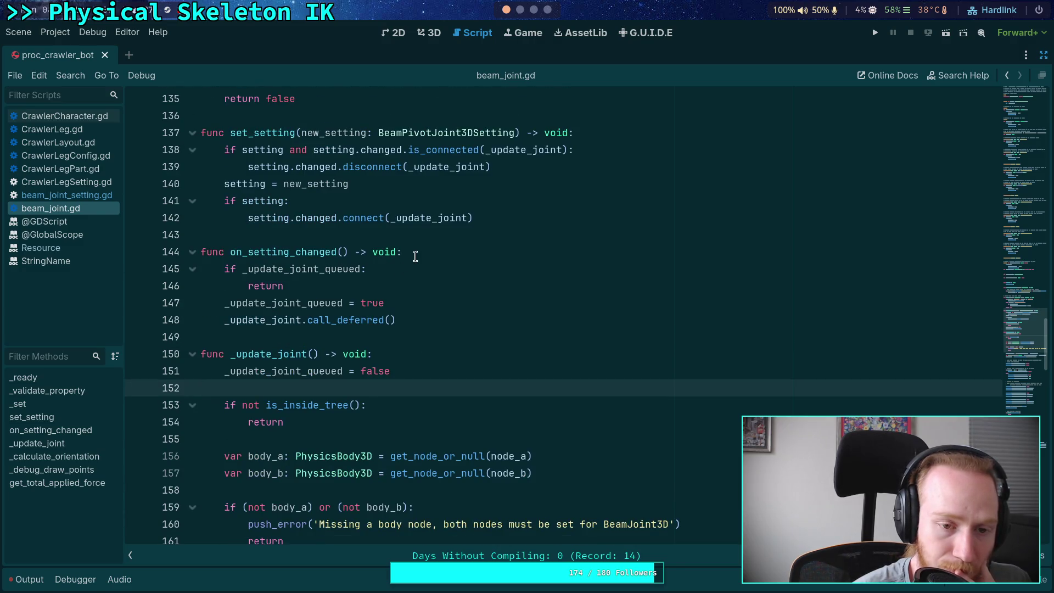
left_click(391, 341)
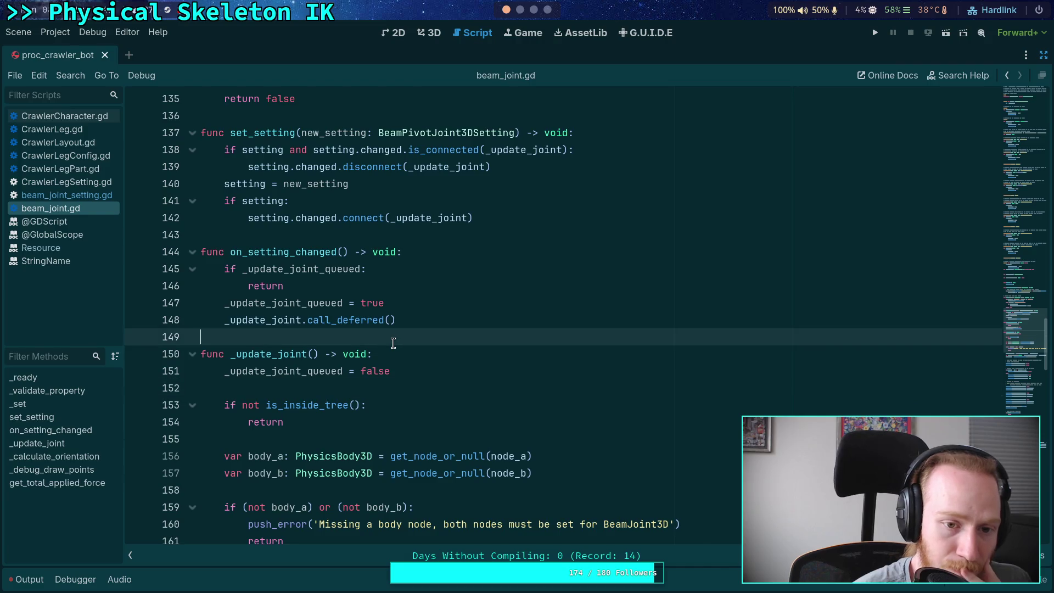
Add func _queue_update_joint() -> void: and move the flag-check lines into it.
key("Return")
key("Return")
key("Up")
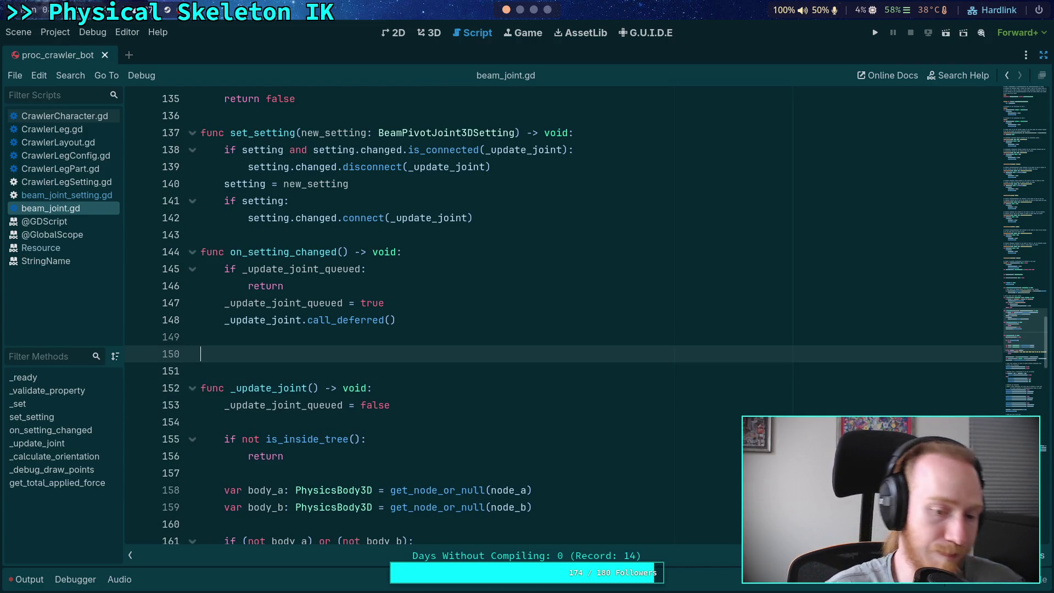
type("func _que")
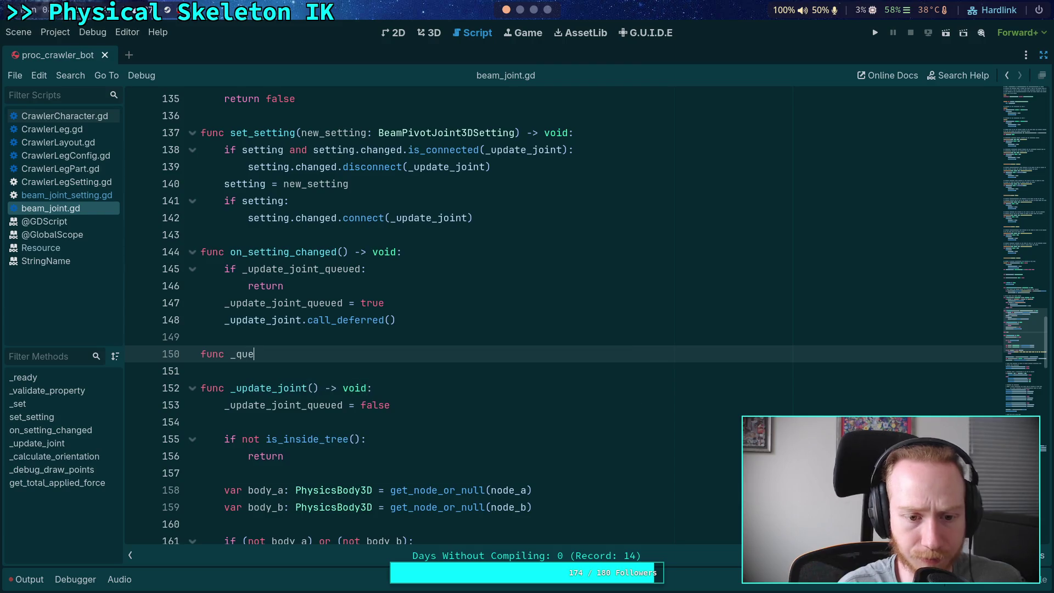
key("BackSpace")
type("ue")
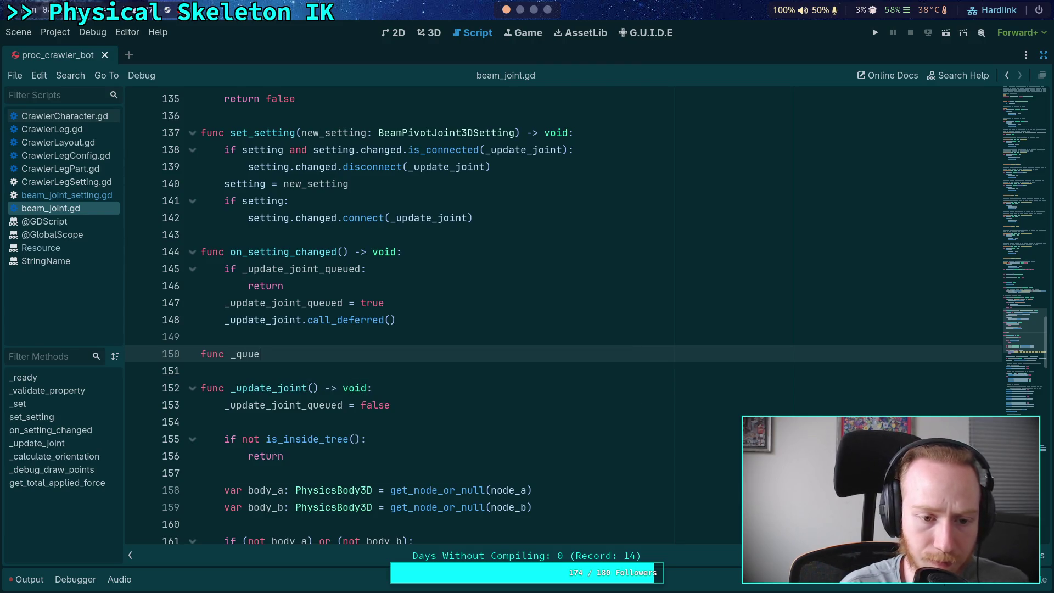
type("ue_u")
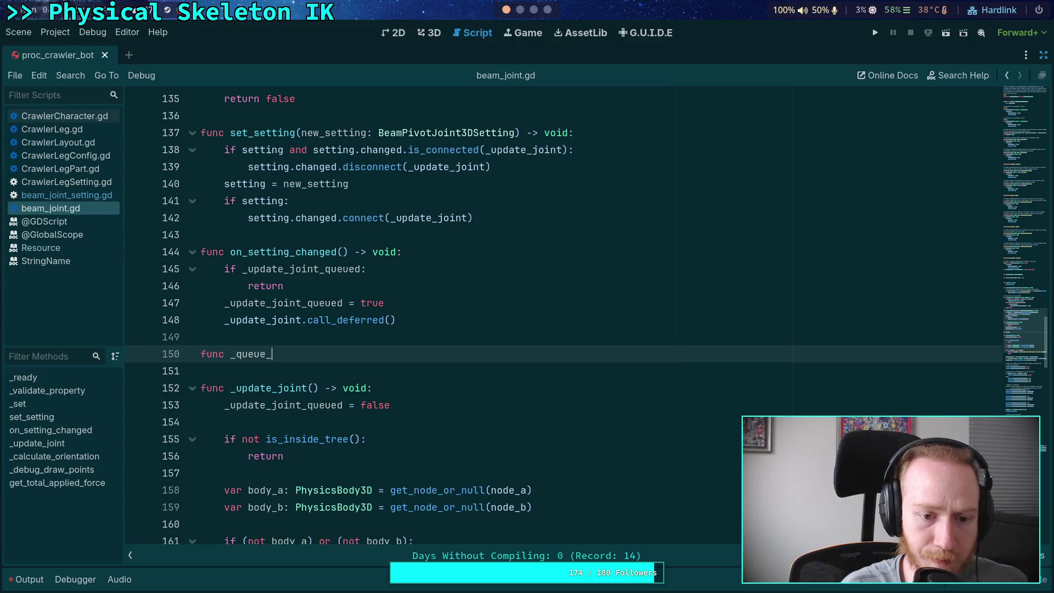
type("pdate_joint() -")
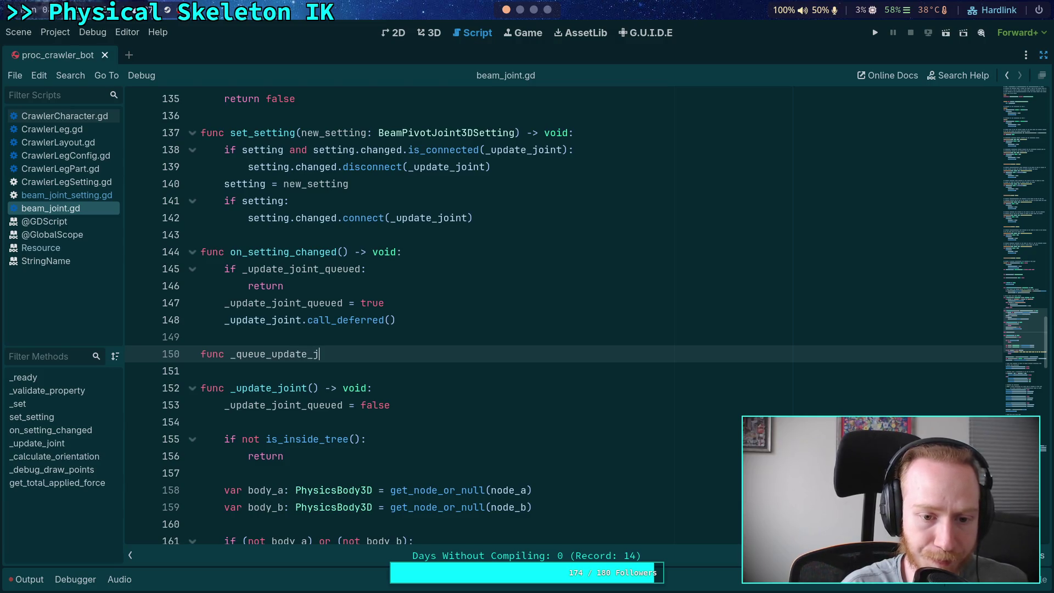
type("> void:")
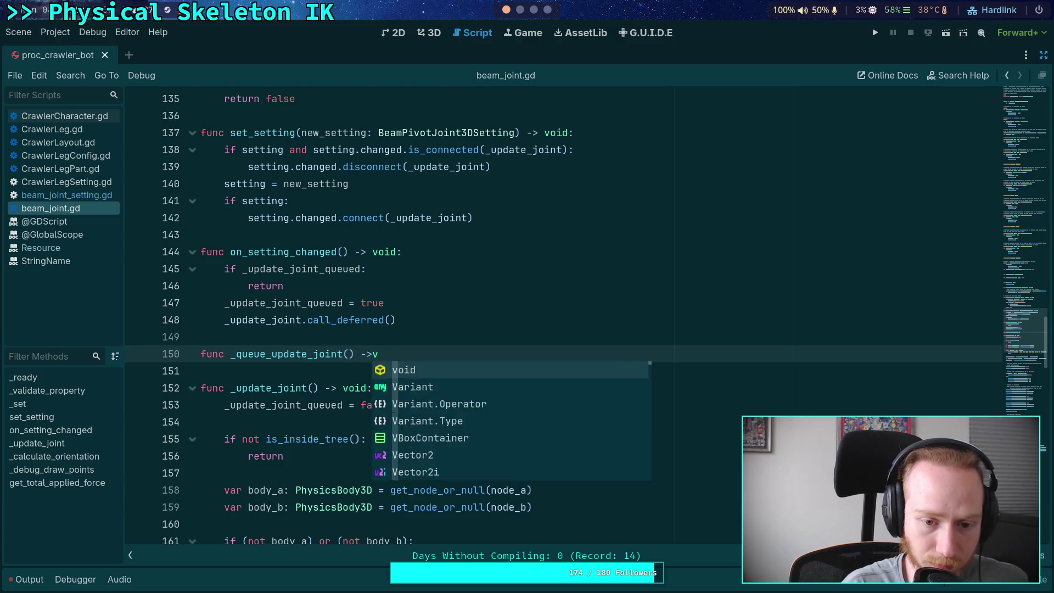
key("Return")
mouse_move(397, 338)
left_mouse_down()
mouse_move(254, 273)
mouse_move(266, 269)
left_mouse_up()
key("alt+Down")
key("alt+Down")
key("alt+Down")
key("alt+Up")
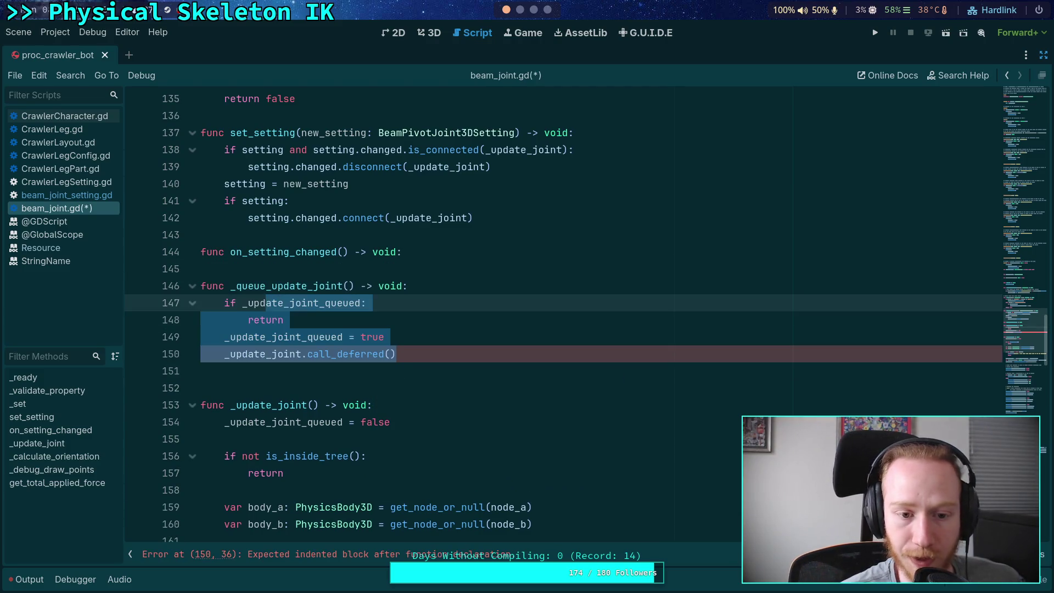
Call _queue_update_joint() from on_setting_changed and delete the extra blank line.
left_click(427, 253)
key("Return")
type("_qu")
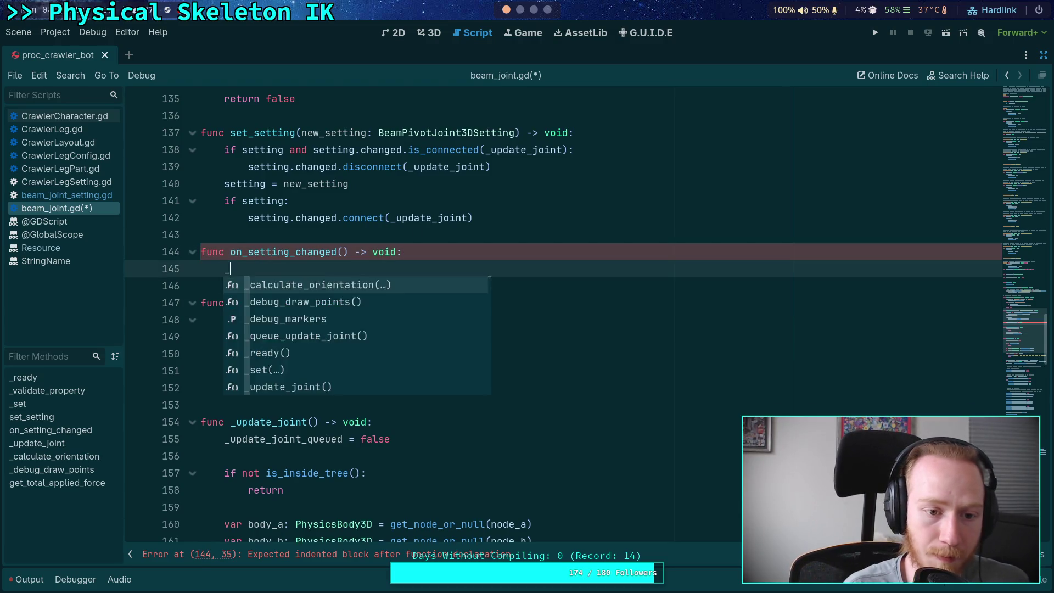
type("e")
key("Return")
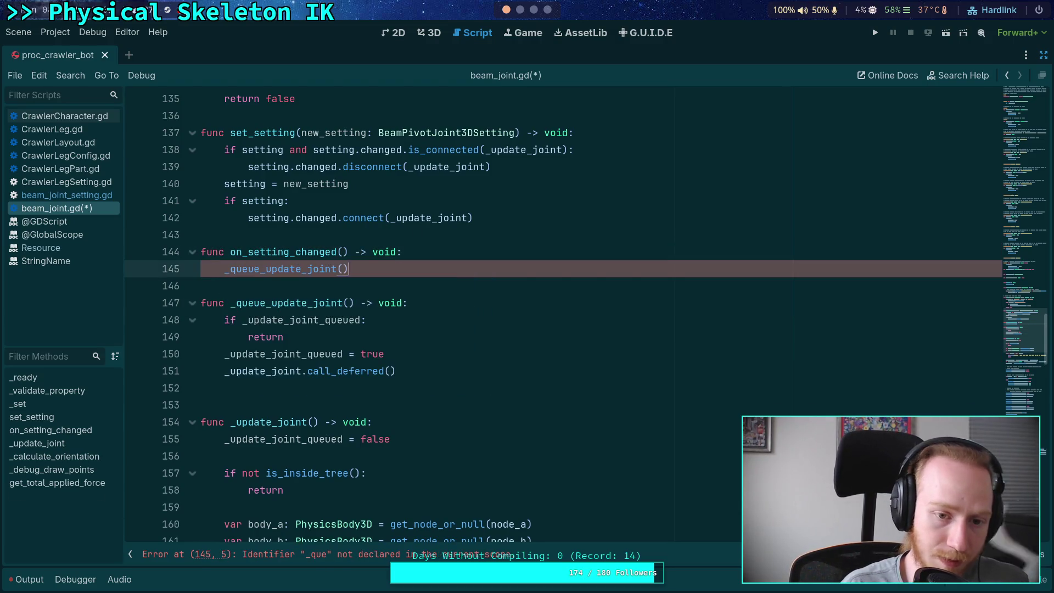
left_click(201, 286)
key("Down")
key("Down")
key("Down")
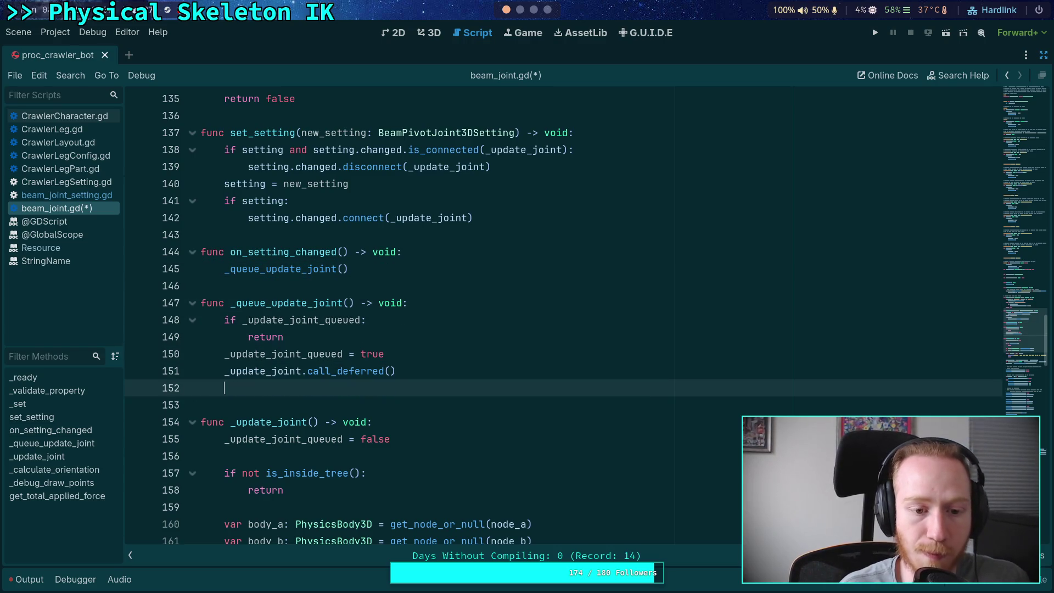
key("BackSpace")
scroll(537, 206, "up", 7)
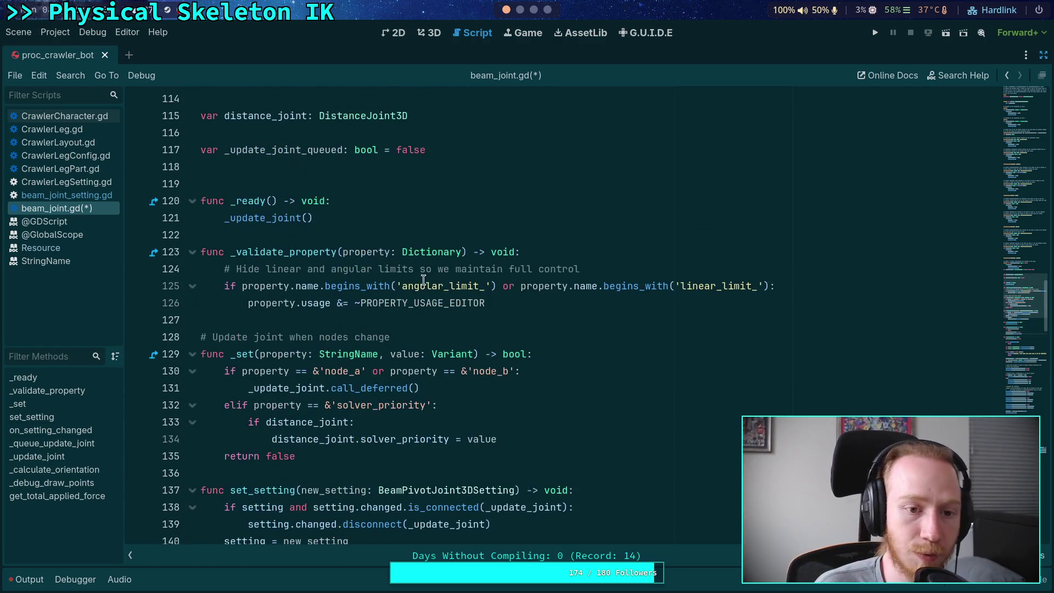
scroll(385, 236, "down", 11)
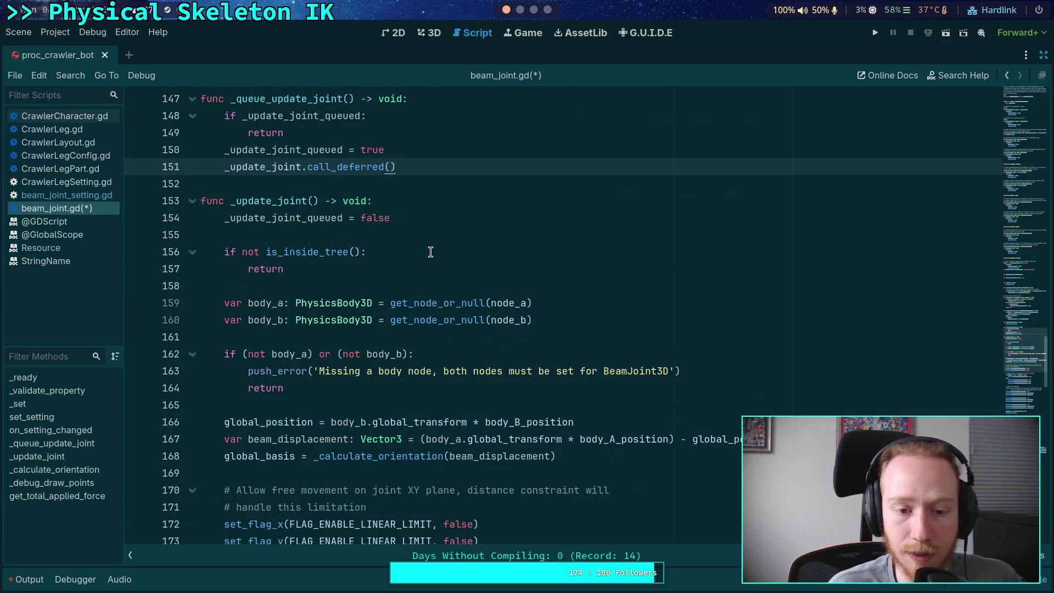
scroll(426, 247, "down", 3)
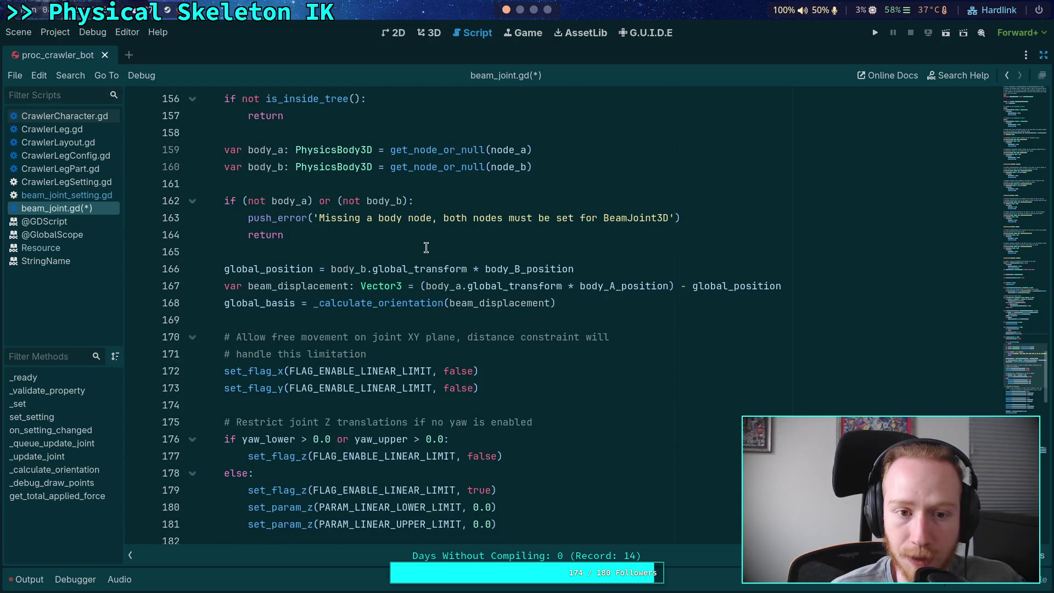
scroll(426, 248, "down", 12)
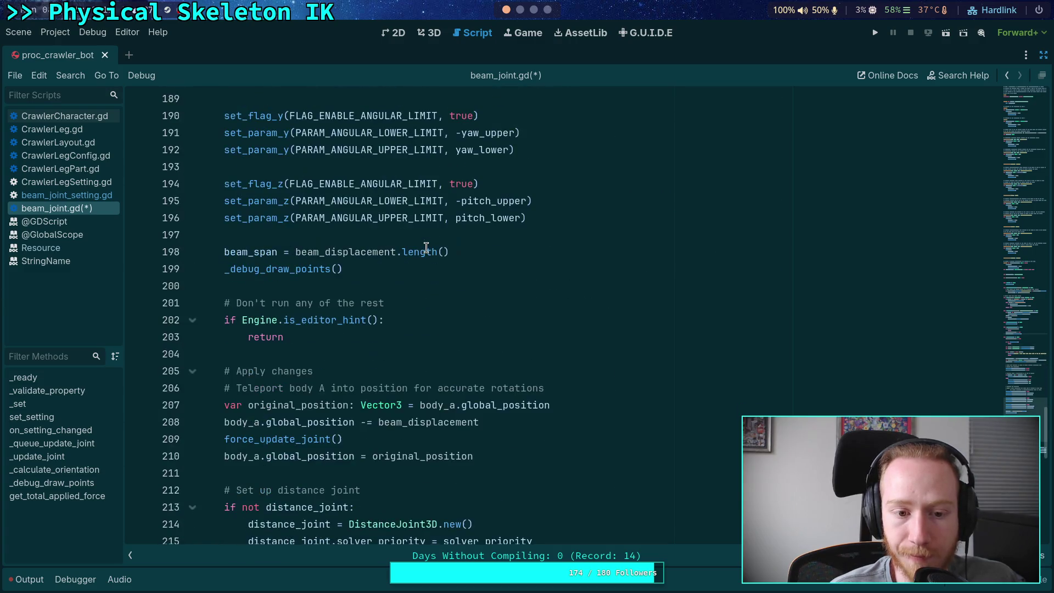
scroll(426, 248, "down", 1)
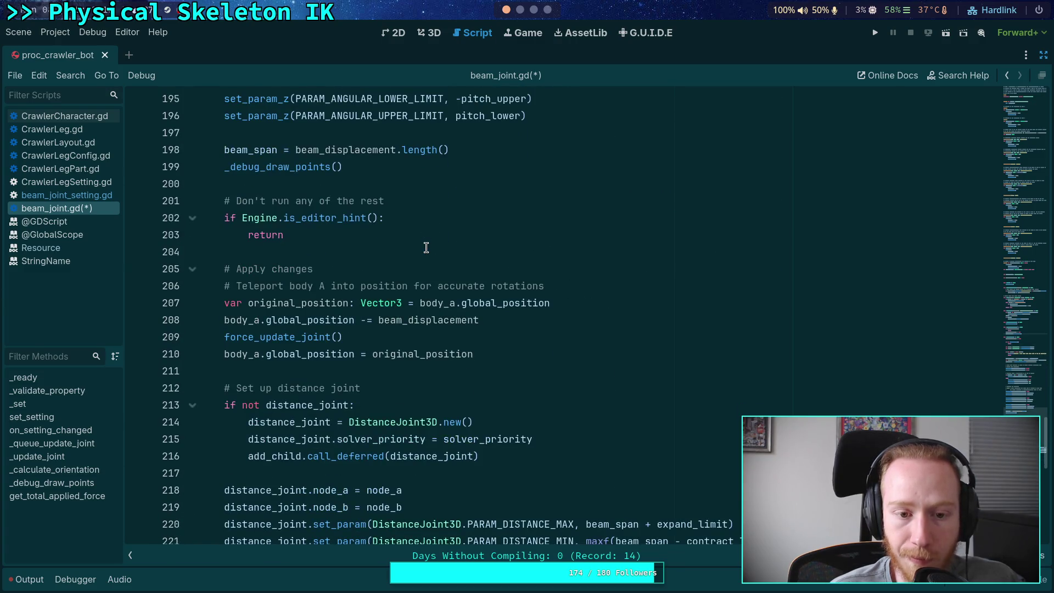
scroll(426, 248, "down", 3)
scroll(426, 247, "up", 9)
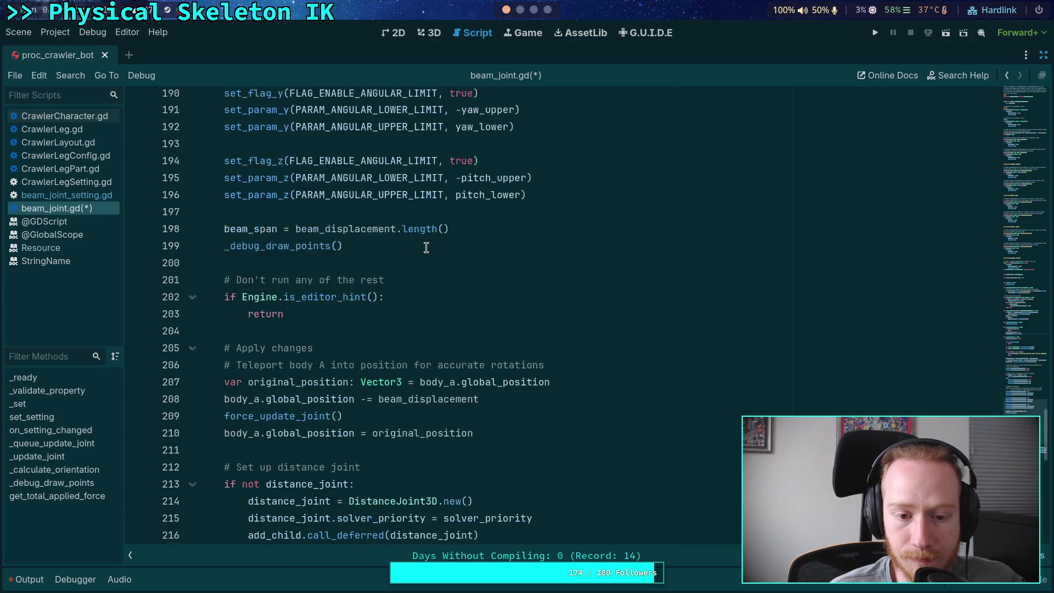
scroll(426, 248, "up", 15)
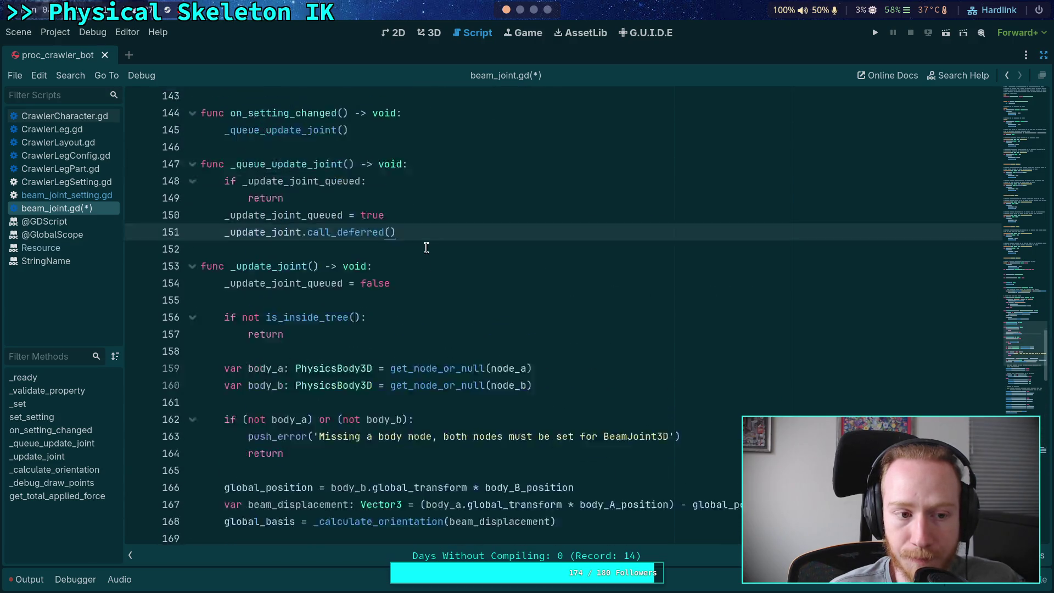
scroll(444, 271, "up", 5)
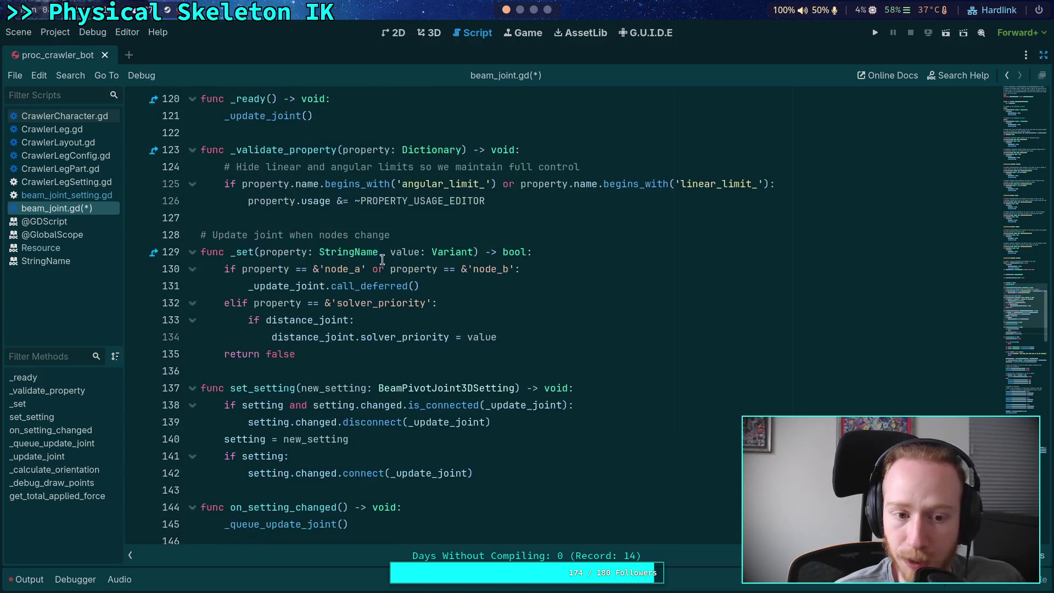
left_click(314, 167)
left_click(313, 166, "ctrl")
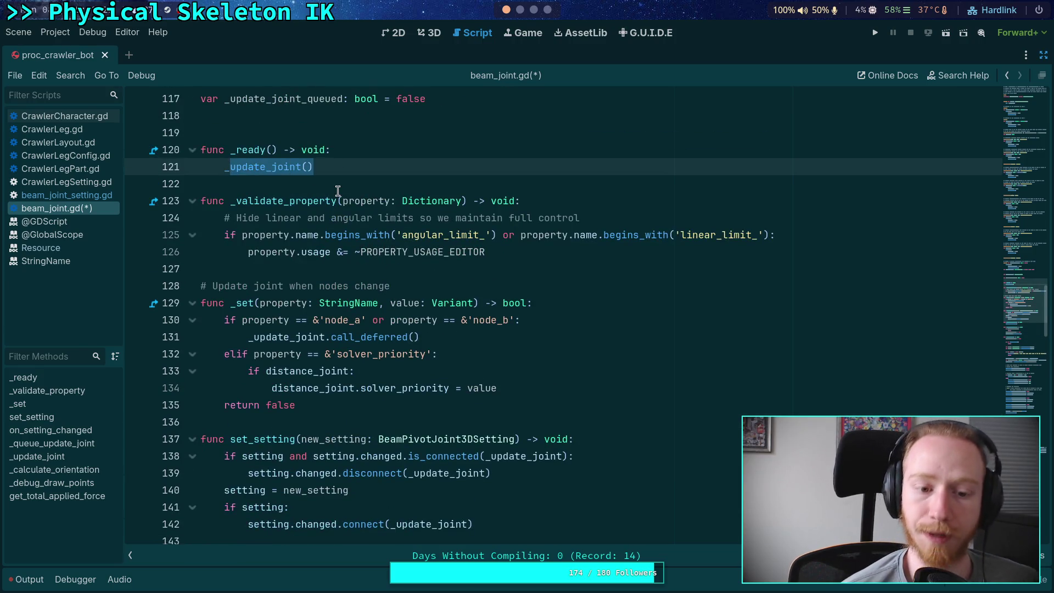
left_click(471, 298)
left_click(477, 286)
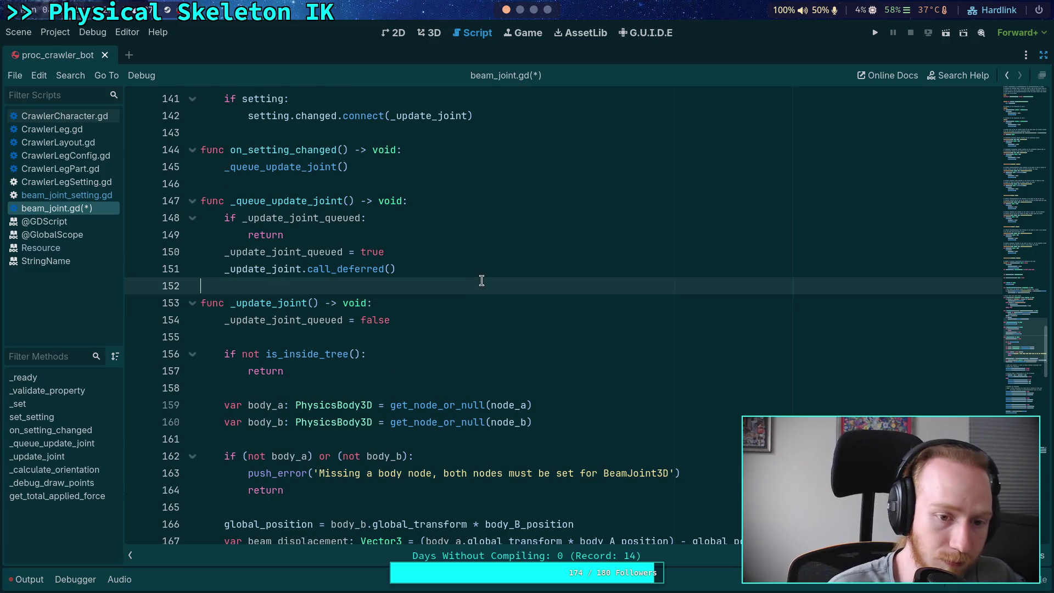
scroll(471, 279, "down", 14)
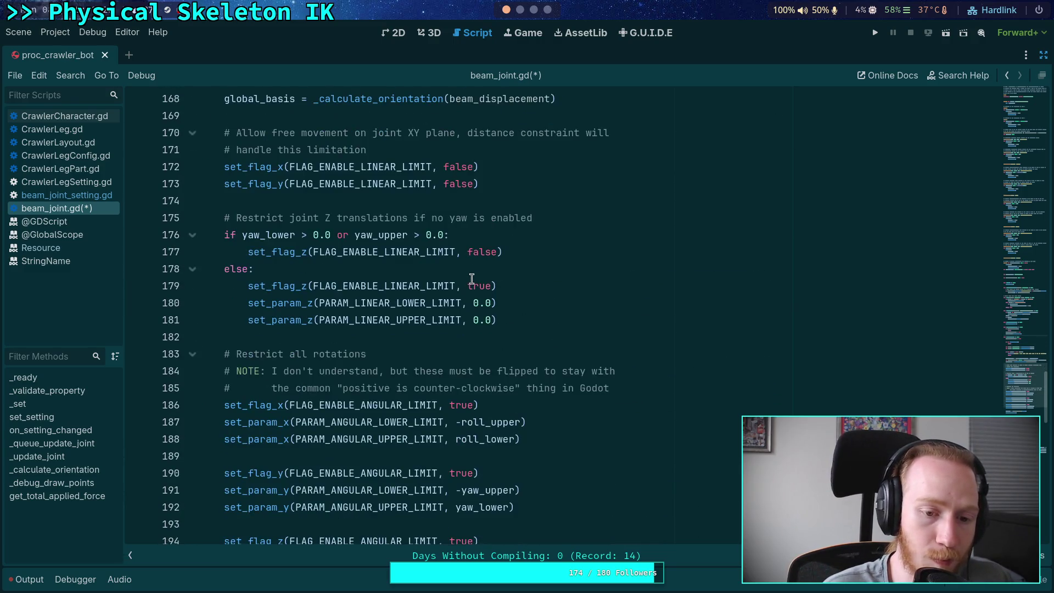
scroll(472, 279, "down", 7)
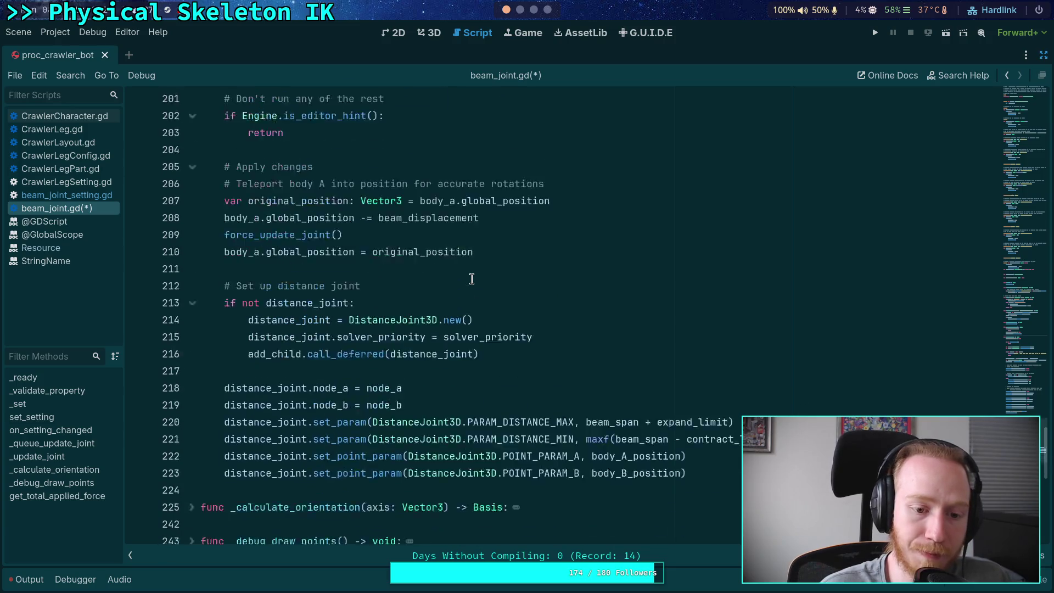
scroll(472, 268, "up", 1)
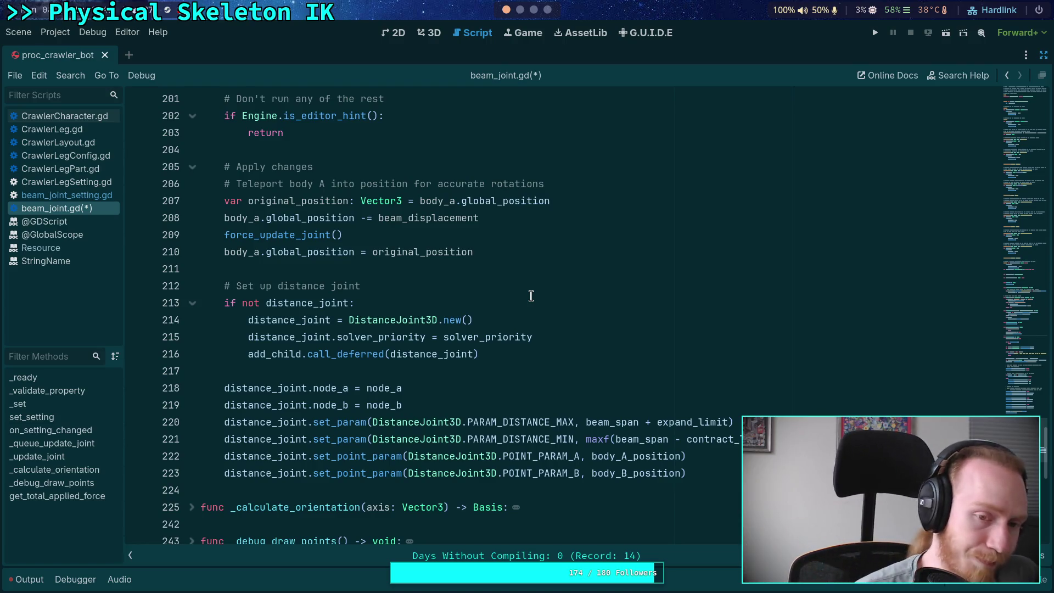
scroll(531, 296, "up", 8)
scroll(385, 332, "up", 20)
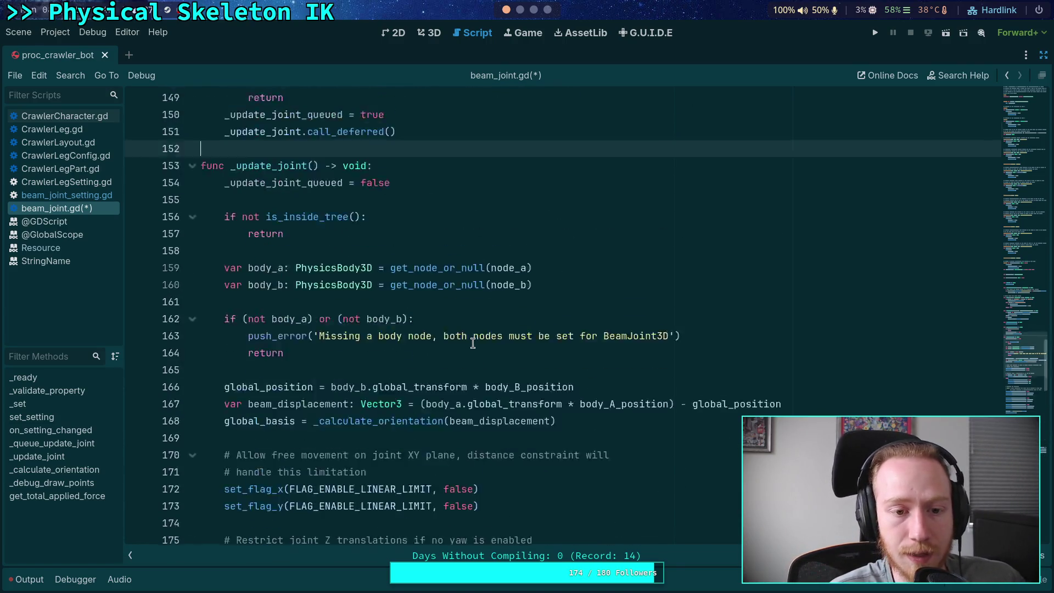
scroll(285, 328, "up", 1)
left_click_drag(226, 218, 359, 215)
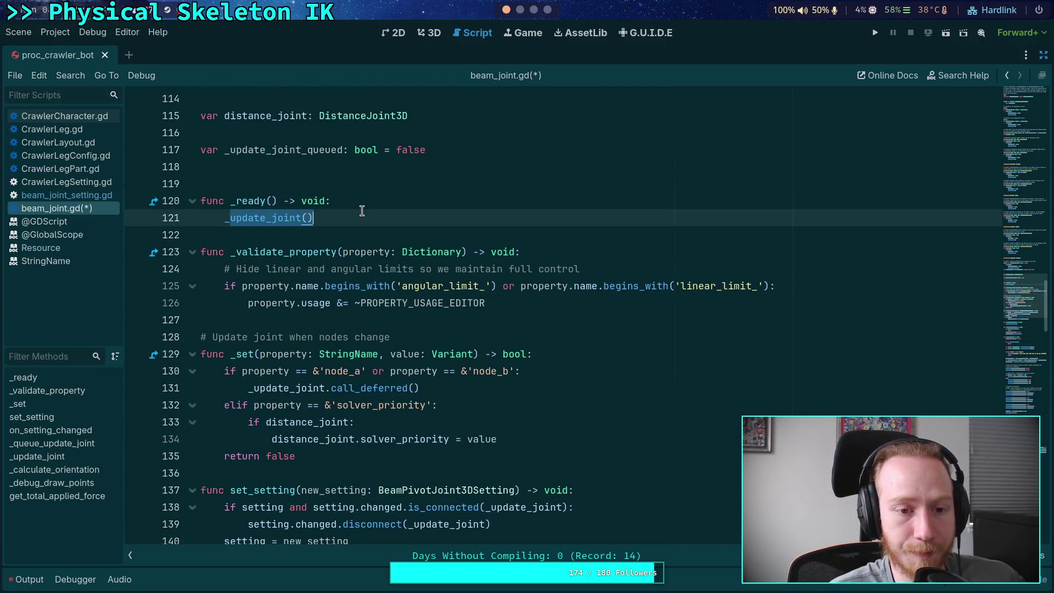
Replace _update_joint() with _queue_update_joint() in _ready and save beam_joint.gd.
type("_que")
key("Return")
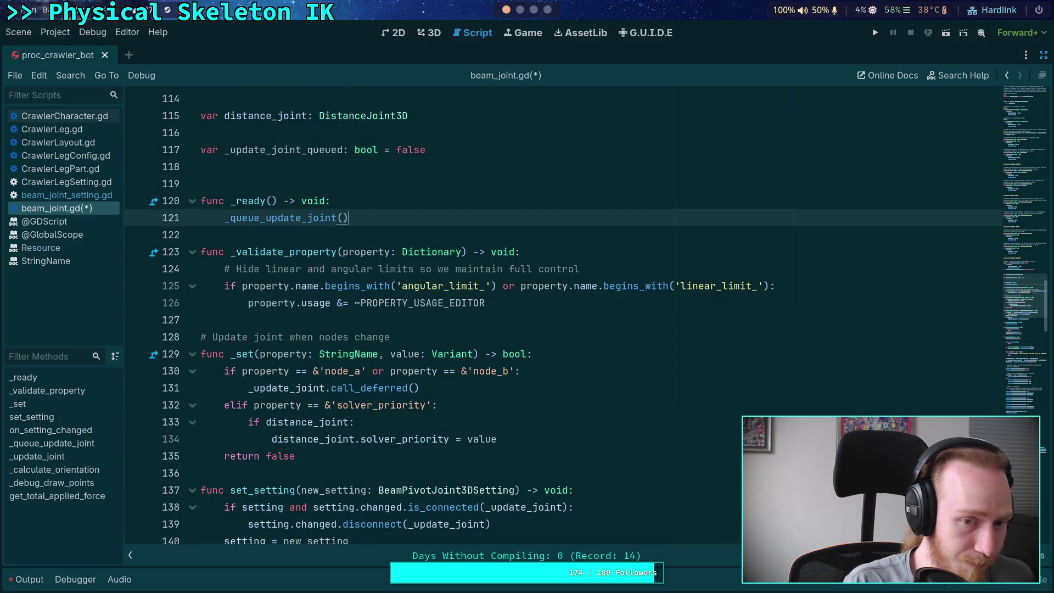
key("ctrl+s")
left_click(349, 233)
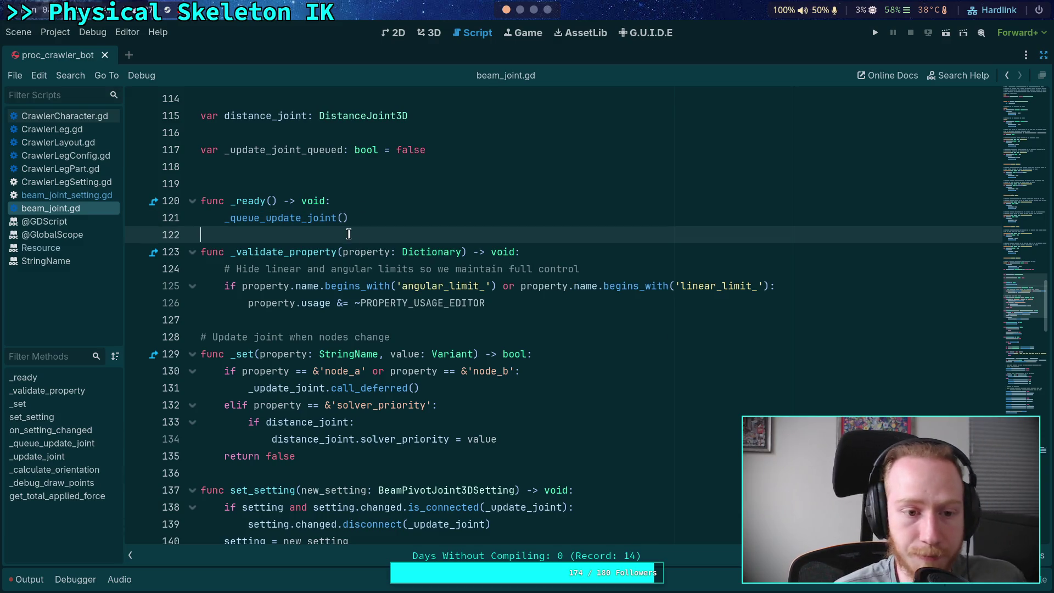
left_click(371, 321)
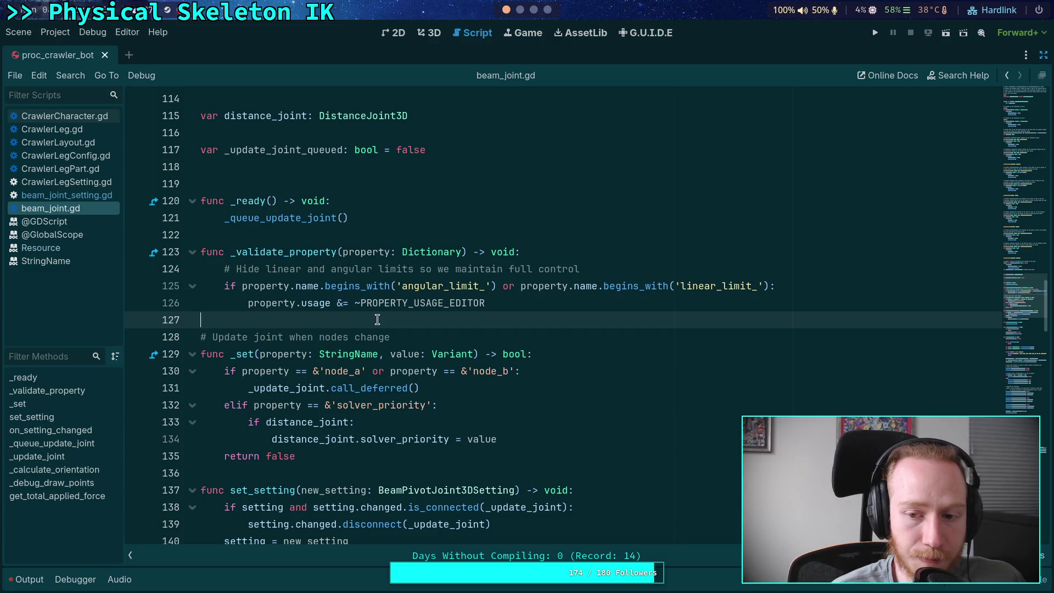
Scroll through beam_joint.gd to review the queued joint-update changes.
scroll(377, 320, "up", 4)
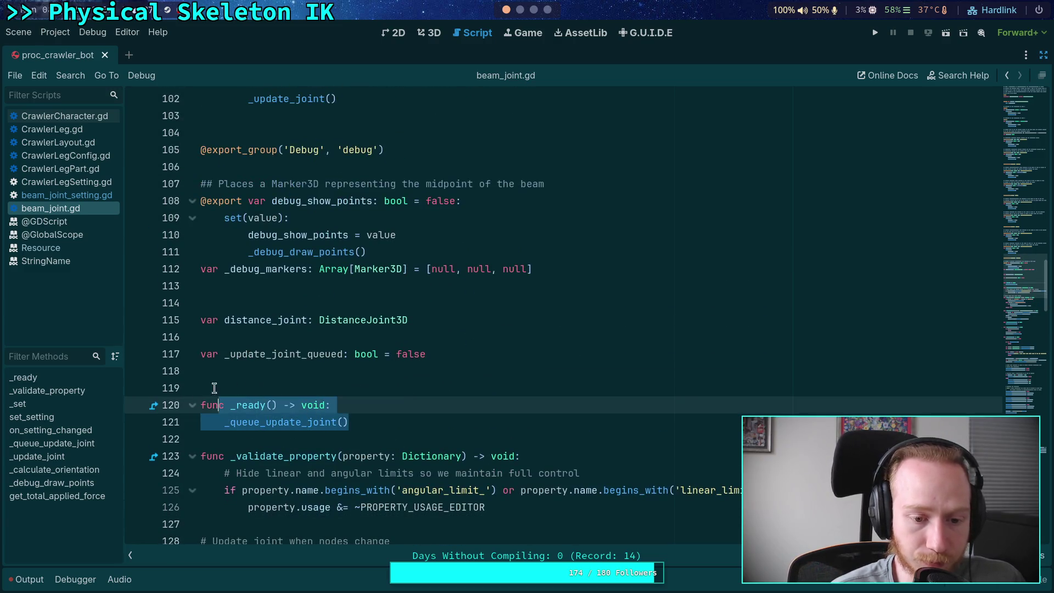
left_click(371, 420)
left_click(400, 389)
scroll(407, 388, "up", 4)
scroll(408, 388, "up", 20)
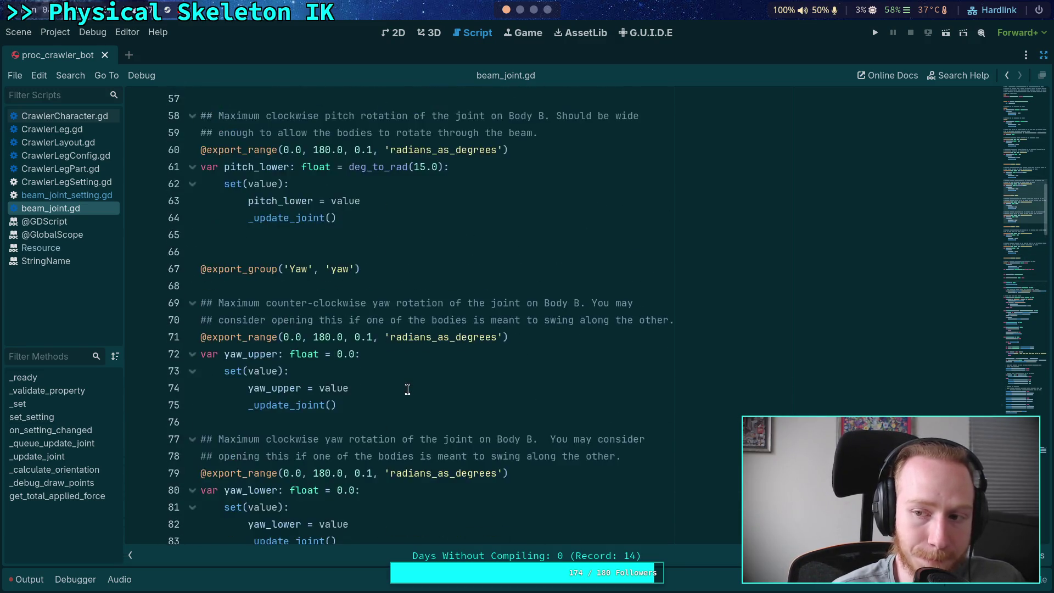
scroll(407, 388, "up", 5)
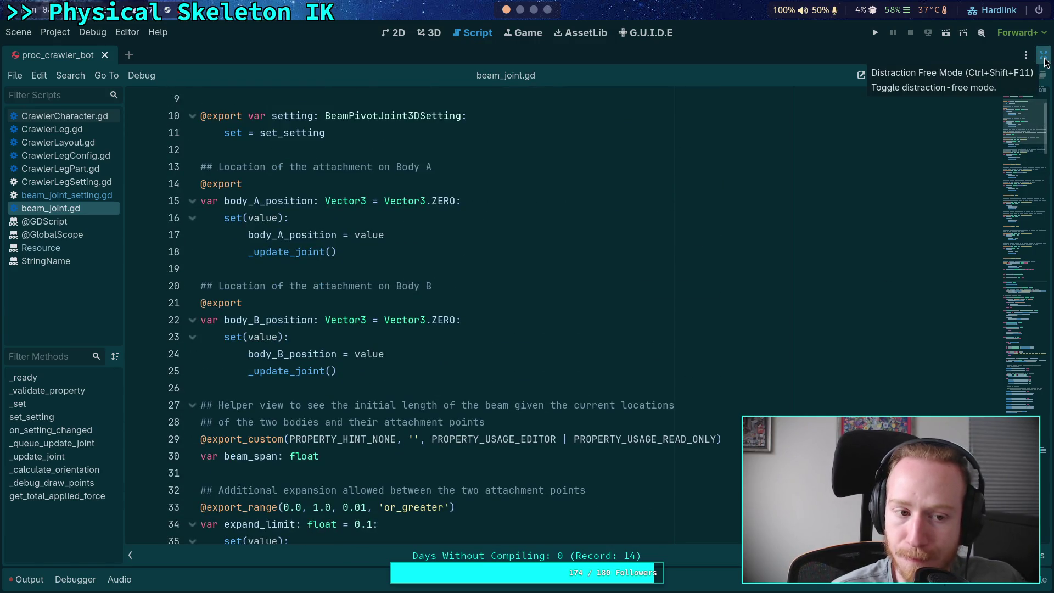
scroll(794, 319, "down", 20)
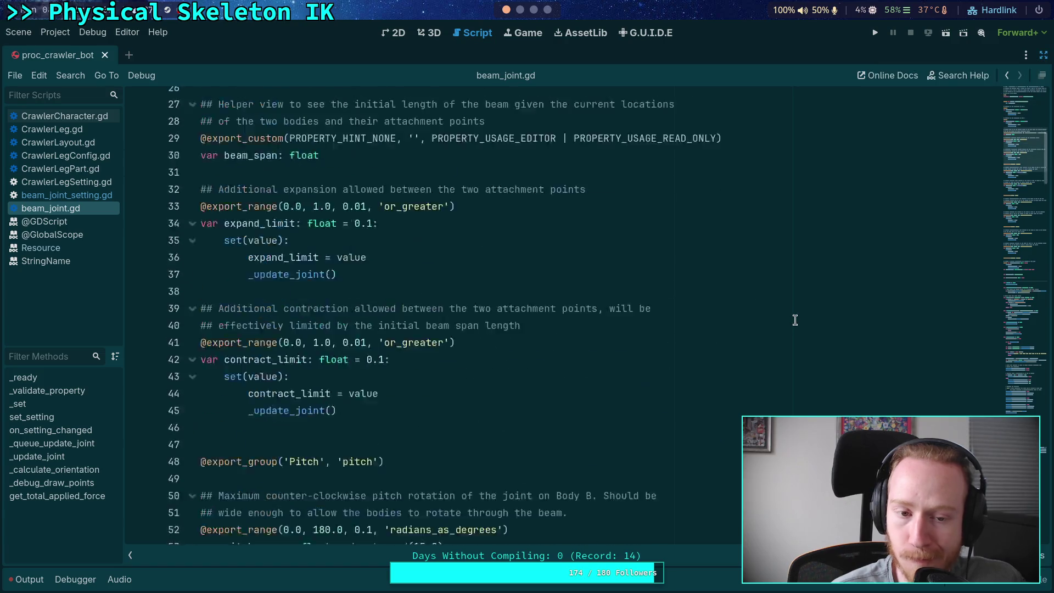
scroll(795, 319, "down", 20)
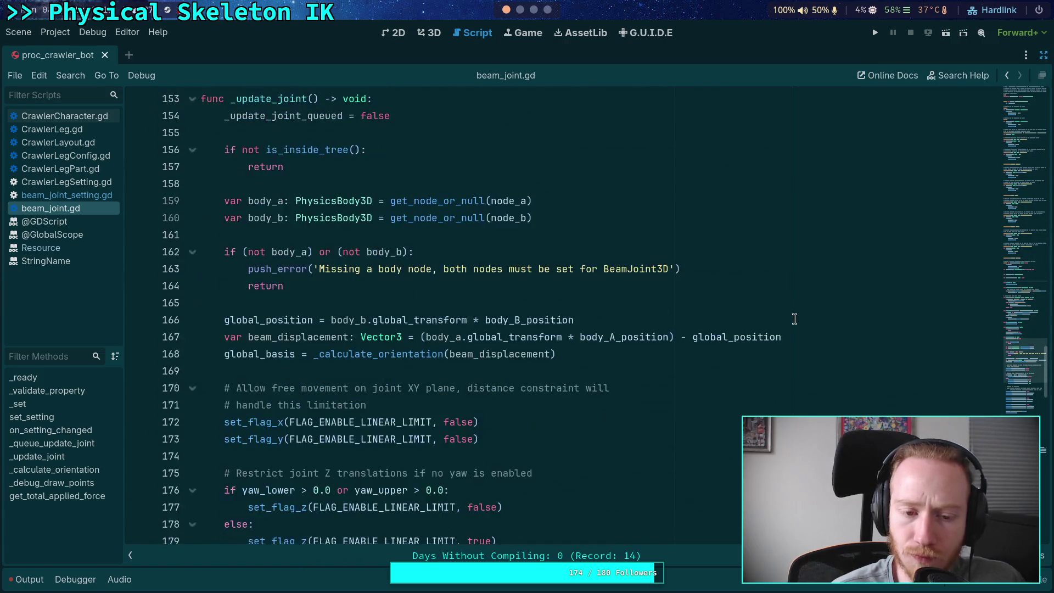
scroll(794, 319, "down", 3)
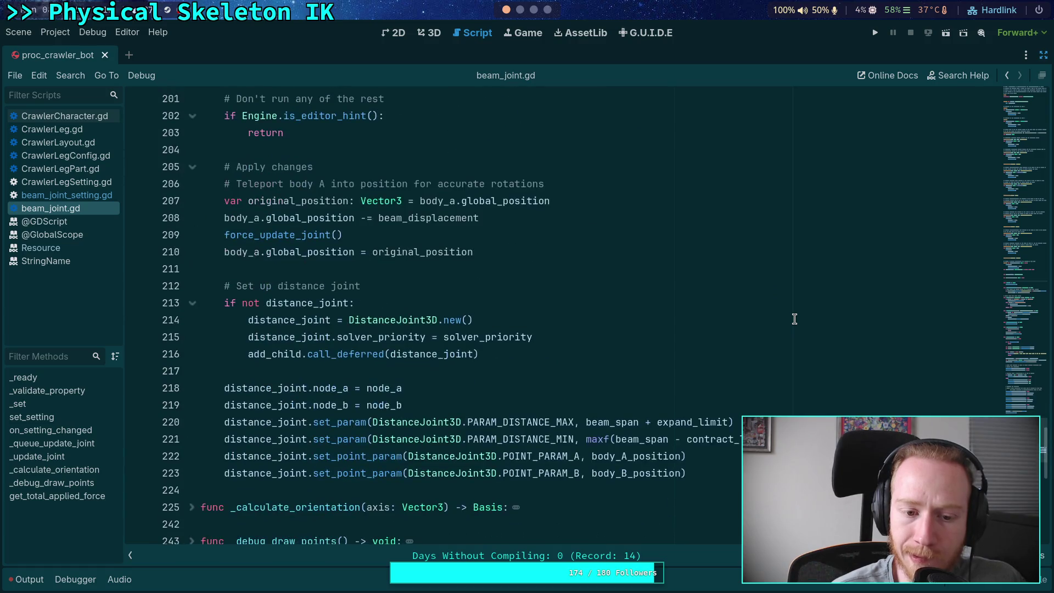
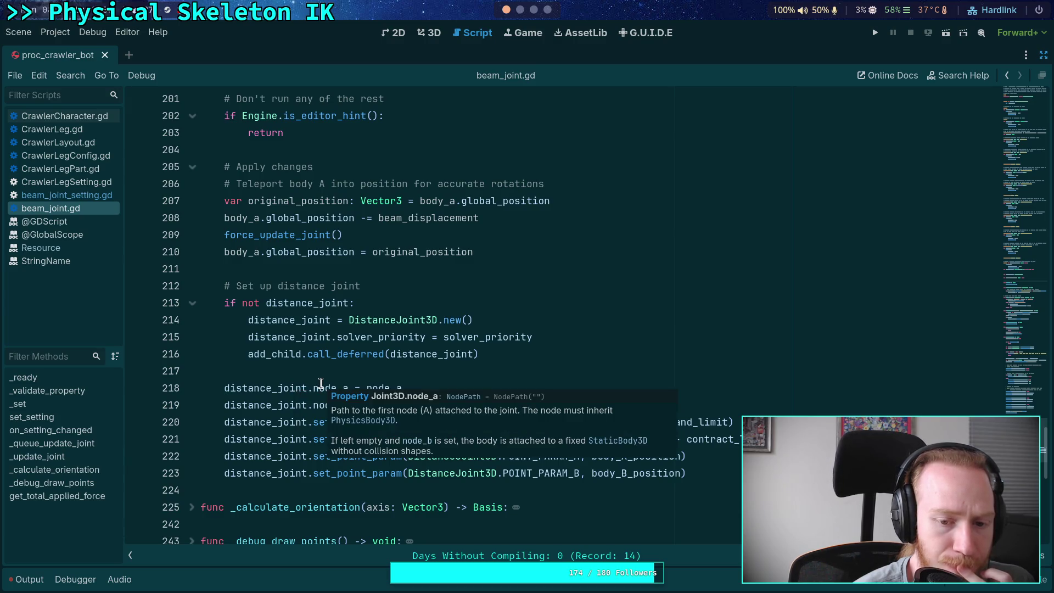
Inspect node_a on line 218 and add_child on line 216, then restore the FileSystem dock.
left_click(322, 383)
double_click(382, 387)
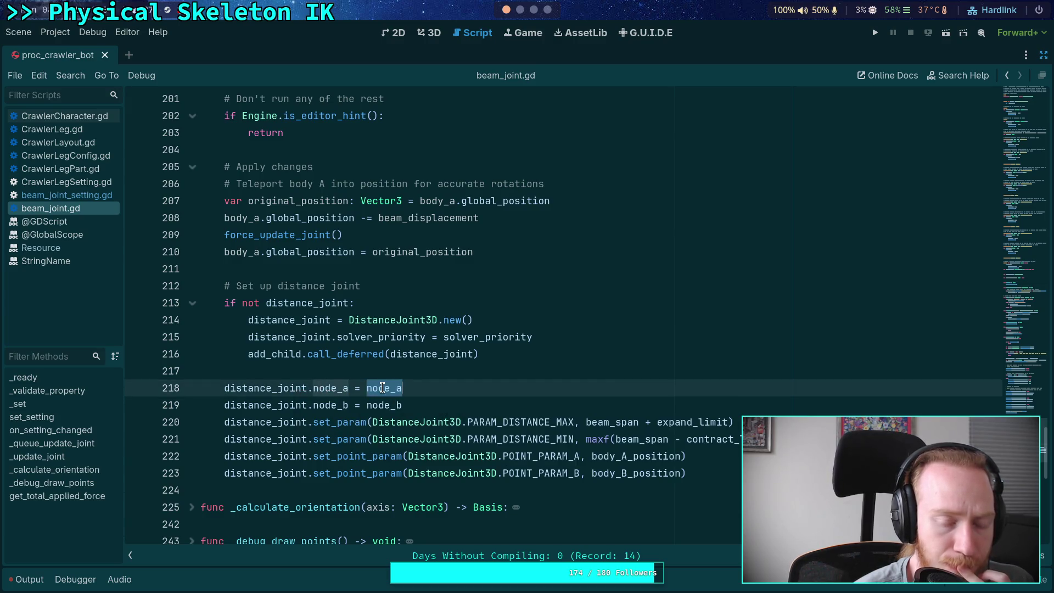
scroll(383, 388, "up", 12)
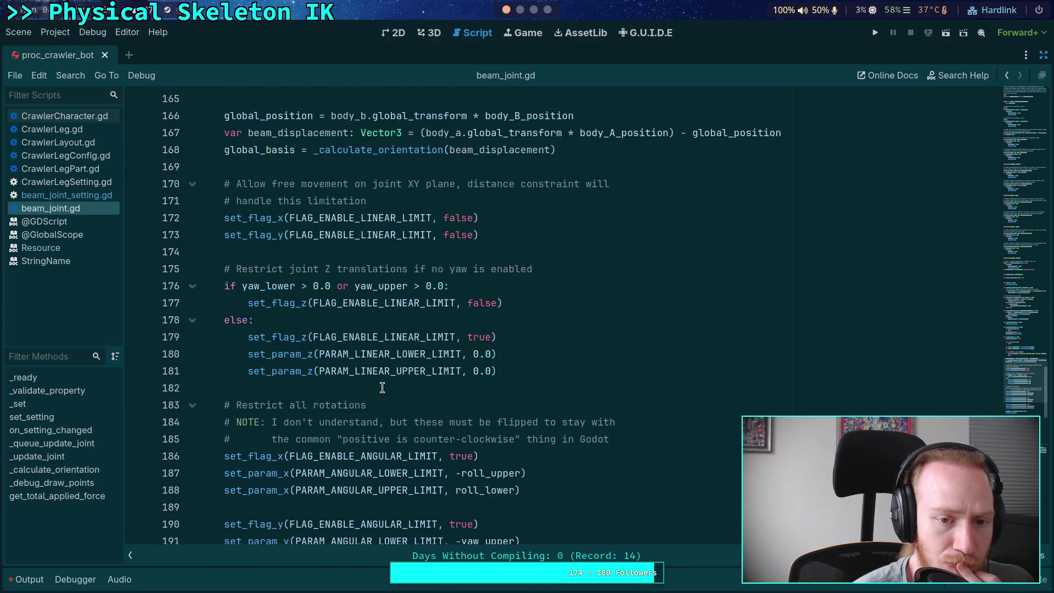
scroll(383, 388, "up", 8)
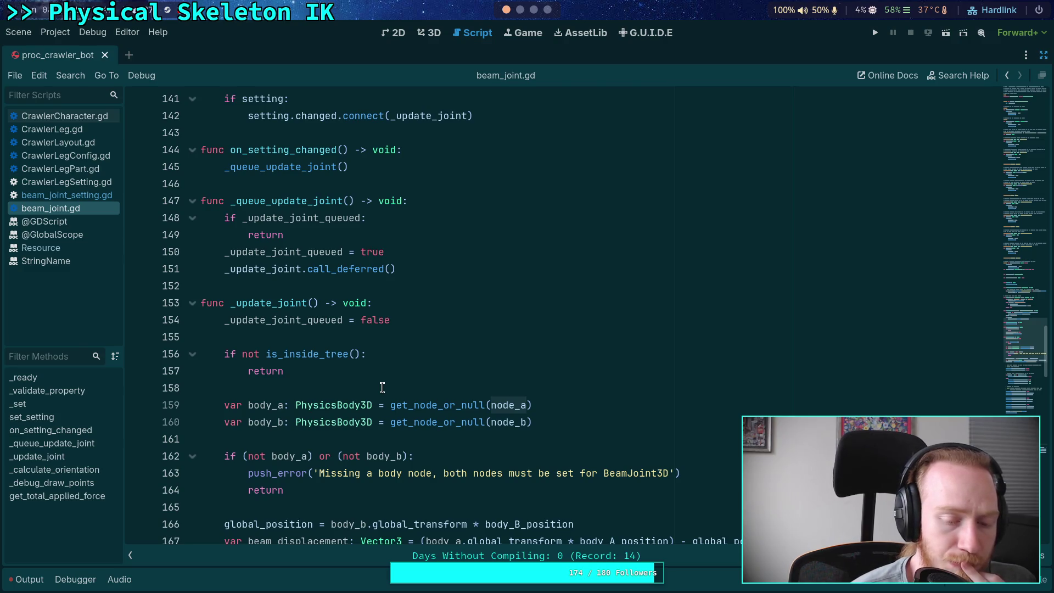
scroll(383, 387, "down", 3)
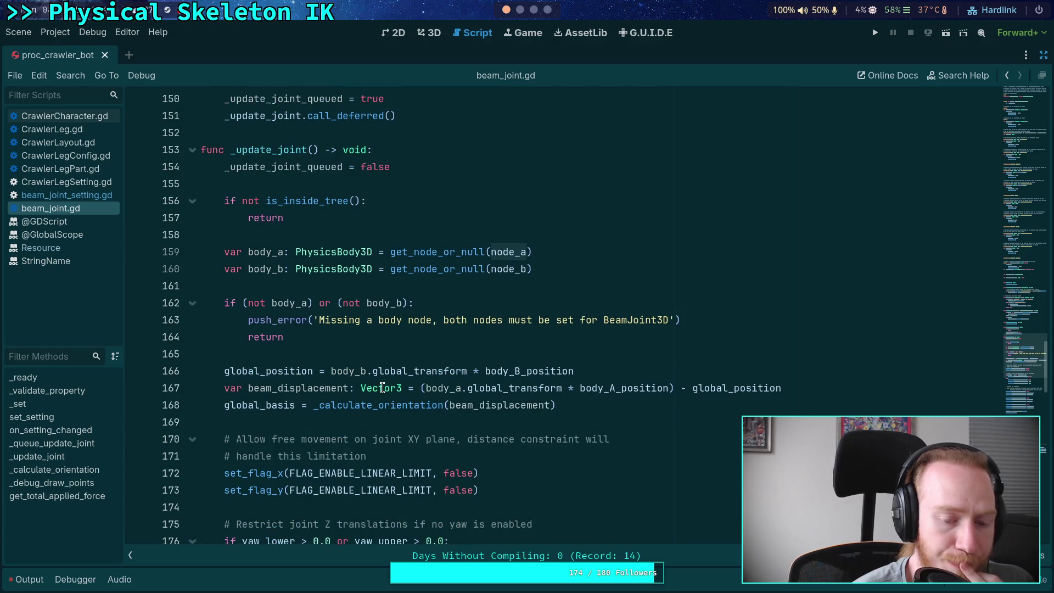
scroll(382, 388, "down", 17)
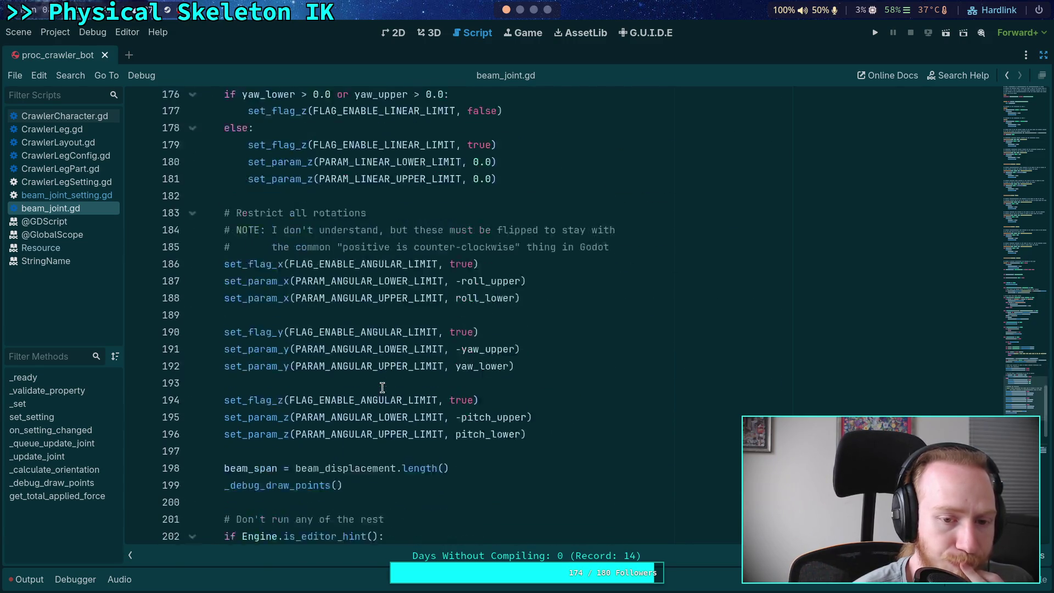
double_click(382, 387)
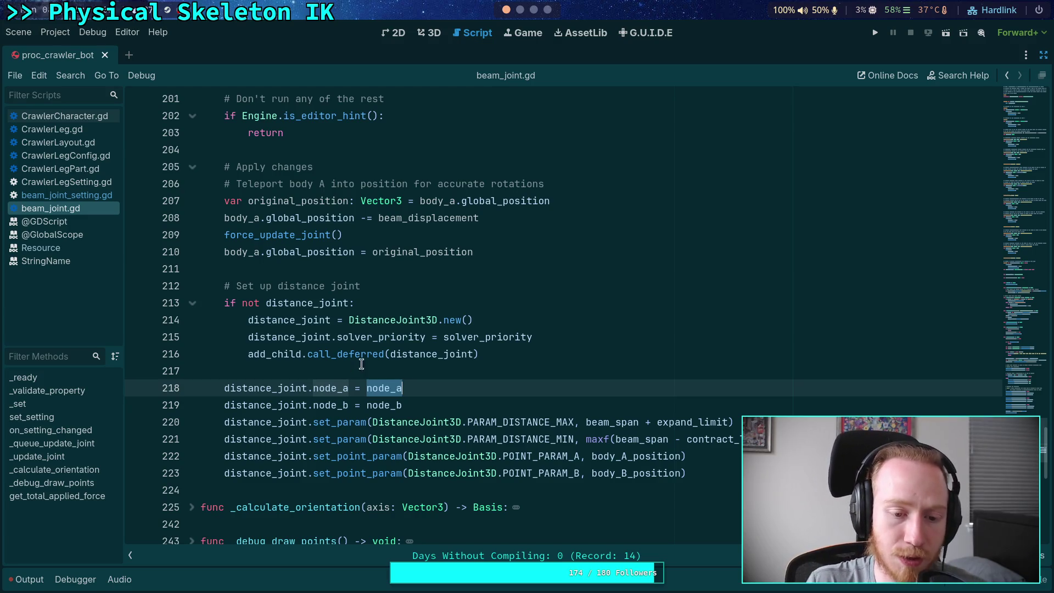
left_click_drag(494, 355, 249, 357)
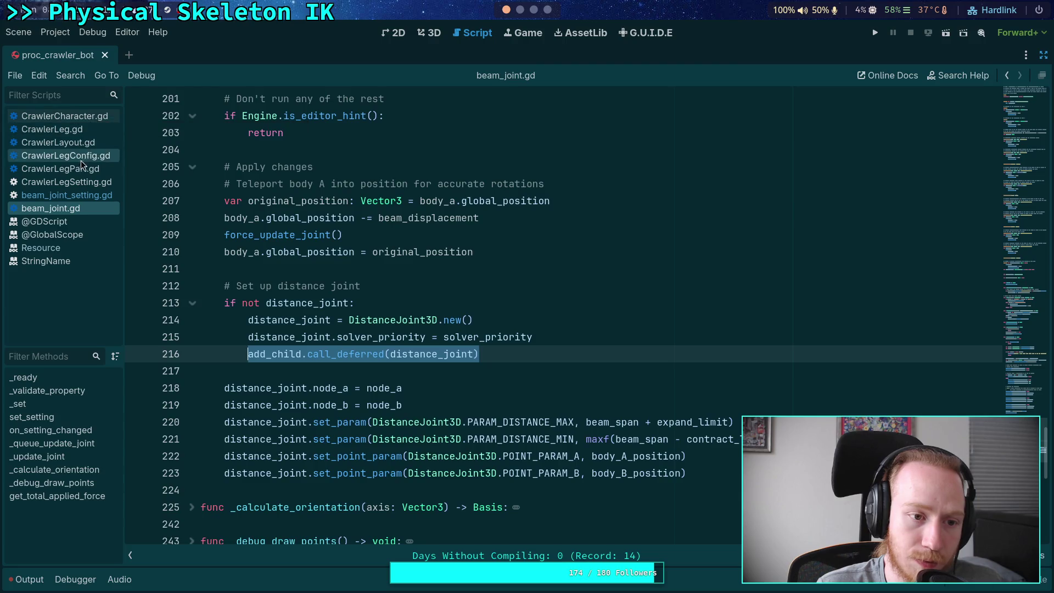
left_click(1044, 55)
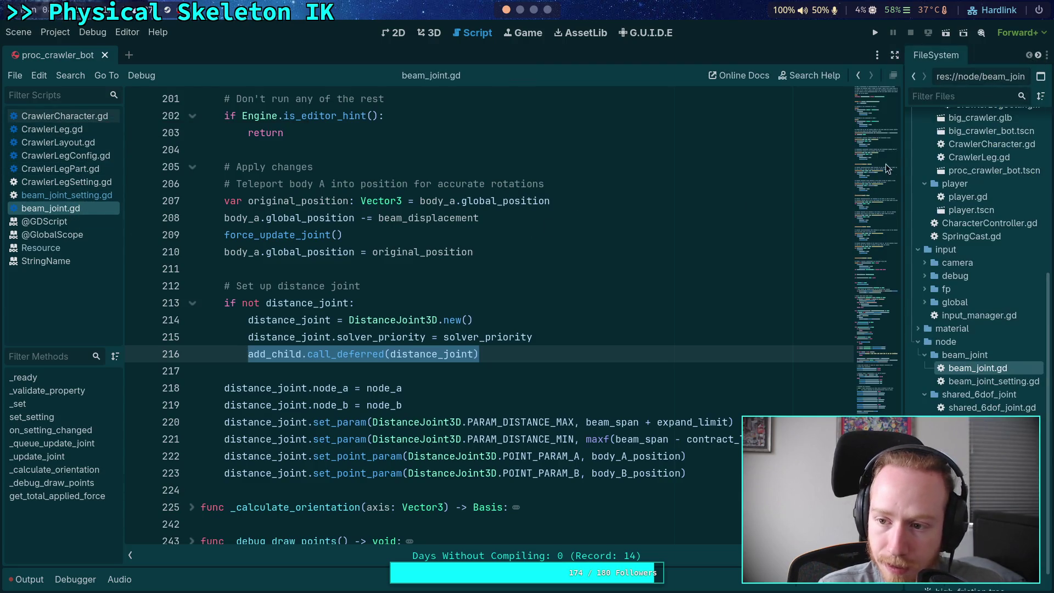
Open physical_skeleton.gd from the FileSystem dock and narrow the dock to widen the code.
left_click_drag(903, 275, 757, 275)
scroll(832, 291, "up", 6)
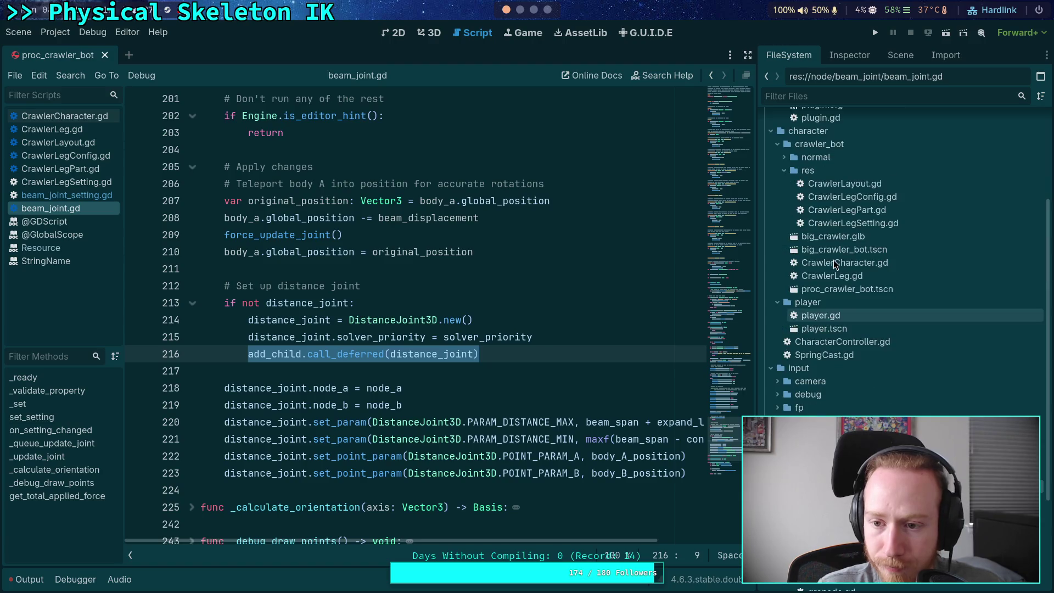
double_click(845, 237)
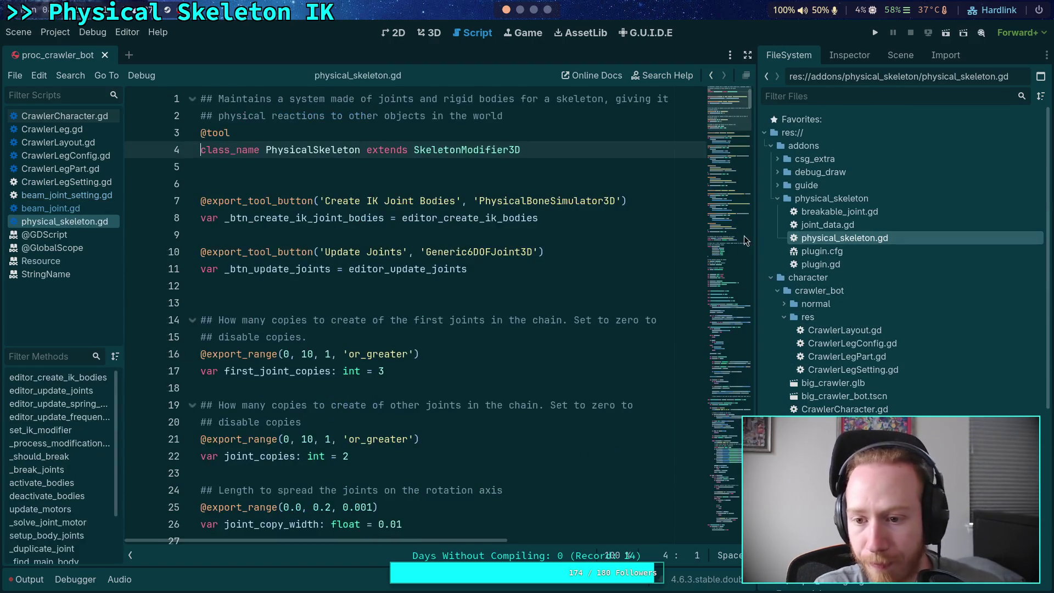
mouse_move(759, 230)
left_mouse_down()
mouse_move(804, 220)
mouse_move(825, 229)
left_mouse_up()
Read through the script's IK and processing code, selecting the setup_body_joints call.
scroll(401, 293, "down", 15)
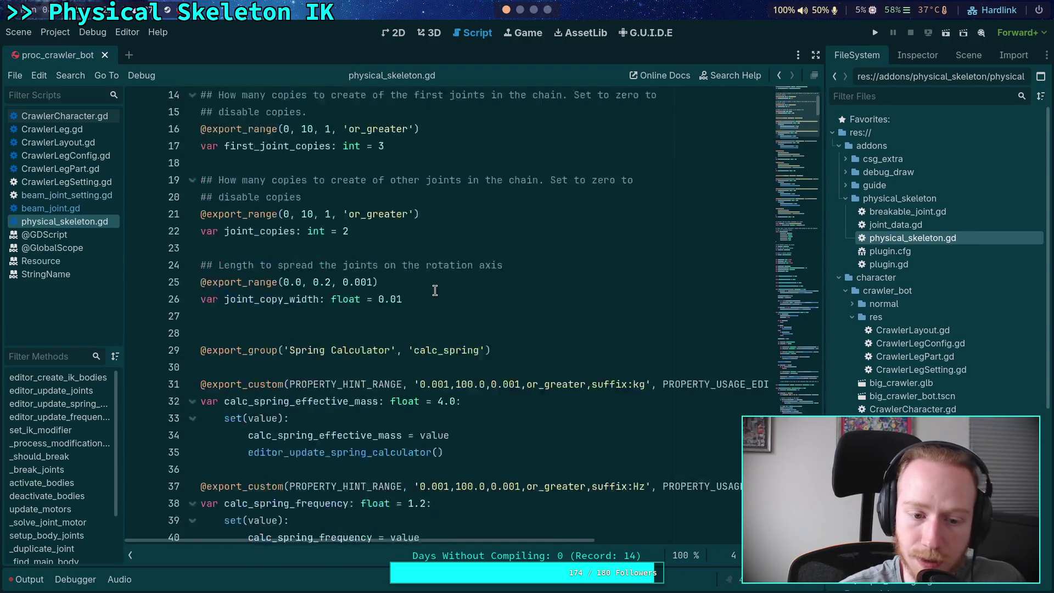
scroll(401, 294, "down", 16)
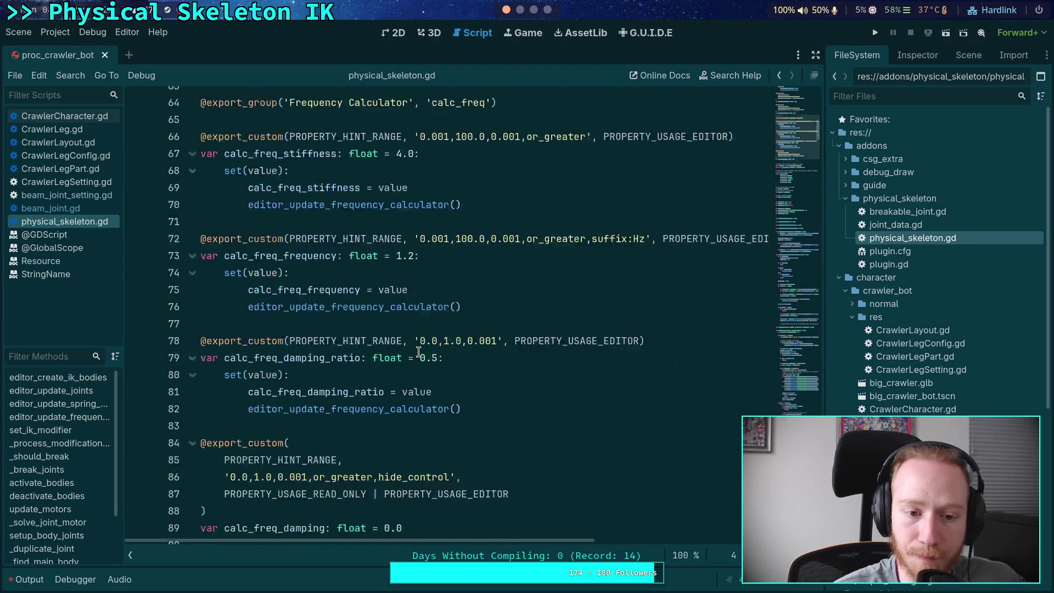
scroll(303, 333, "down", 18)
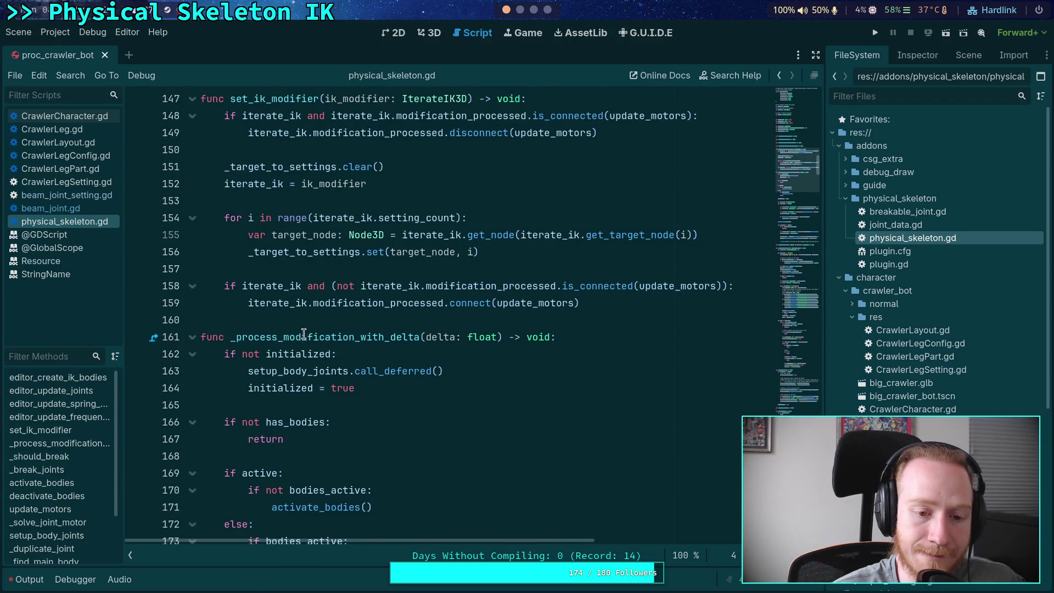
scroll(228, 367, "up", 2)
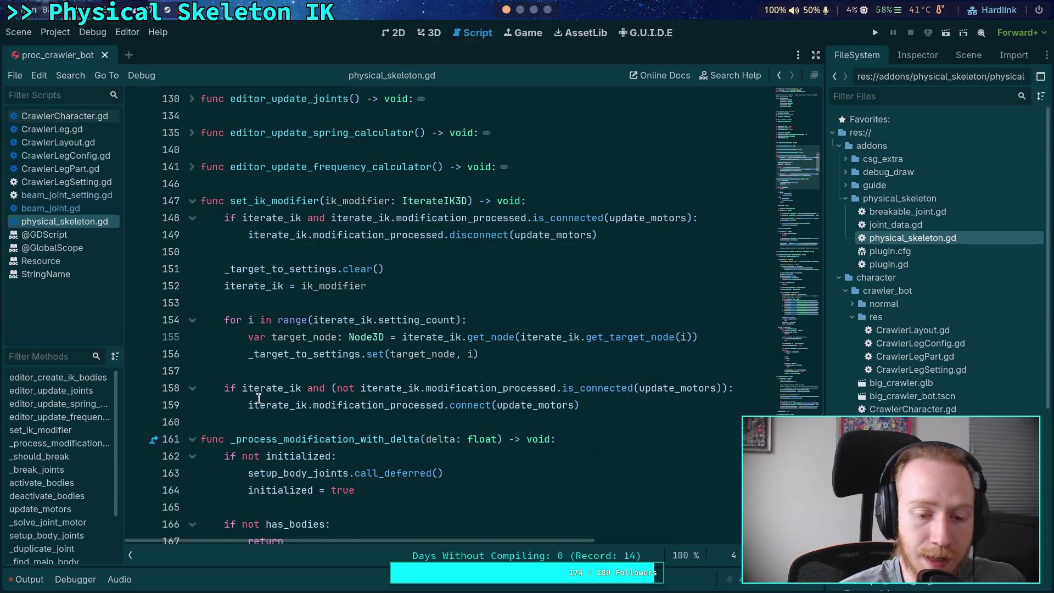
scroll(394, 331, "down", 2)
left_click_drag(245, 372, 444, 372)
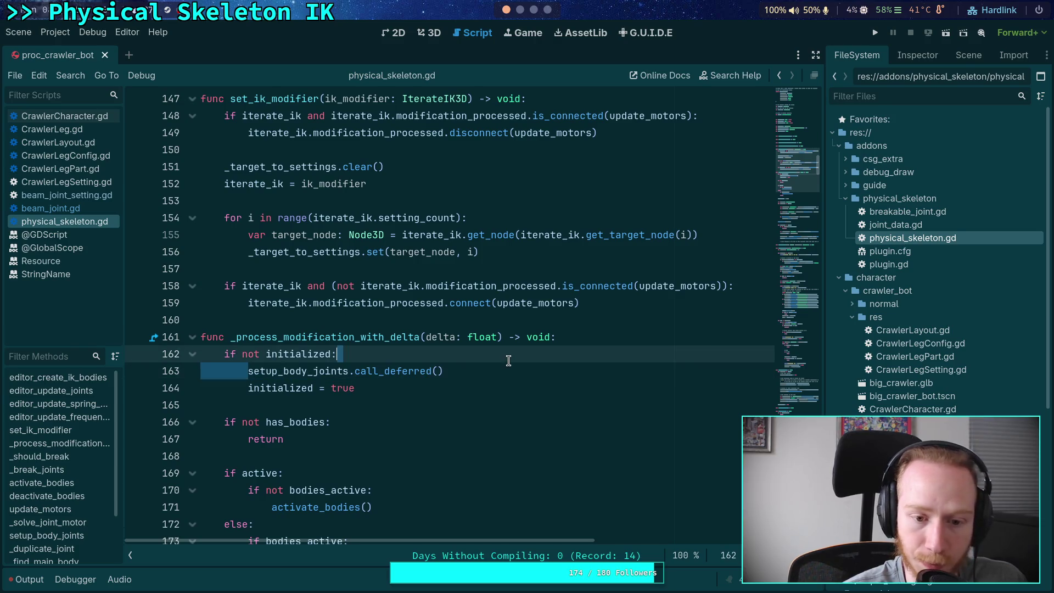
scroll(427, 413, "down", 8)
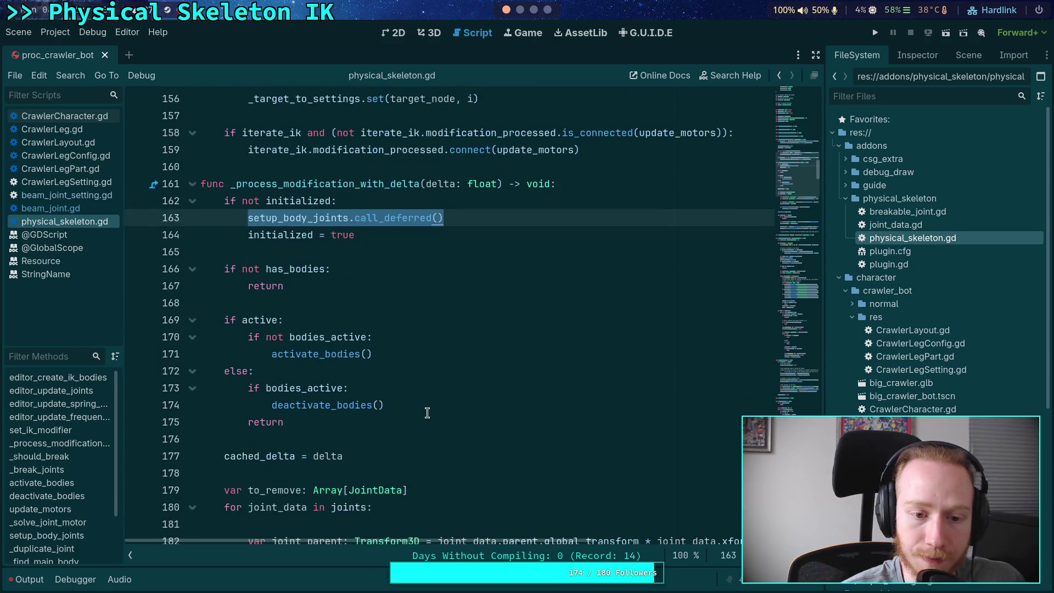
scroll(427, 413, "up", 5)
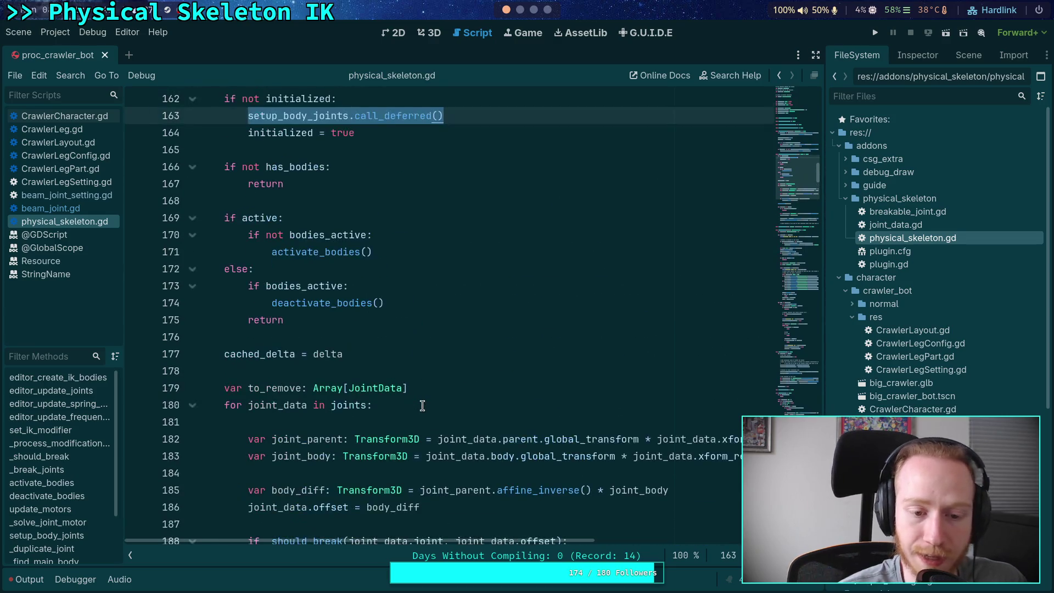
double_click(310, 218)
scroll(445, 413, "down", 11)
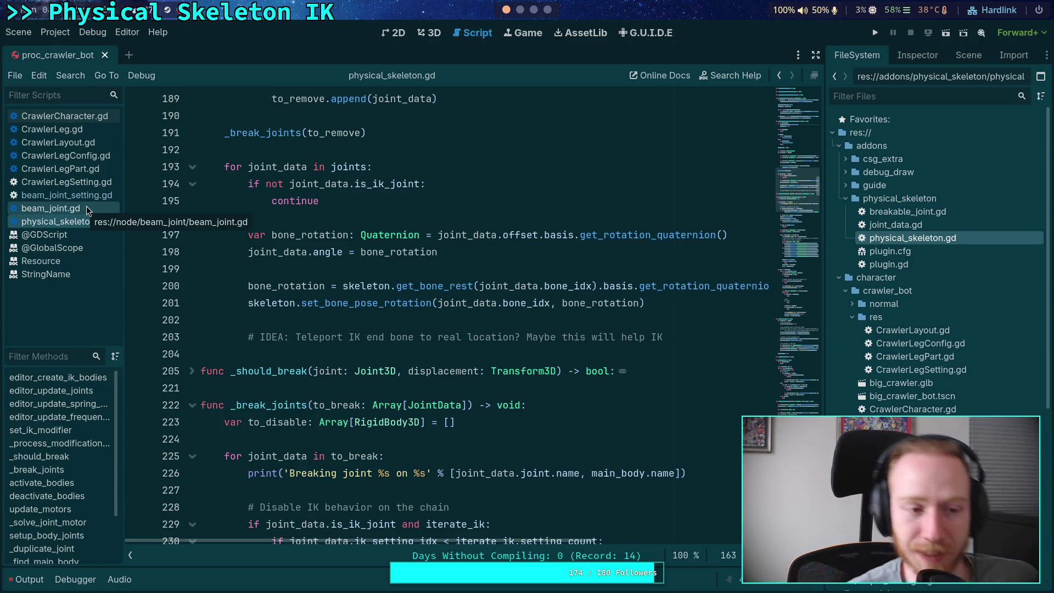
In beam_joint.gd, select the add_child call and the node_a/node_b assignments.
left_click(86, 209)
left_click(345, 357)
left_click_drag(479, 354, 265, 354)
mouse_move(430, 404)
left_mouse_down()
mouse_move(219, 384)
mouse_move(218, 372)
mouse_move(224, 387)
left_mouse_up()
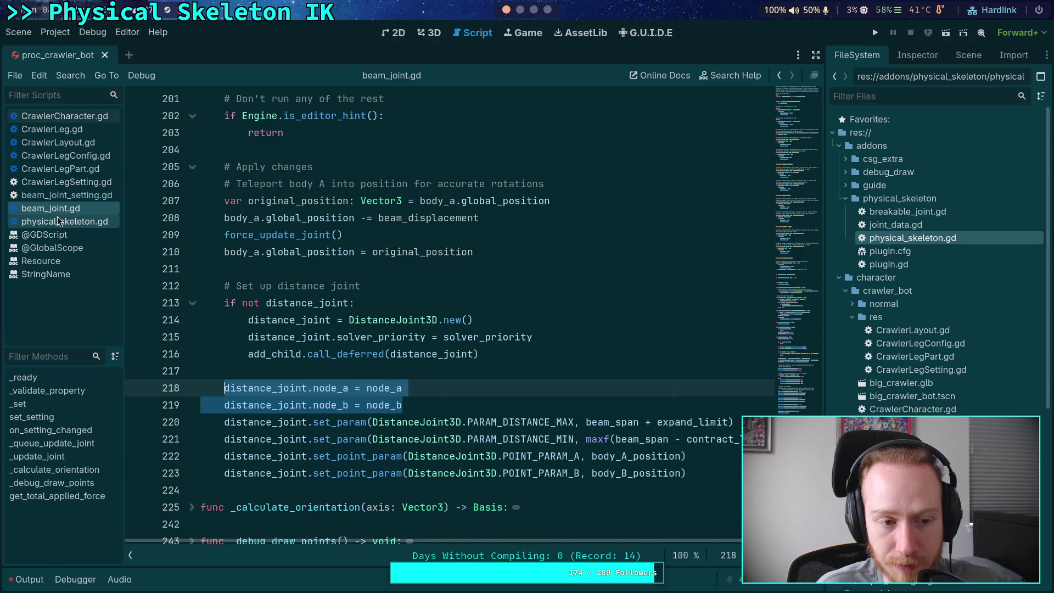
Collapse the _break_joints, update_motors and _solve_joint_motor functions in physical_skeleton.gd.
left_click(55, 221)
scroll(329, 275, "down", 5)
scroll(190, 306, "up", 3)
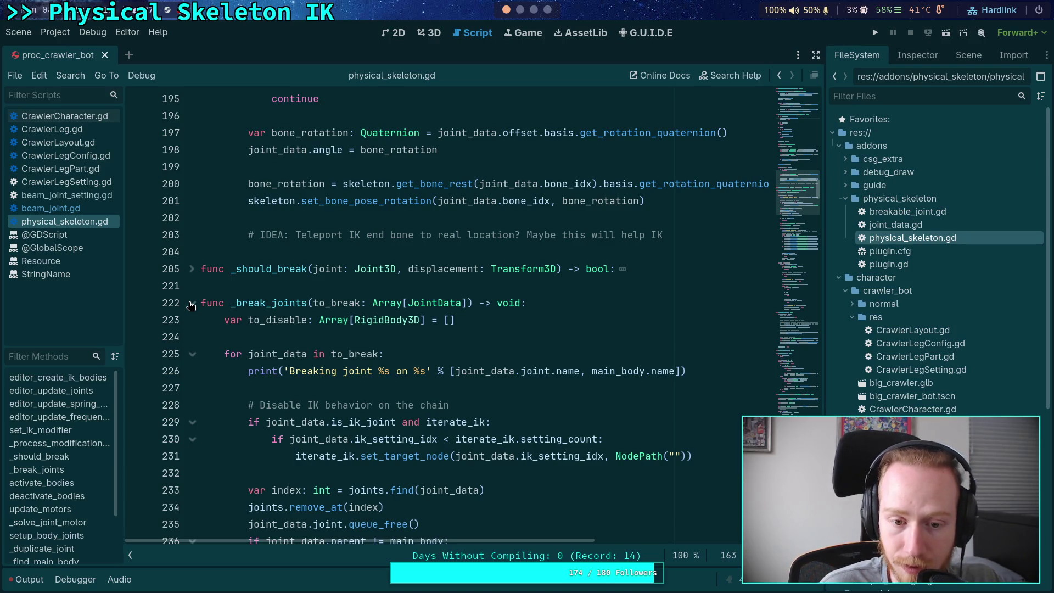
left_click(191, 305)
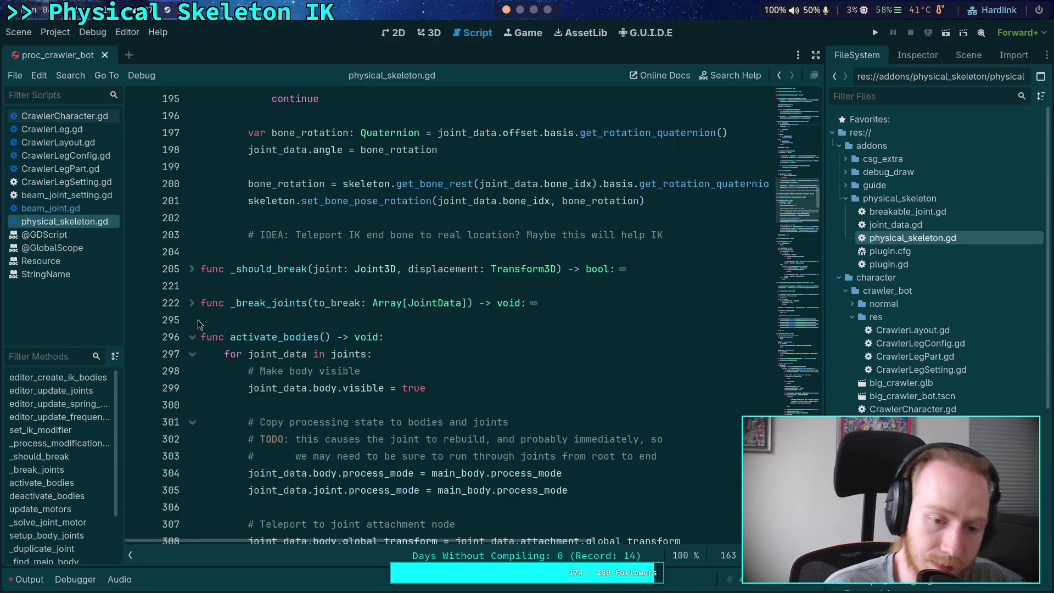
scroll(208, 338, "down", 10)
scroll(223, 338, "down", 2)
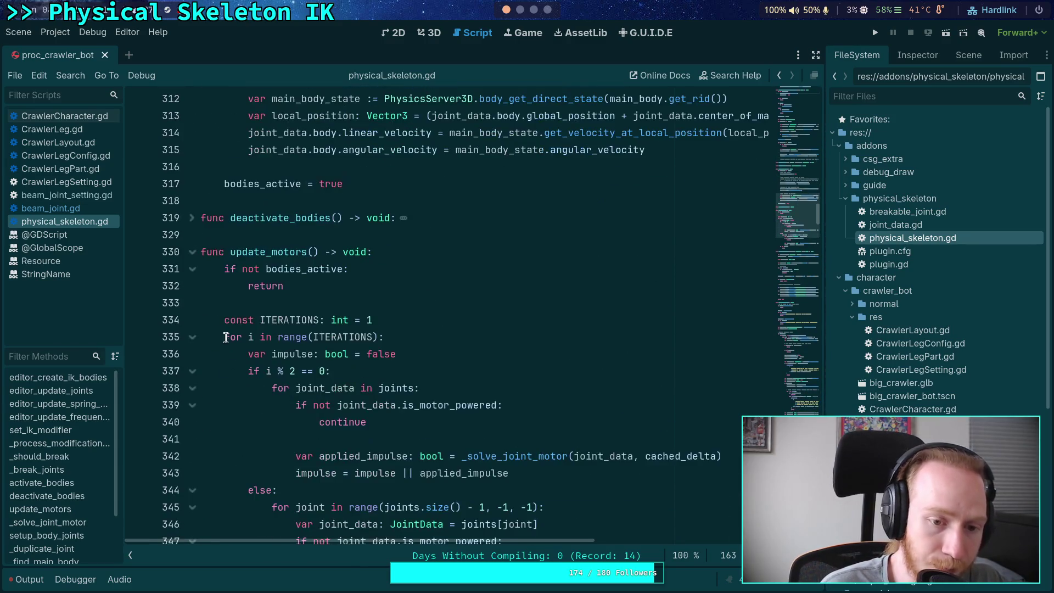
left_click(192, 252)
left_click(192, 286)
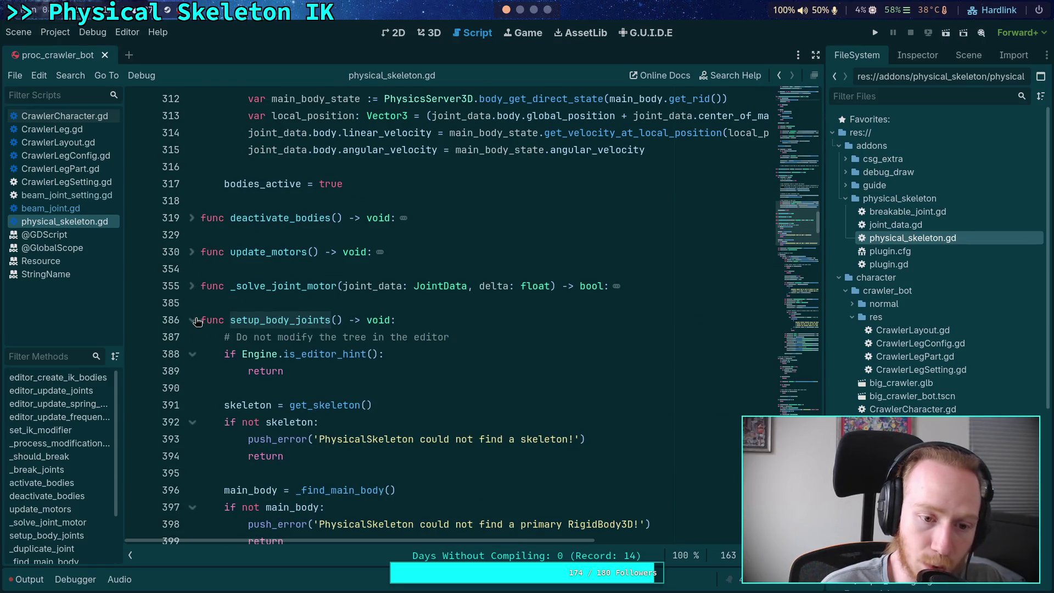
Check the setup_body_joints() code on line 386, then return to beam_joint.gd.
left_click_drag(231, 320, 343, 321)
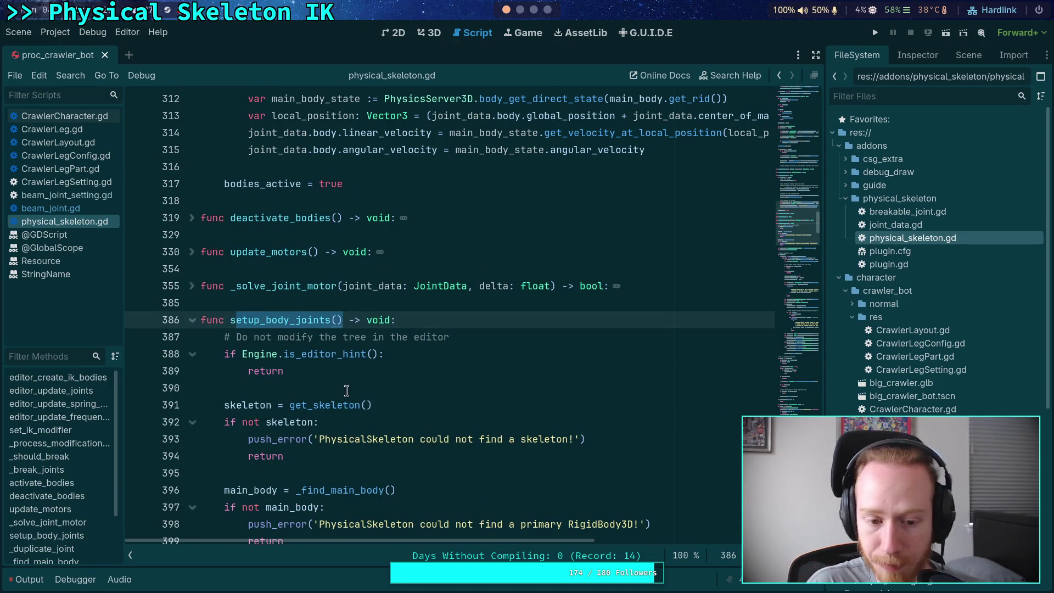
scroll(345, 390, "down", 5)
scroll(359, 373, "down", 1)
left_click(363, 354)
scroll(384, 351, "down", 6)
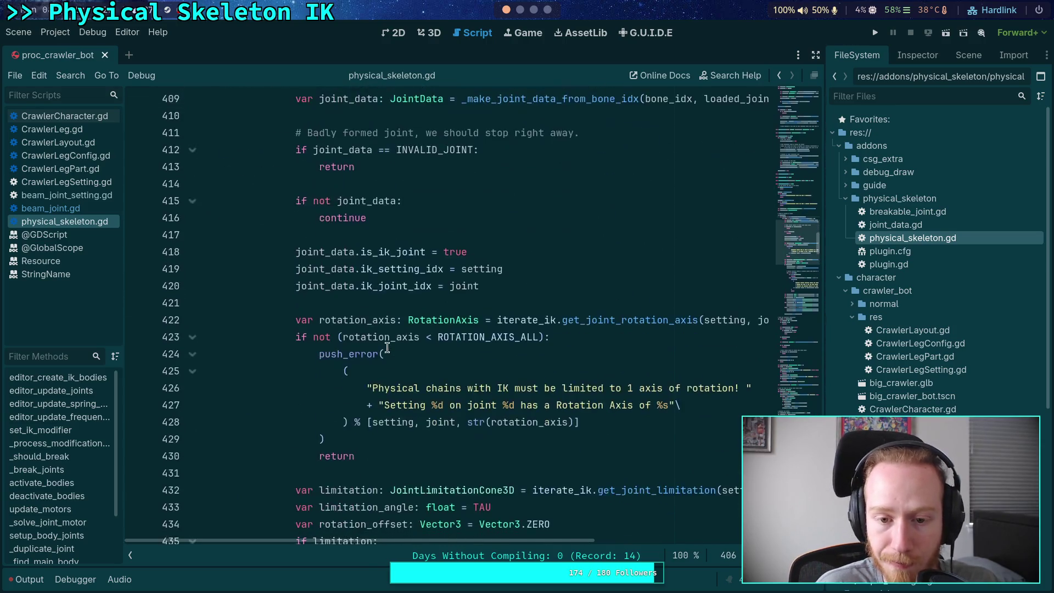
scroll(387, 348, "down", 6)
scroll(387, 347, "up", 18)
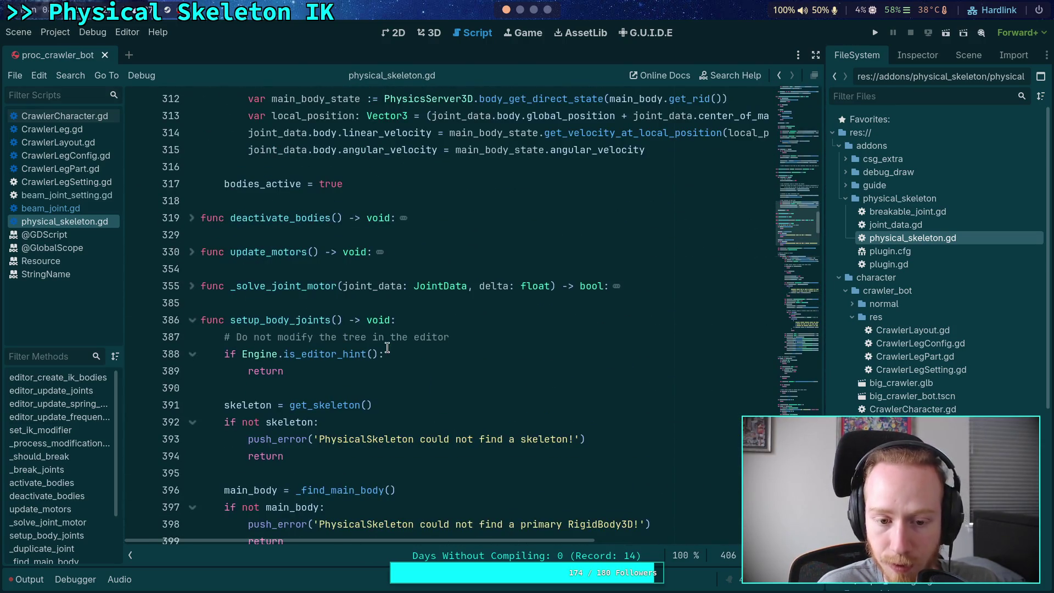
left_click(370, 387)
left_click(51, 208)
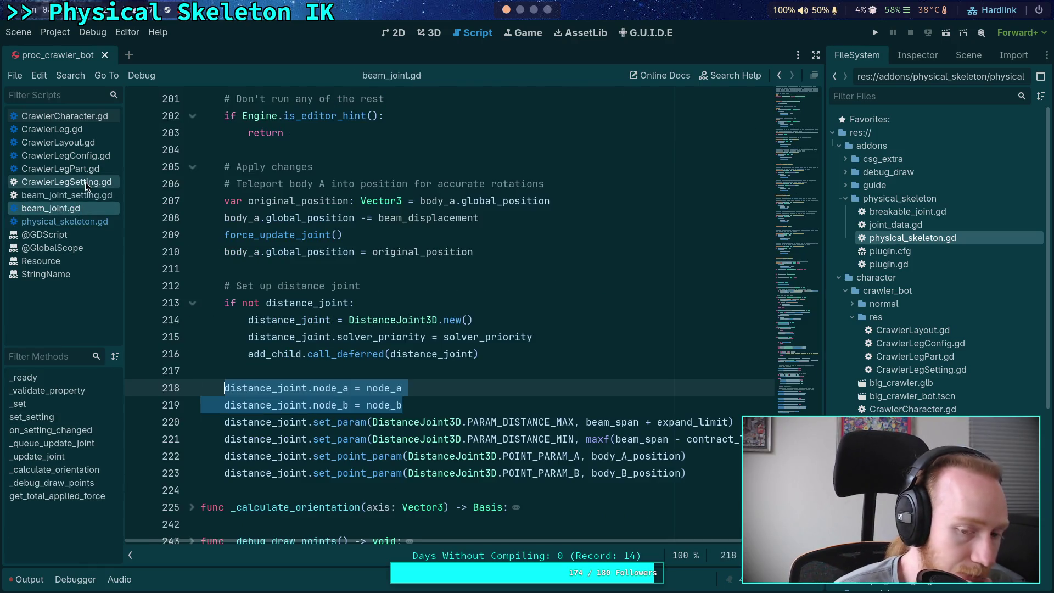
Scroll through beam_joint.gd's update-queuing code, dismissing the Vector3 and call_deferred documentation popups.
scroll(403, 336, "up", 4)
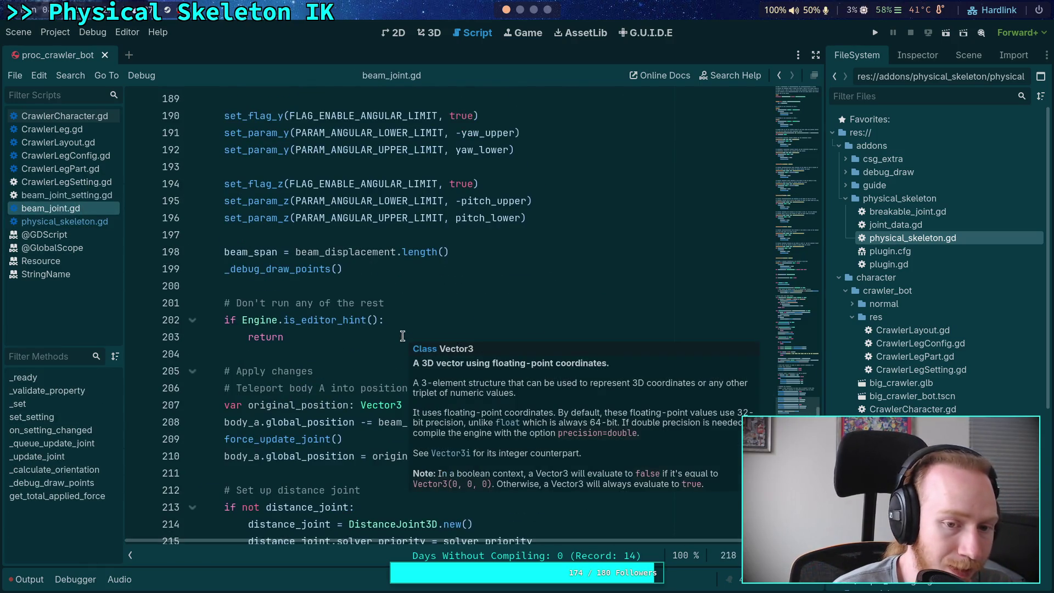
left_click(419, 285)
scroll(420, 285, "up", 7)
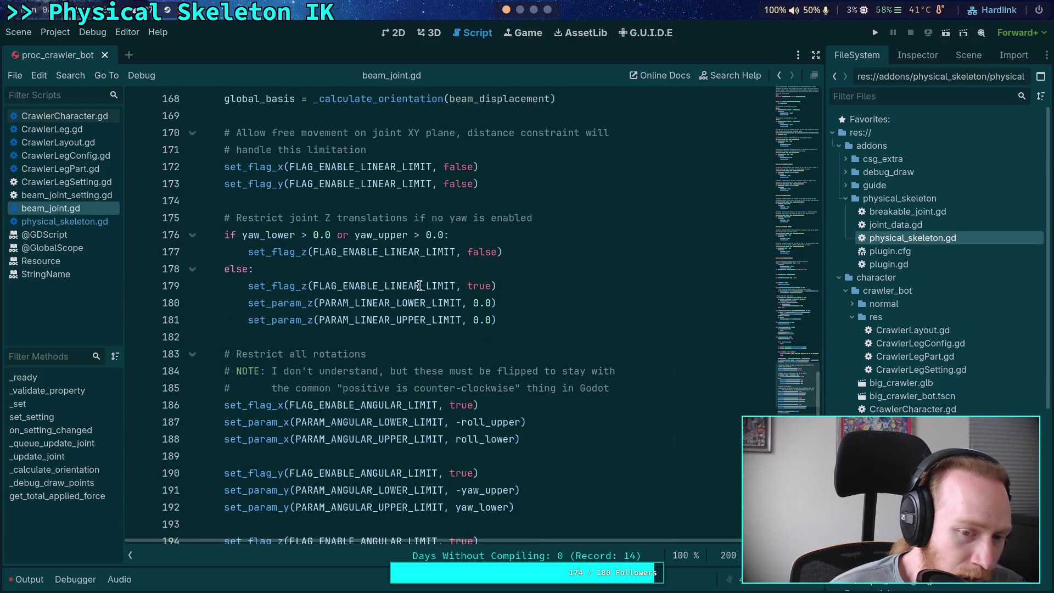
scroll(420, 286, "up", 11)
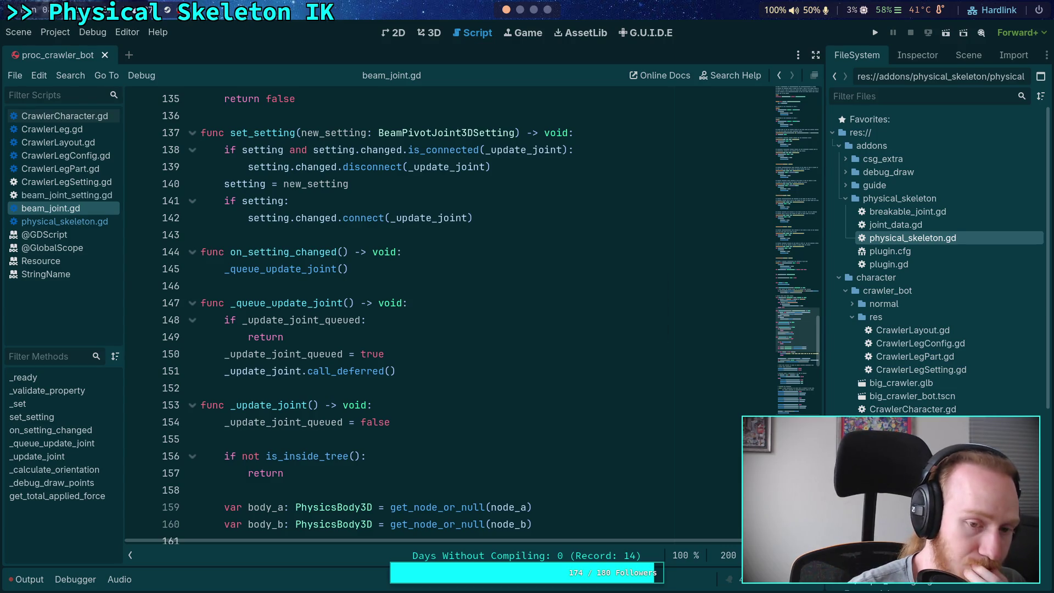
scroll(426, 312, "down", 1)
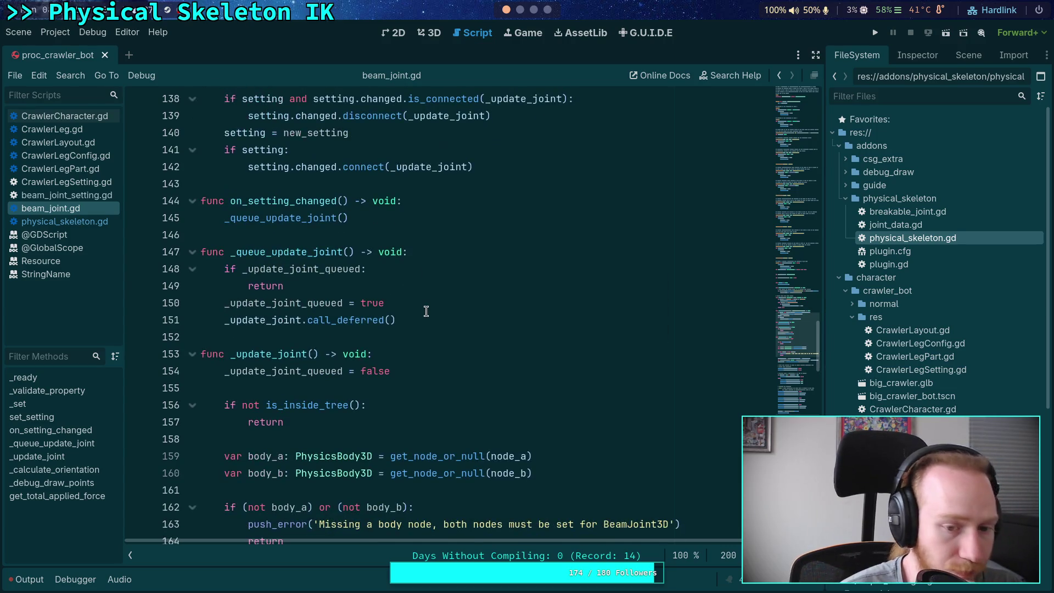
scroll(426, 311, "up", 2)
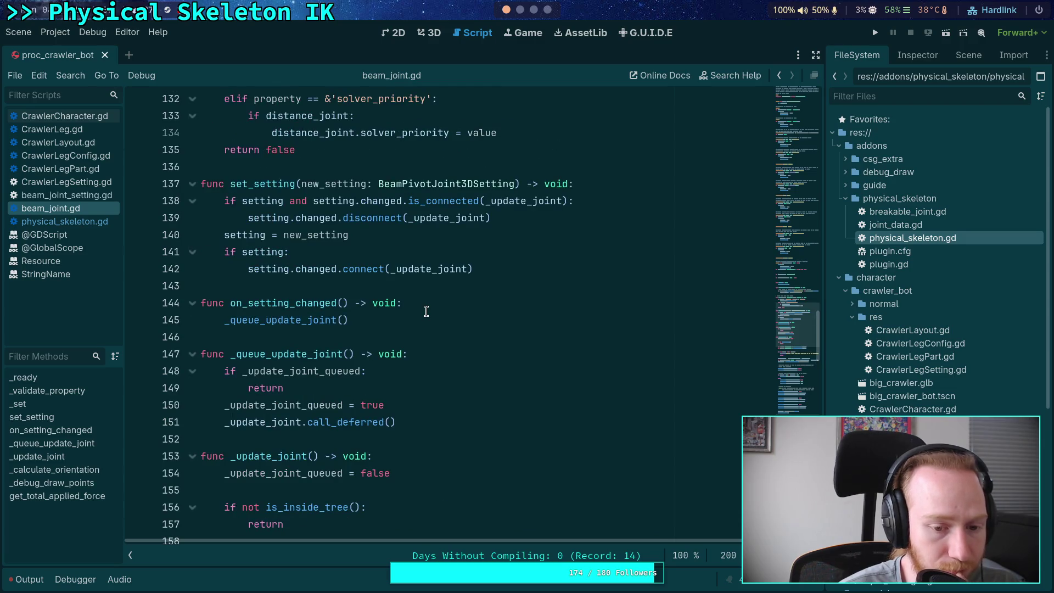
scroll(426, 311, "down", 2)
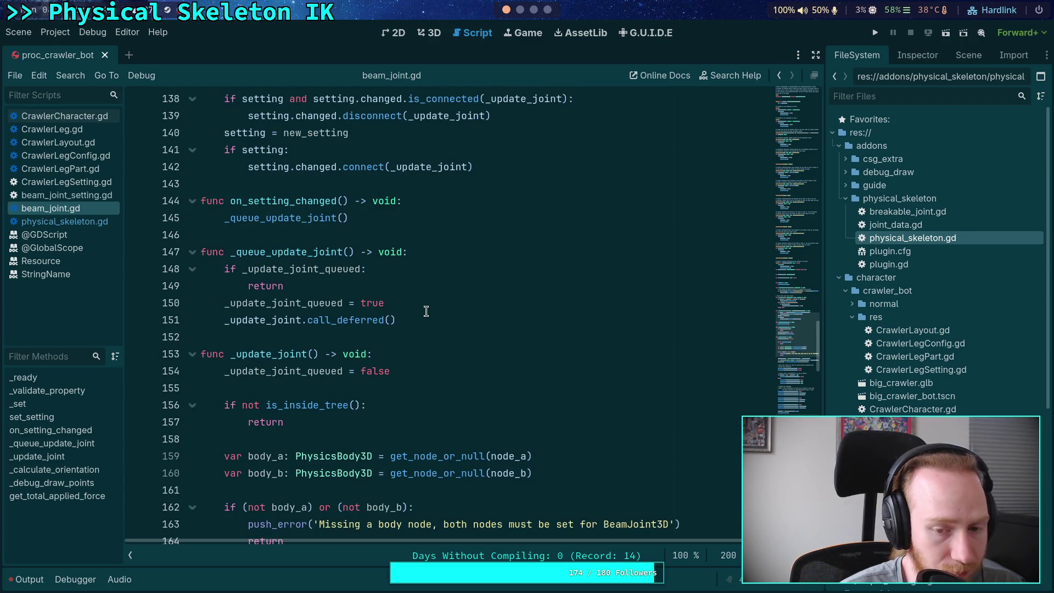
scroll(426, 312, "up", 11)
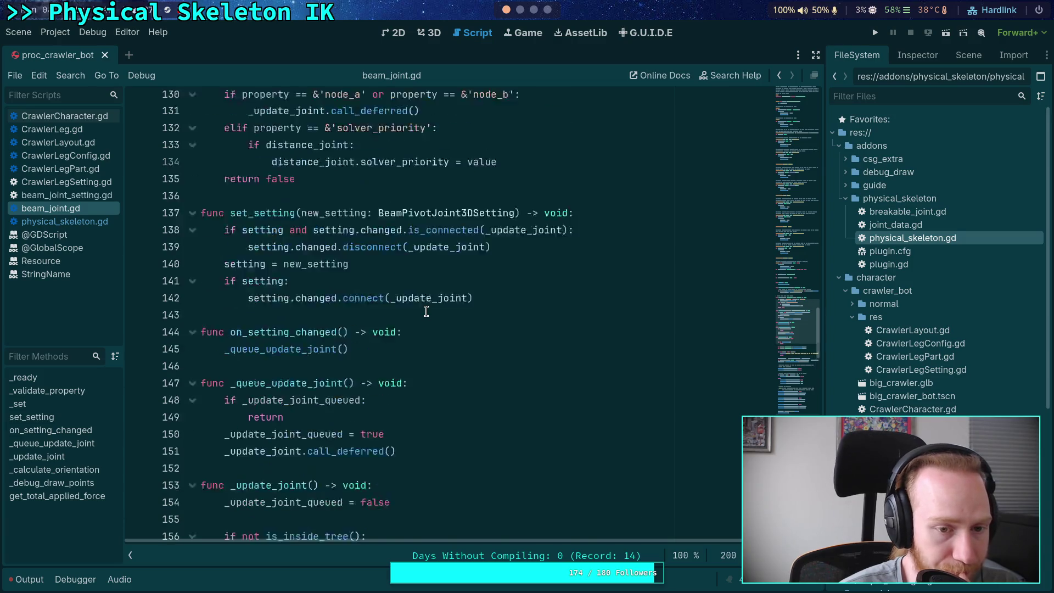
scroll(426, 311, "up", 1)
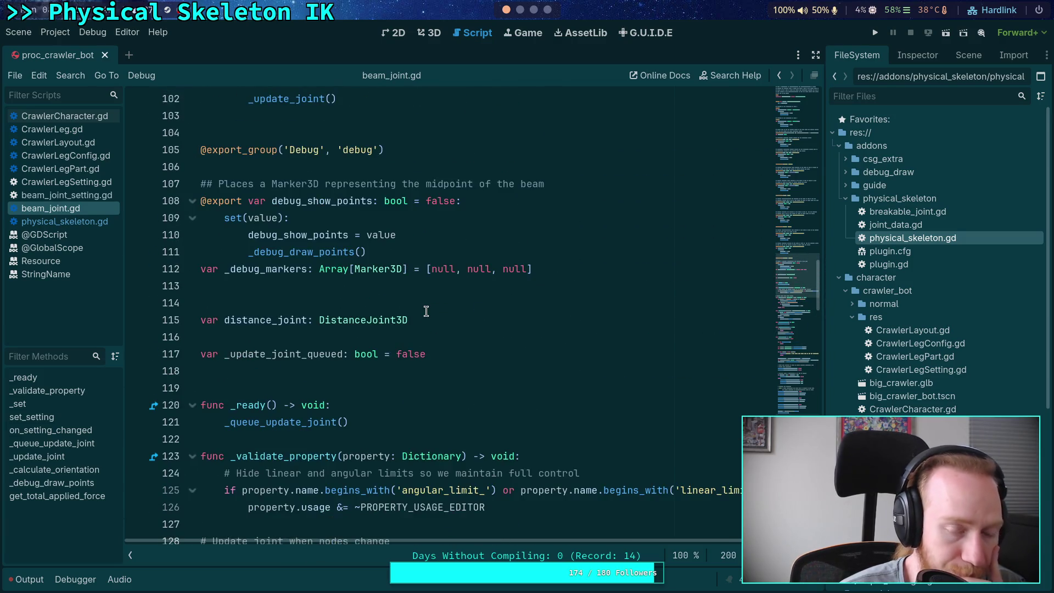
scroll(426, 312, "up", 4)
scroll(426, 311, "down", 18)
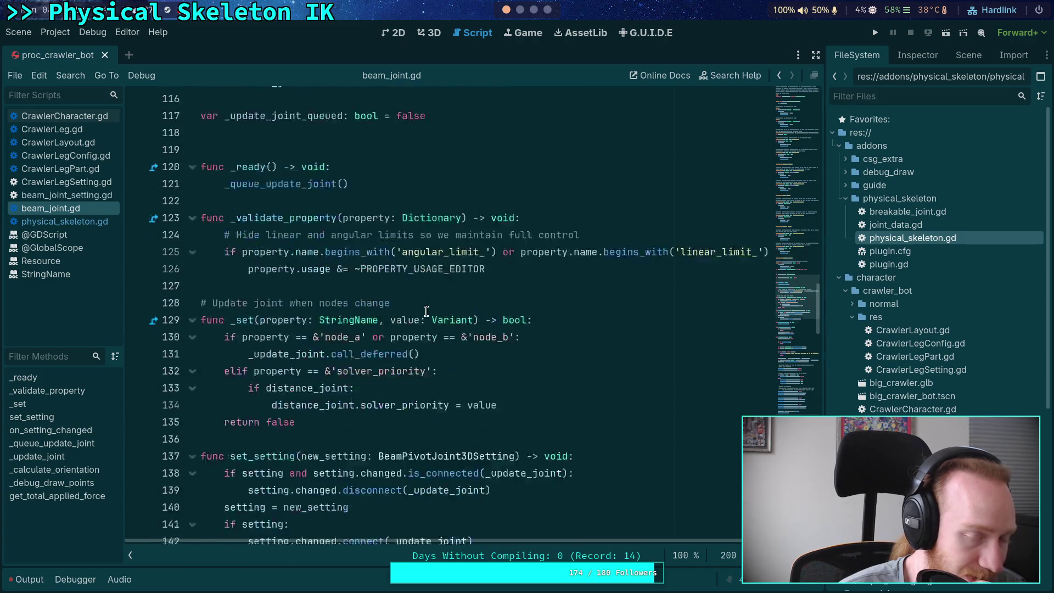
scroll(426, 312, "down", 1)
mouse_move(335, 172)
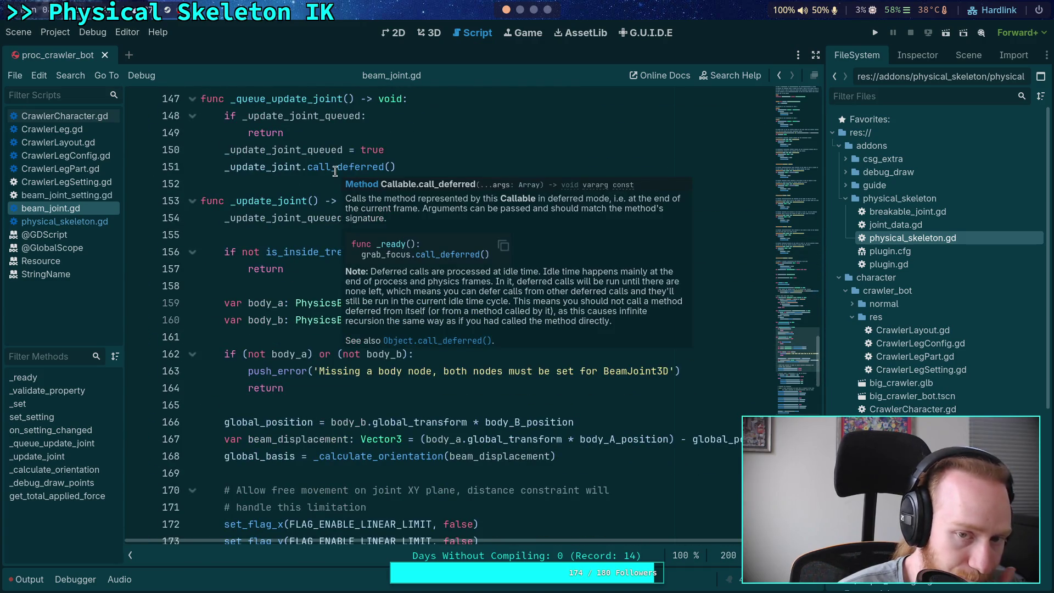
left_click(271, 180)
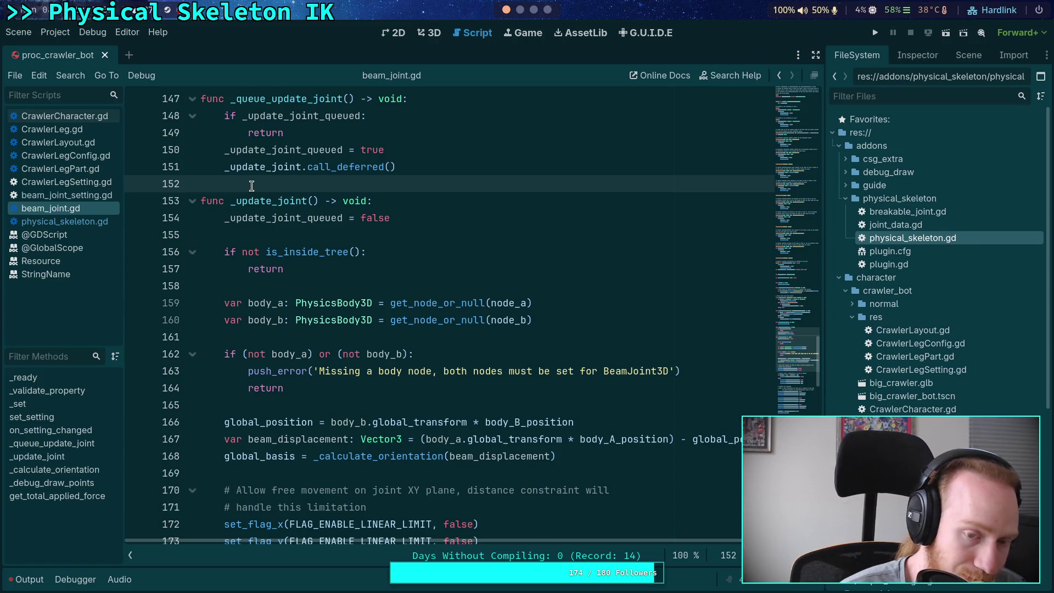
Place the caret on blank lines 146 and 136 in the property-change code.
scroll(252, 187, "up", 4)
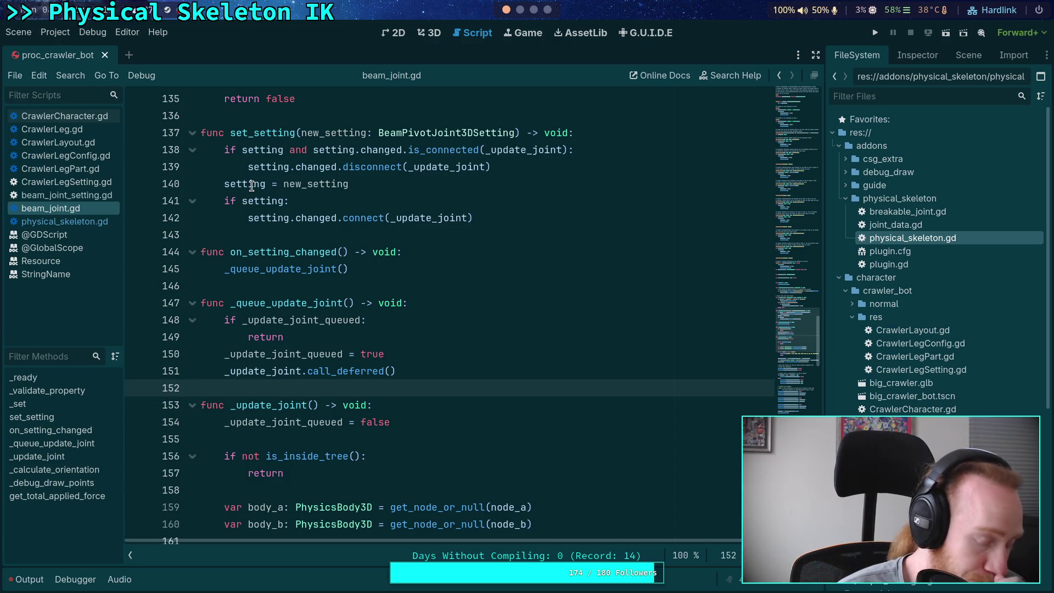
left_click(245, 286)
scroll(317, 293, "up", 3)
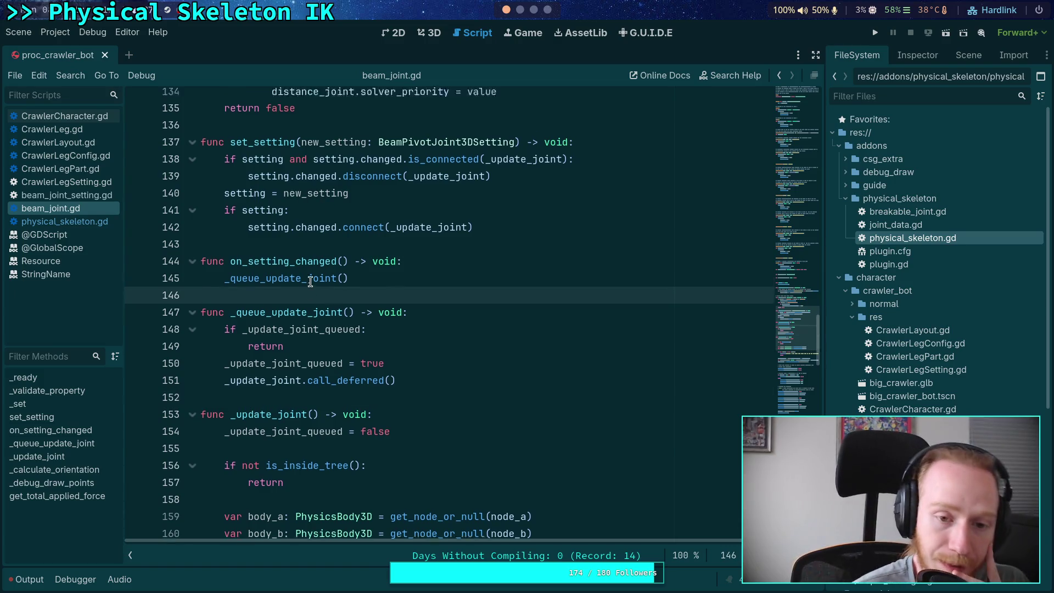
scroll(318, 294, "up", 2)
left_click(278, 369)
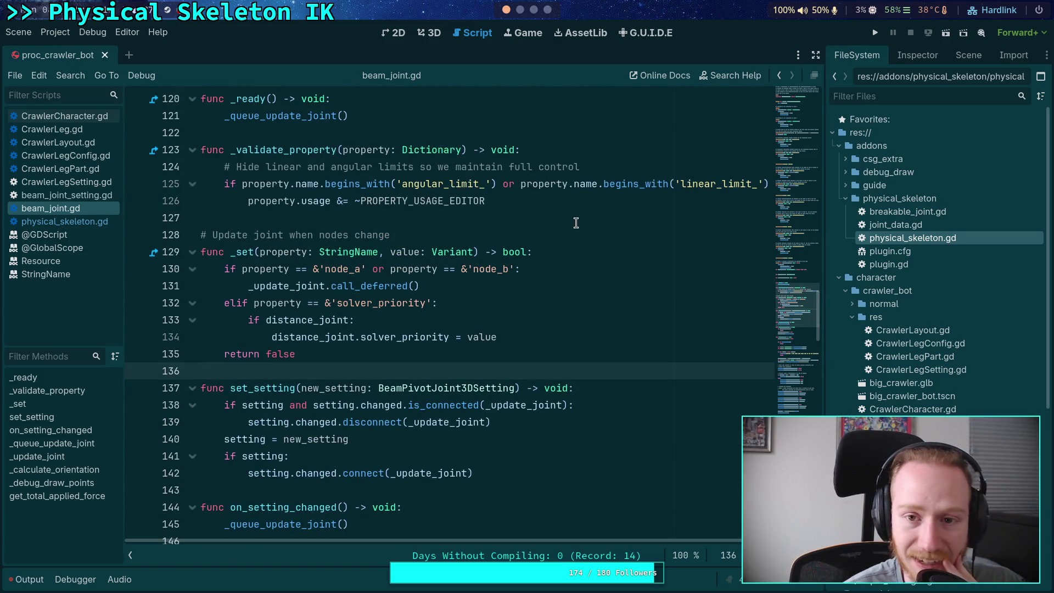
Show the CrawlerBot scene's node tree in a widened right dock.
left_click(917, 55)
left_click(968, 55)
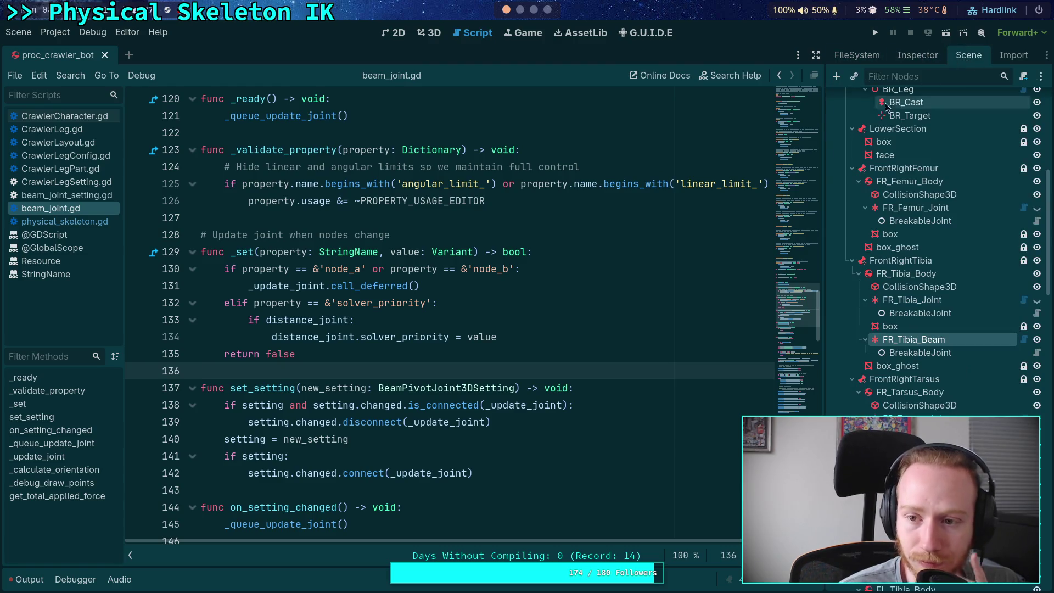
left_click_drag(825, 141, 807, 144)
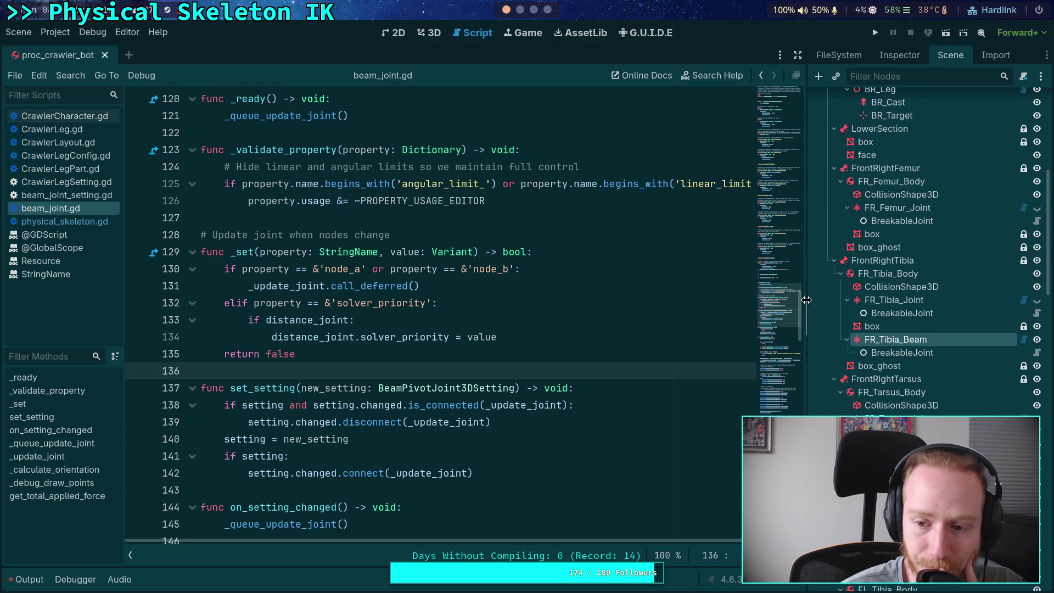
left_click_drag(807, 300, 815, 300)
scroll(933, 247, "up", 10)
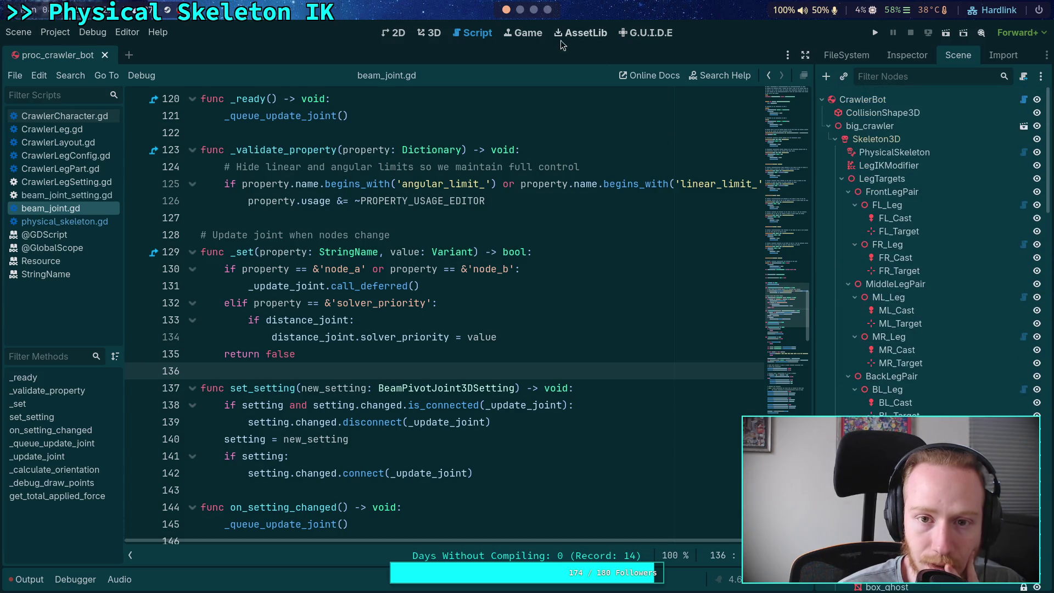
key("super+2")
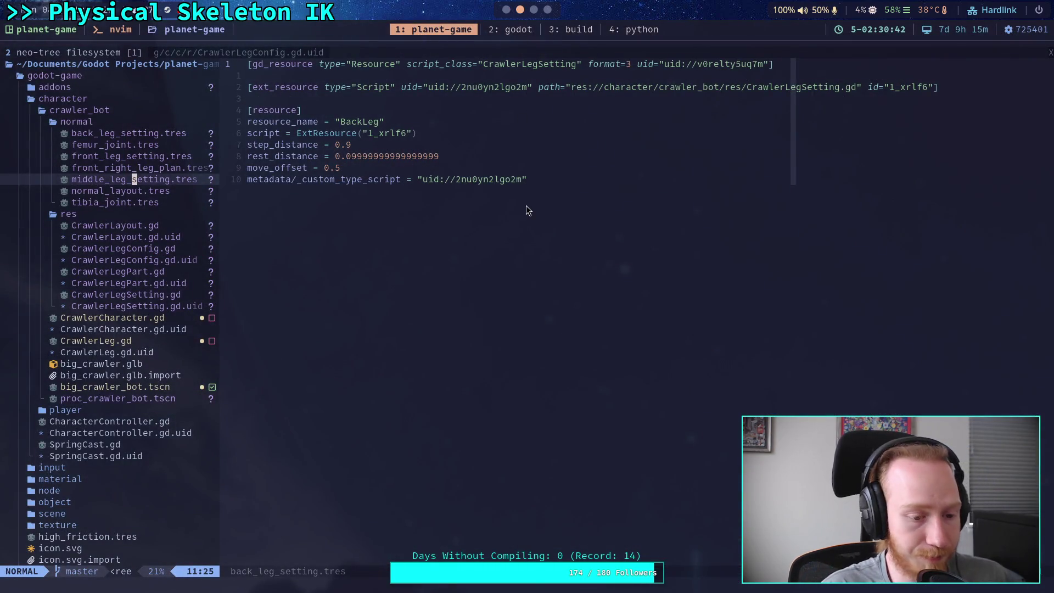
Quit Neovim with :q, closing the file tree, back_leg_setting.tres and the last buffer.
type(":q")
key("Return")
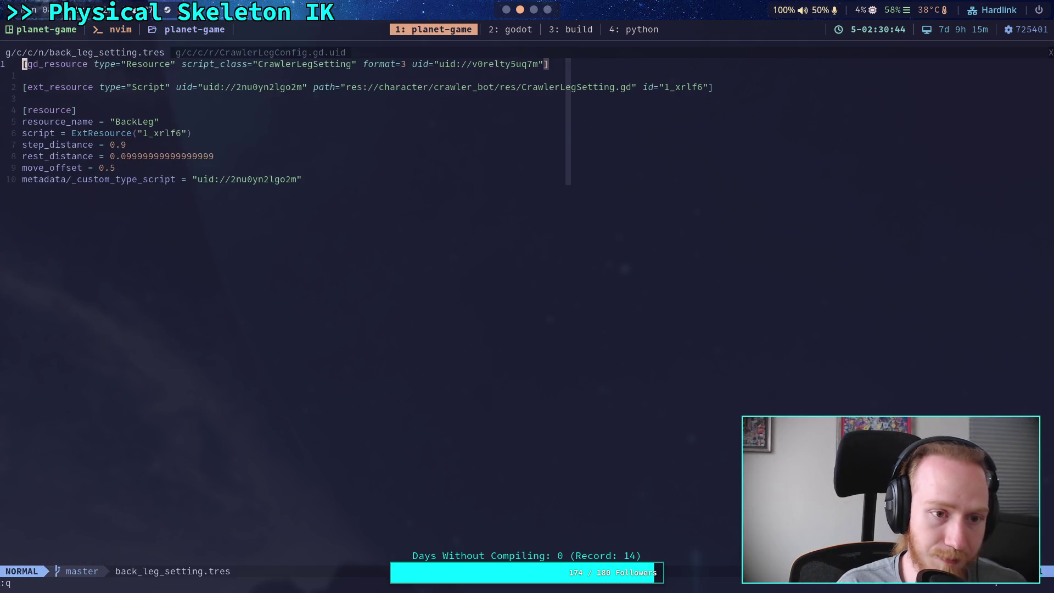
type(":q")
key("Return")
type(":q")
key("Return")
Run git status and git diff to list the repository's changes.
type("git status")
key("Return")
type("git diff")
key("Return")
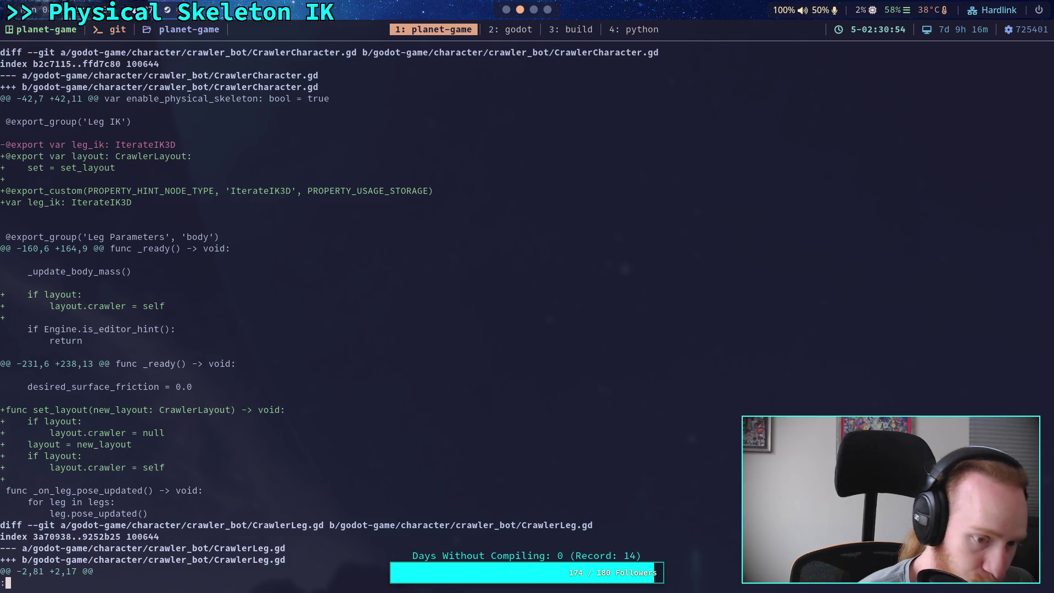
Stage CrawlerCharacter.gd with git add, then re-run git diff.
type("qgit add godot-game/character/crawler_bot/")
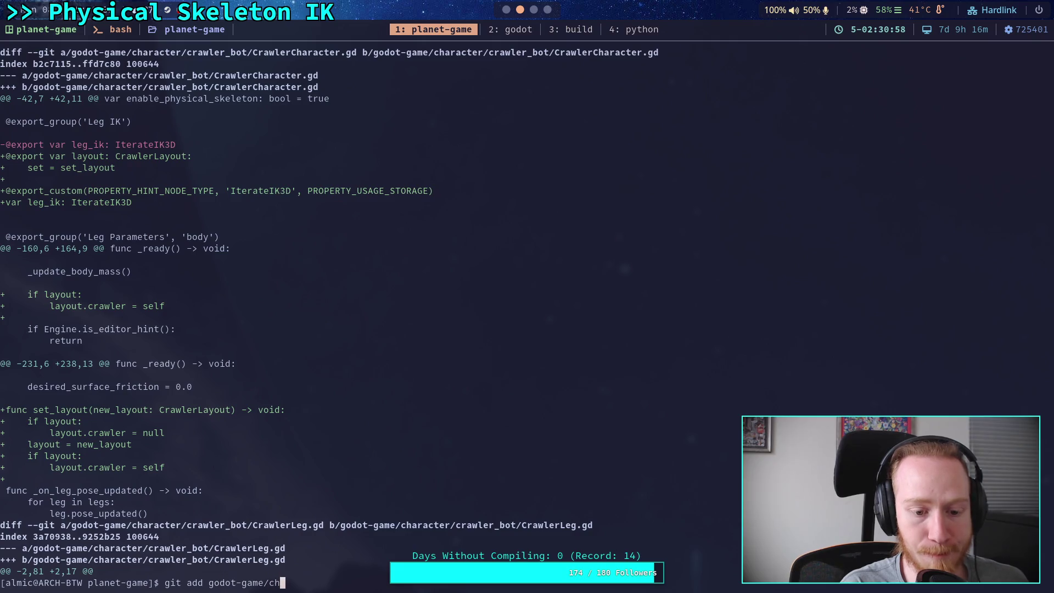
type("crawler")
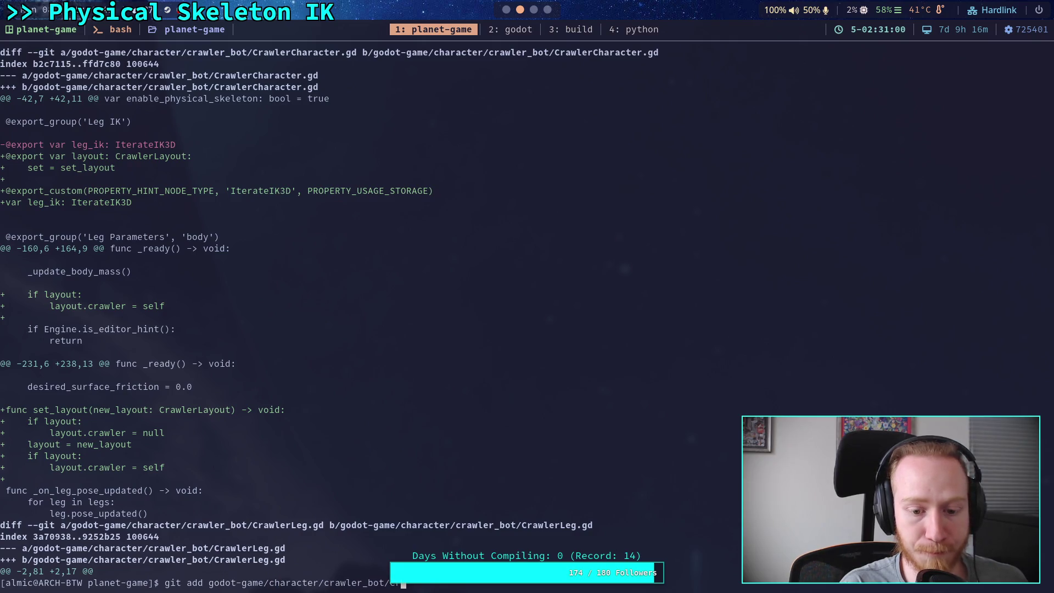
key("Tab")
key("Return")
type("git diff")
key("Return")
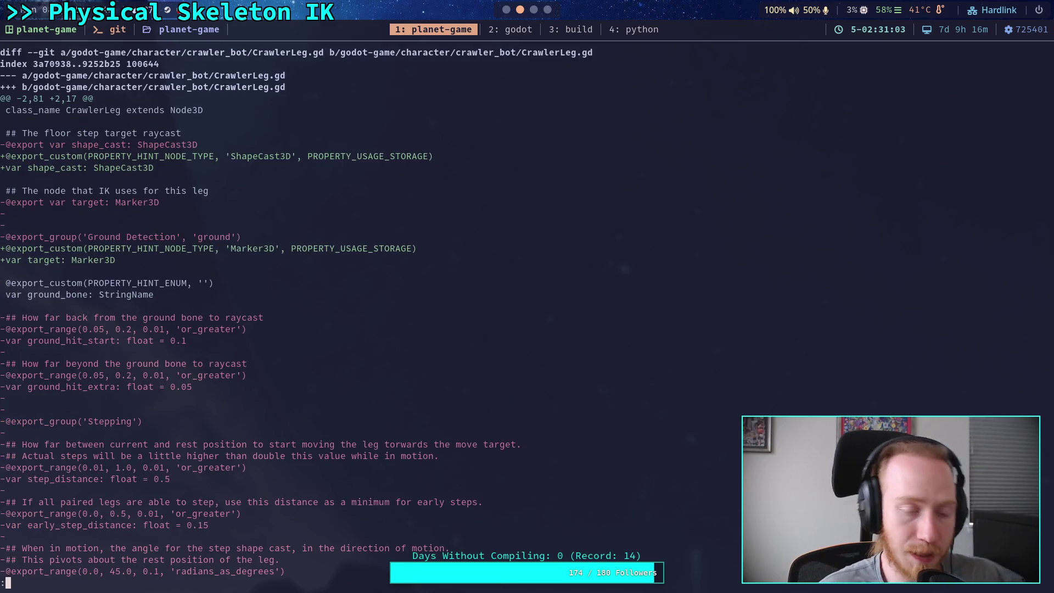
Scroll through the remaining CrawlerLeg.gd diff before returning to Godot.
scroll(404, 315, "down", 5)
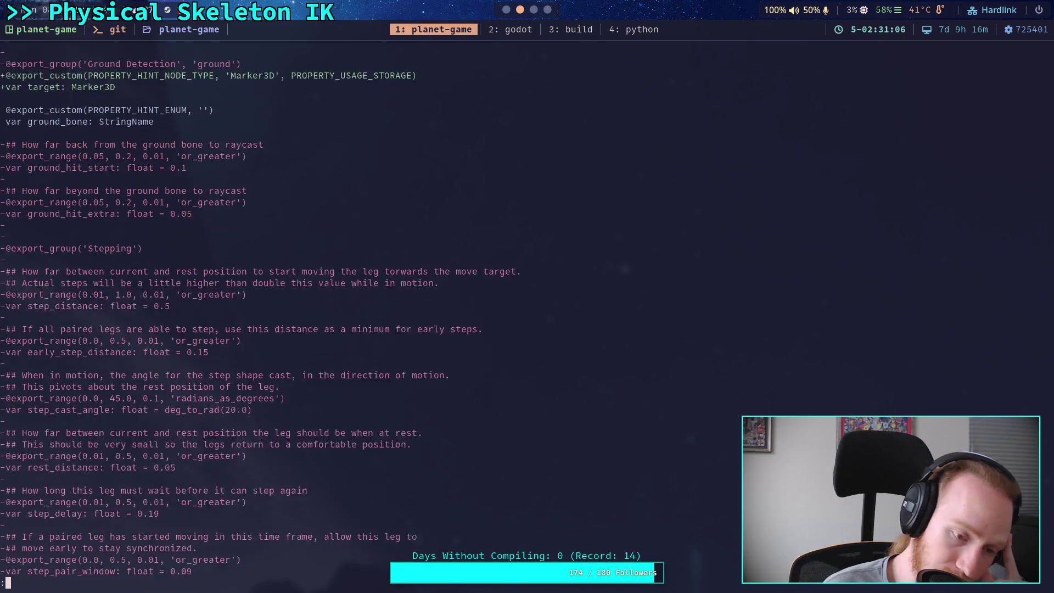
scroll(527, 307, "down", 13)
key("j")
key("j")
key("j")
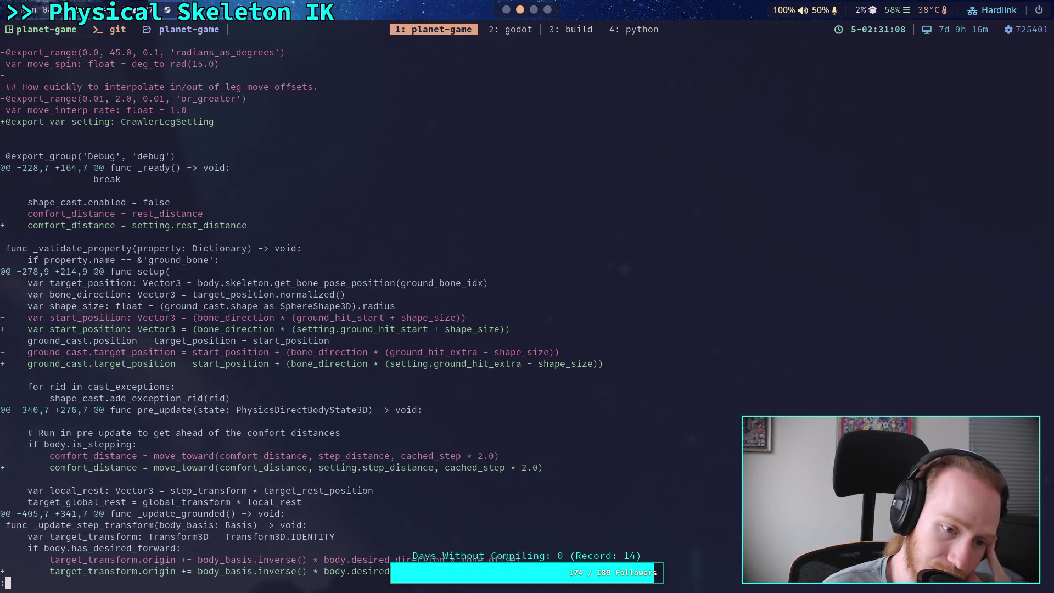
scroll(527, 308, "up", 2)
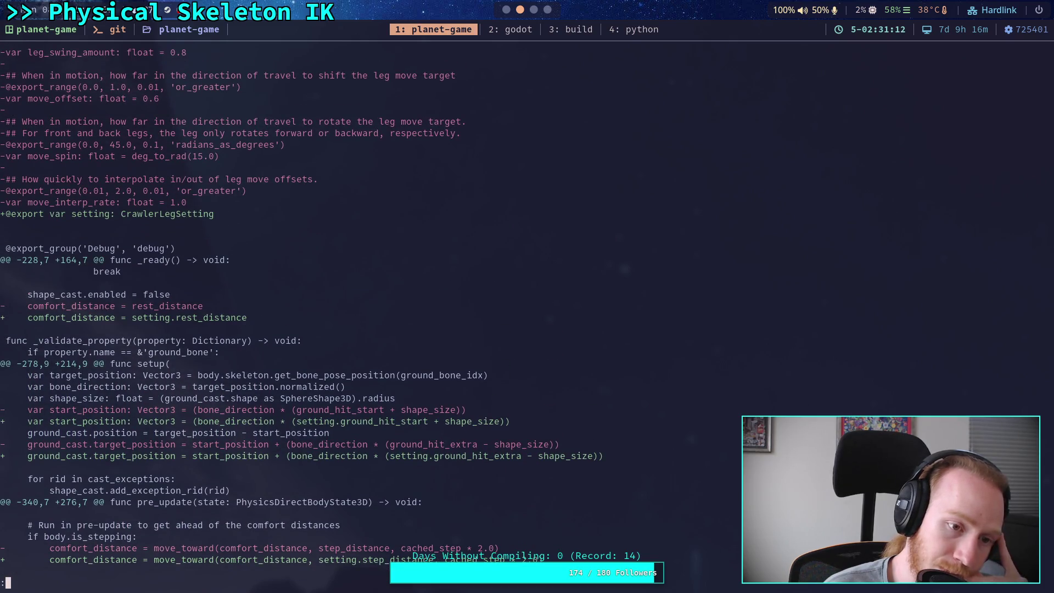
scroll(527, 307, "up", 8)
scroll(527, 307, "up", 15)
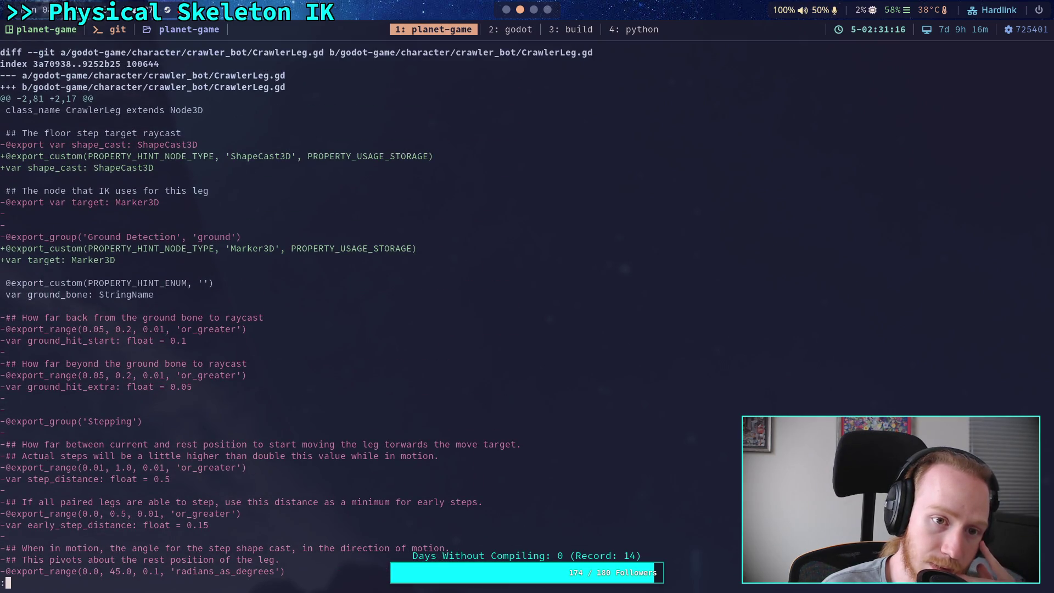
scroll(527, 307, "down", 10)
scroll(527, 308, "down", 18)
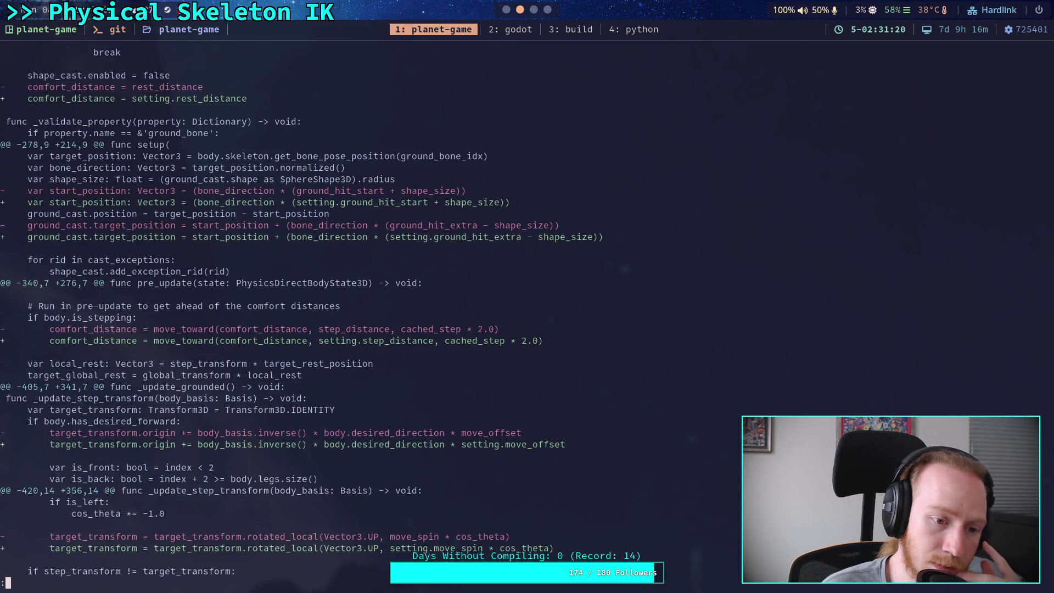
scroll(527, 307, "down", 9)
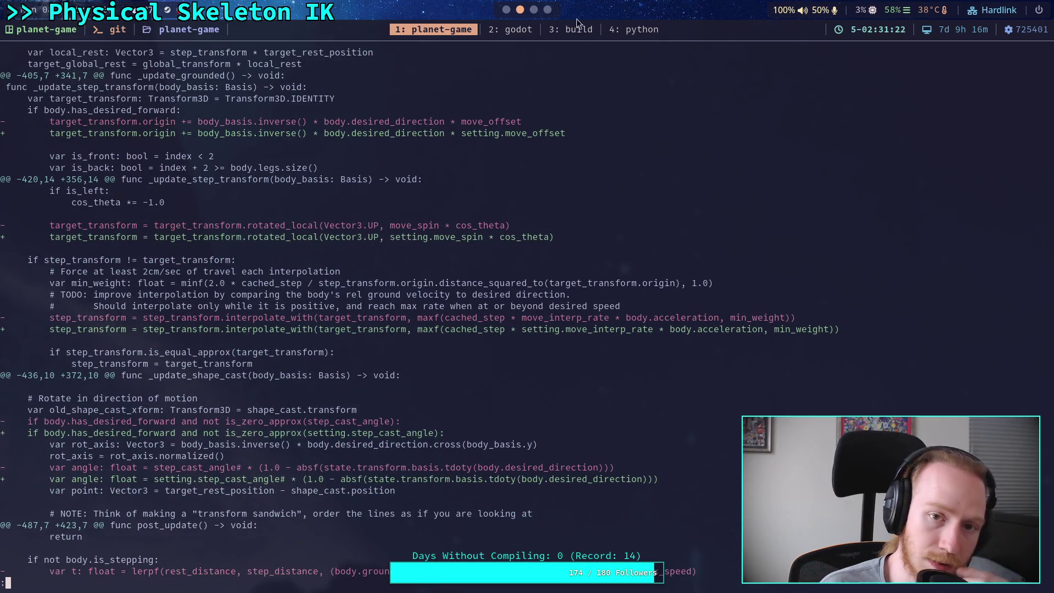
key("super+1")
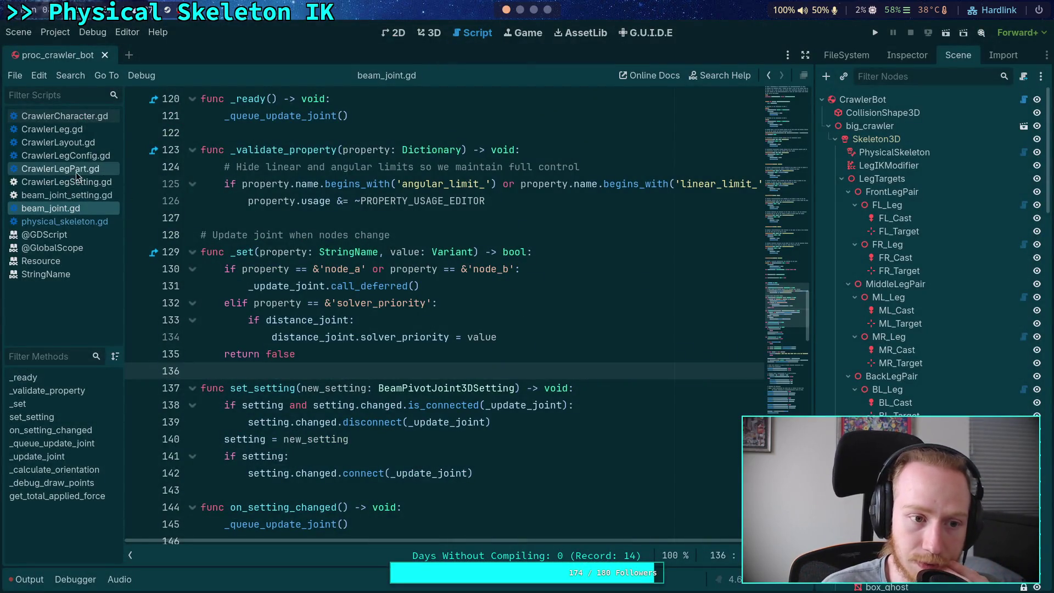
Open CrawlerLeg.gd to check its setting export and debug variables around line 23.
left_click(66, 130)
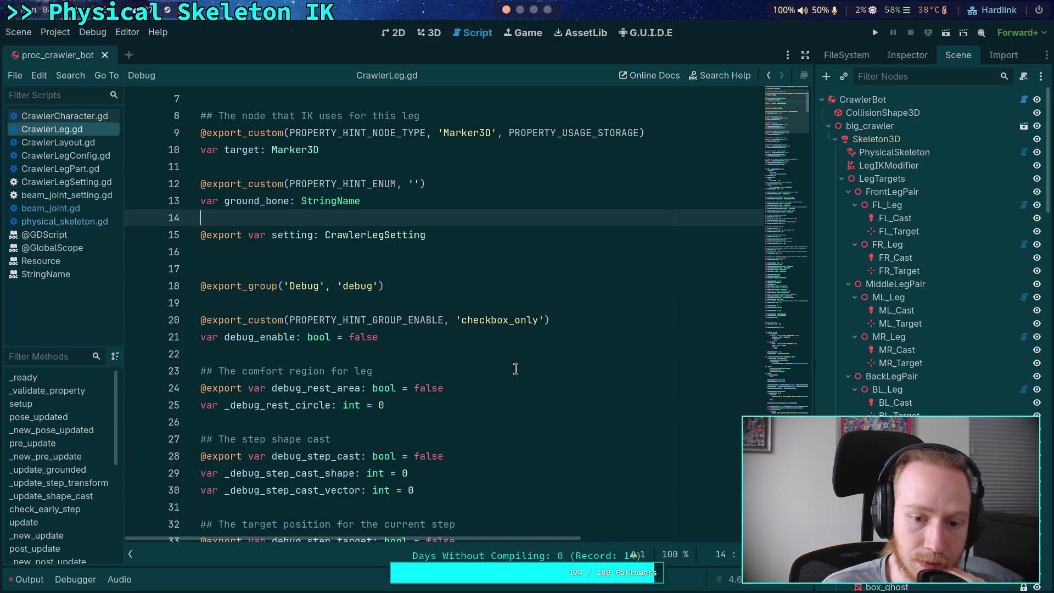
scroll(516, 368, "down", 3)
scroll(516, 368, "down", 5)
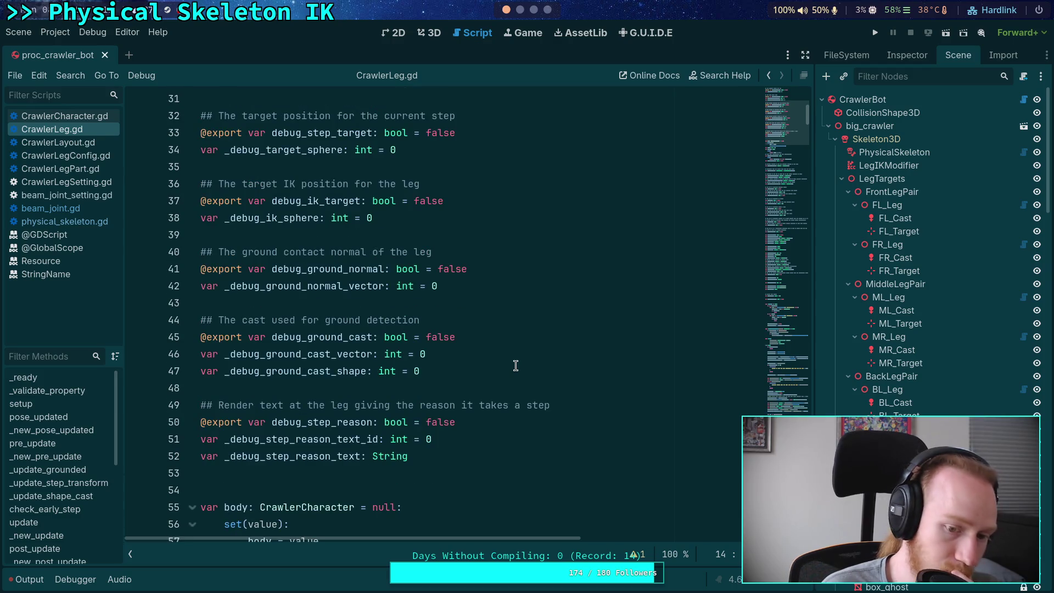
scroll(515, 365, "up", 6)
left_click(453, 268)
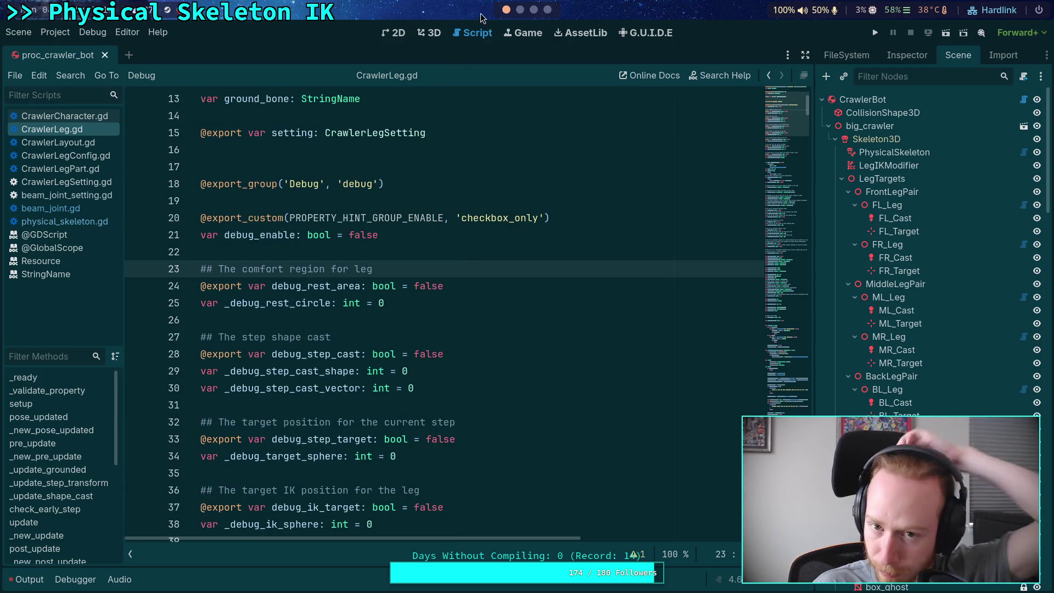
key("super+2")
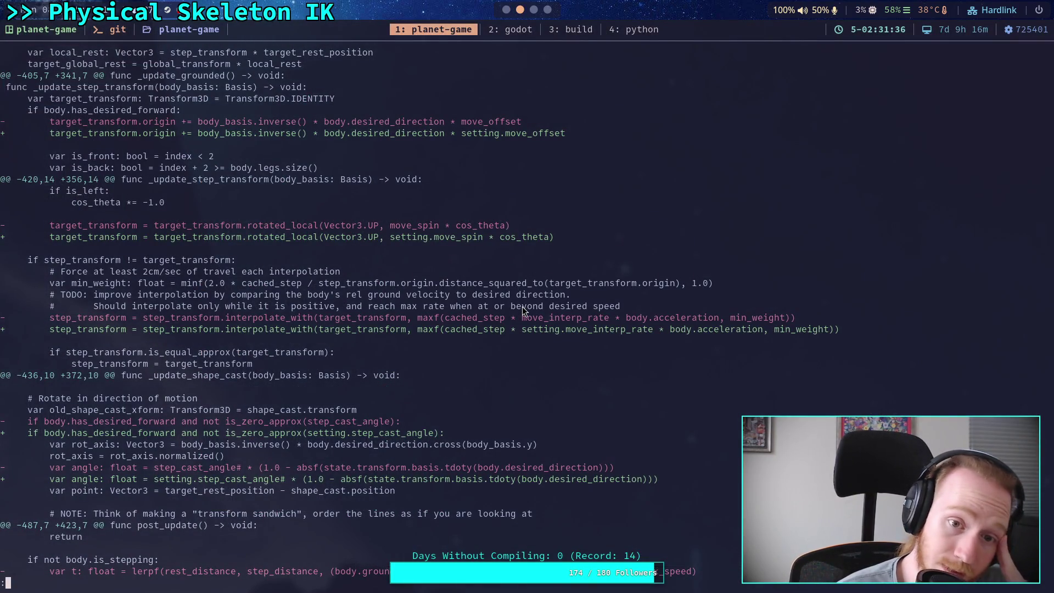
Page back through the CrawlerLeg.gd diff to its top, past the removed export variables.
scroll(414, 312, "down", 9)
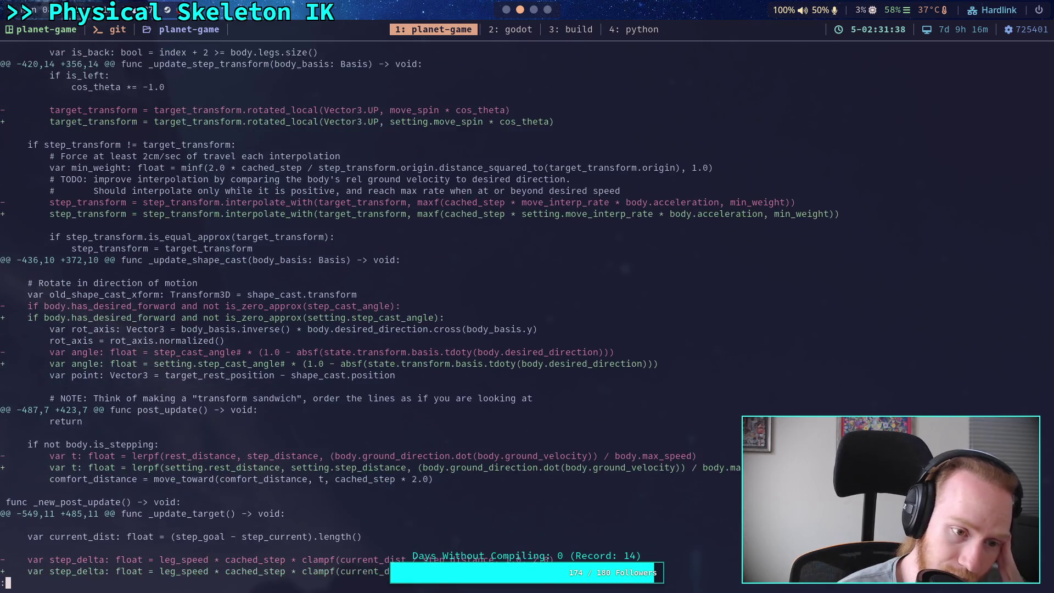
scroll(415, 312, "down", 11)
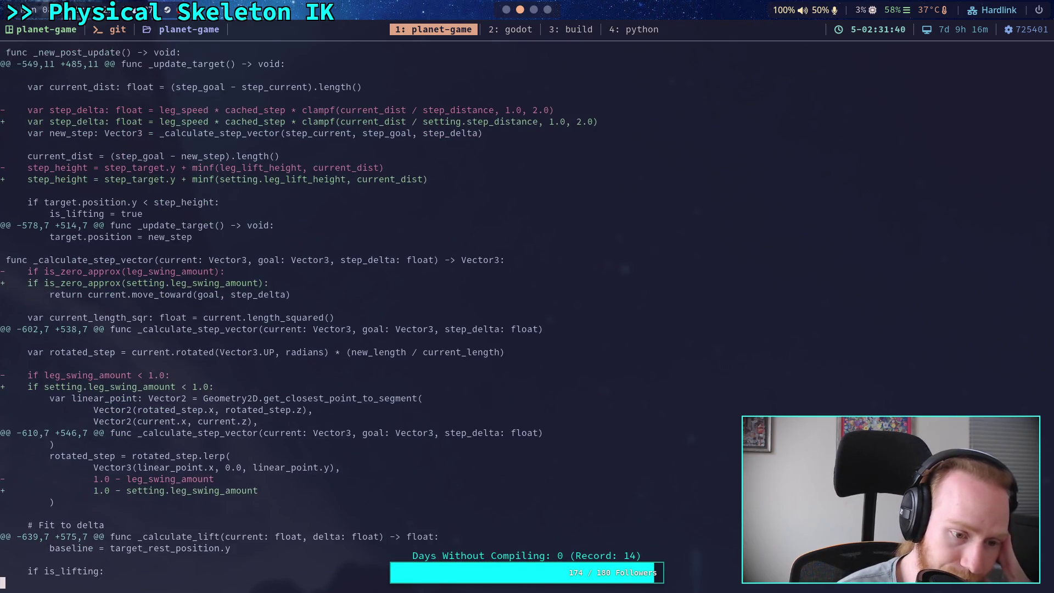
scroll(271, 312, "down", 13)
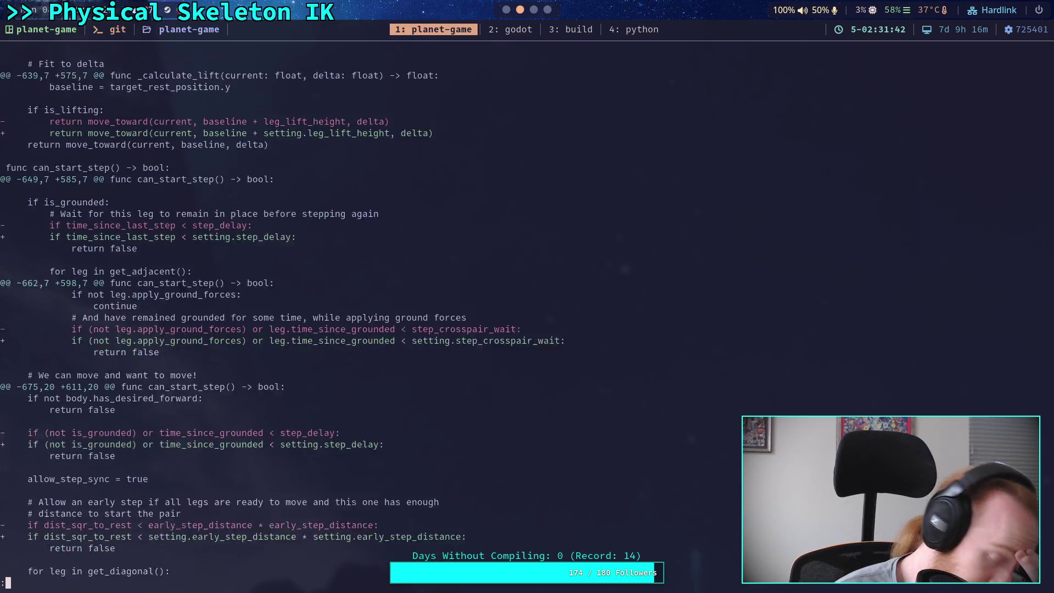
scroll(271, 311, "down", 8)
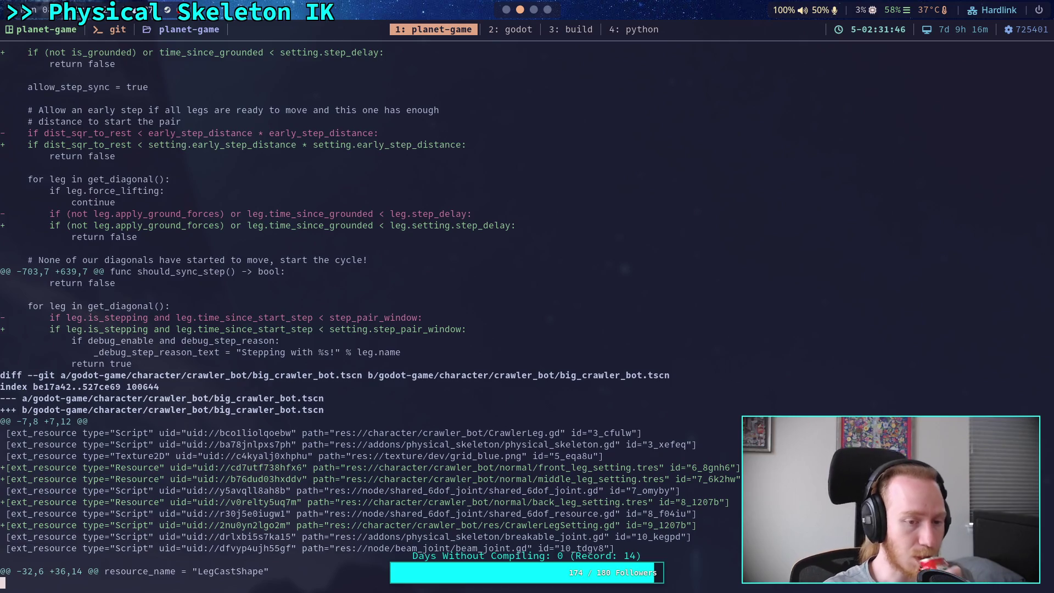
key("b")
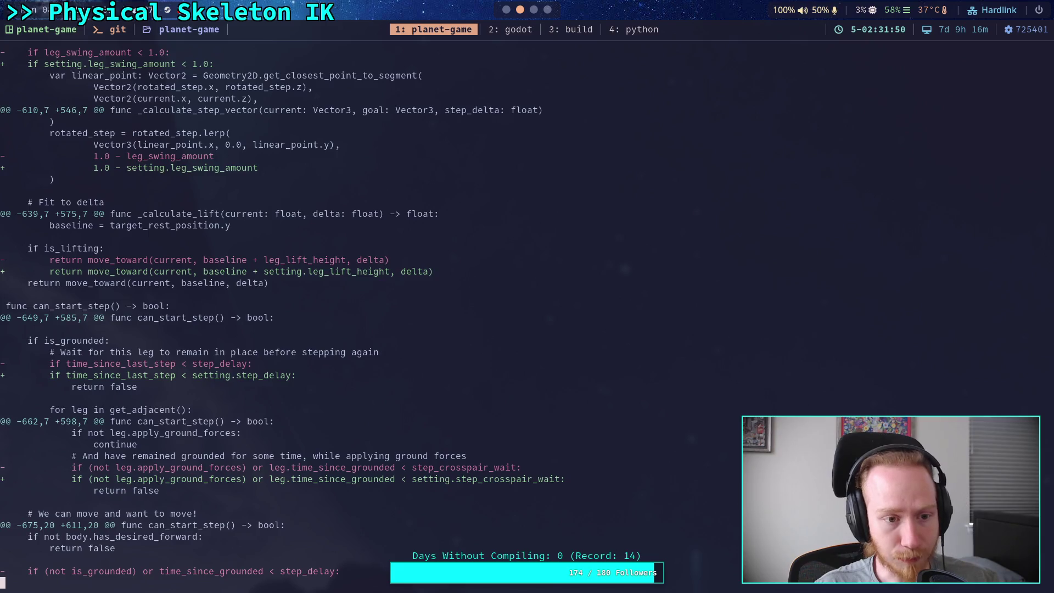
key("b")
key("b")
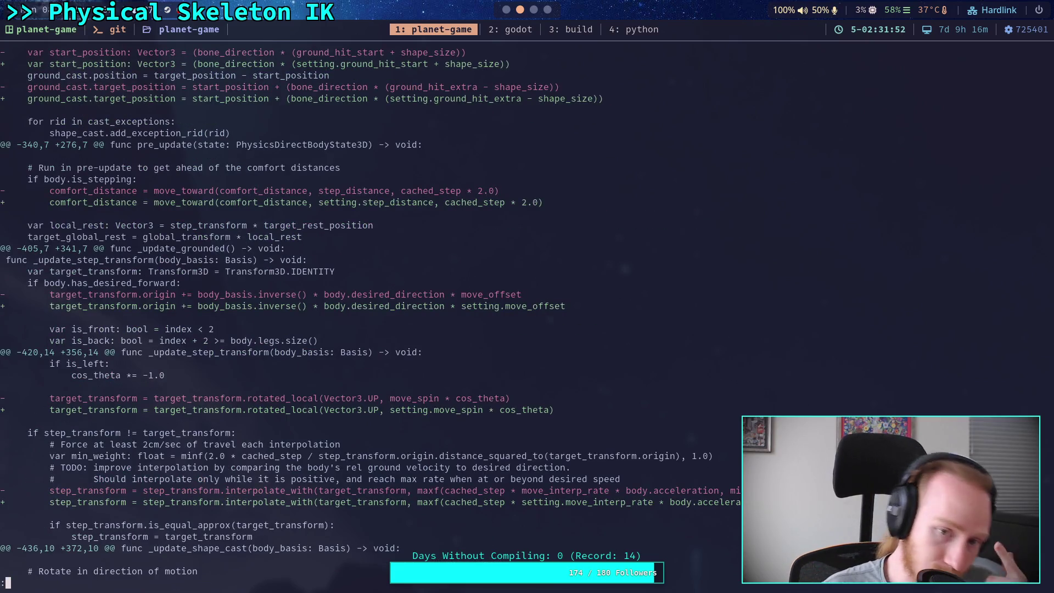
key("b")
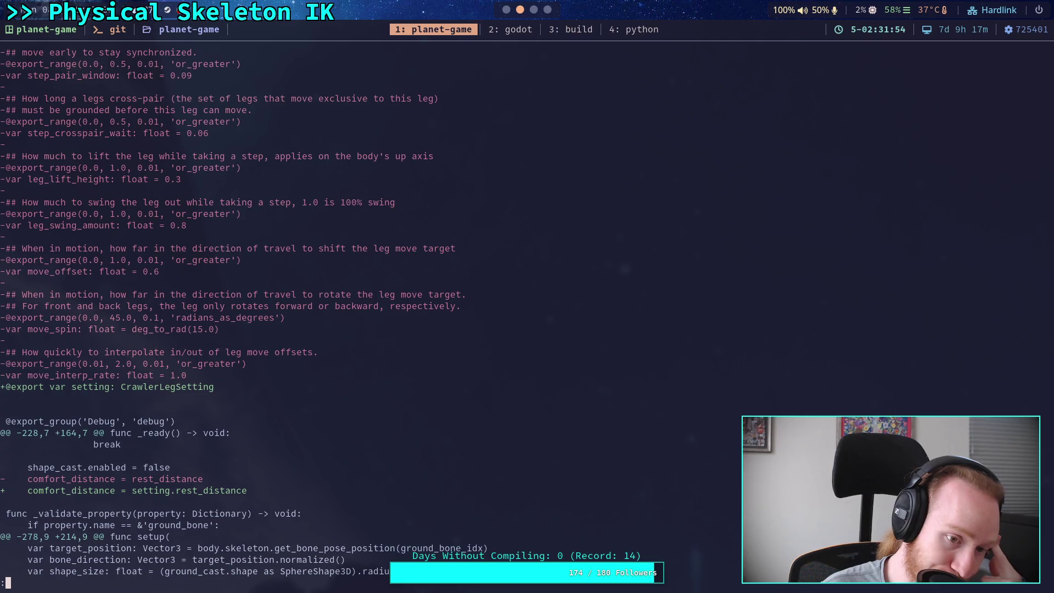
key("b")
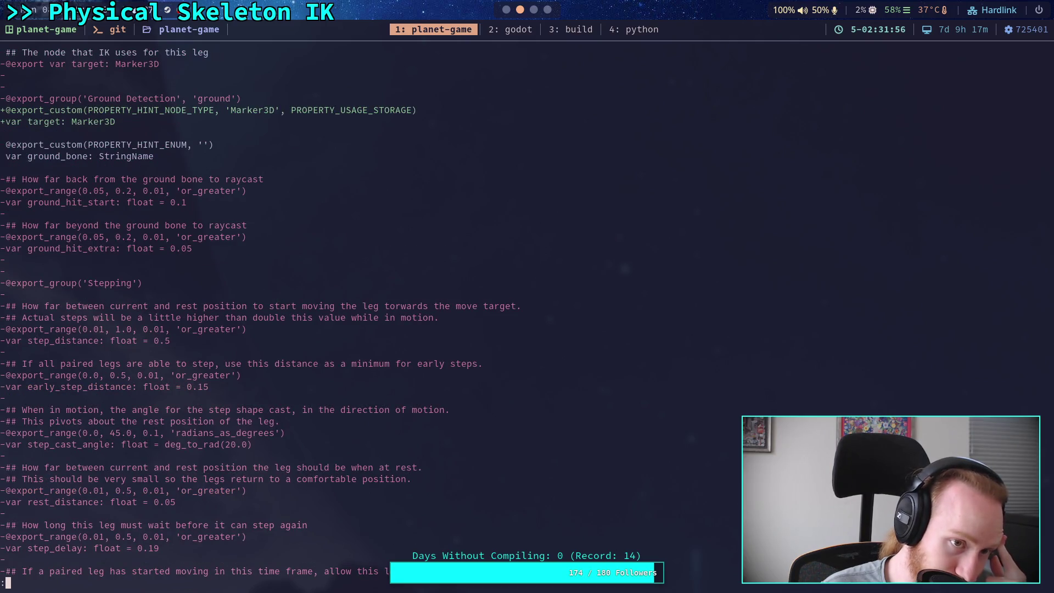
key("b")
Stage CrawlerLeg.gd with git add and run git diff for the remaining changes.
type("qgit add godot-game/character/crawler_bot/CrawlerL")
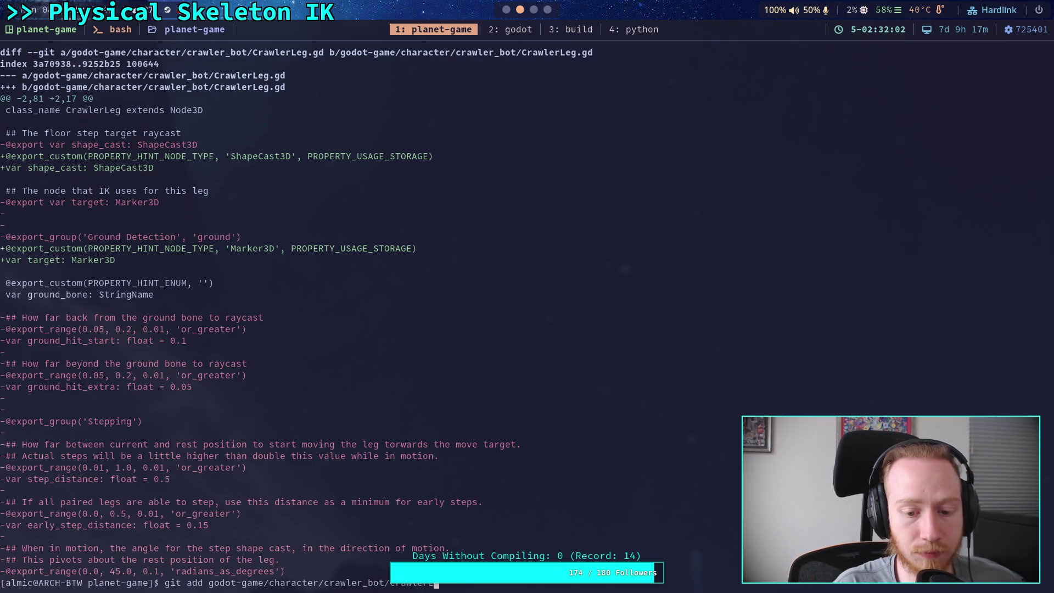
key("Tab")
key("Return")
type("git diff")
key("Return")
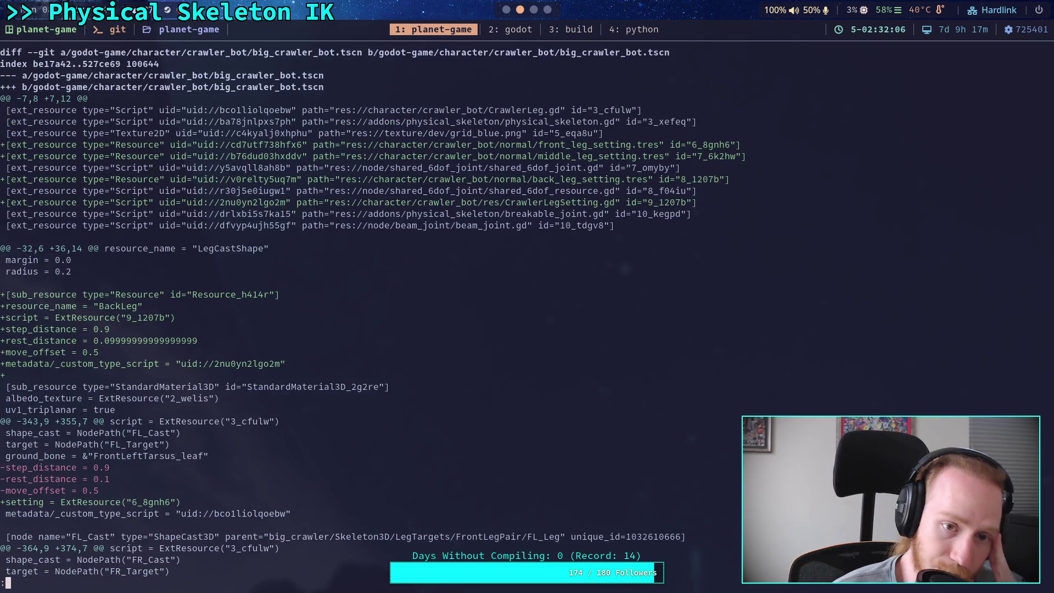
scroll(373, 311, "down", 5)
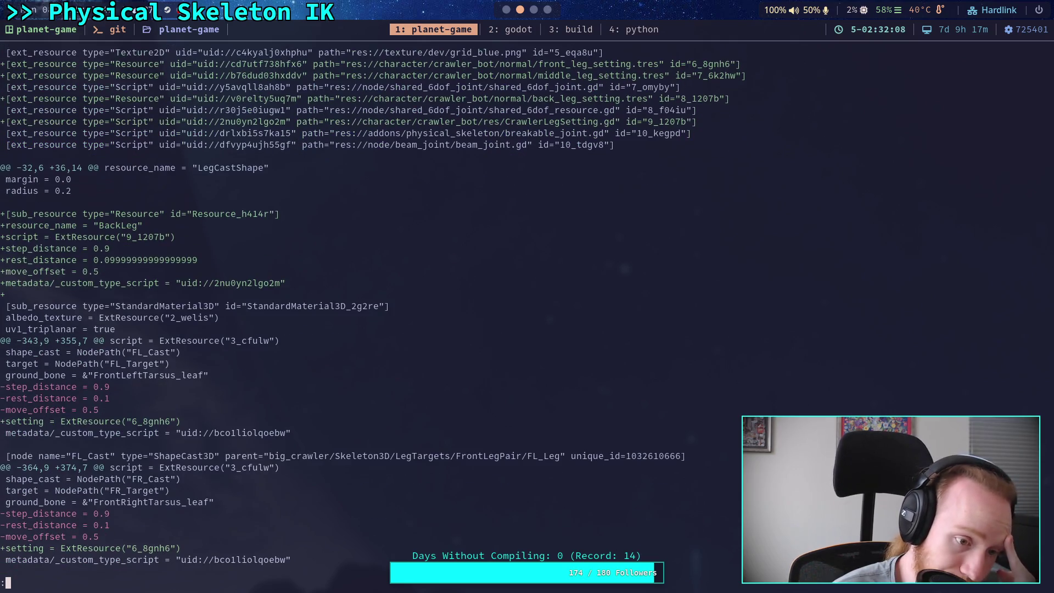
scroll(372, 312, "down", 2)
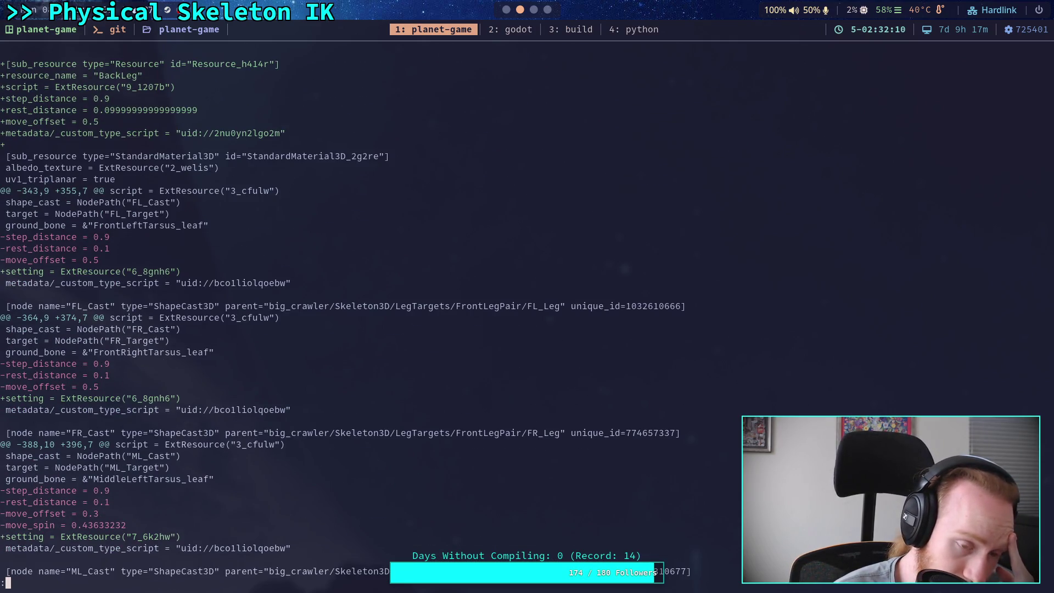
scroll(373, 312, "down", 7)
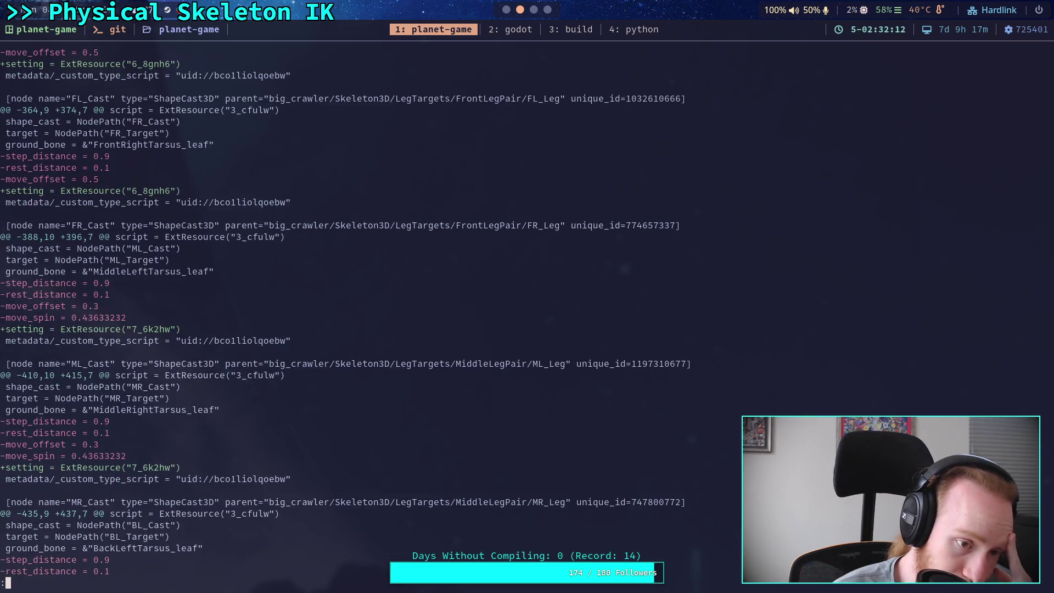
scroll(372, 312, "down", 7)
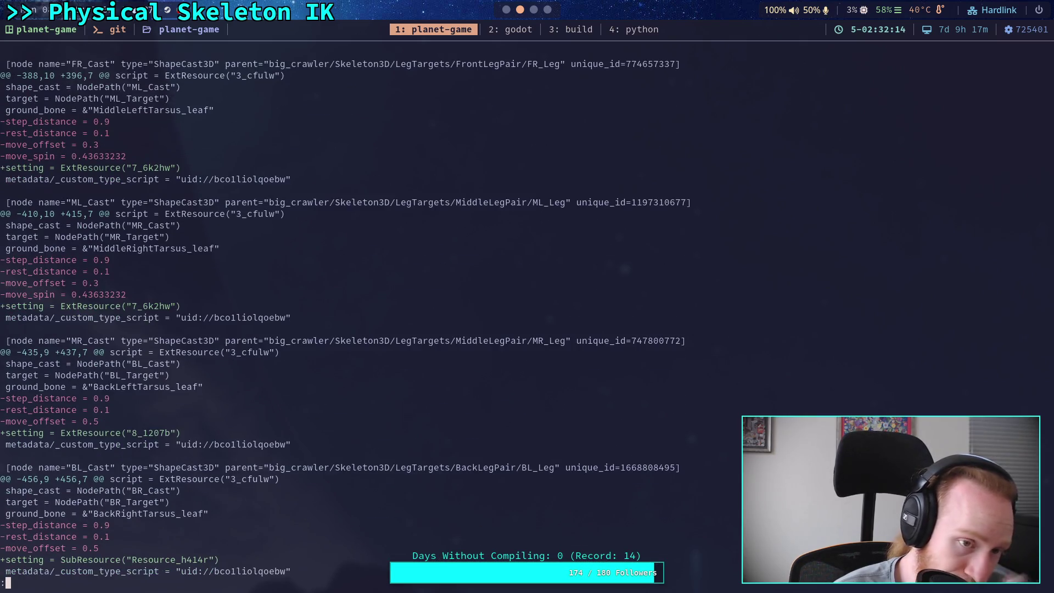
scroll(372, 312, "down", 1)
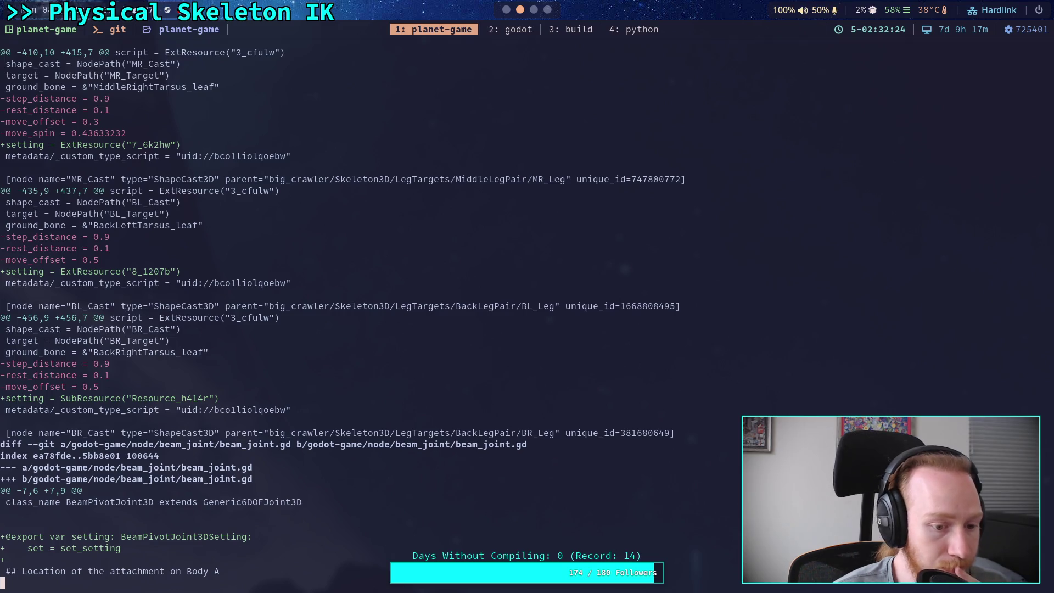
key("Up")
key("Up")
key("Up")
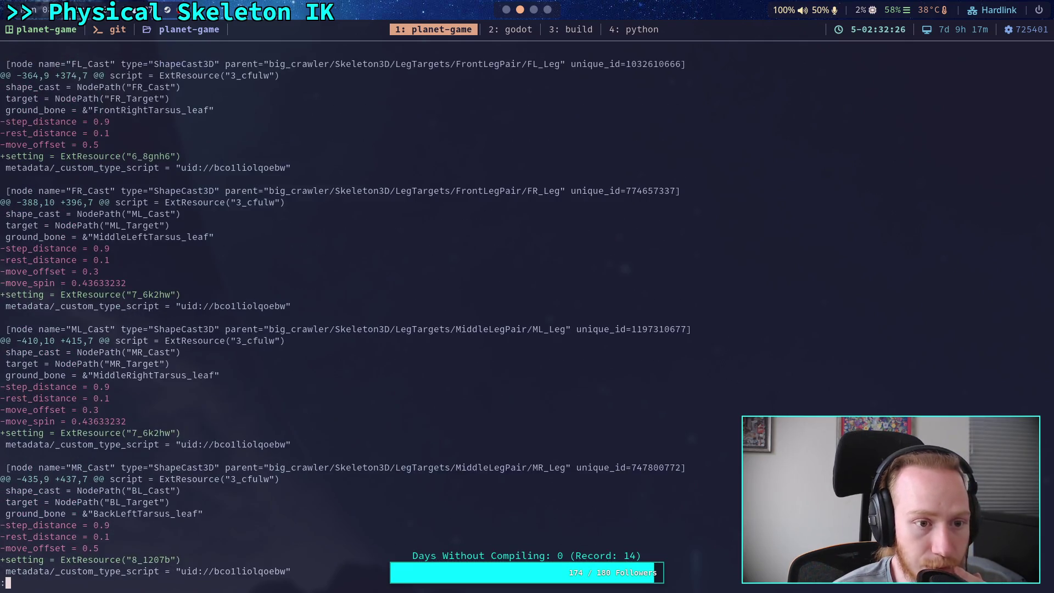
key("Up")
key("Up")
key("Up")
key("Up")
key("Up")
key("Up")
key("Down")
key("Down")
key("Down")
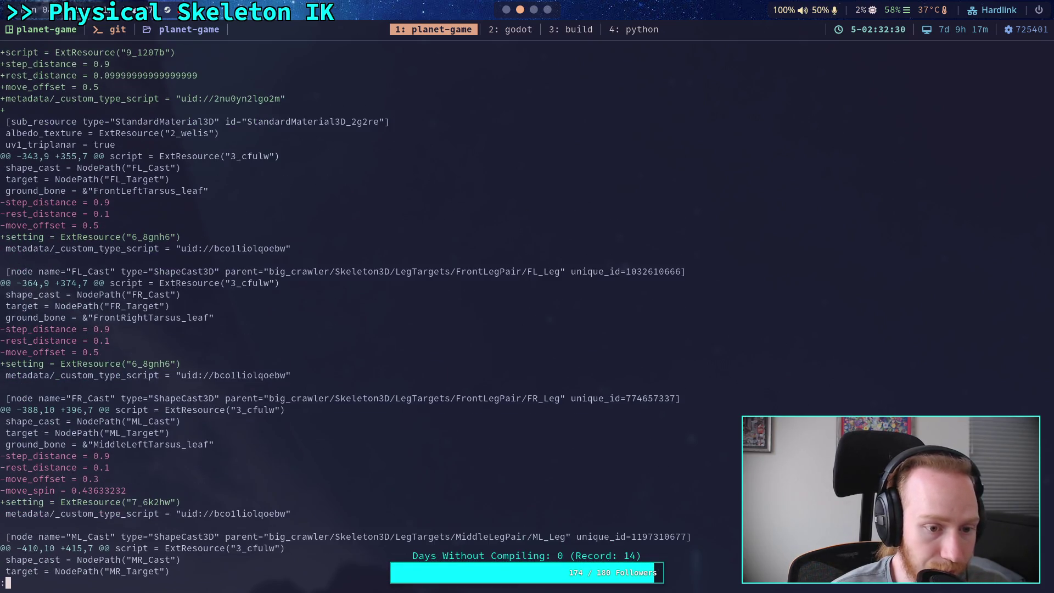
key("Down")
key("Down")
key("Down")
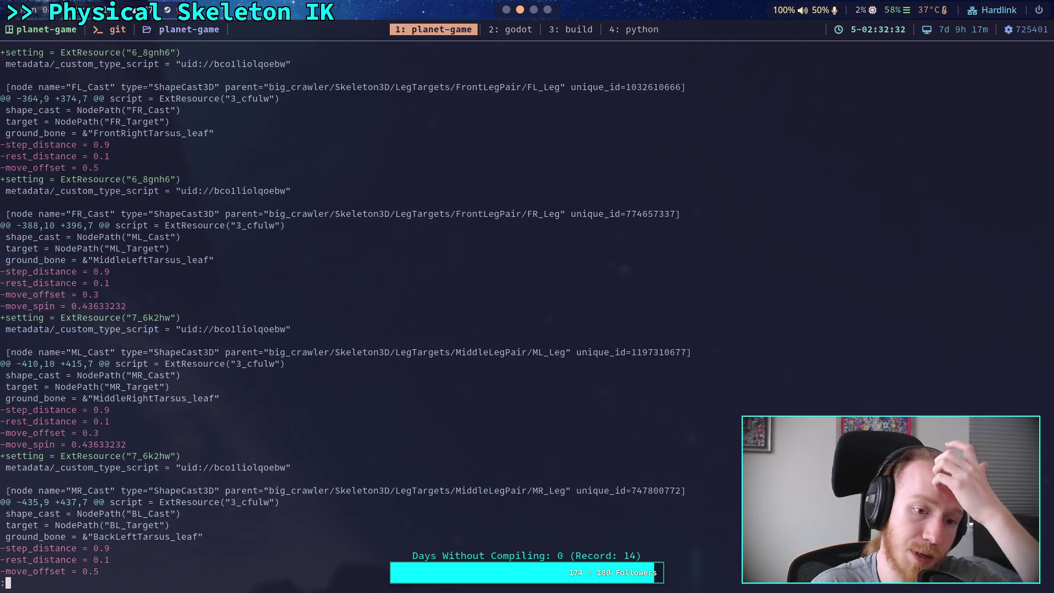
key("Down")
key("Down")
key("Down")
key("Down")
key("Down")
key("Down")
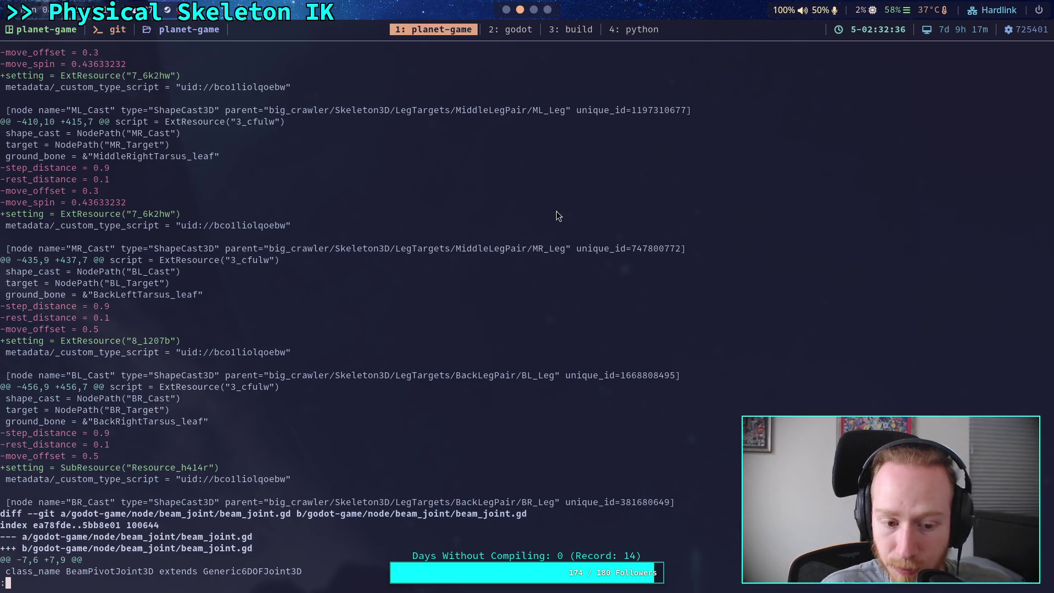
left_click(534, 10)
key("super+1")
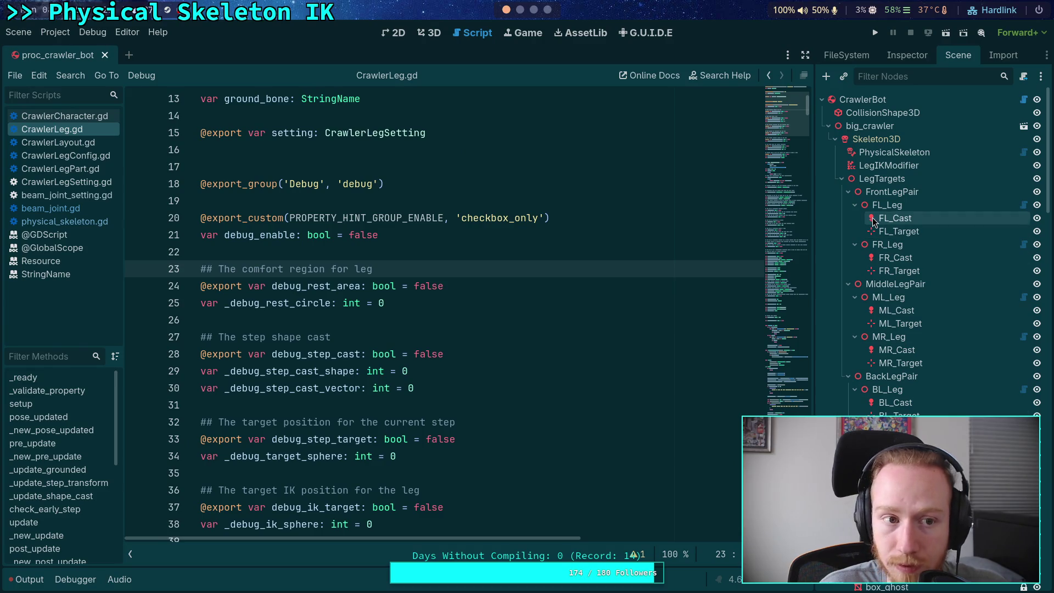
left_click(905, 56)
left_click(521, 10)
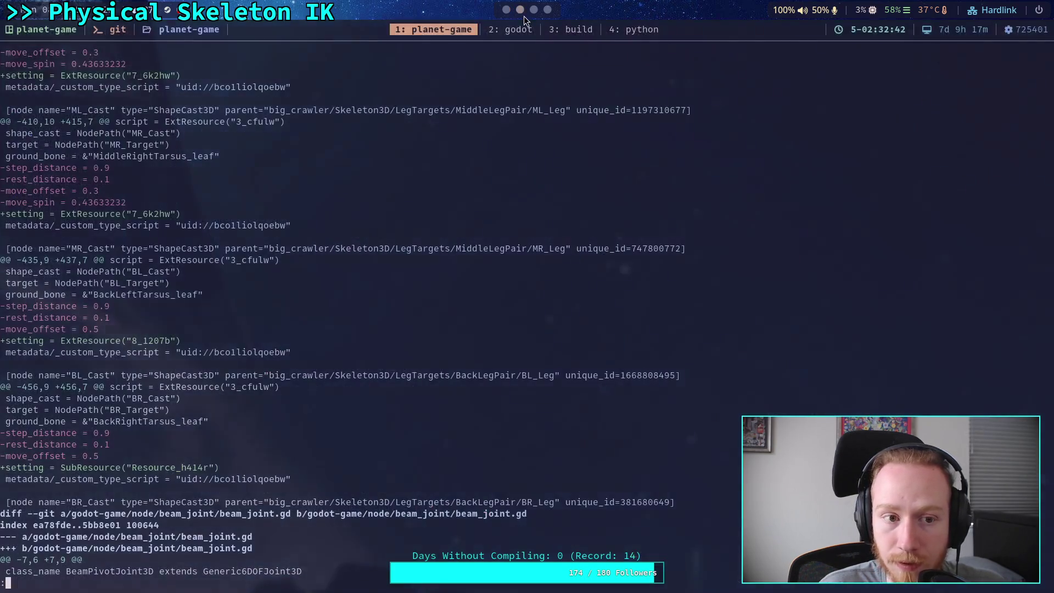
key("Up")
key("Up")
key("Up")
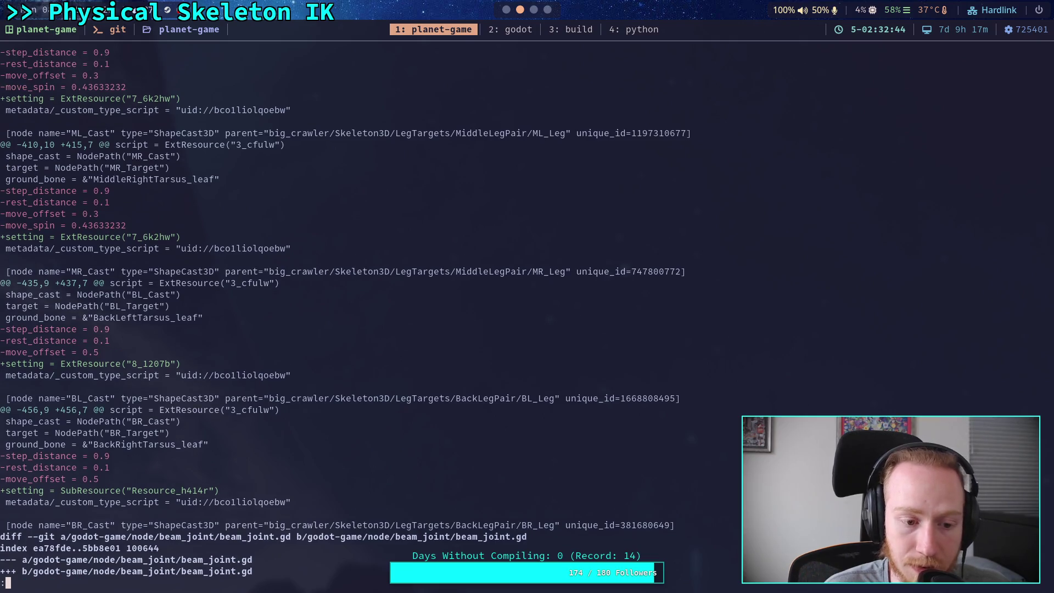
key("Up")
key("Up")
key("Up")
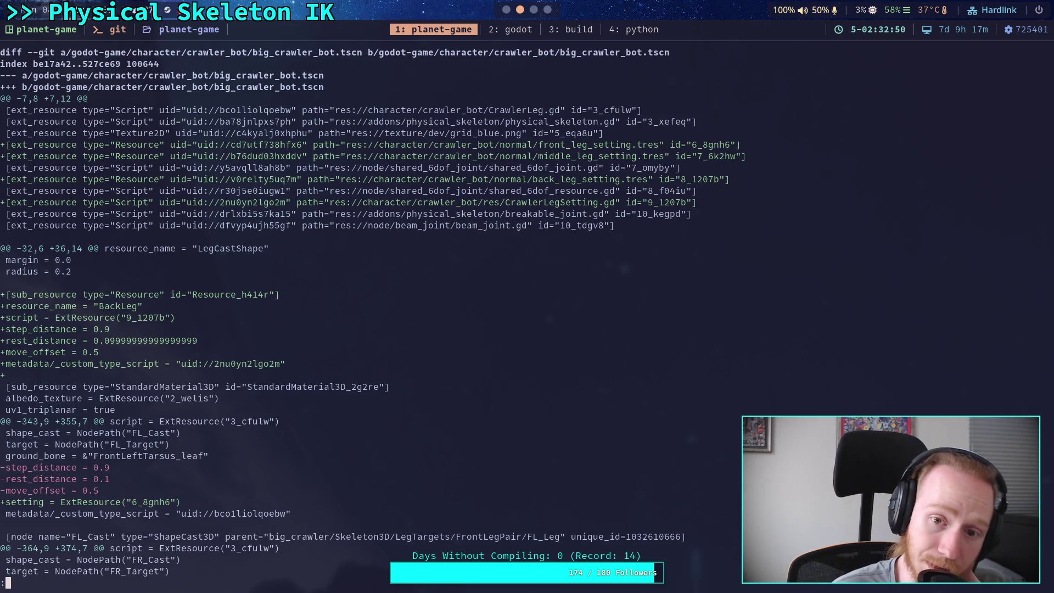
key("space")
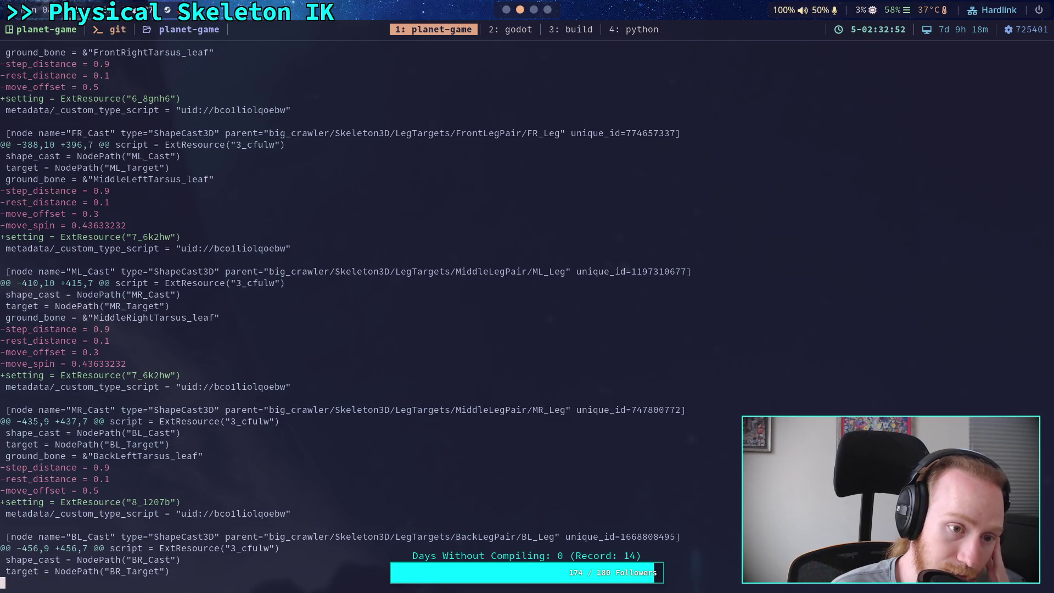
Run git status and review the staged big_crawler_bot.tscn changes with git diff --staged.
key("space")
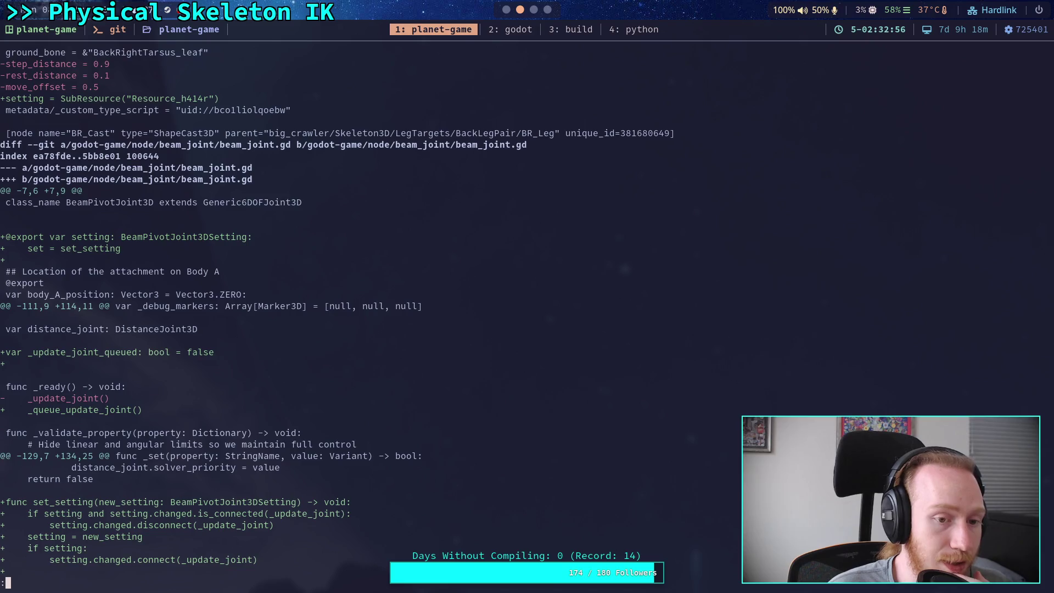
type("qgit status")
key("Return")
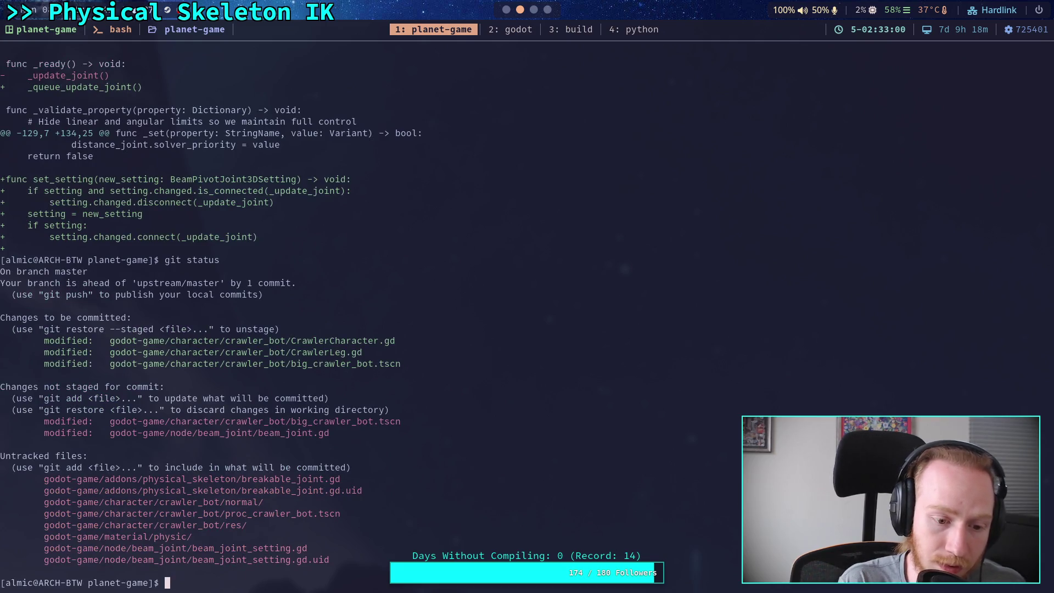
type("git diff --staged godot-game/character/crawler_bot/big_crawler")
key("Tab")
key("Return")
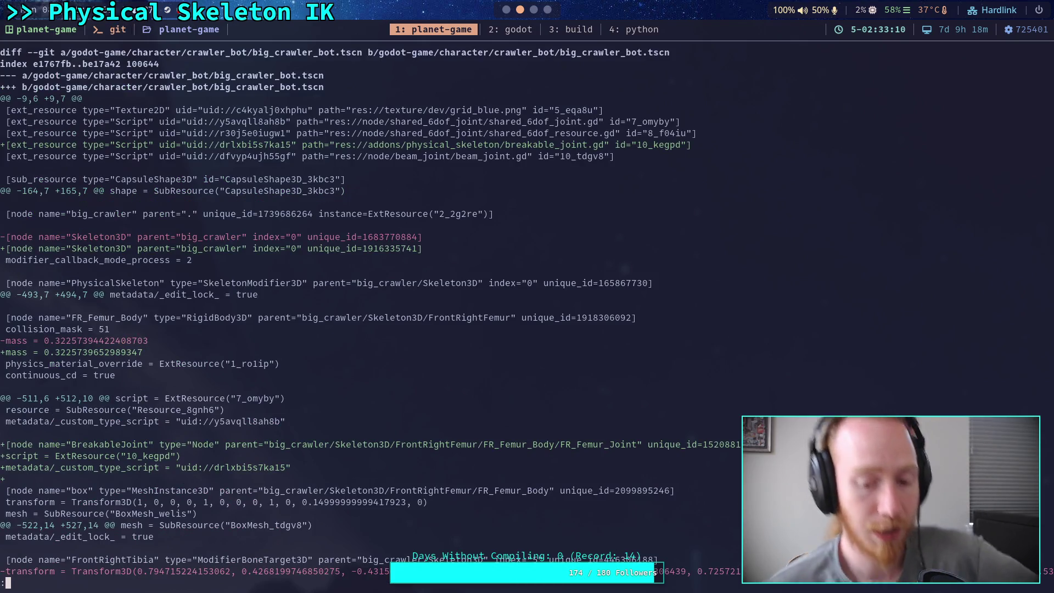
scroll(395, 313, "down", 5)
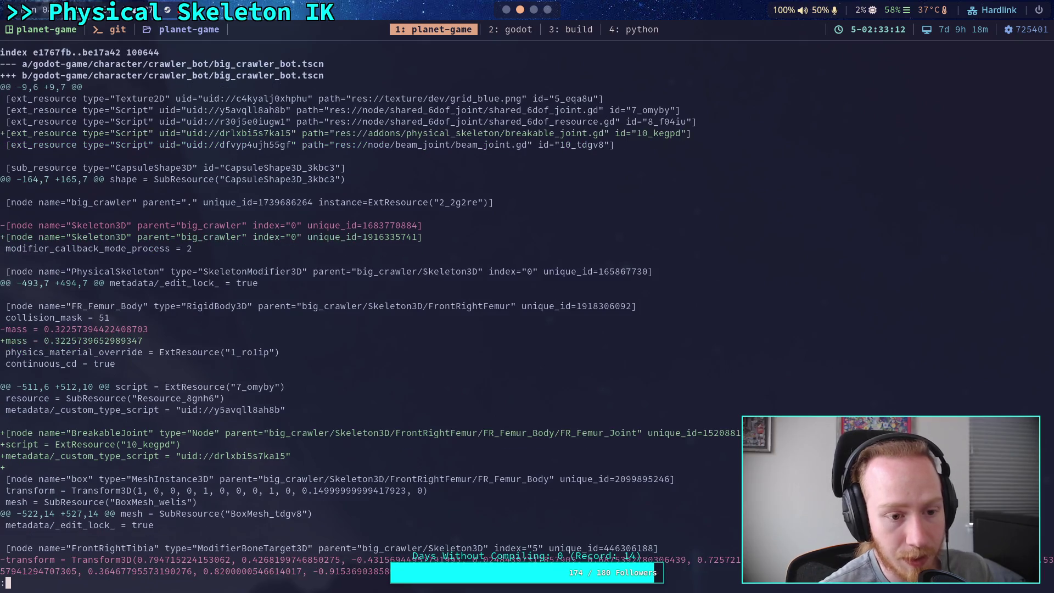
scroll(396, 313, "up", 5)
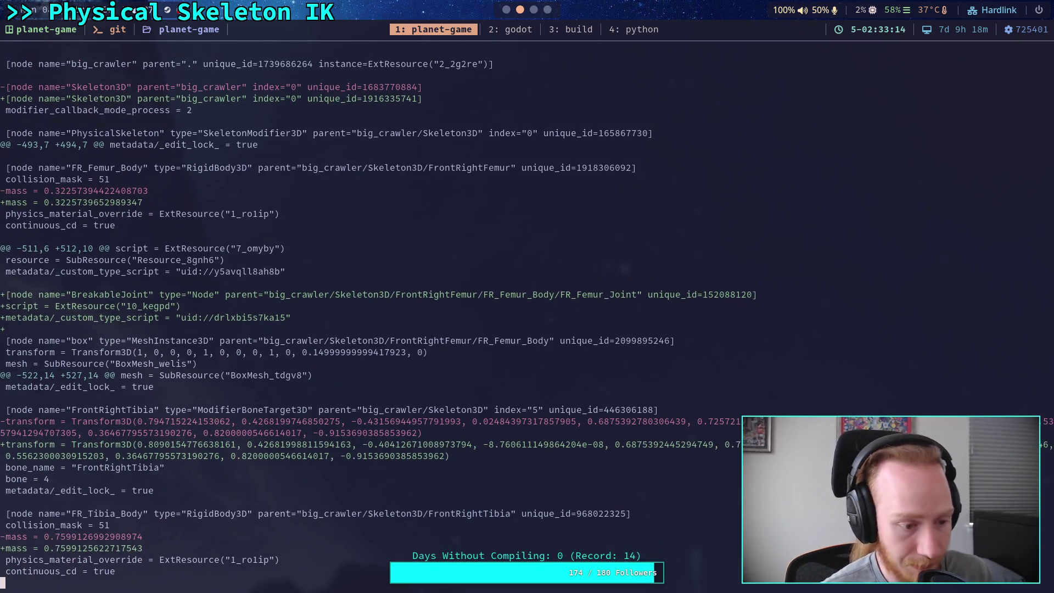
View the git log, then start typing git restore --staged -i for godot-game.
type("qgit log")
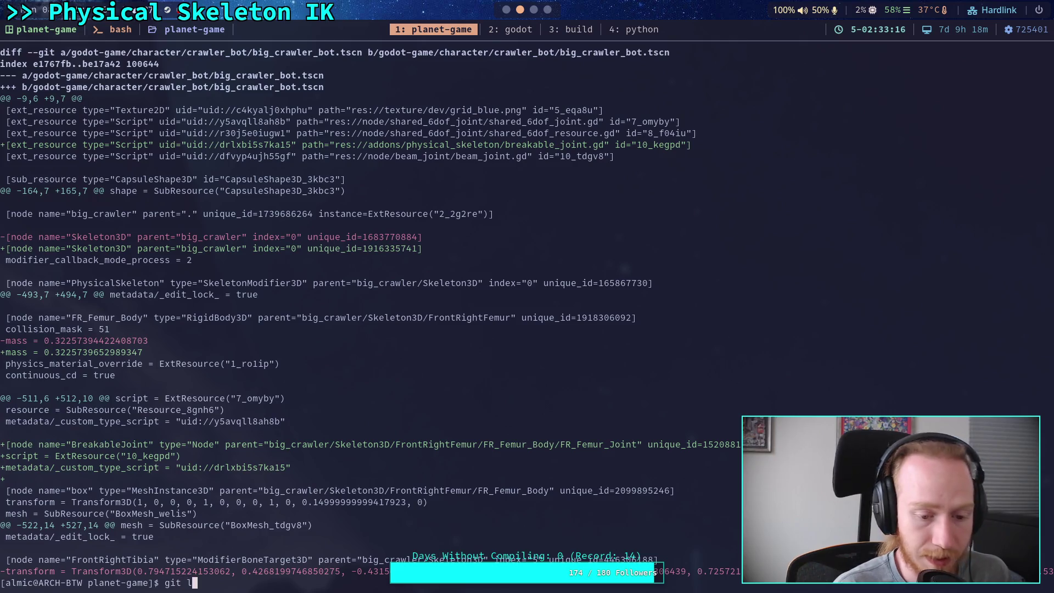
key("Return")
type("q")
type("git")
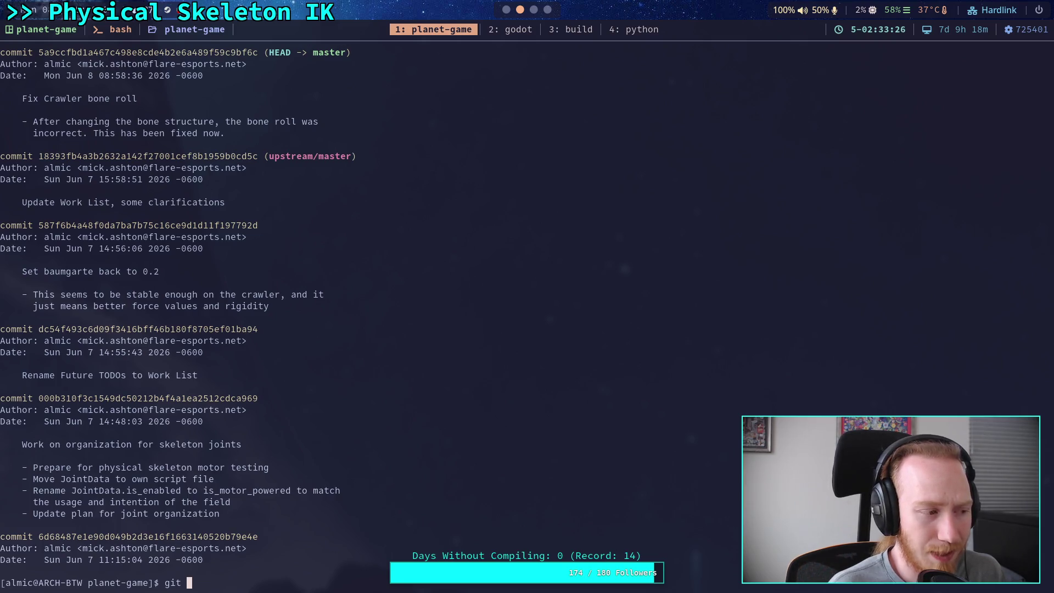
type("restore --staged -i")
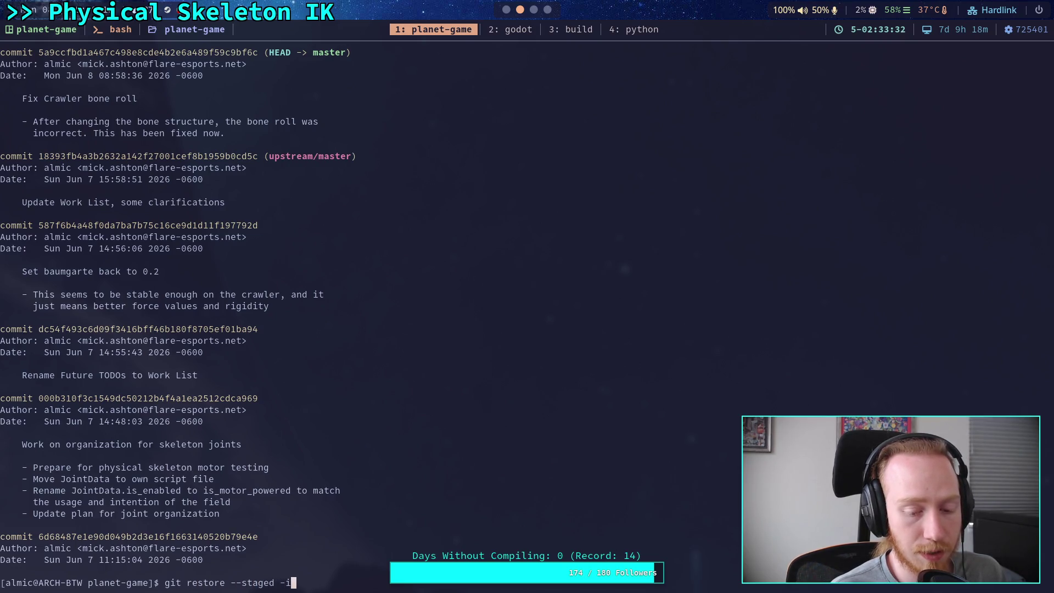
type(" g")
key("Tab")
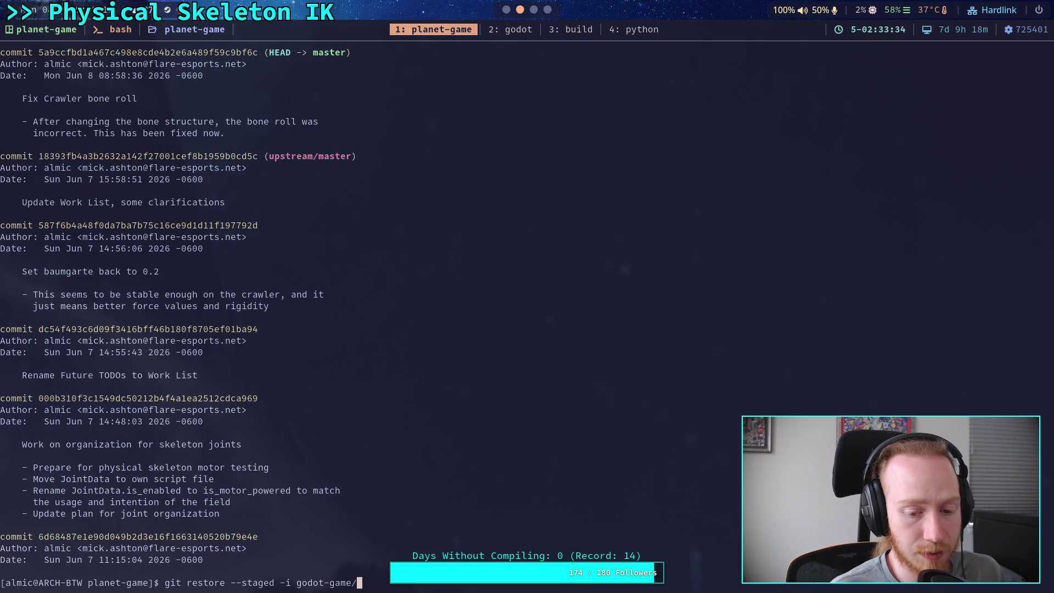
Start a hunk-by-hunk unstage (git restore --staged -p) of big_crawler_bot.tscn.
type("cha")
key("Tab")
type("cr")
key("Tab")
type("b")
key("Tab")
key("Tab")
key("Return")
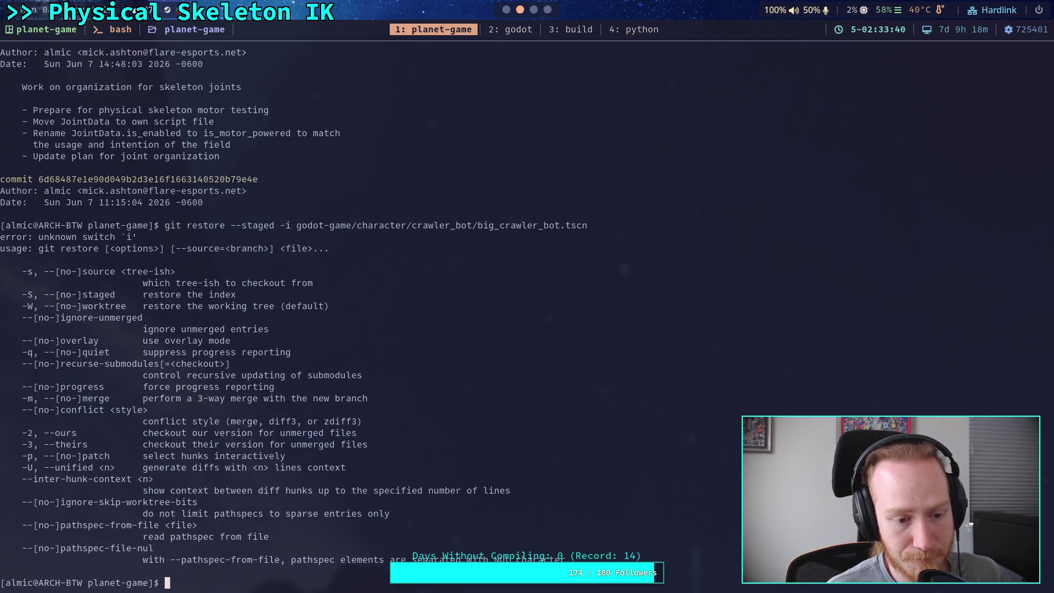
key("Up")
key("Left")
key("Left")
key("Left")
key("Left")
key("Left")
key("Left")
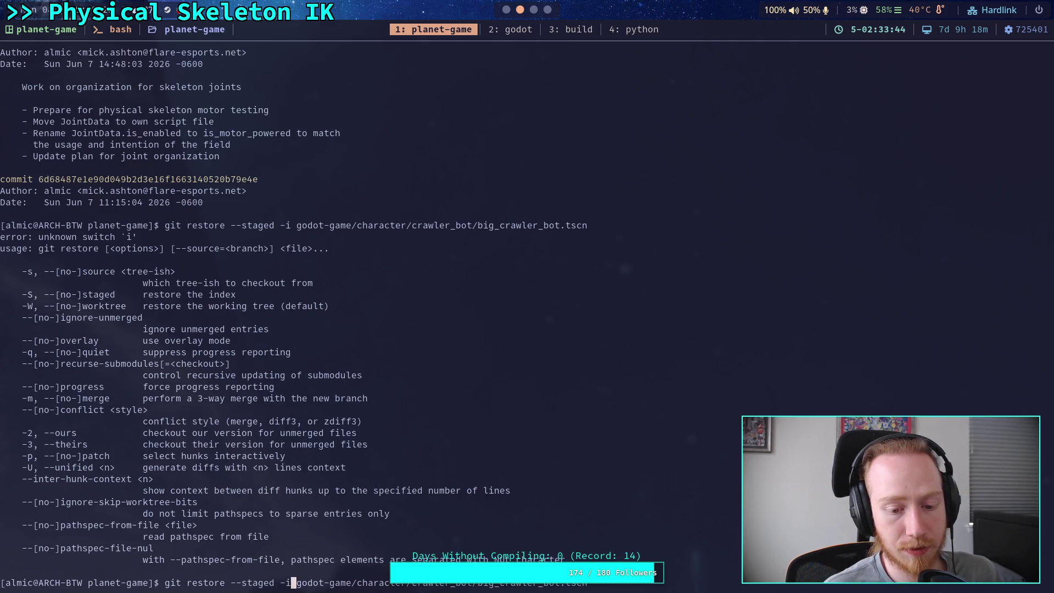
key("BackSpace")
type("p")
key("Return")
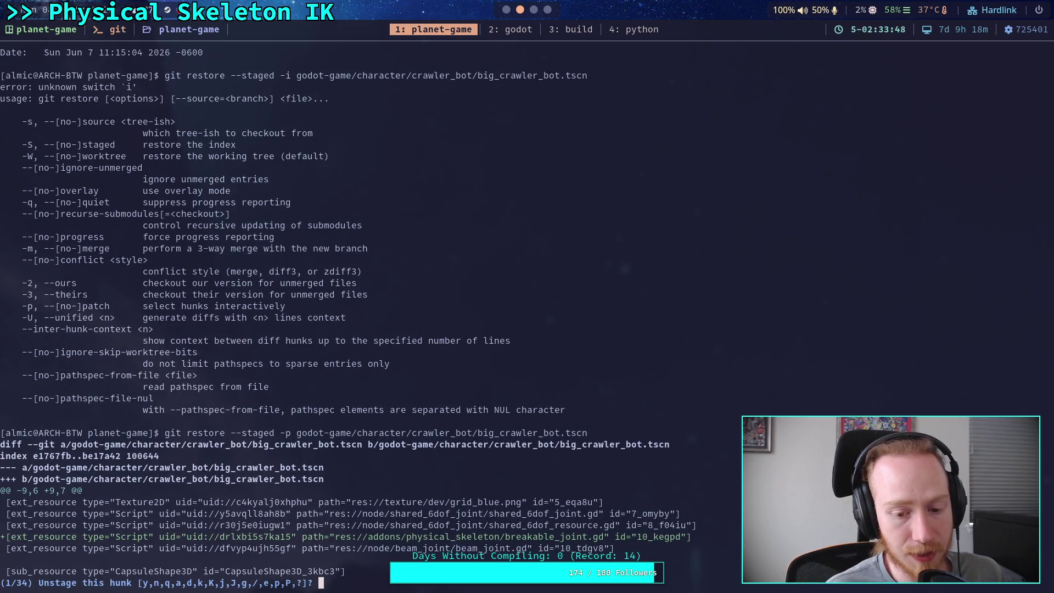
Unstage the breakable_joint.gd resource and femur BreakableJoint hunks, keeping Skeleton3D and femur mass changes staged.
type("p")
key("BackSpace")
type("y")
key("Return")
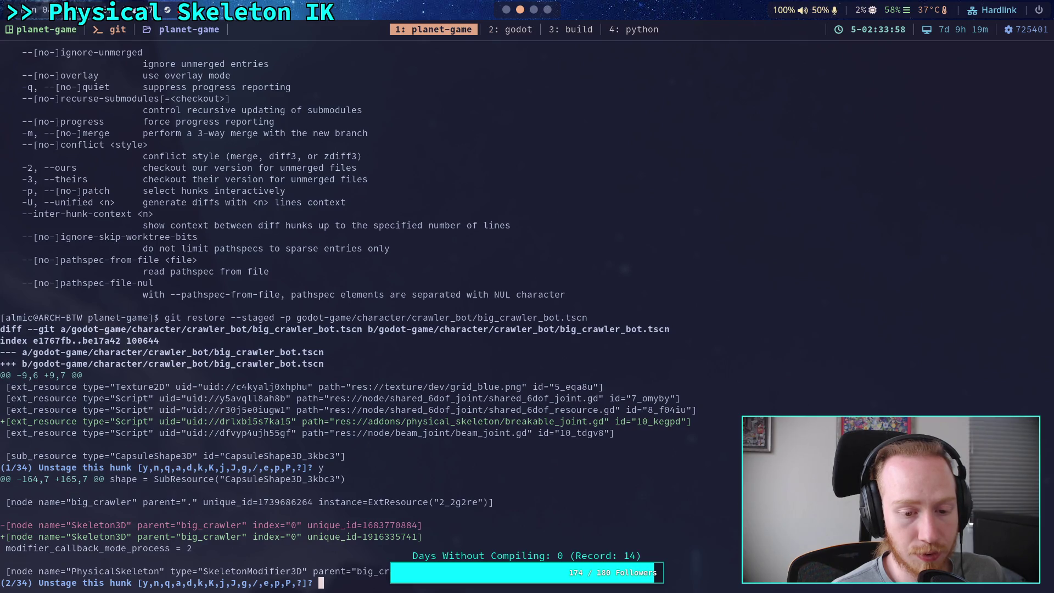
type("n")
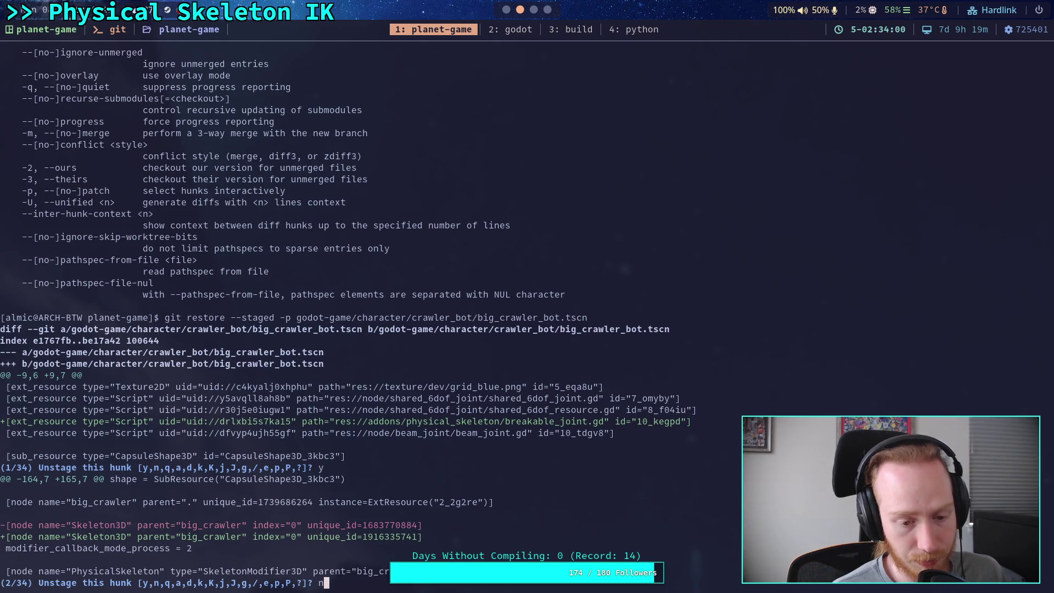
key("Return")
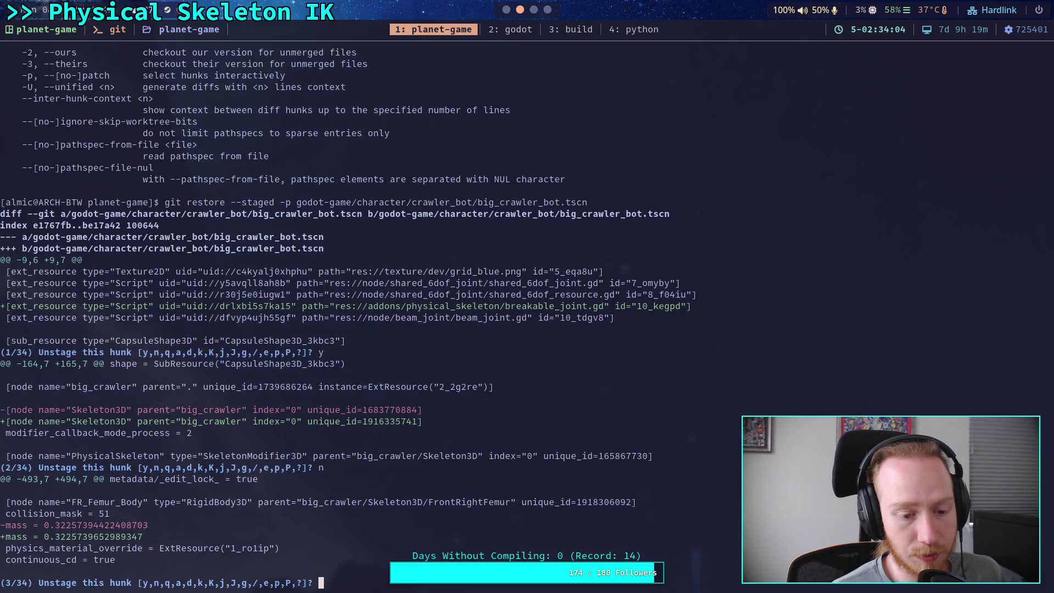
type("n")
key("Return")
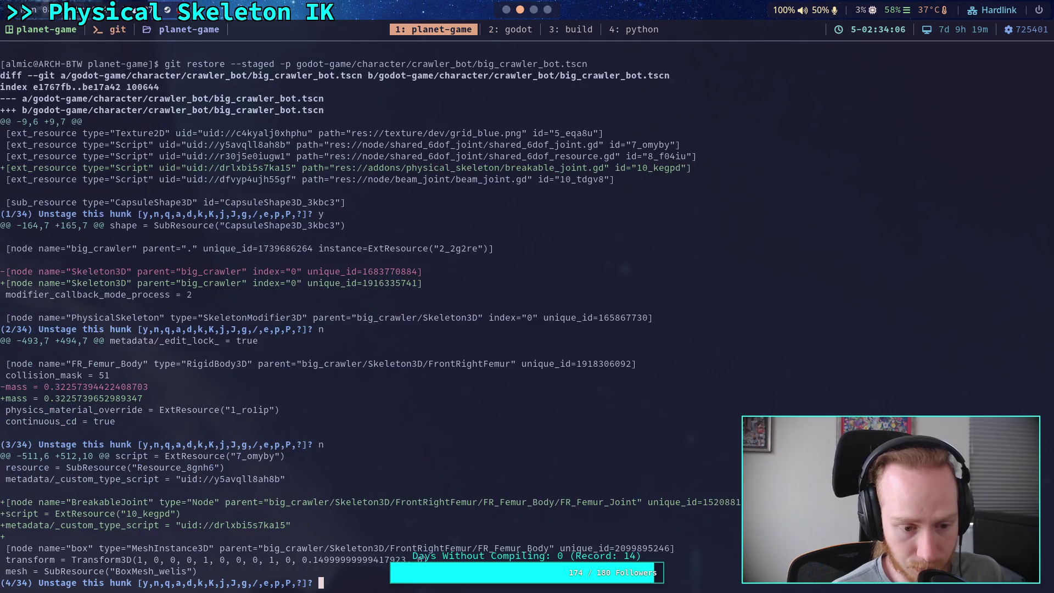
type("y")
key("Return")
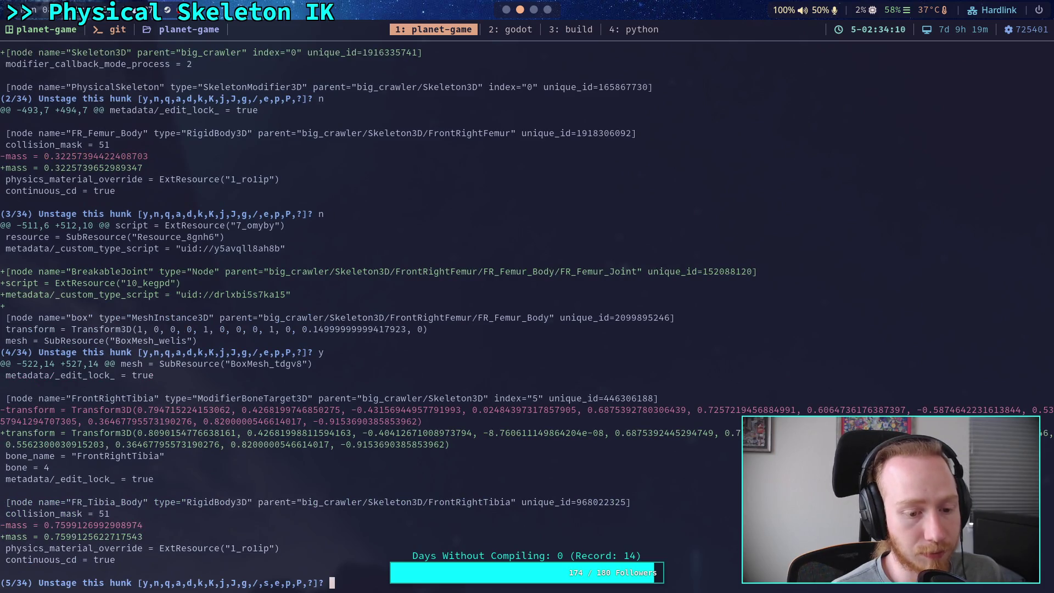
Keep the FrontRightTibia transform staged, unstage the tibia BreakableJoint, and split the mixed hunk.
type("n")
key("Return")
type("y")
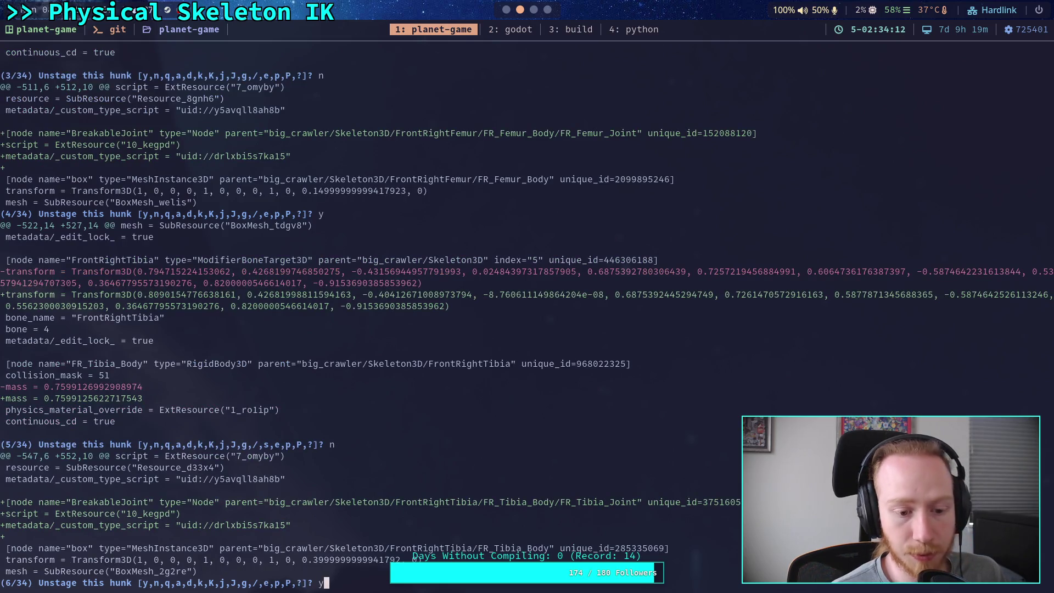
key("Return")
type("-")
key("BackSpace")
type("s")
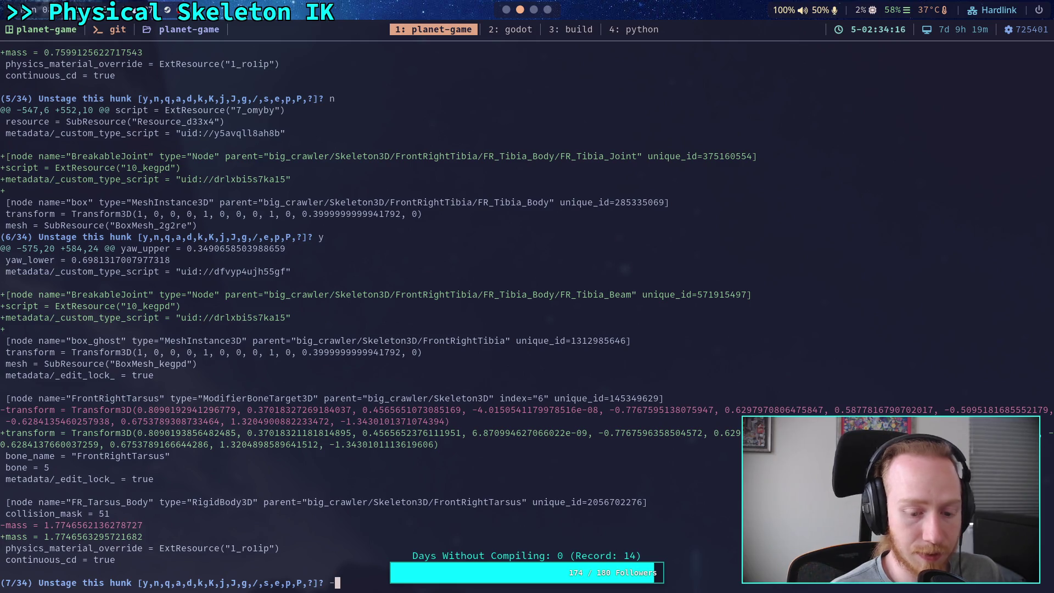
key("Return")
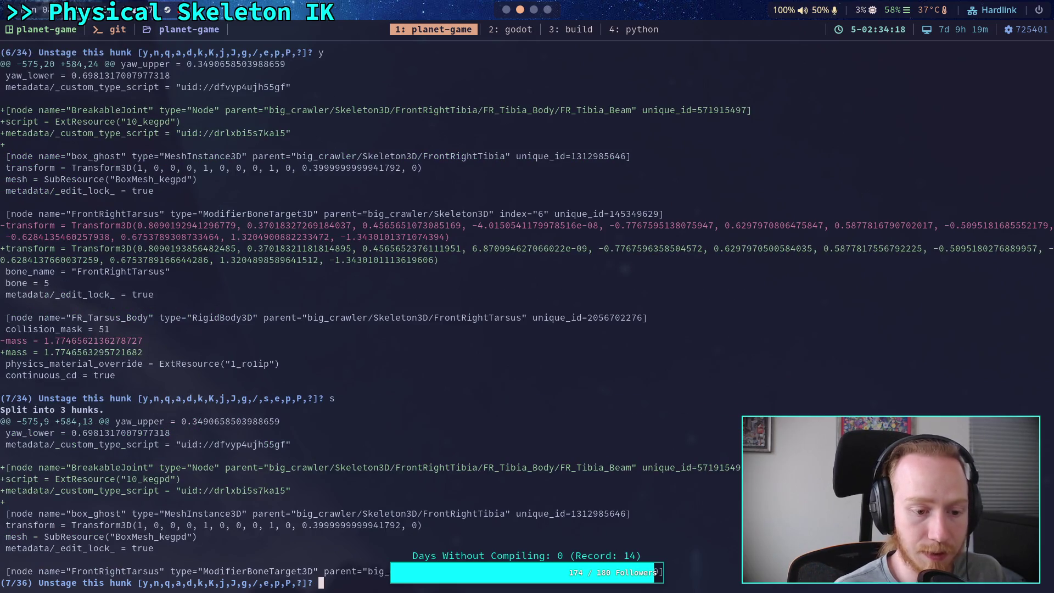
Unstage the FR_Tibia_Beam, tarsus BreakableJoint and FR_Tarsus_Beam hunks, keeping tarsus transform and mass staged.
type("y")
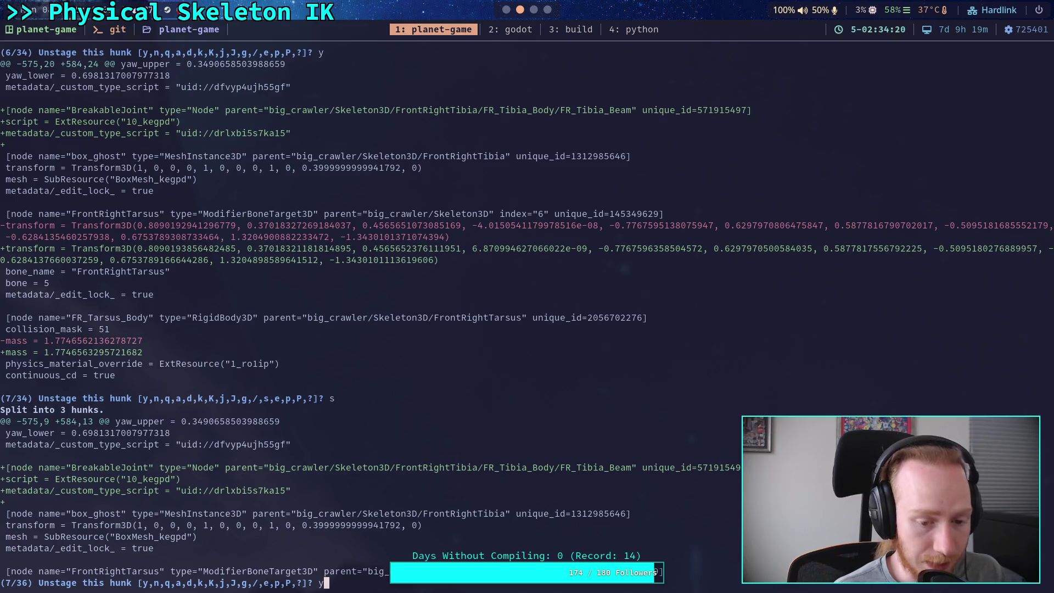
key("Return")
type("n")
key("Return")
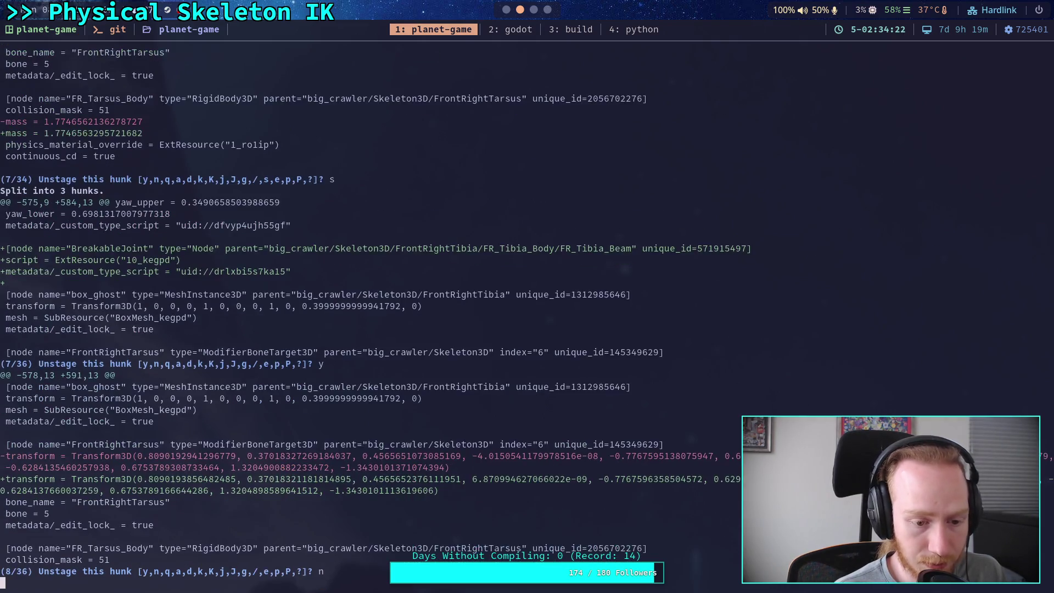
type("n")
key("Return")
type("y")
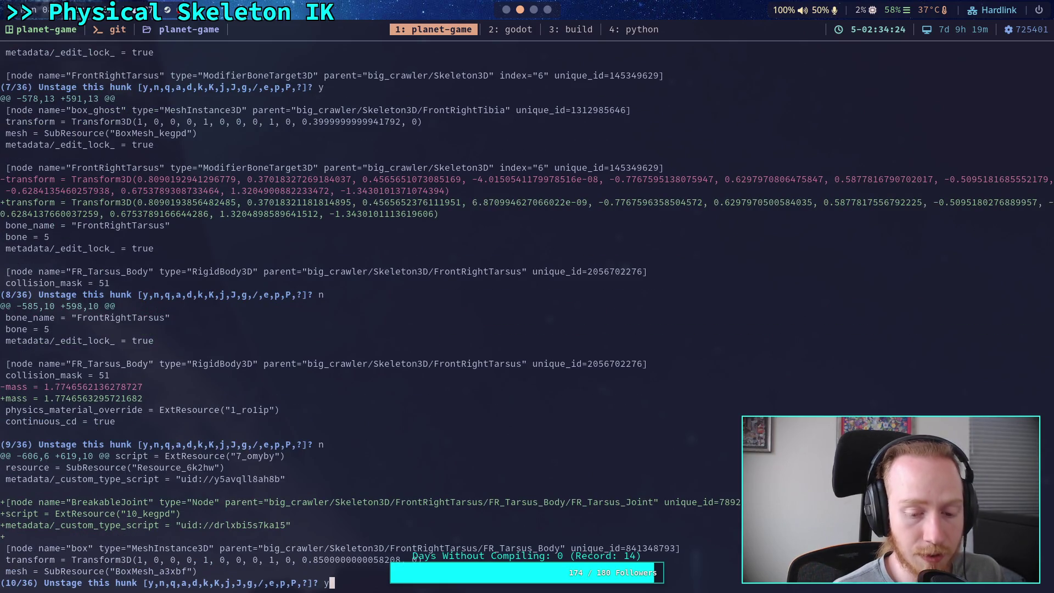
key("Return")
type("y")
key("Return")
type("n")
key("Return")
type("n")
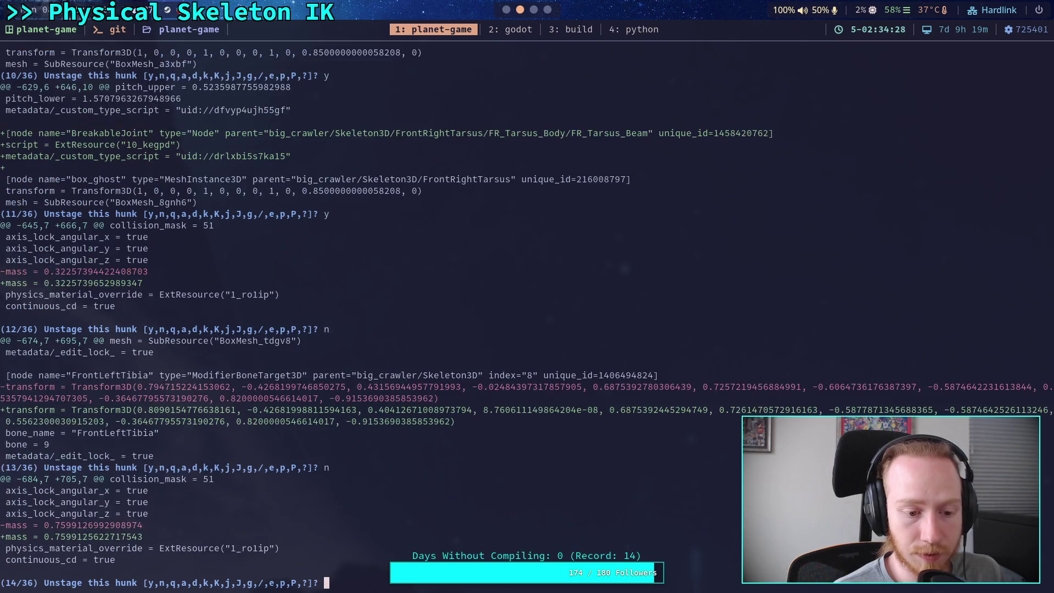
type("n")
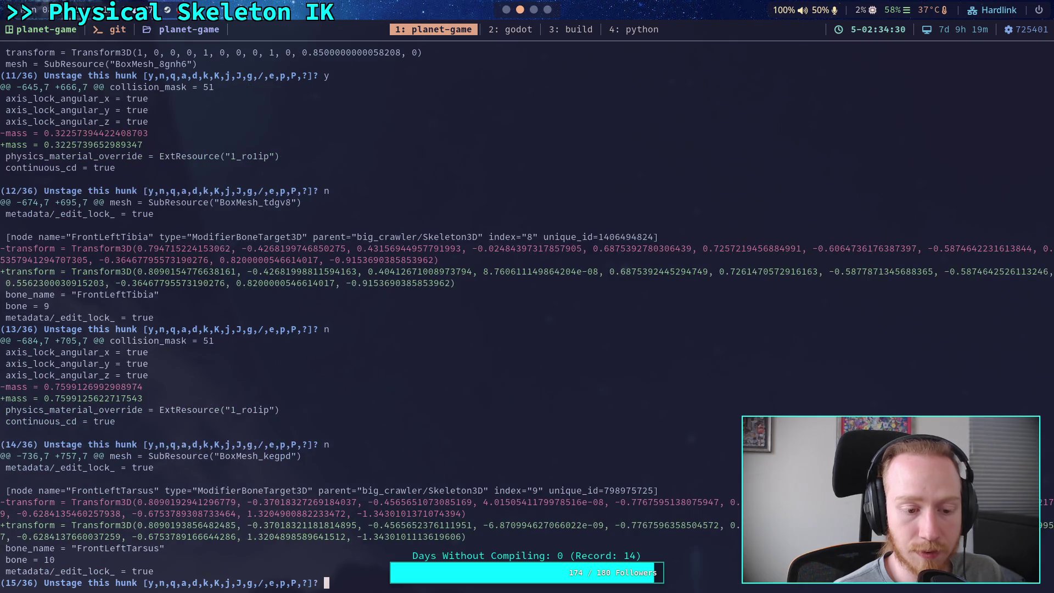
type("n")
type("n")
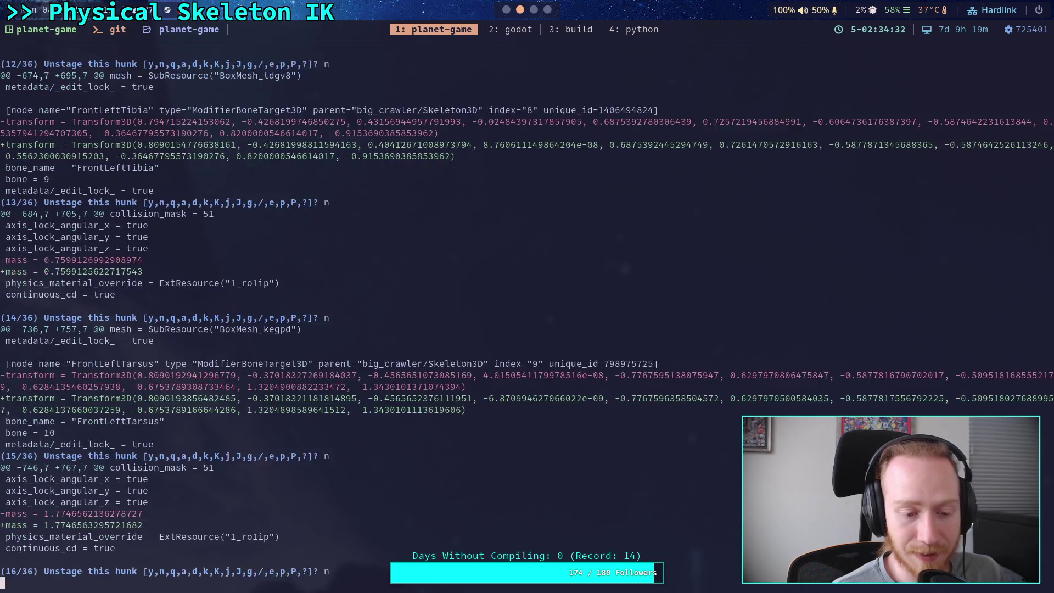
type("n")
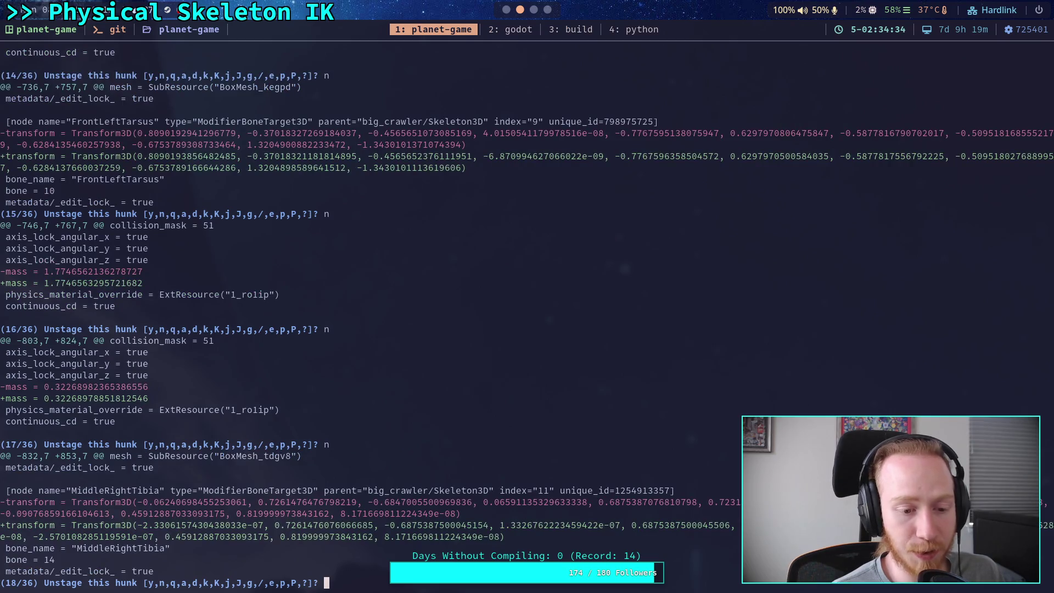
type("n")
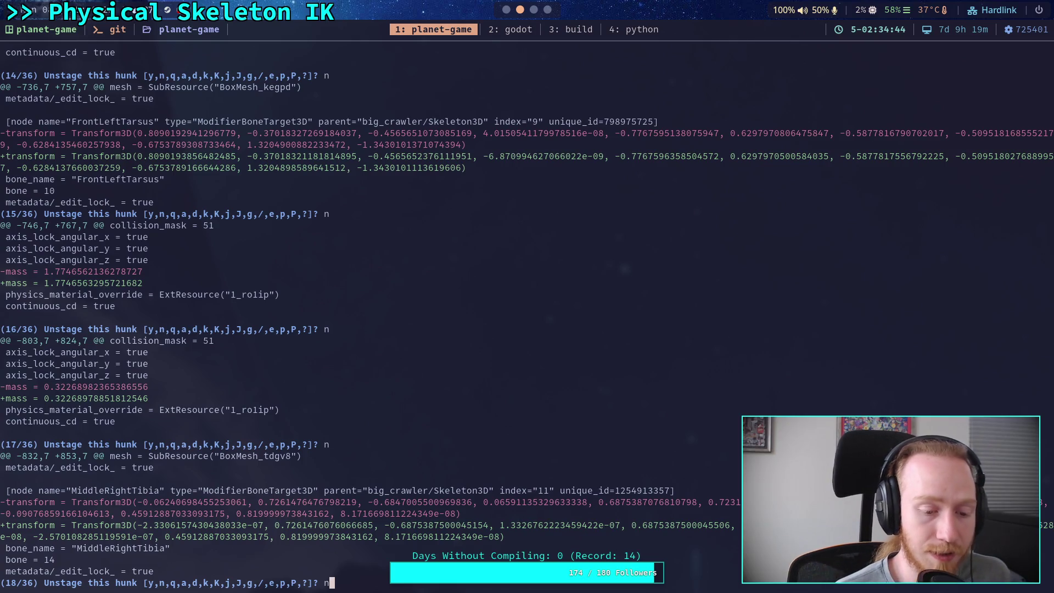
Keep all remaining middle and back leg transform and mass hunks staged to finish.
key("Return")
type("n")
key("Return")
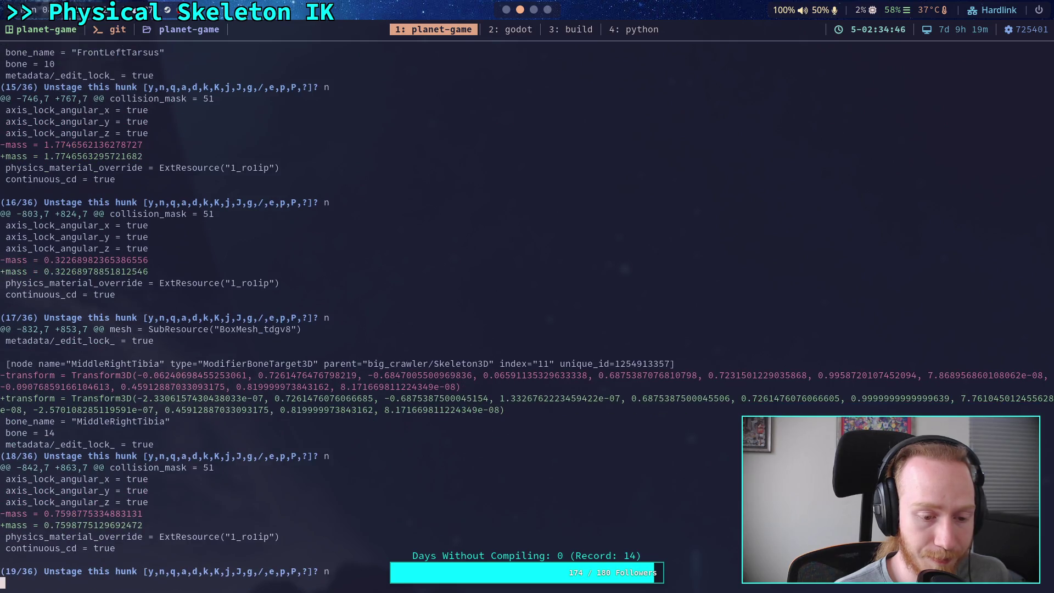
type("n")
key("Return")
type("n")
key("Return")
type("n")
key("Return")
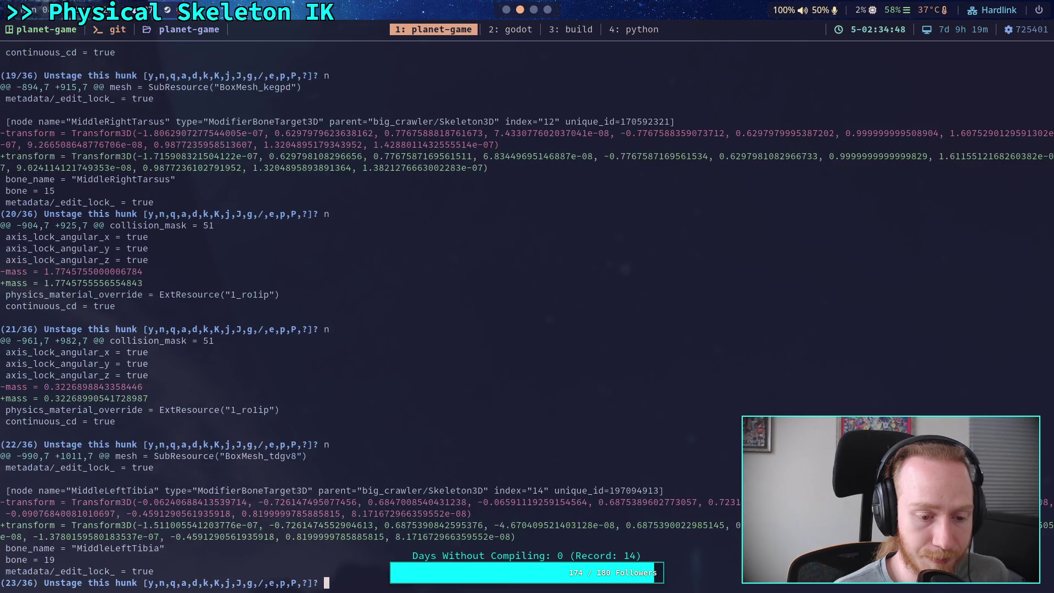
type("n")
key("Return")
type("n")
key("Return")
type("n")
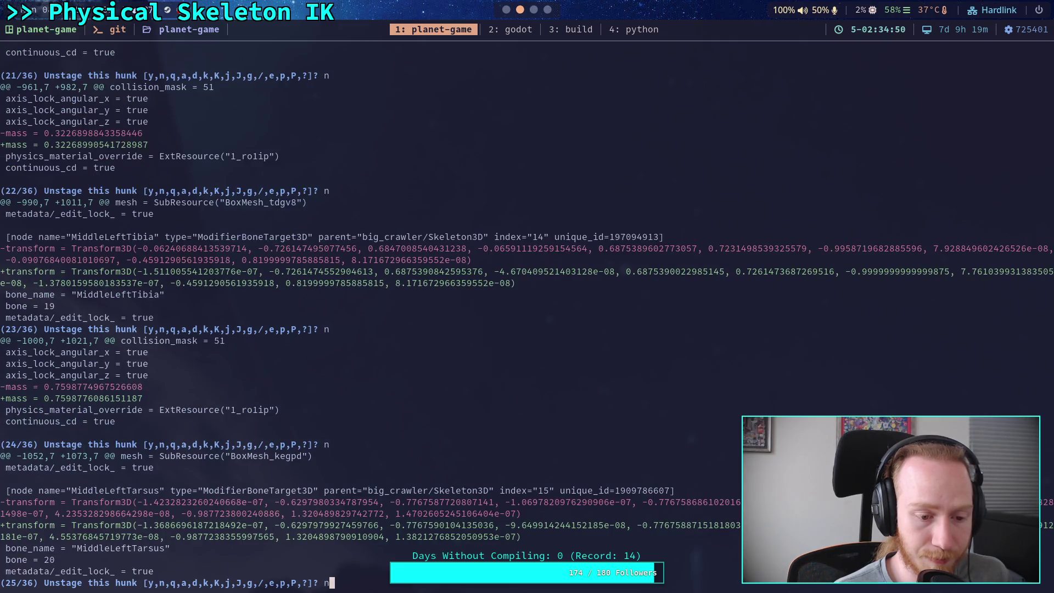
key("Return")
type("n")
key("Return")
type("n")
key("Return")
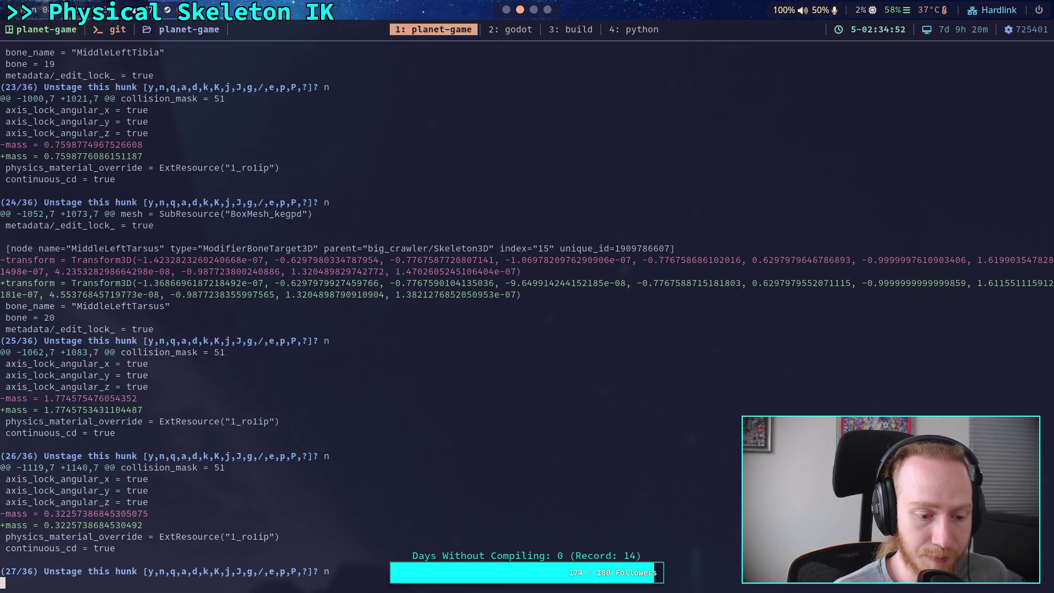
type("n")
key("Return")
type("n")
key("Return")
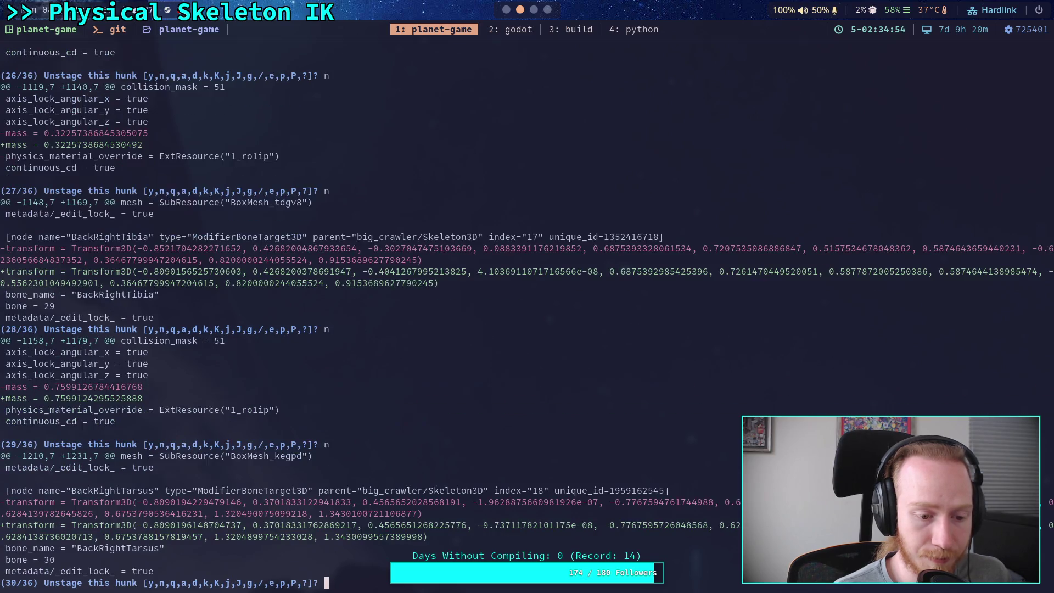
type("n")
key("Return")
type("n")
key("Return")
type("n")
key("Return")
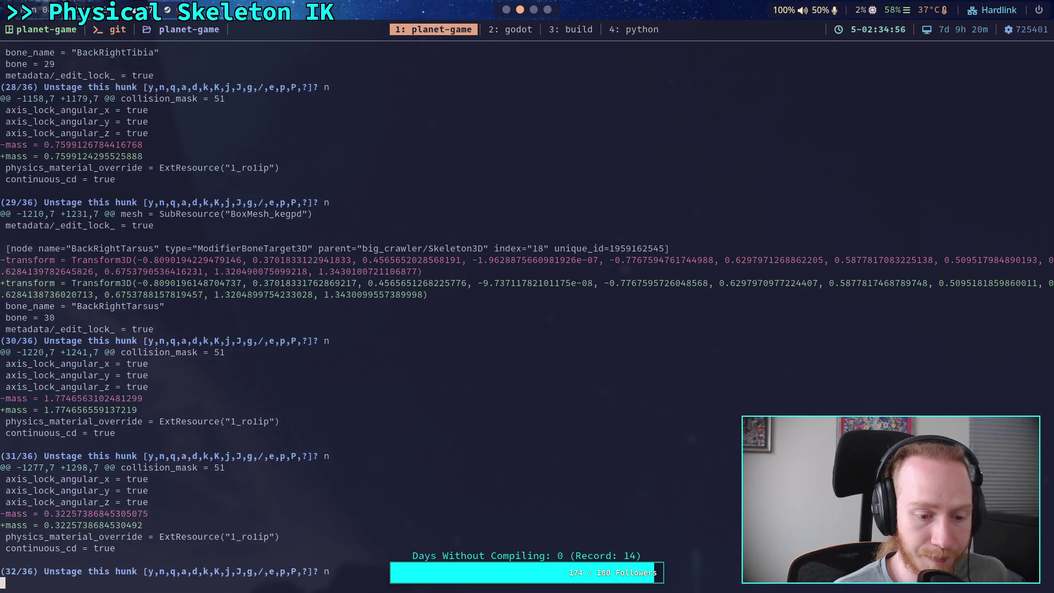
type("n")
key("Return")
type("n")
key("Return")
type("n")
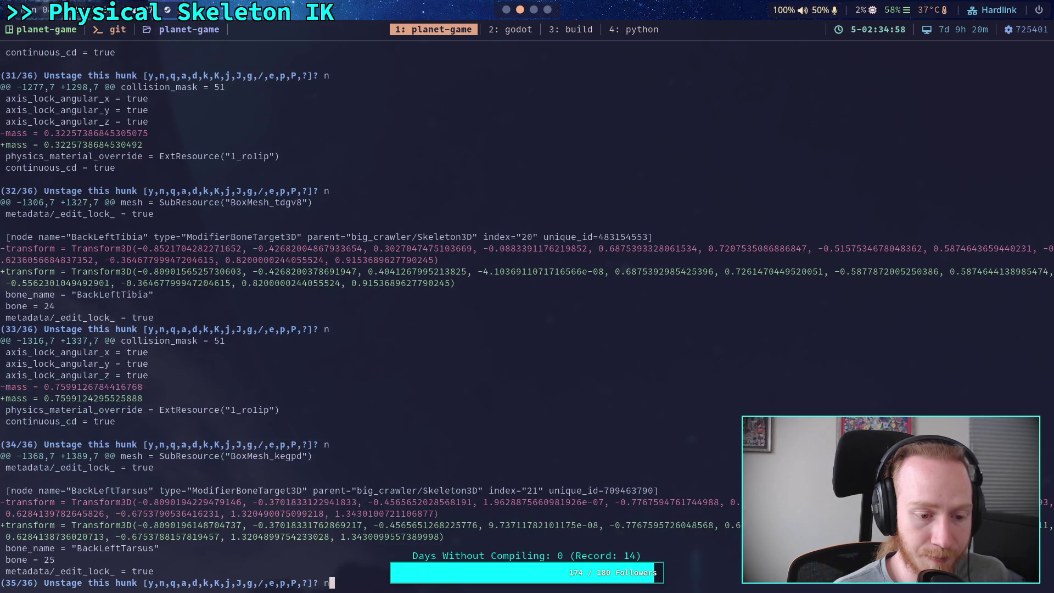
key("Return")
type("n")
key("Return")
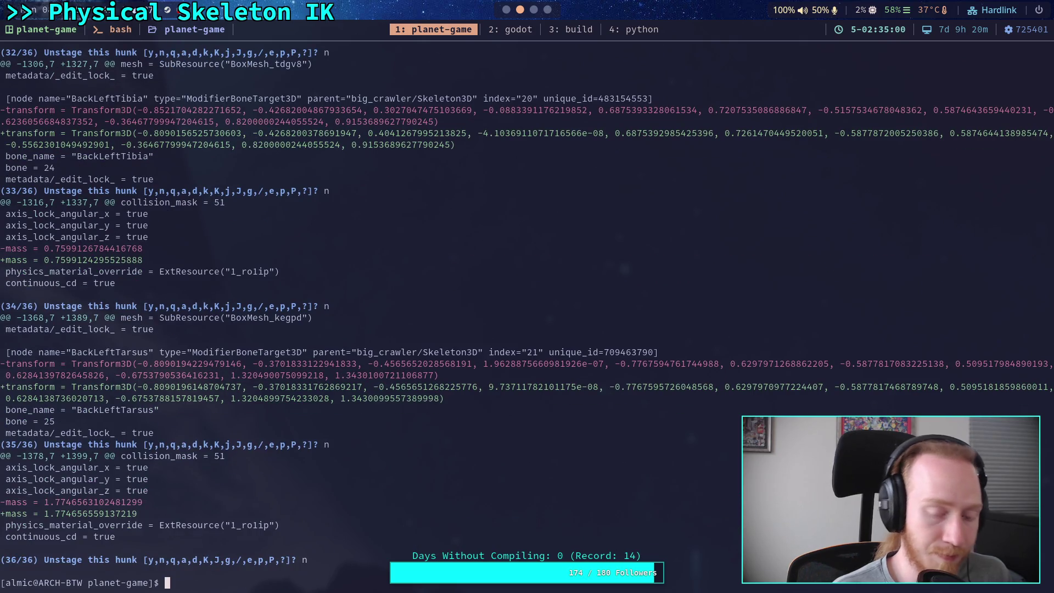
type("git diff godot-game/character/crawler_bot/")
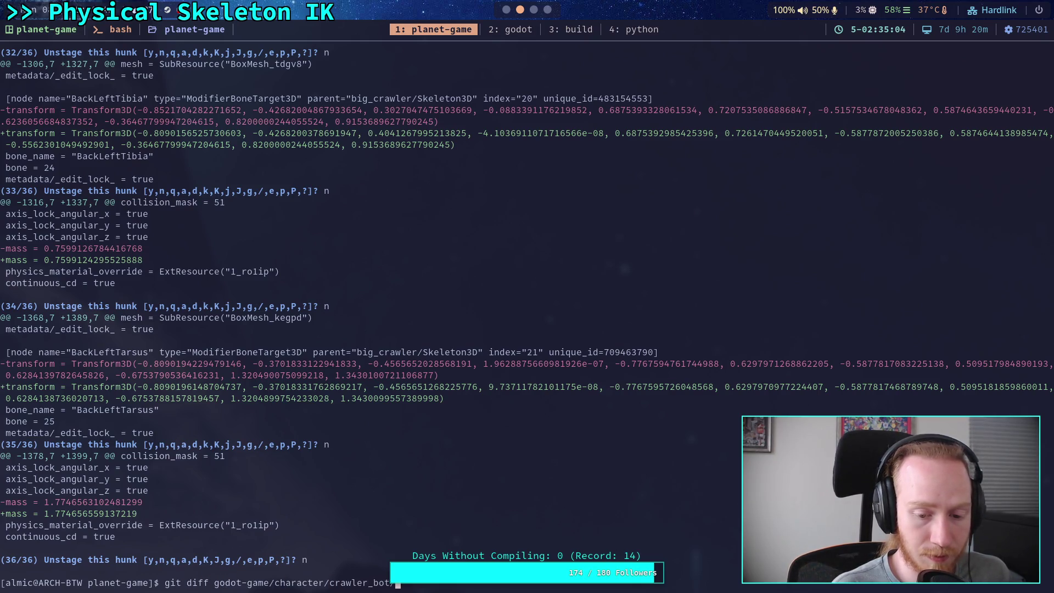
type("big_crawler_bot.tscn")
Review the unstaged big_crawler_bot.tscn diff, paging through it and back to the top.
key("Return")
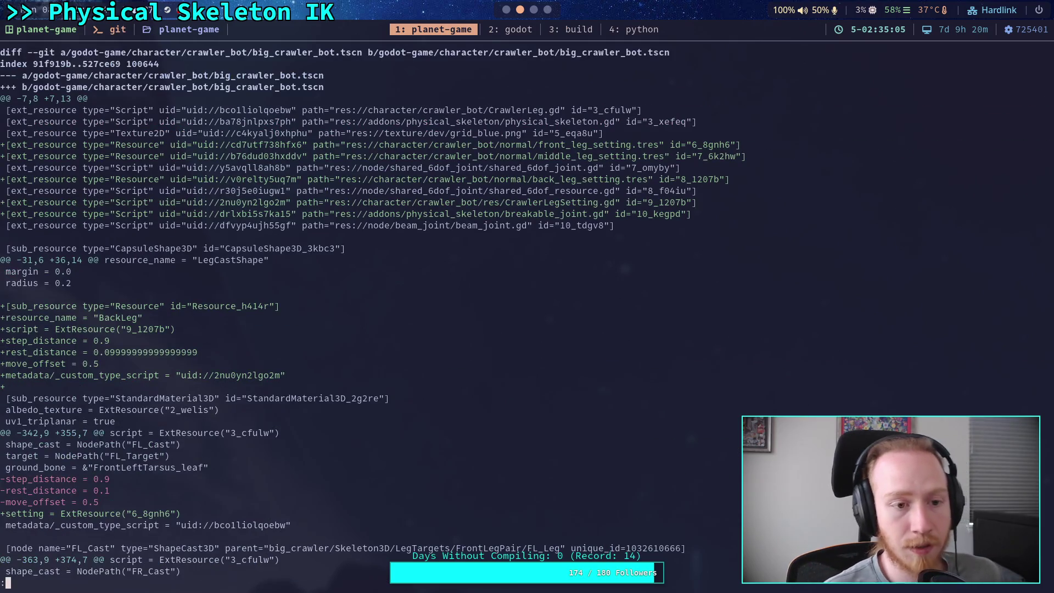
scroll(345, 311, "down", 10)
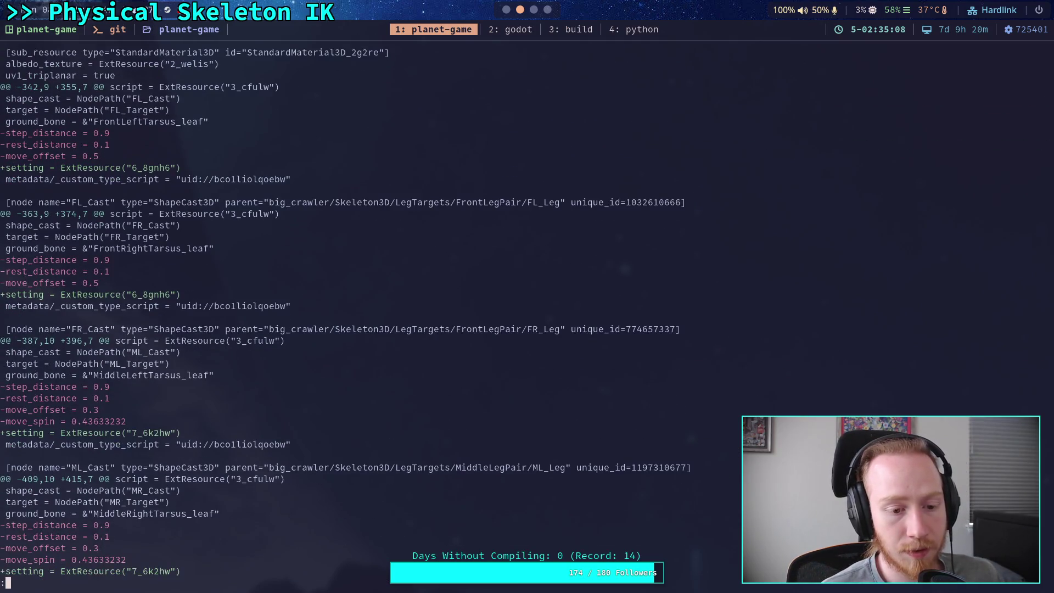
key("space")
key("space")
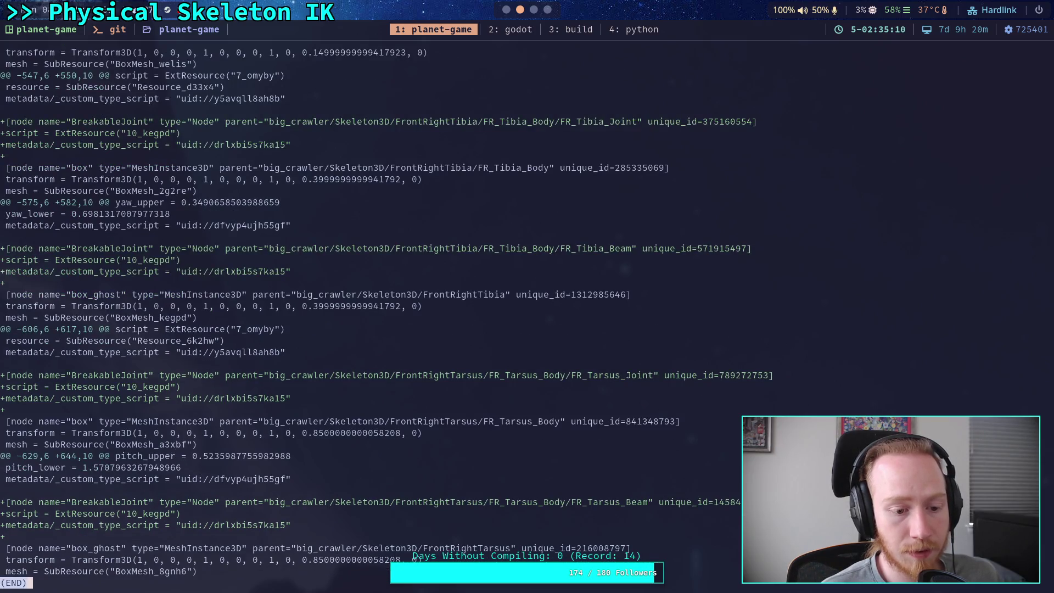
key("b")
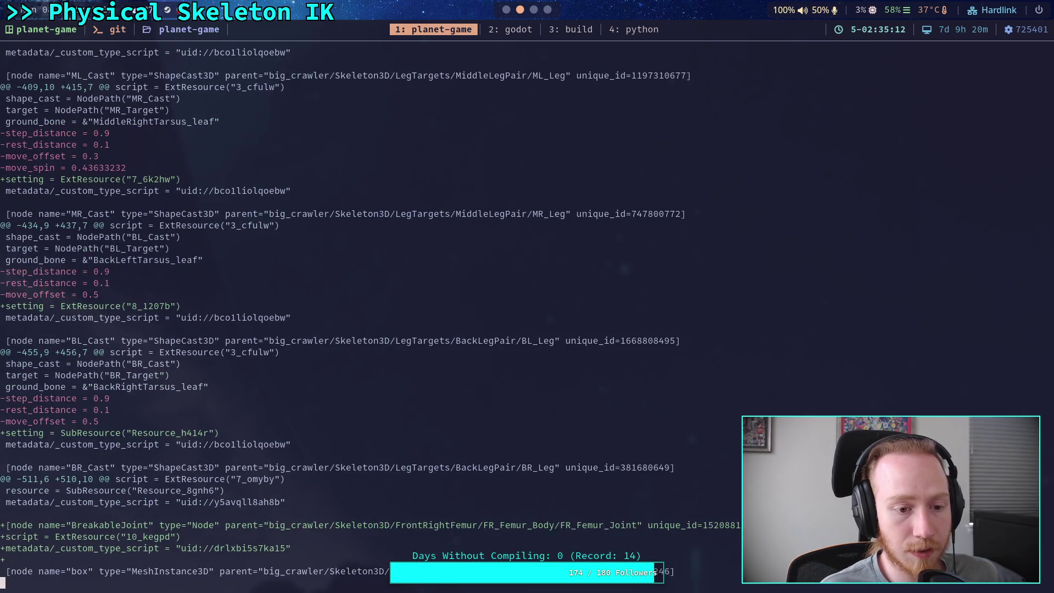
key("g")
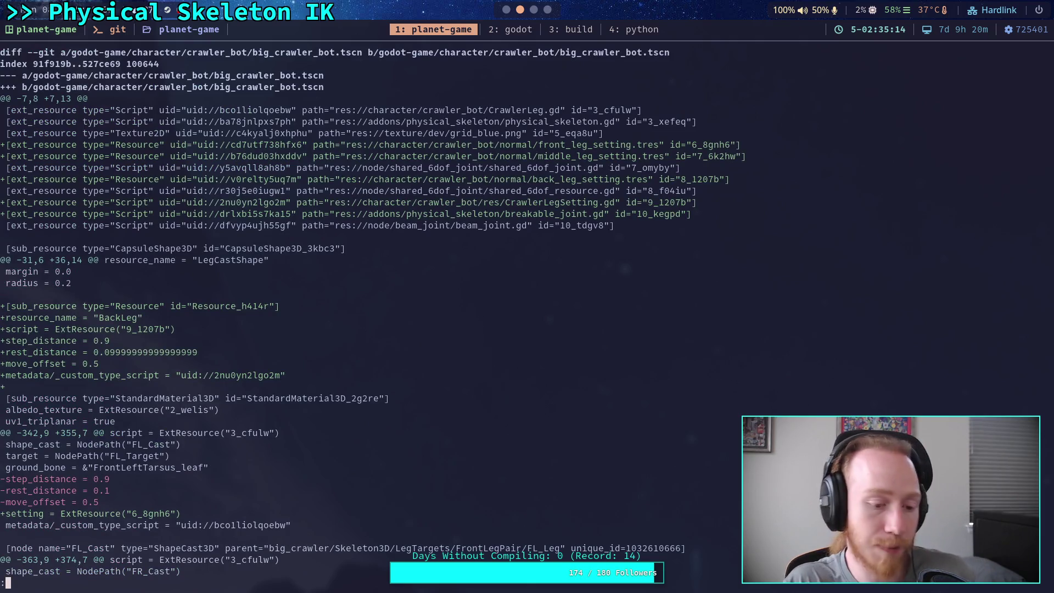
Quit the pager and run git status to list staged, unstaged and untracked files.
type("qgit sat")
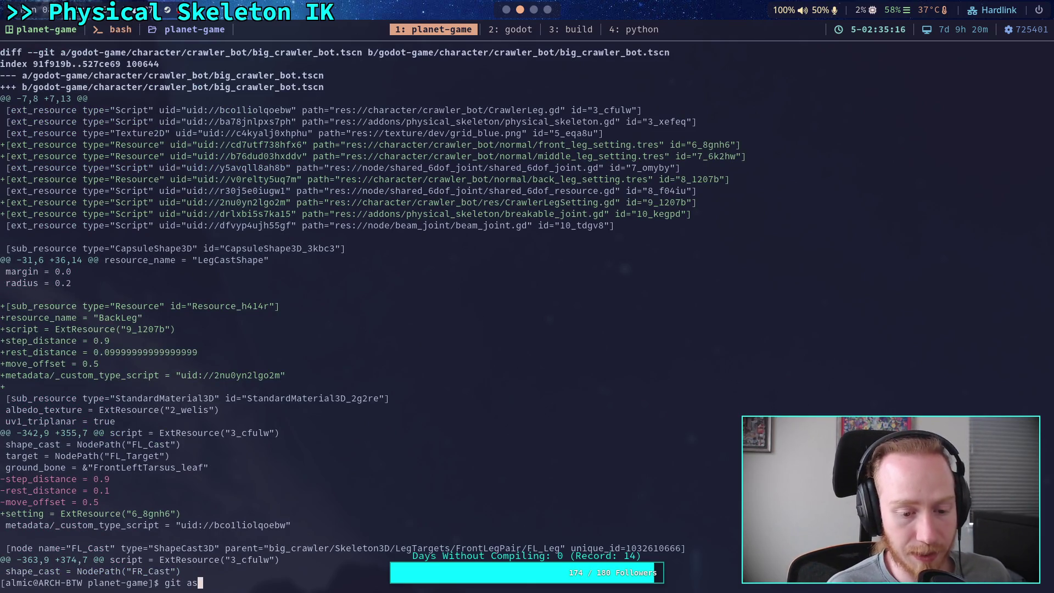
key("BackSpace")
key("BackSpace")
type("tatus")
key("Return")
type("git restore --staged")
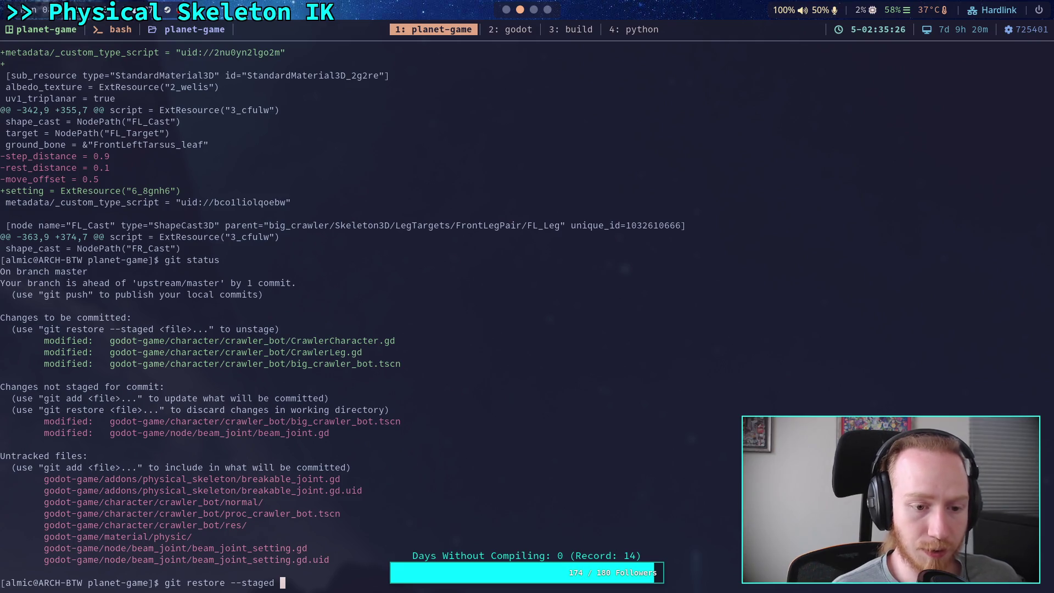
Unstage CrawlerCharacter.gd with git restore --staged.
type("go")
key("Tab")
type("ch")
key("Tab")
key("Tab")
type("C")
key("Tab")
type("C")
key("Tab")
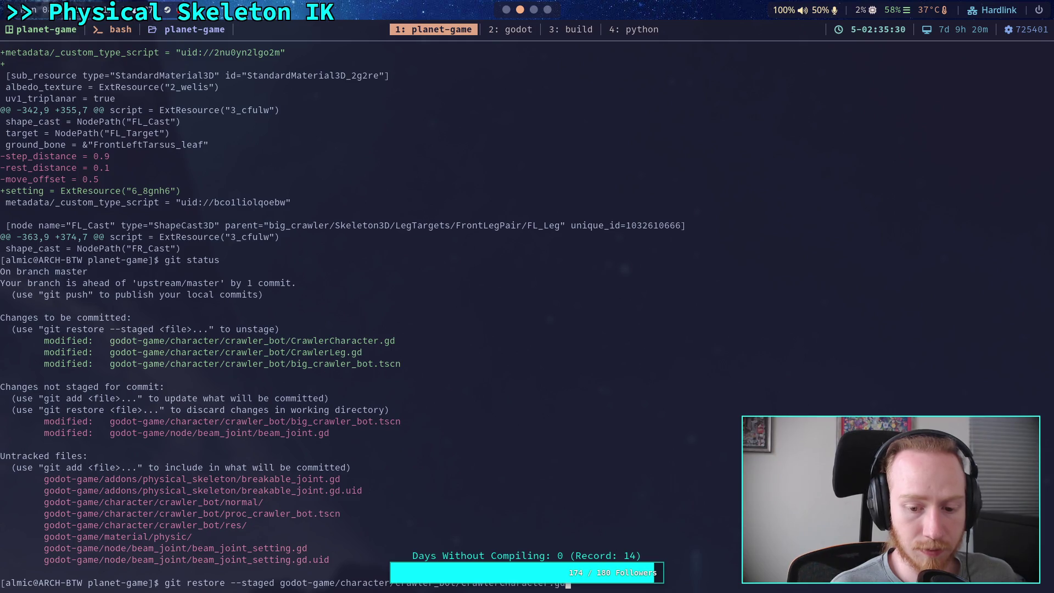
key("Return")
Unstage CrawlerLeg.gd as well and check git status.
key("Up")
key("BackSpace")
key("BackSpace")
key("BackSpace")
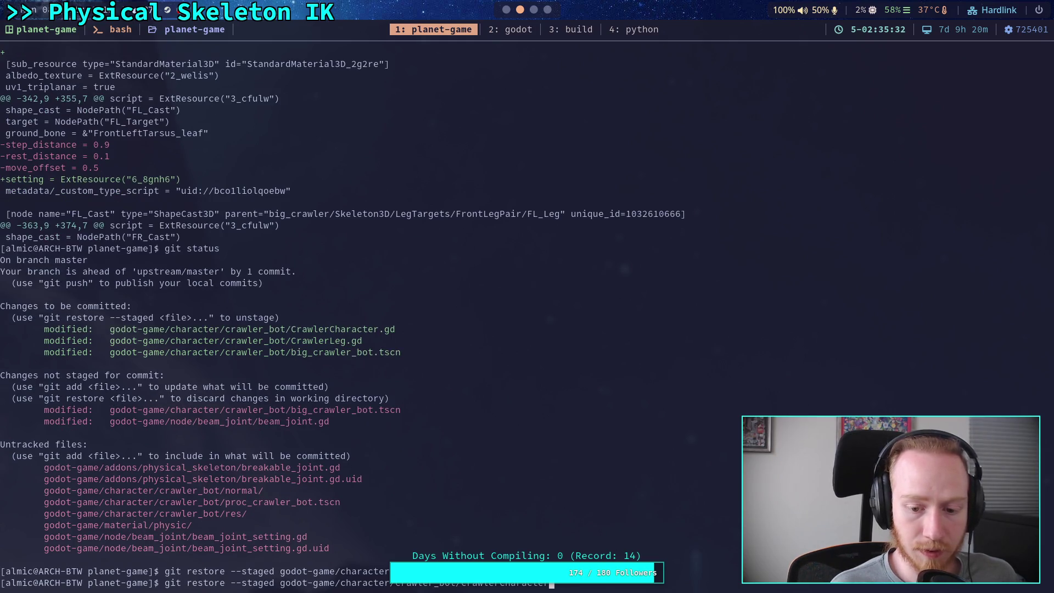
type("Le")
key("Tab")
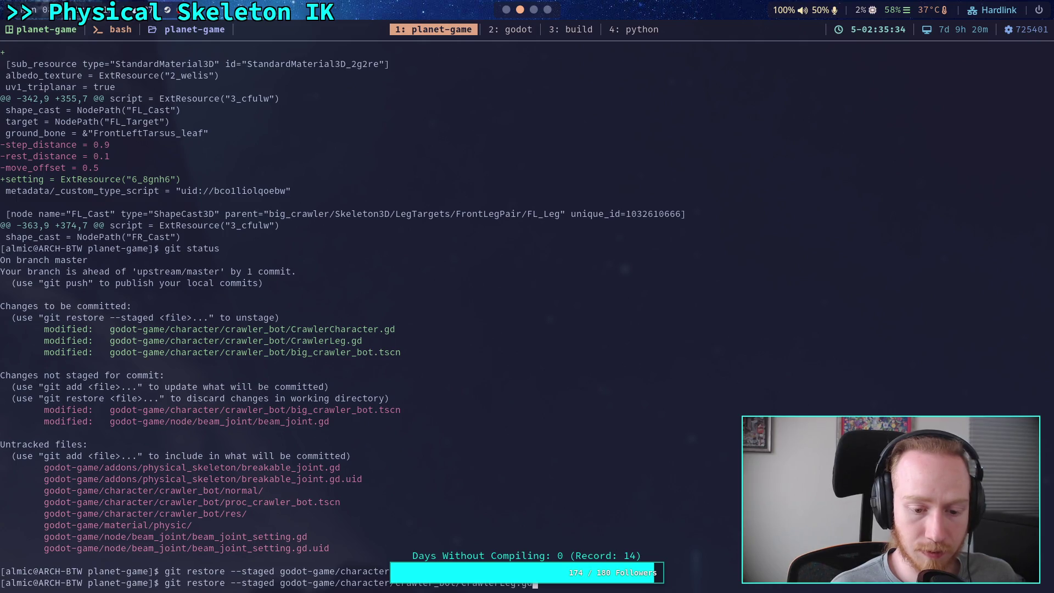
key("Return")
type("git status")
key("Return")
Amend the 'Fix Crawler bone roll' commit with the staged scene, saving the message with :wq.
type("git comm")
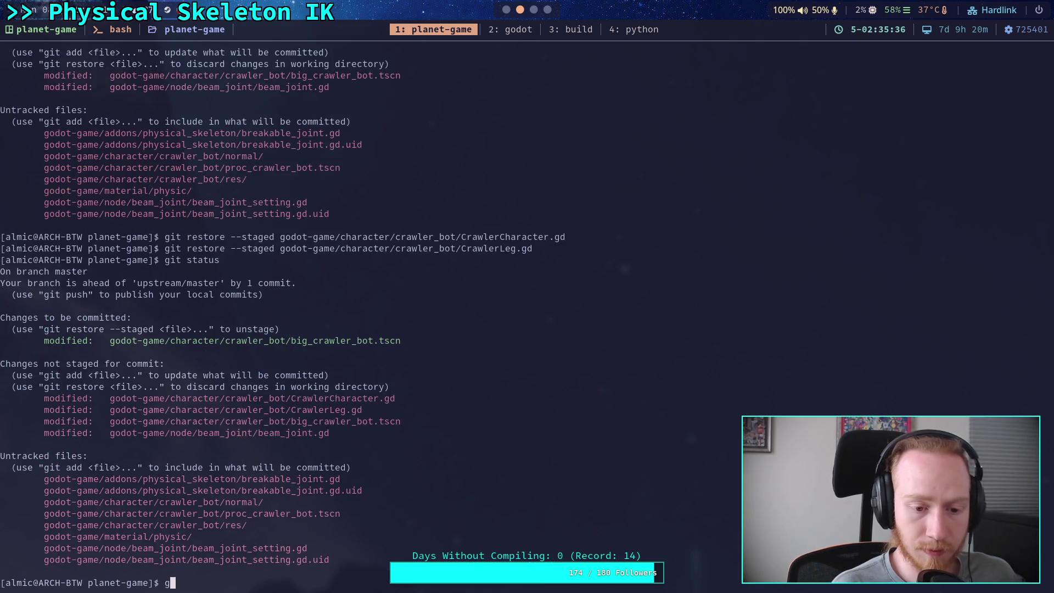
type("it --amend")
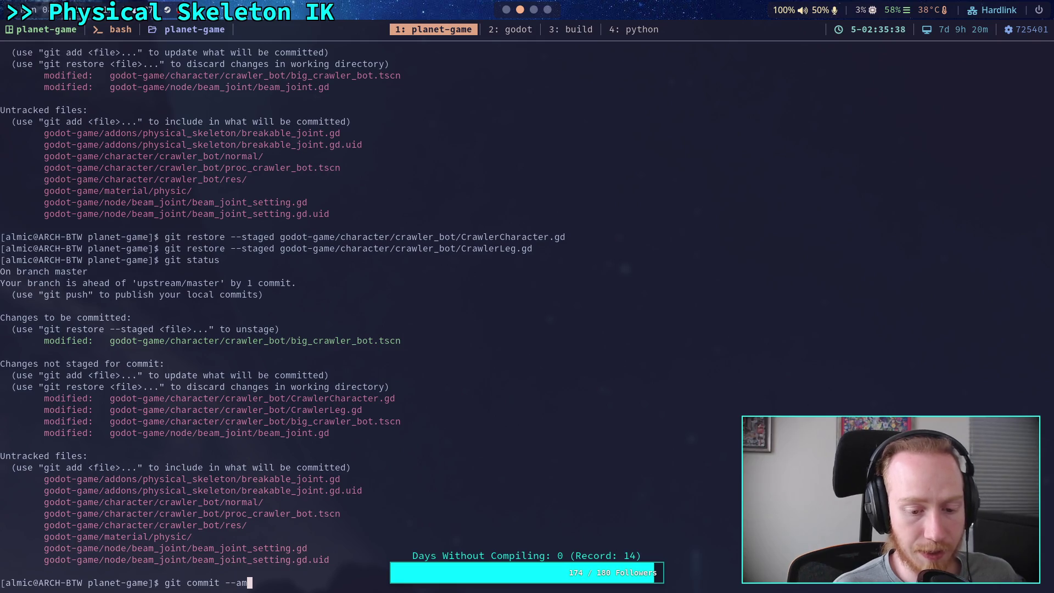
key("Return")
type(":wq")
key("Return")
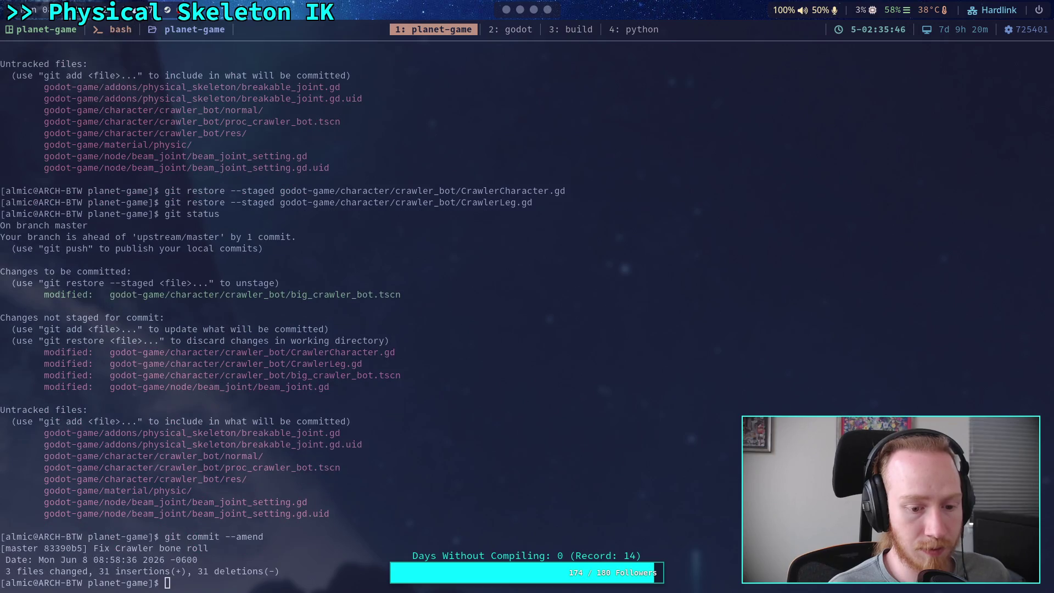
Check git status, then push the amended commit 83390b5 to remote master.
type("git statu")
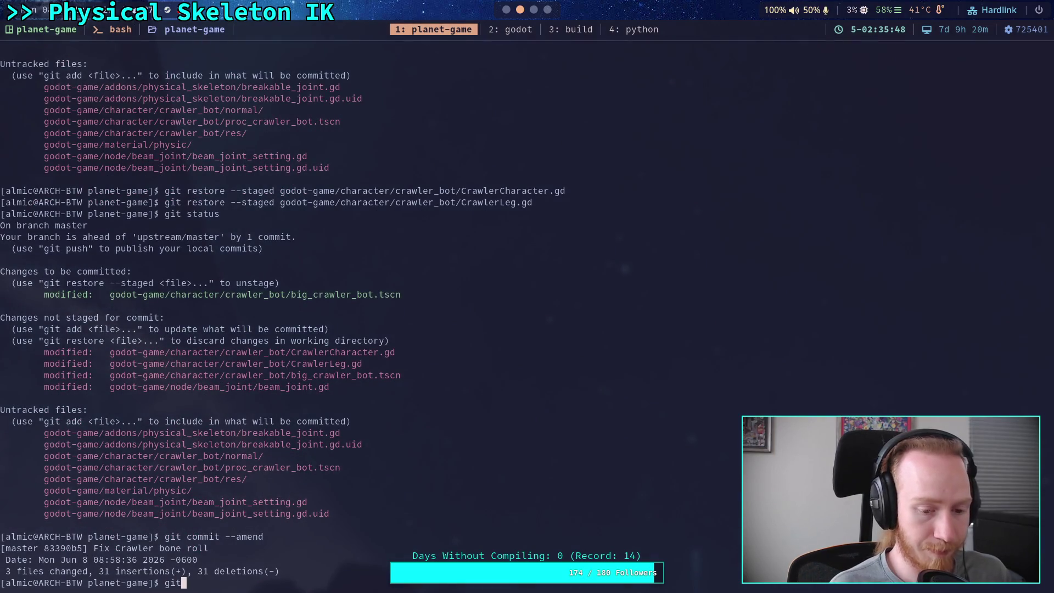
type("s")
key("Return")
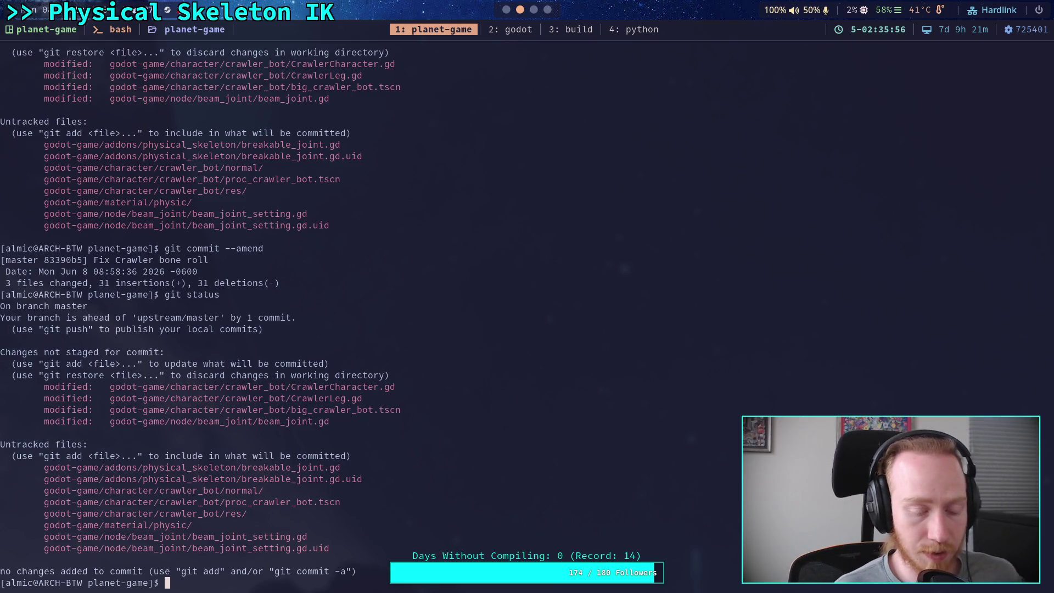
type("git ")
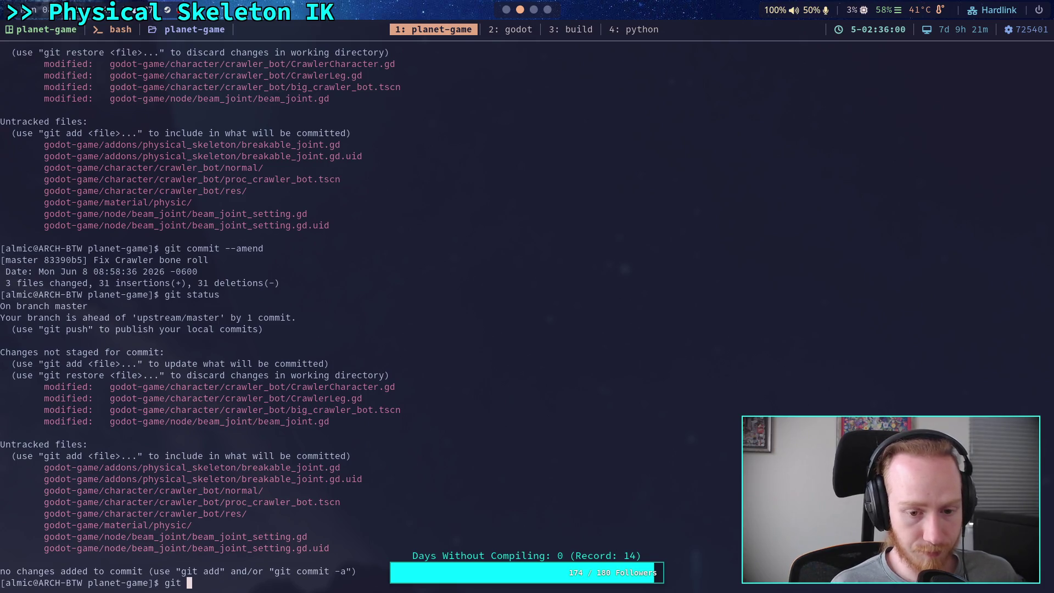
type("push")
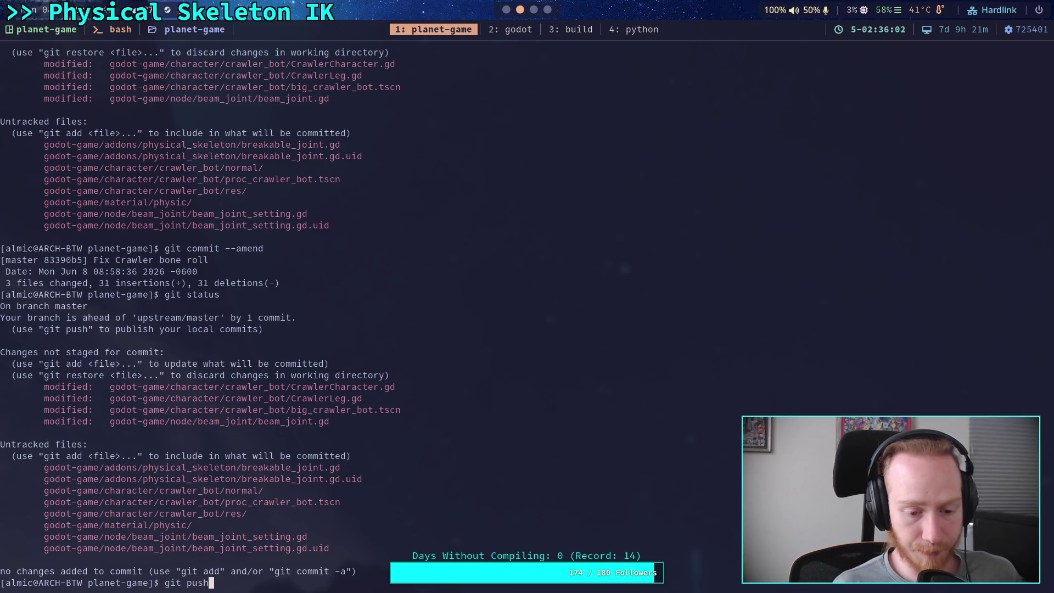
key("Return")
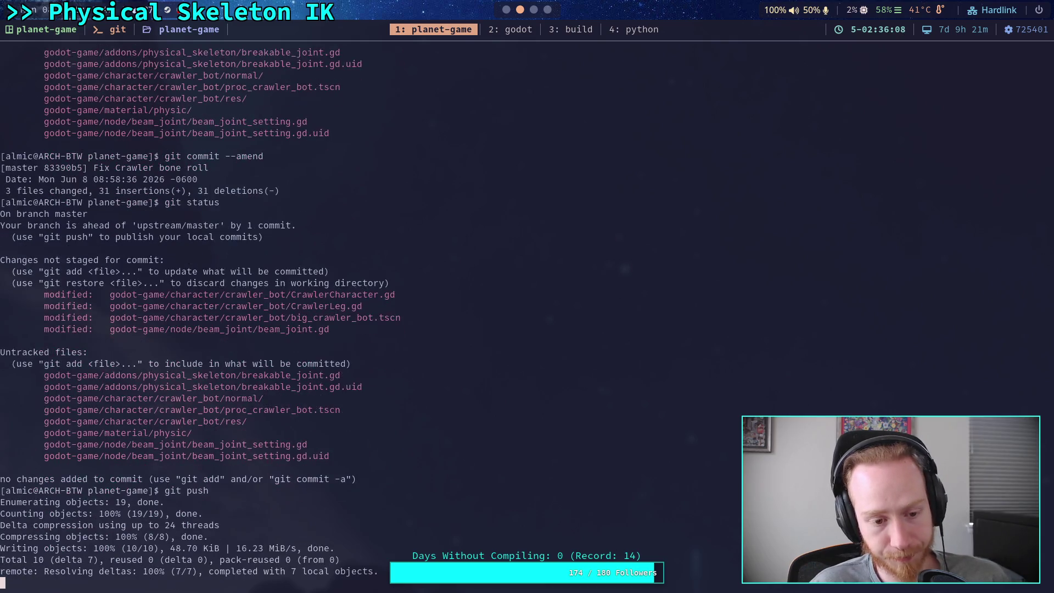
Review the unstaged diff and stage CrawlerCharacter.gd.
type("git statu")
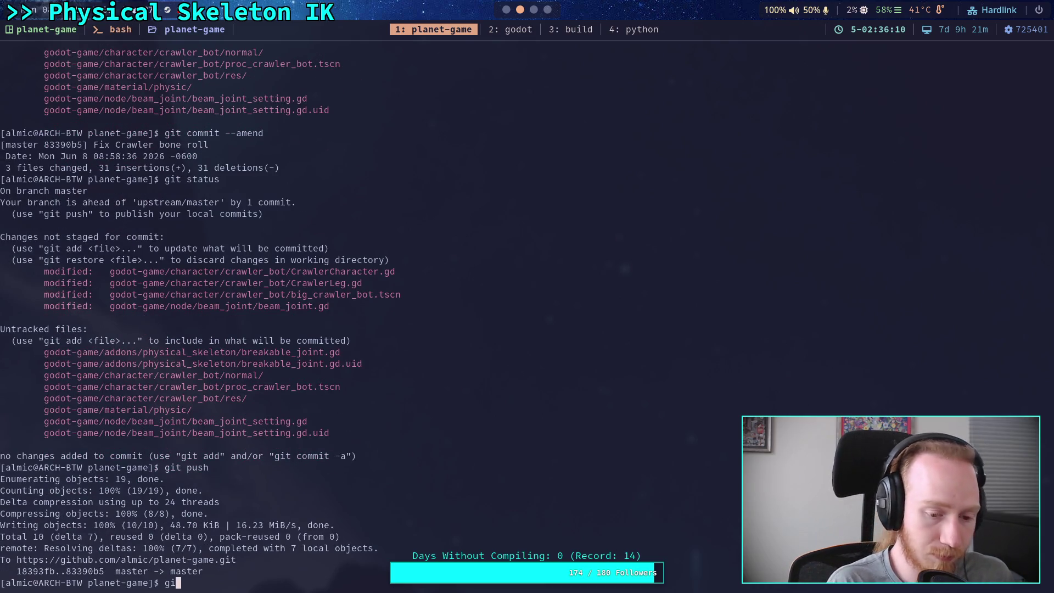
key("BackSpace")
key("BackSpace")
key("BackSpace")
type("diff")
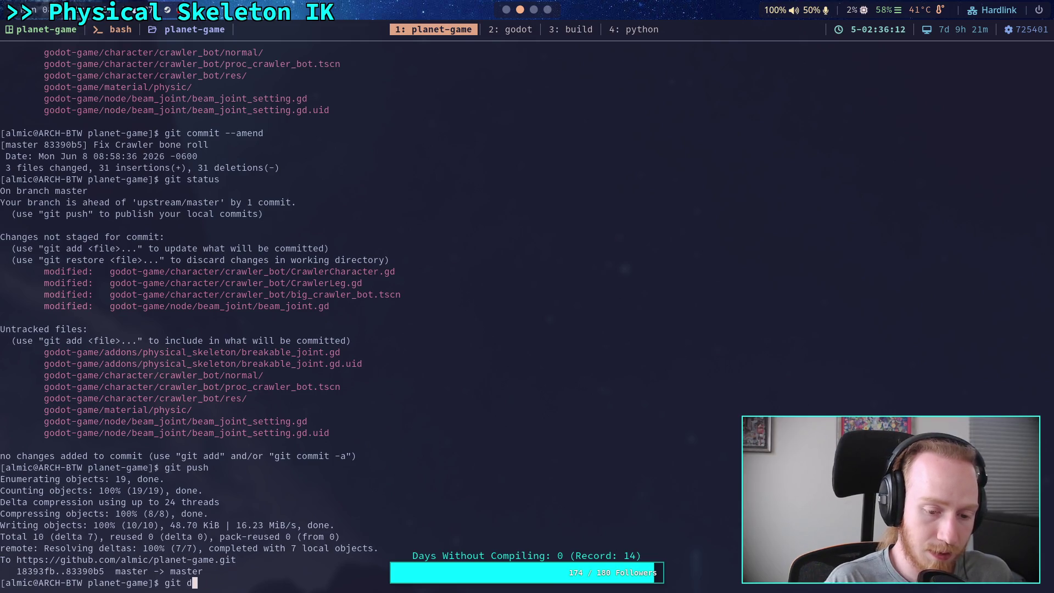
key("Return")
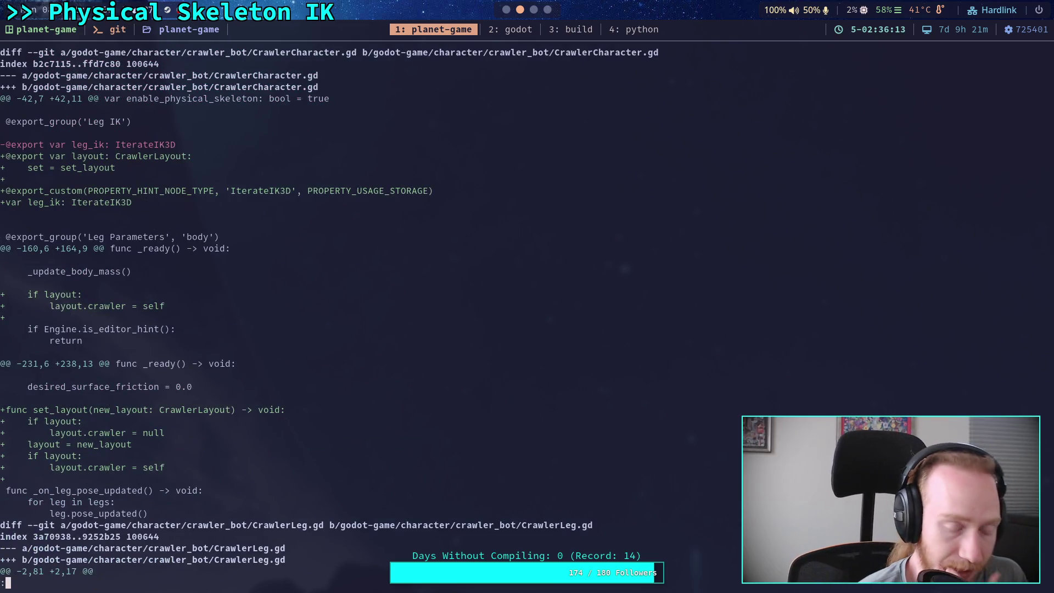
type("qgit add ")
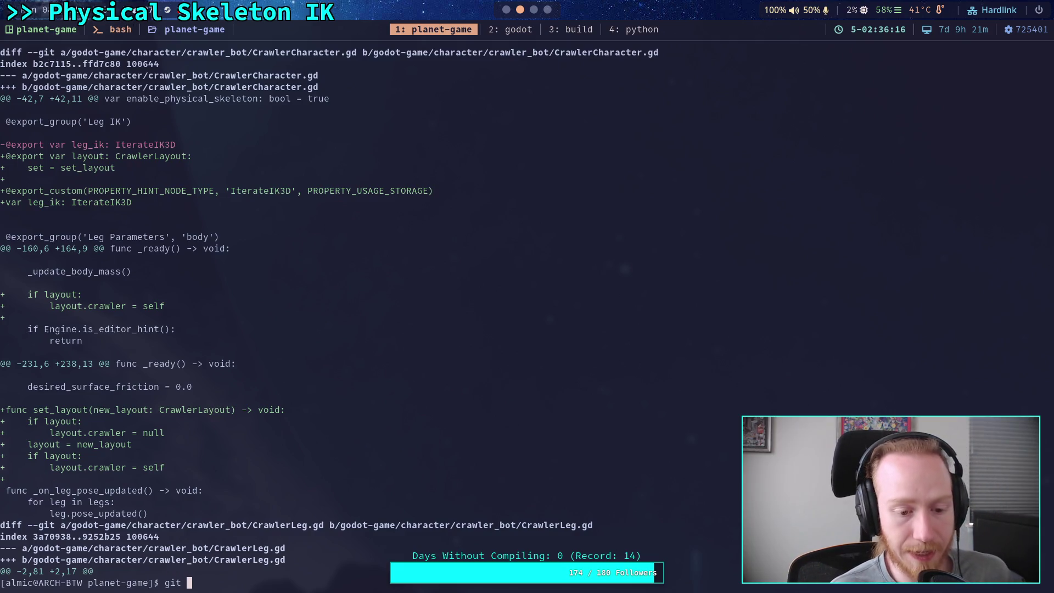
type("godot-game/character/crawler_bot/crawler")
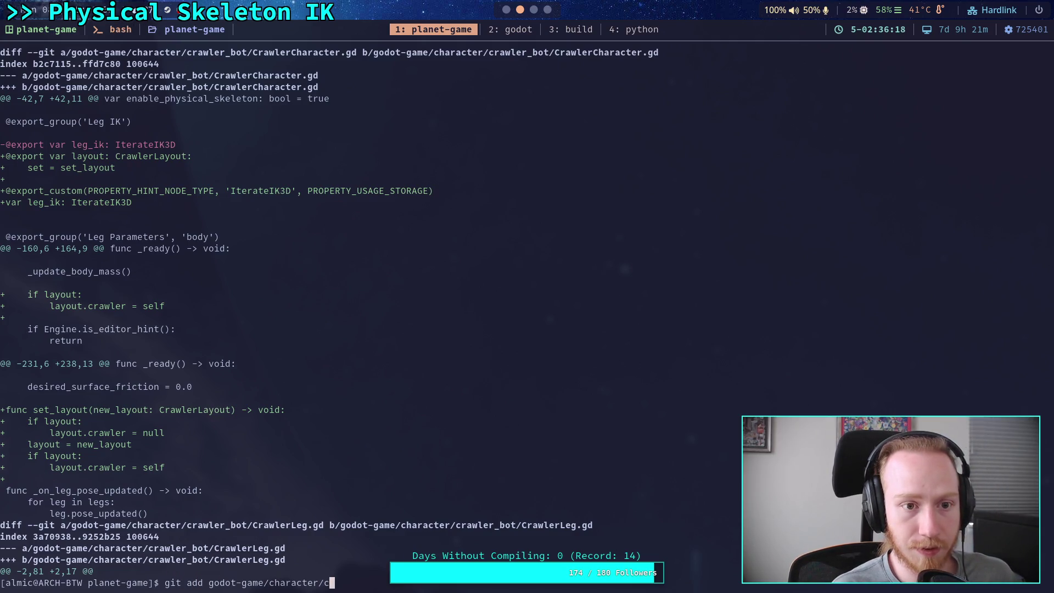
key("Tab")
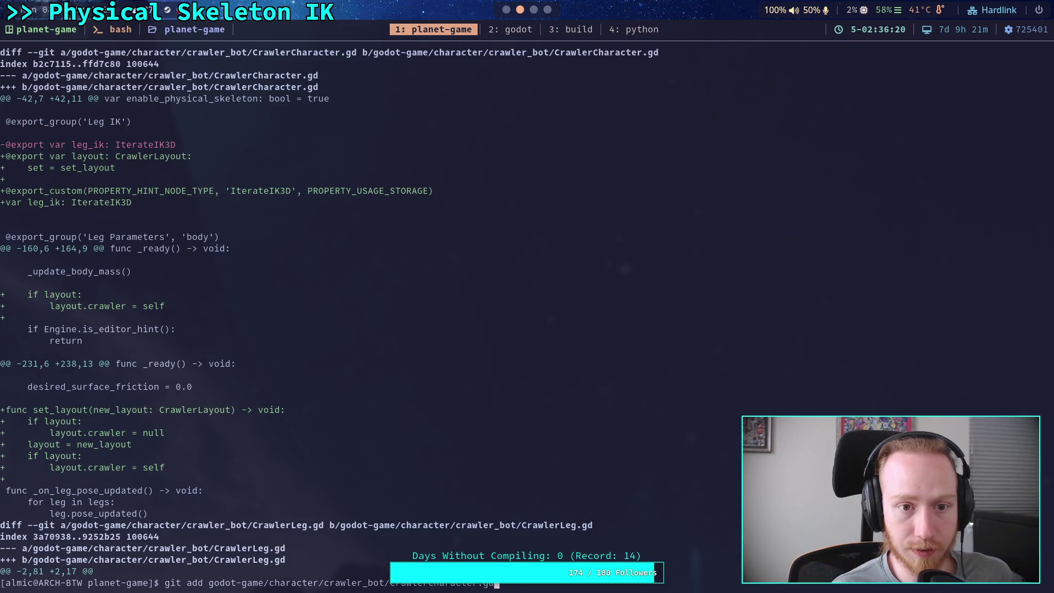
key("Return")
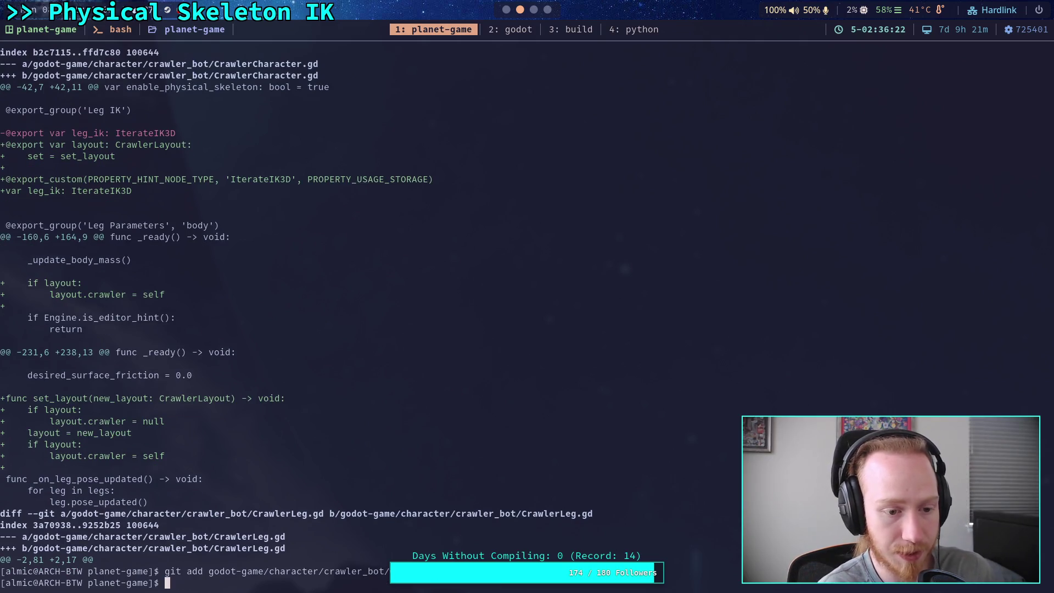
Stage CrawlerLeg.gd after another diff check, then show the remaining big_crawler_bot.tscn diff.
type("git da")
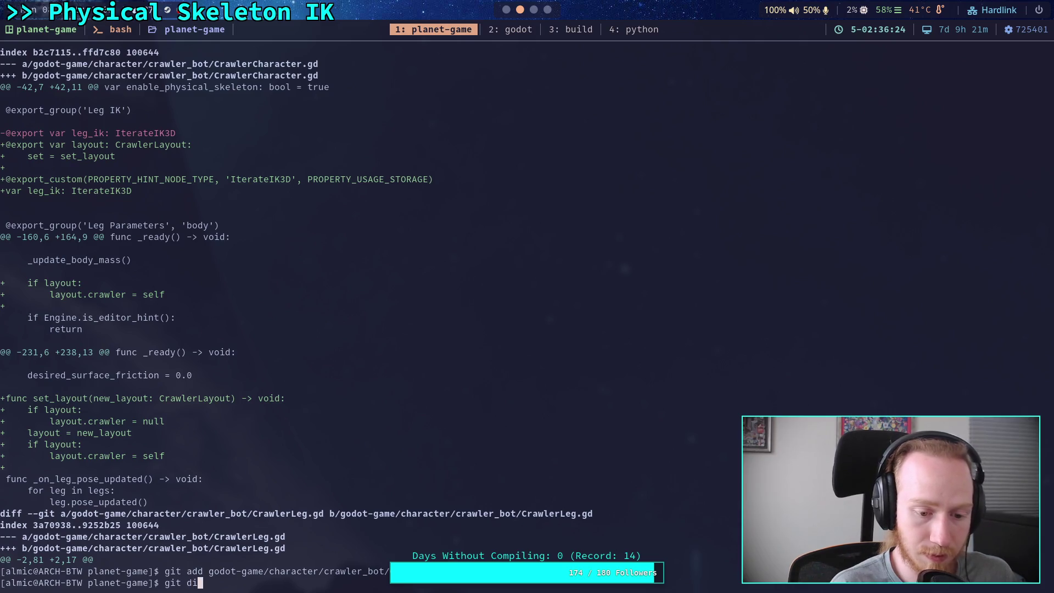
type("ff")
key("Return")
key("q")
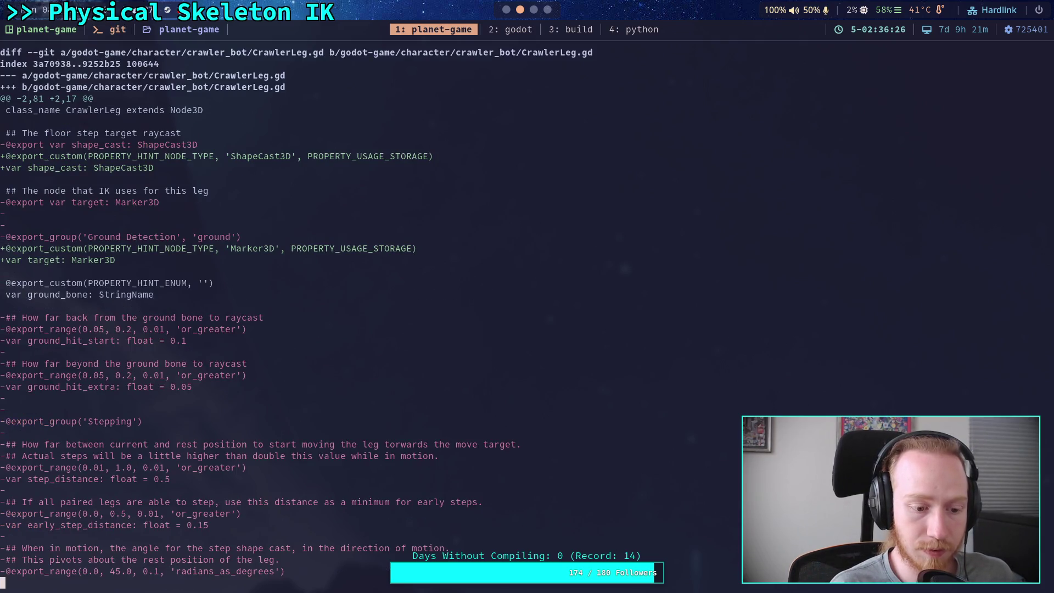
type("git add godot-game/character/crawler_bot/")
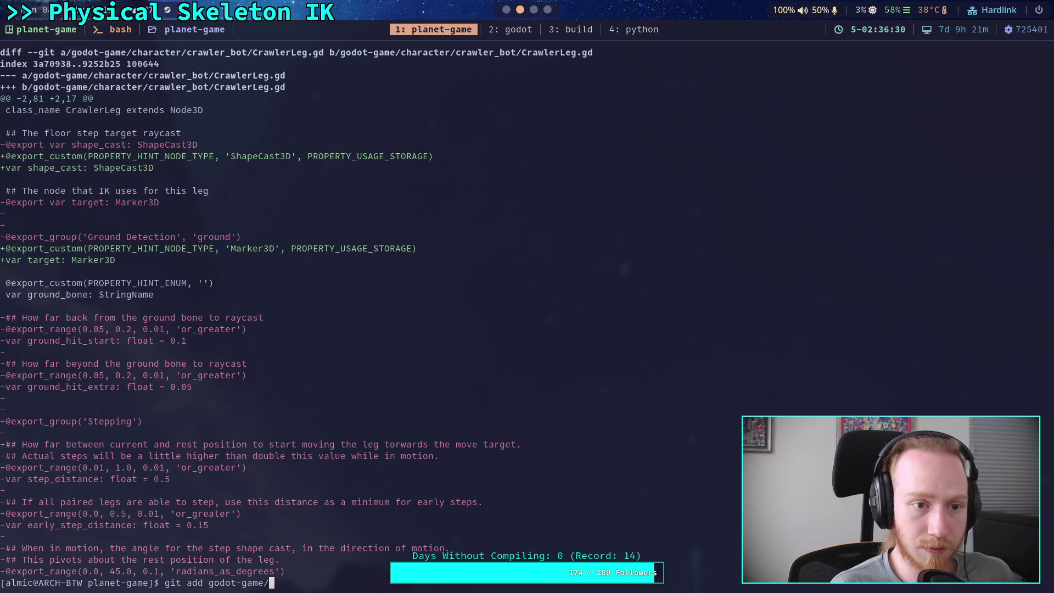
key("Tab")
type("L")
key("Tab")
key("Return")
type("git diff")
key("Return")
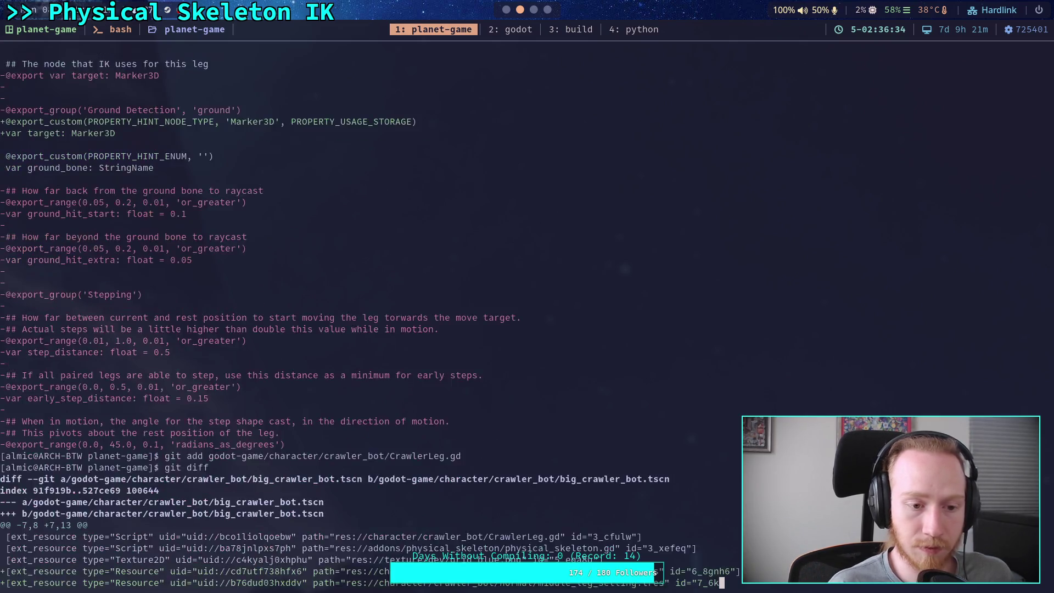
Page through the rest of the big_crawler_bot.tscn and beam_joint.gd diffs.
key("Down")
scroll(527, 313, "down", 20)
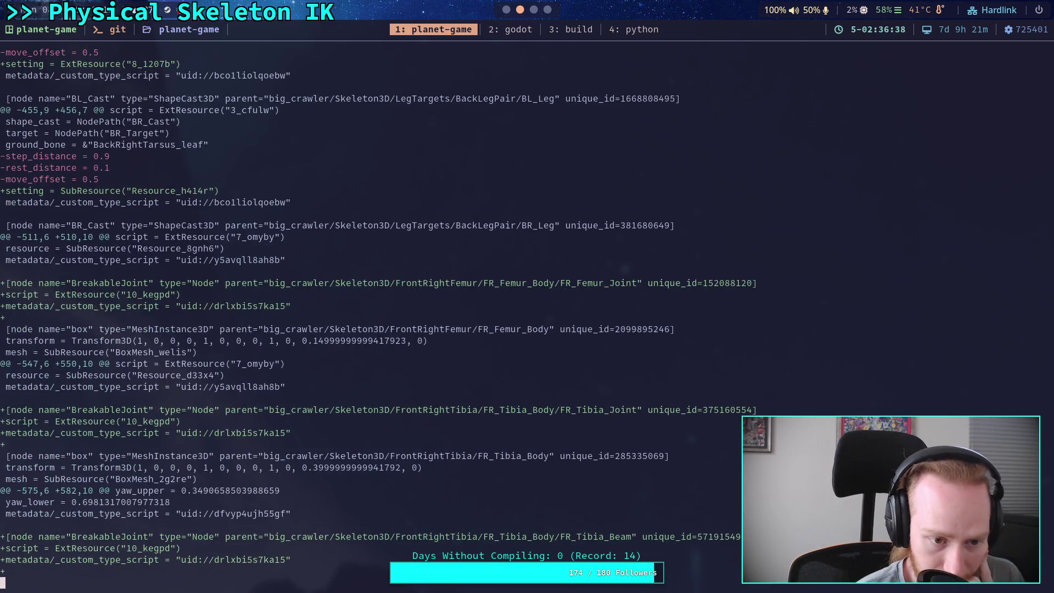
key("space")
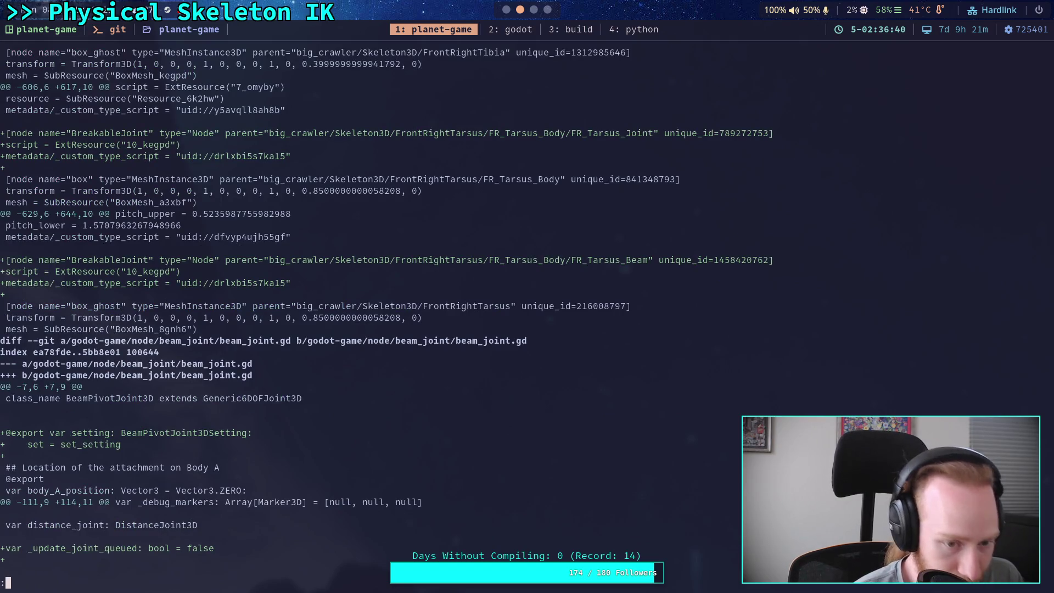
scroll(453, 308, "down", 4)
scroll(527, 307, "down", 6)
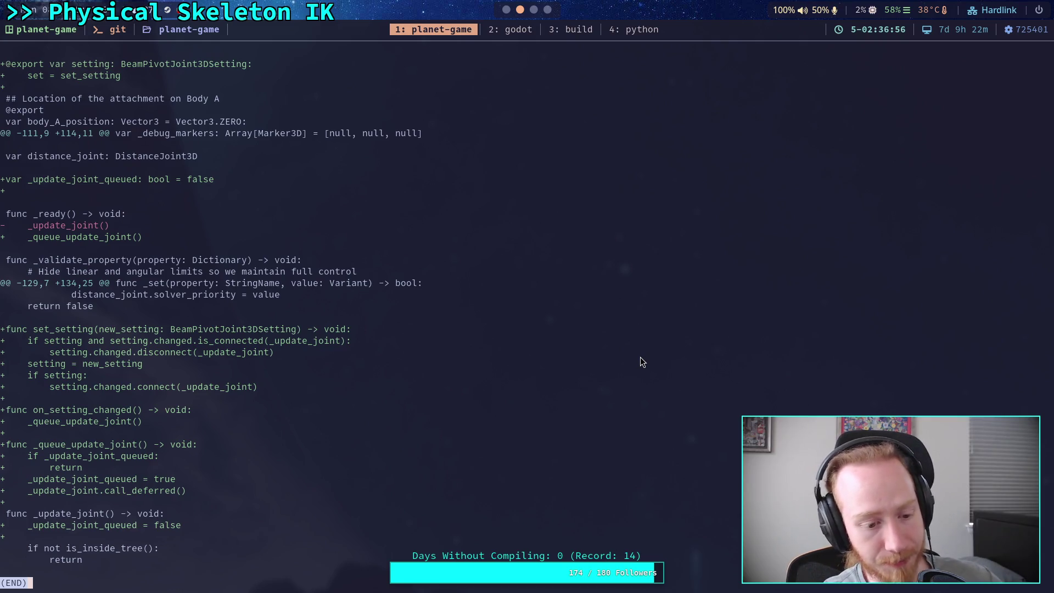
Go to the Crawler Bot note in Obsidian and place the cursor above Joint Structure.
left_click(535, 9)
scroll(592, 284, "down", 15)
scroll(592, 284, "down", 20)
scroll(592, 284, "up", 20)
scroll(592, 284, "up", 7)
scroll(593, 284, "down", 4)
left_click(604, 255)
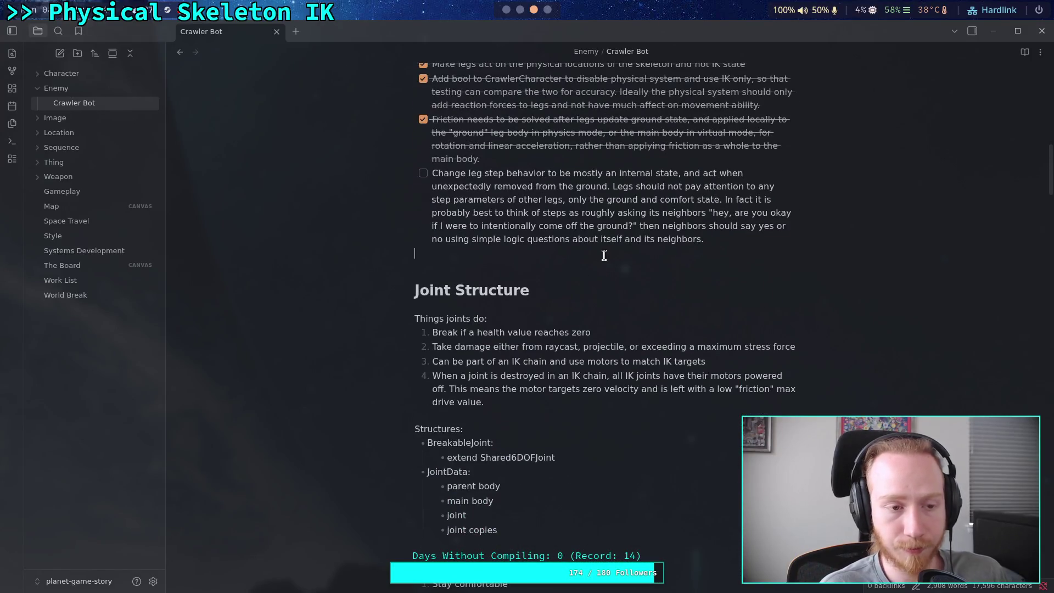
Add a '# TODO NOW!!!' heading above Joint Structure in the Crawler Bot note.
key("Return")
key("Return")
type("#")
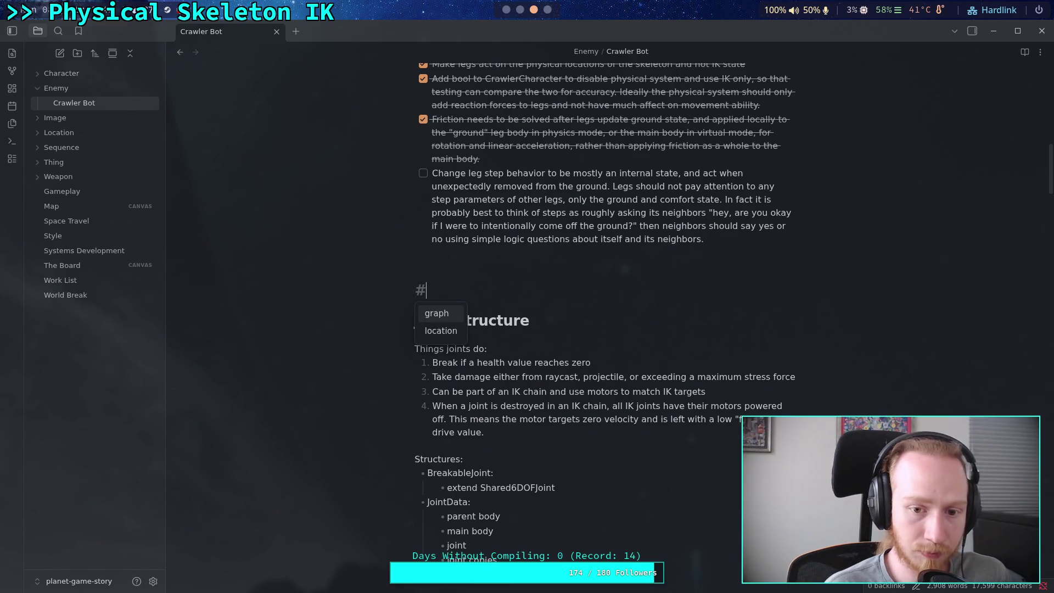
type(" TODO NOWM")
key("BackSpace")
type("!!!")
key("Return")
type("-")
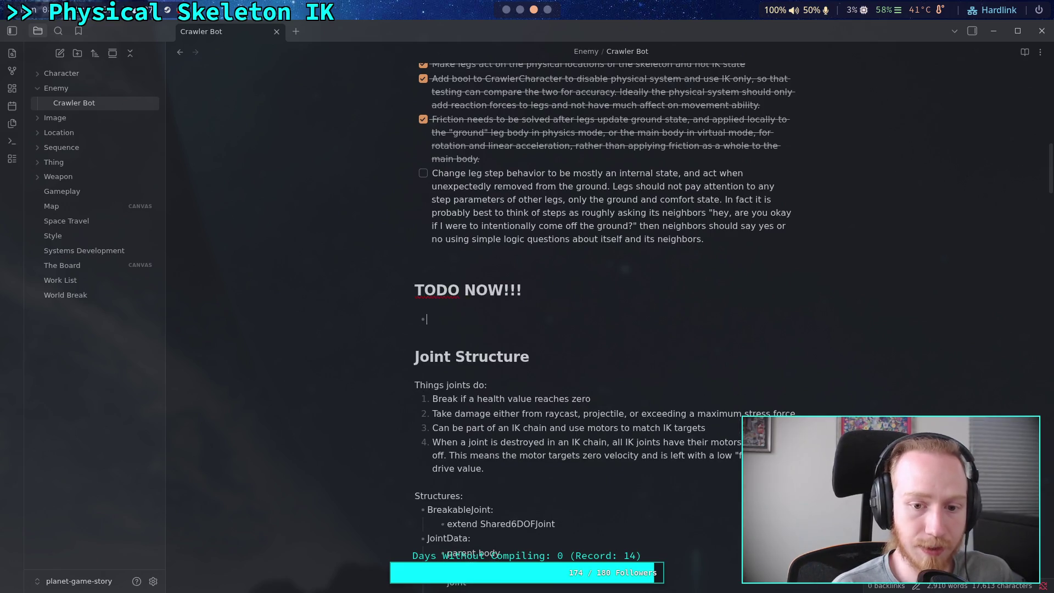
key("BackSpace")
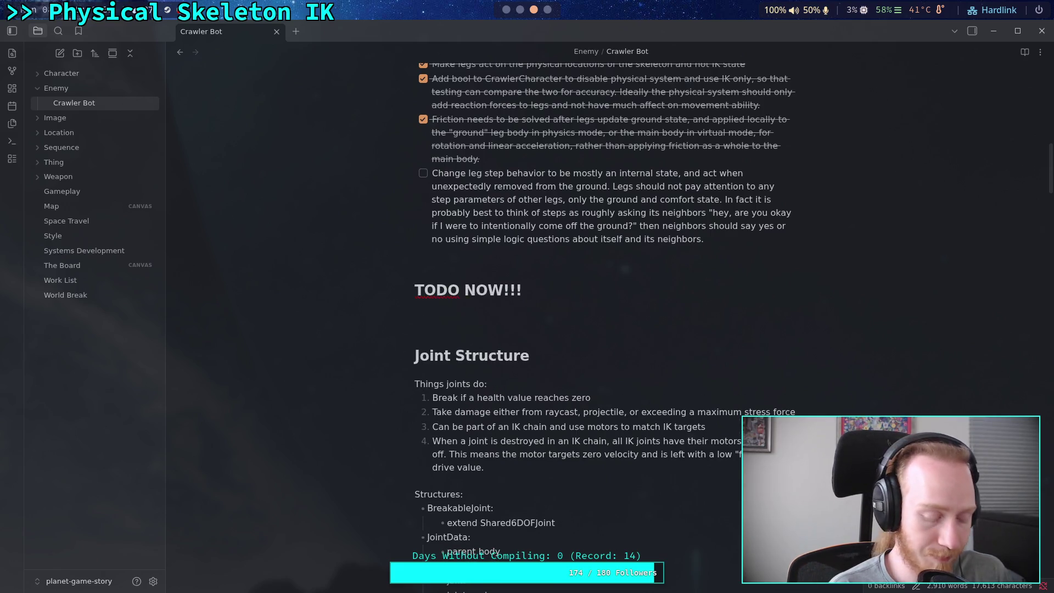
Add the task 'Fix the use of setting for beam joint, remove exports and only use the setting'.
type("- [ ] ")
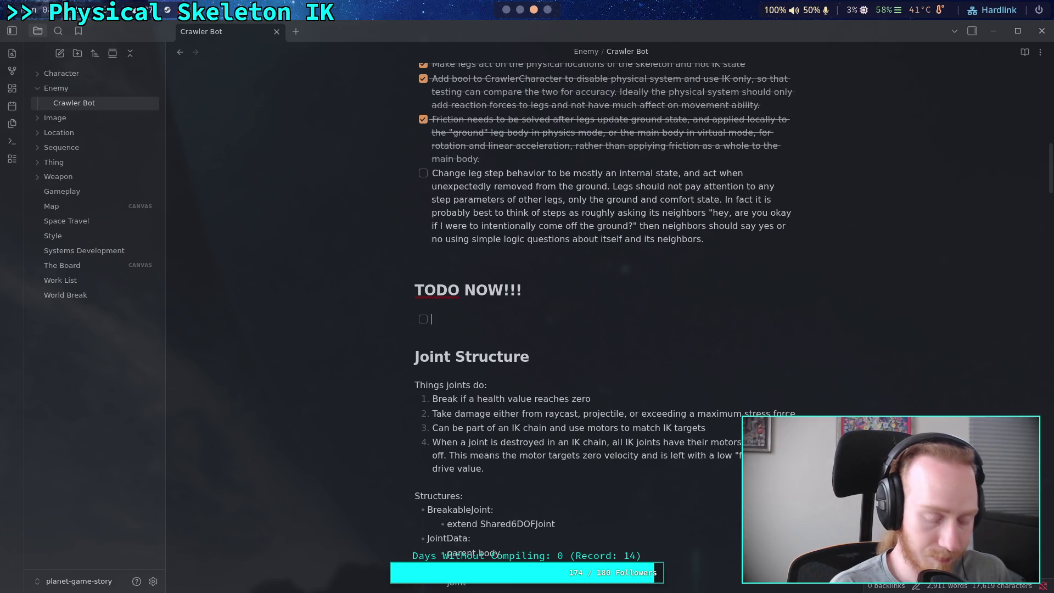
type("ix BeamJoint")
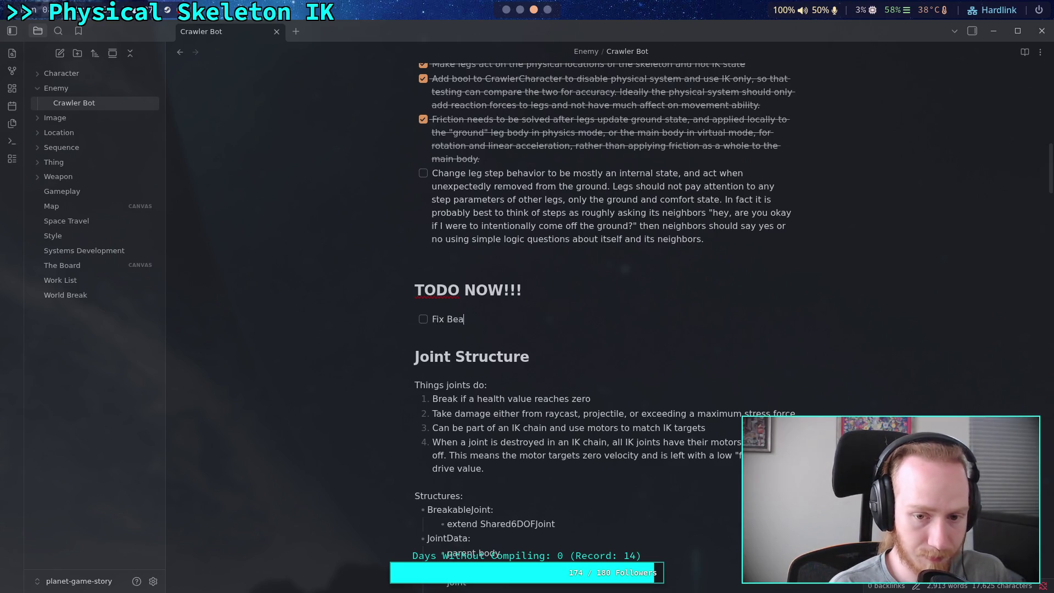
key("BackSpace")
key("BackSpace")
key("BackSpace")
type("the use of setting for")
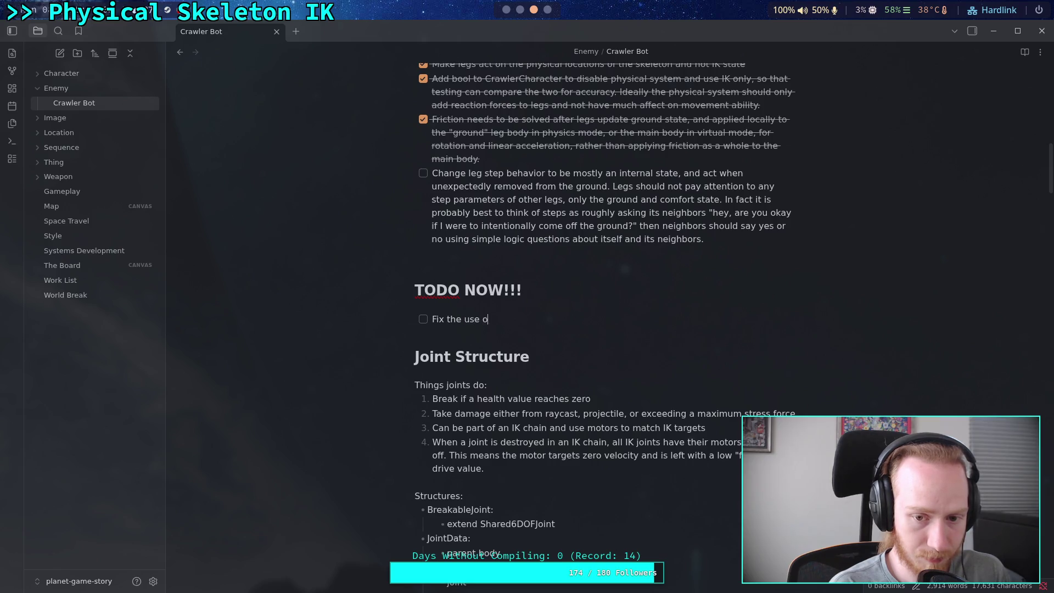
type(" beam joint, ")
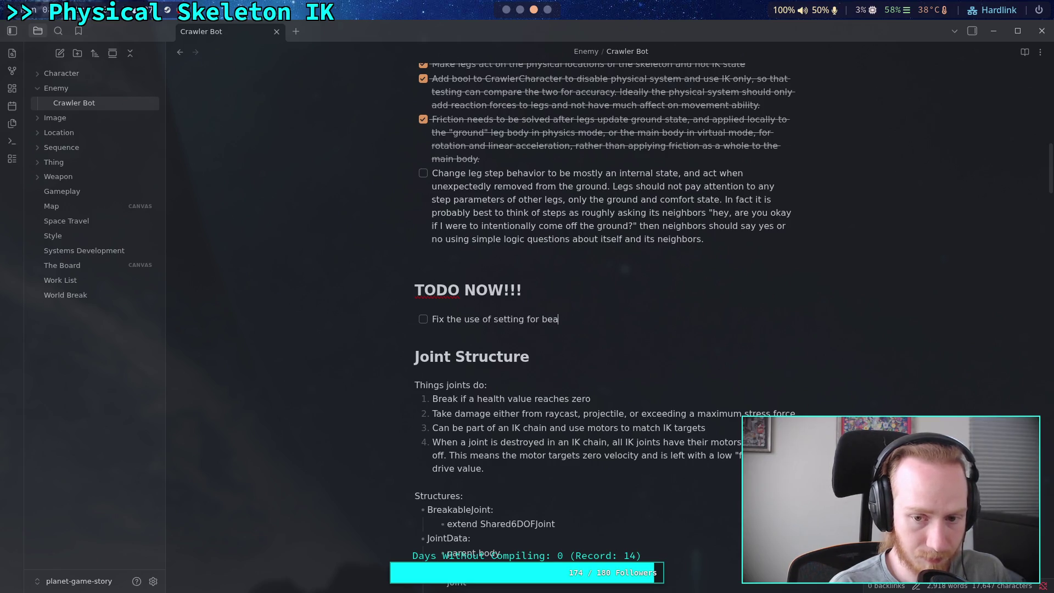
type("remove p")
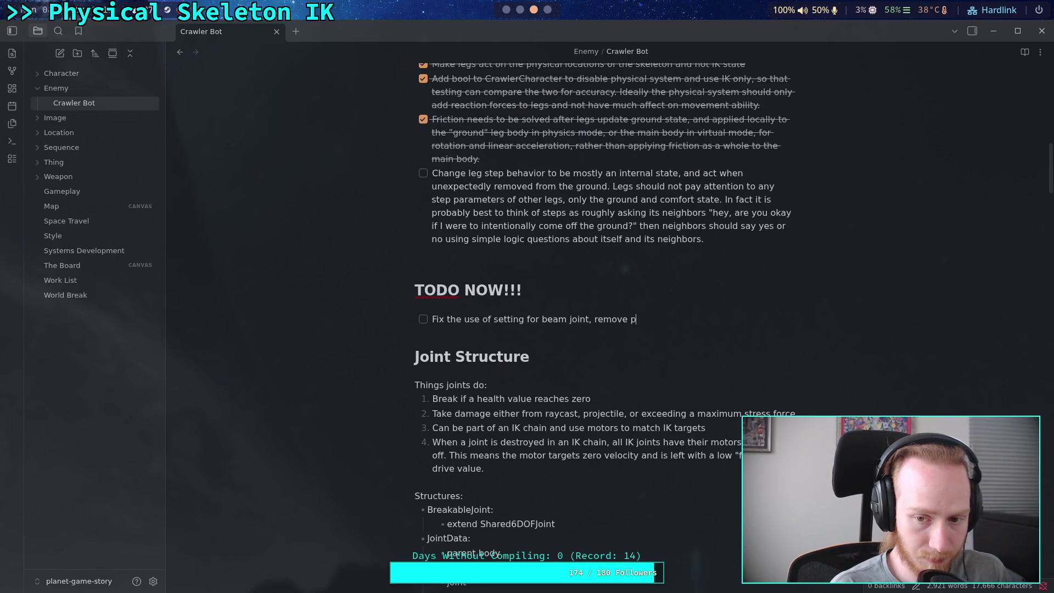
type("exorts")
key("BackSpace")
key("BackSpace")
key("BackSpace")
type("orts adn onl")
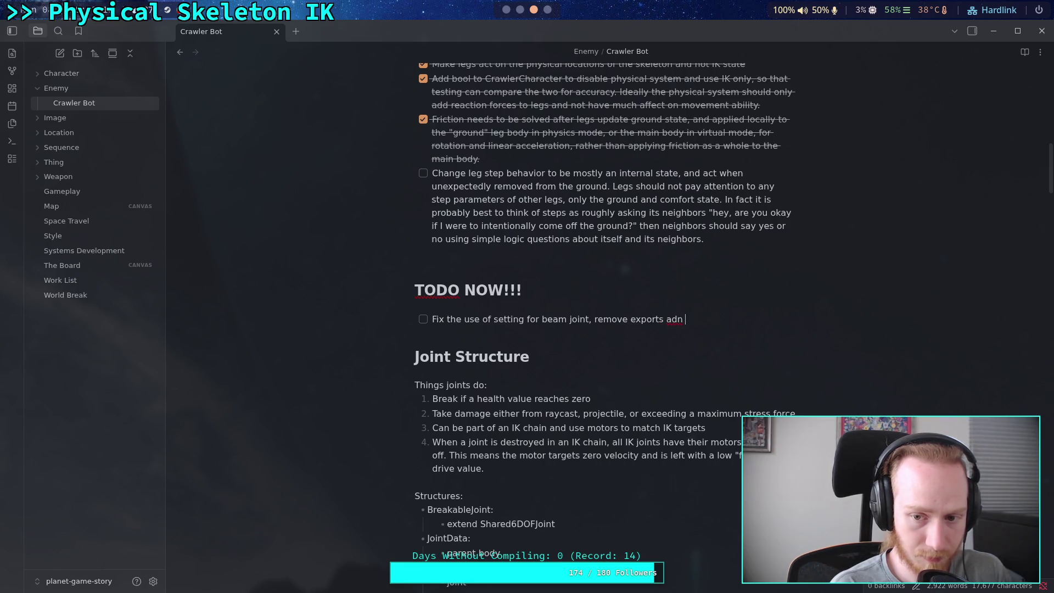
key("BackSpace")
key("BackSpace")
key("BackSpace")
type("nd only u")
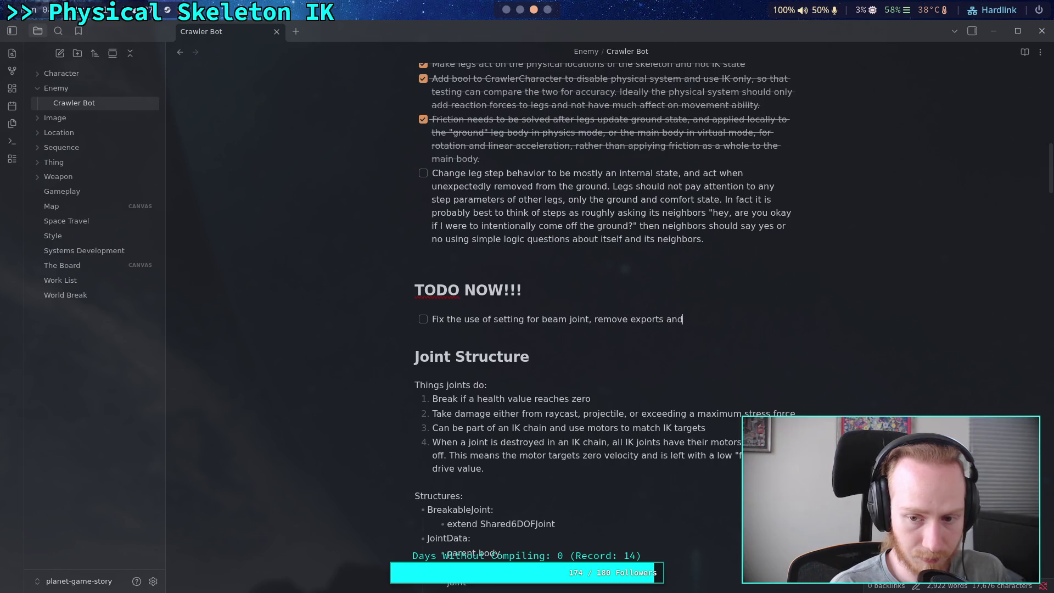
type("se the setting")
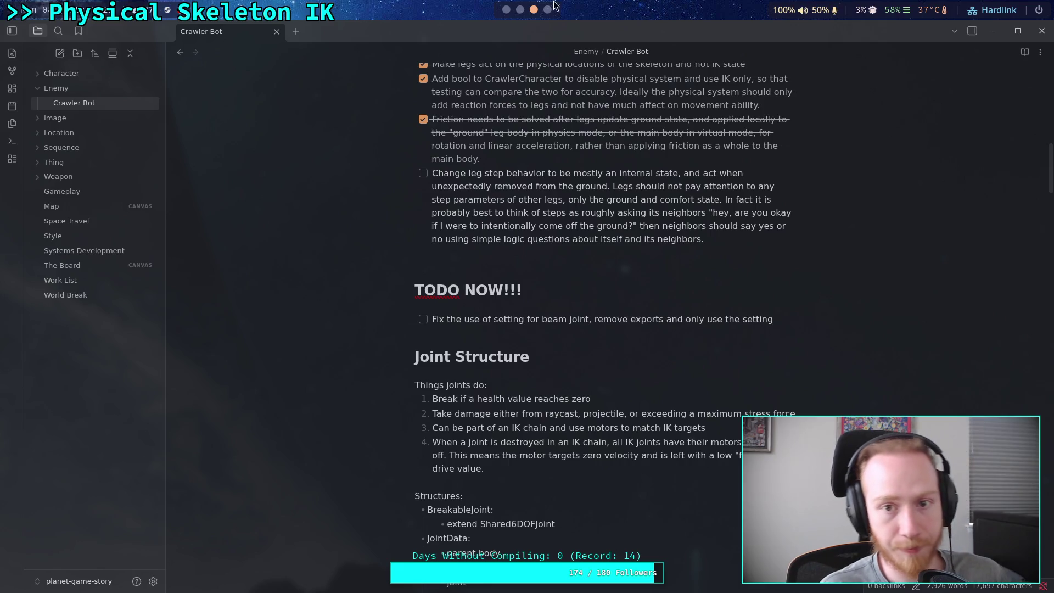
key("super+1")
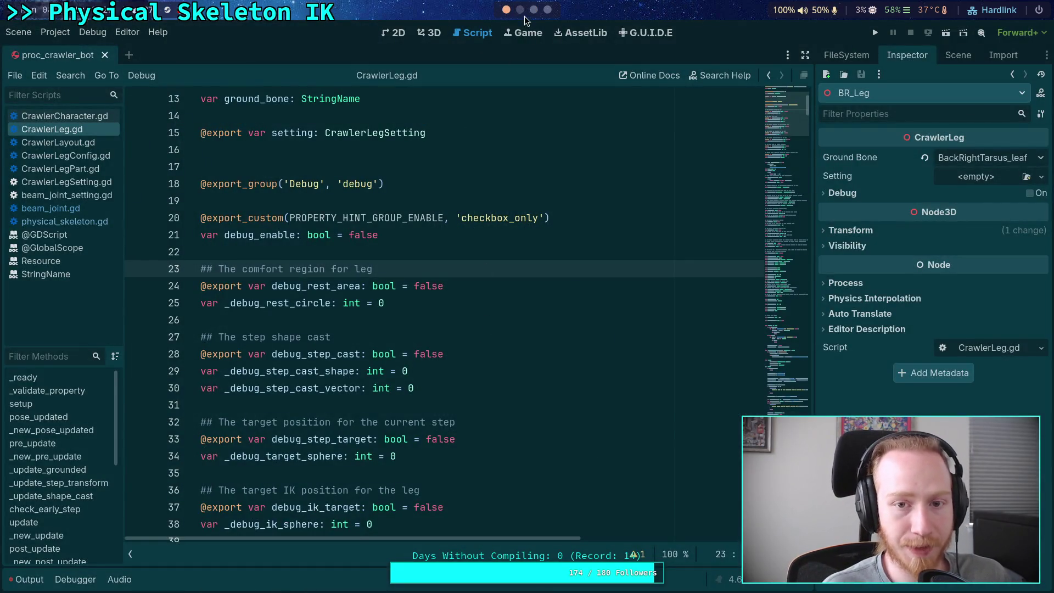
Finish the diff in the terminal, quit the pager and run git status.
key("super+2")
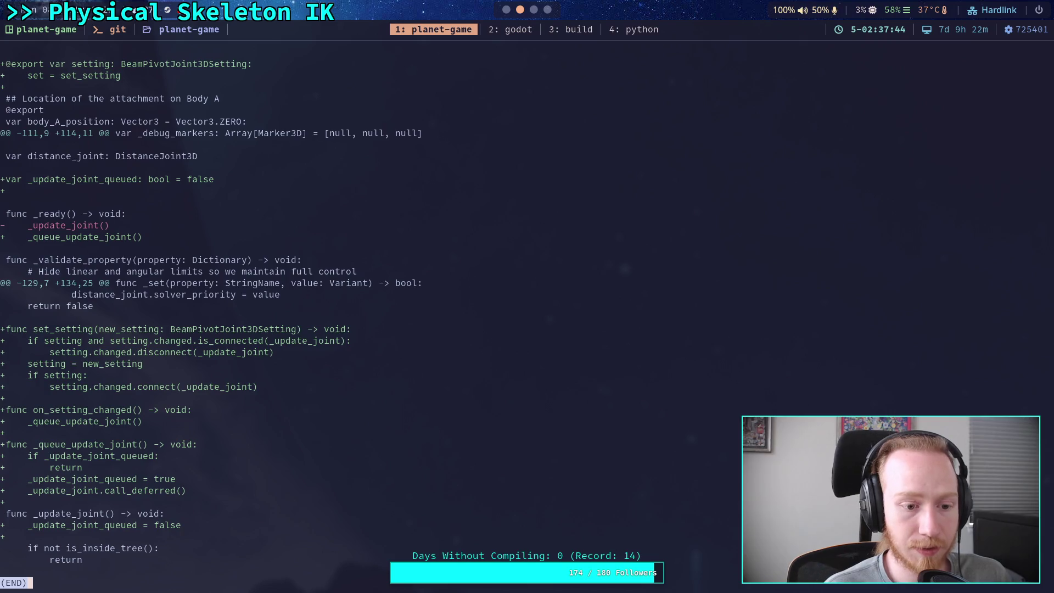
key("b")
key("space")
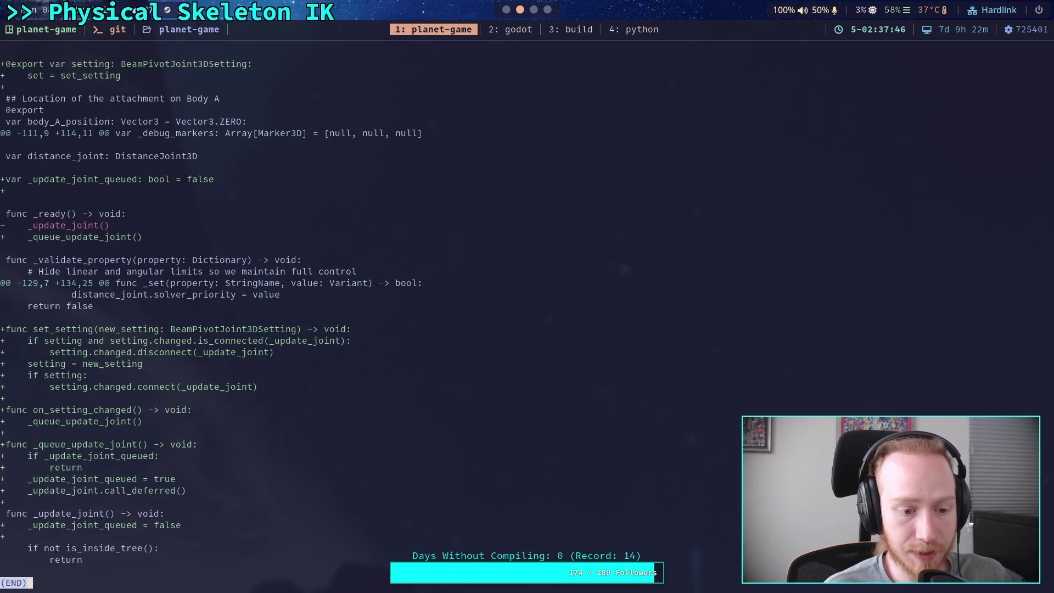
type("qgi")
type("add")
key("BackSpace")
key("BackSpace")
key("BackSpace")
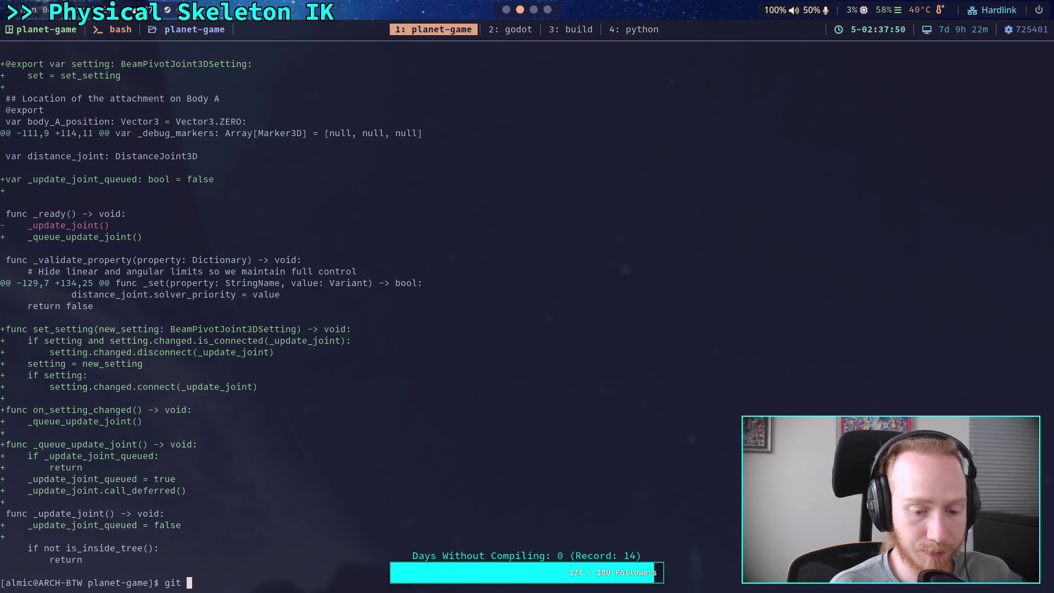
type("status")
key("Return")
Stage godot-game/node/beam_joint/beam_joint.gd with git add.
type("git add ")
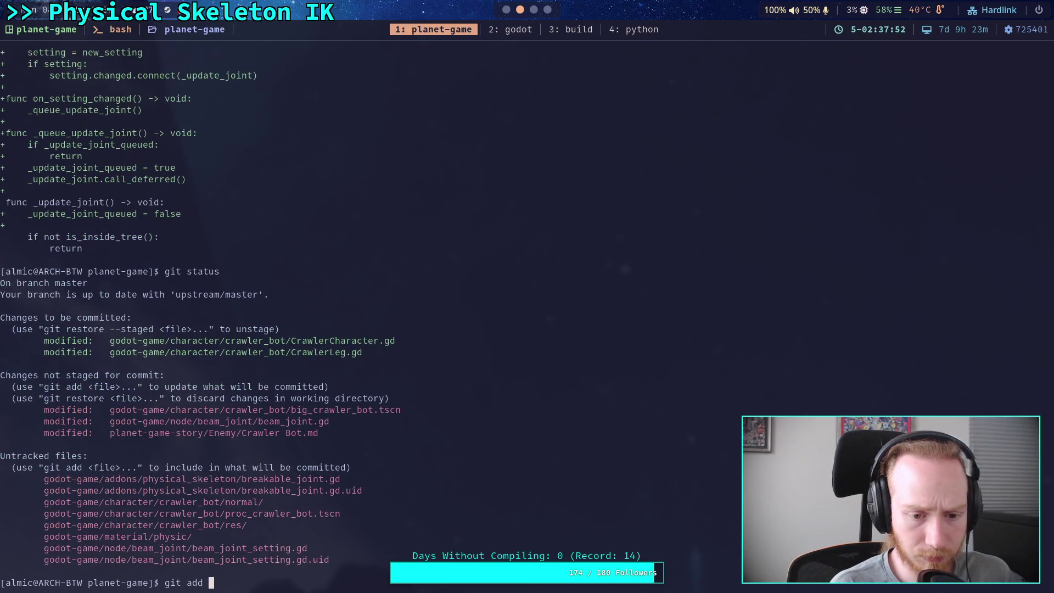
type("godot-game/node/beam_joint/beam_joint")
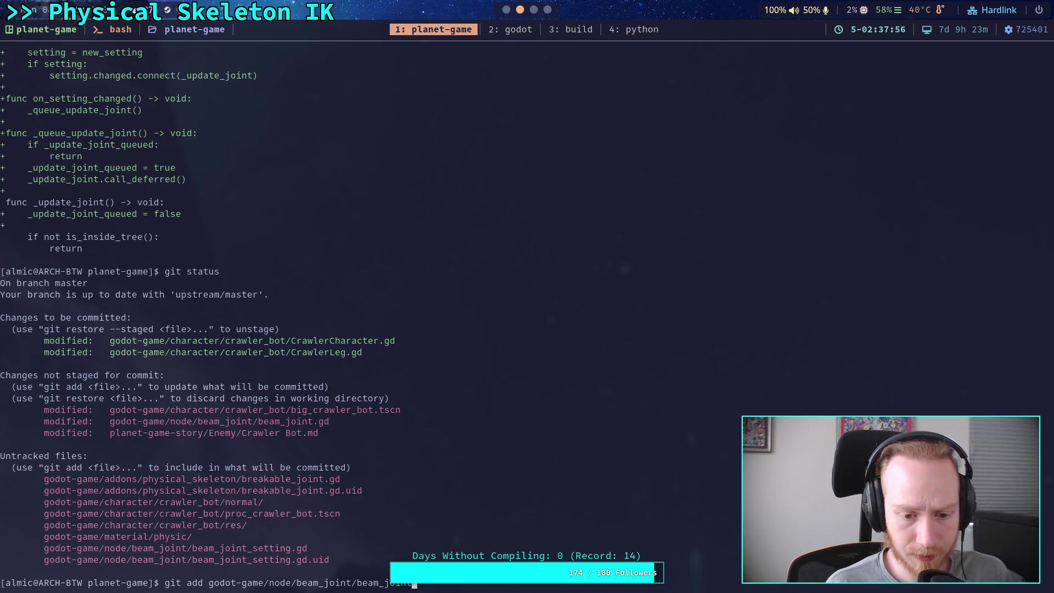
key("Return")
key("Up")
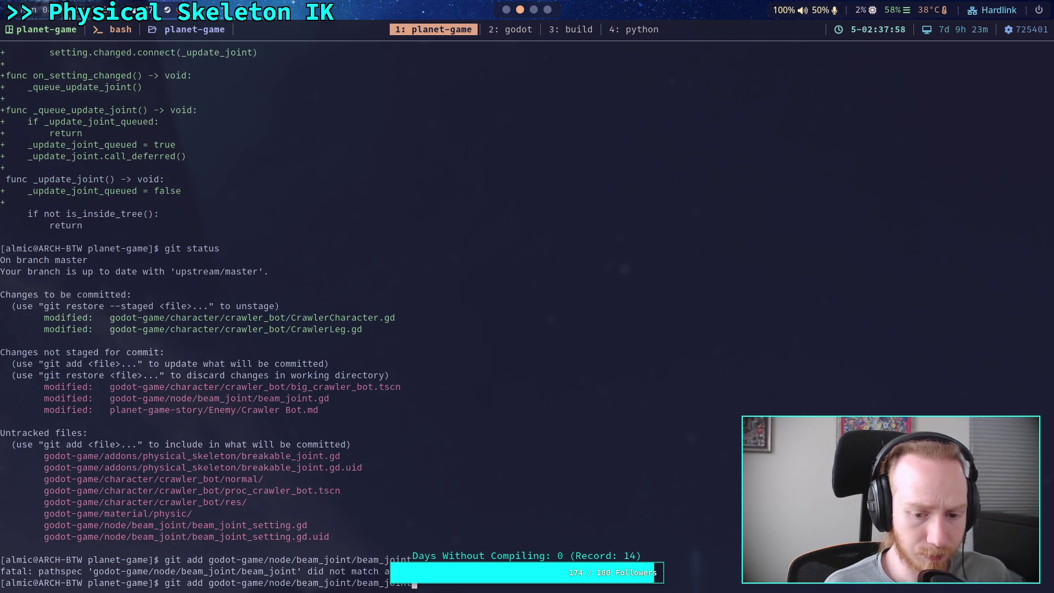
type(".gd")
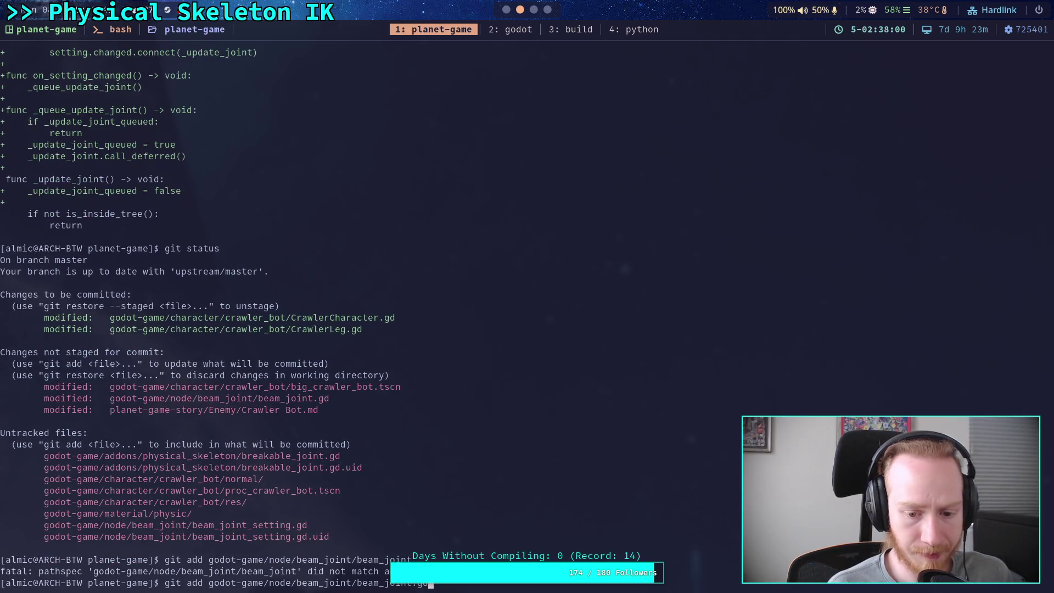
key("Return")
Review the remaining unstaged changes with git diff.
type("git add pal")
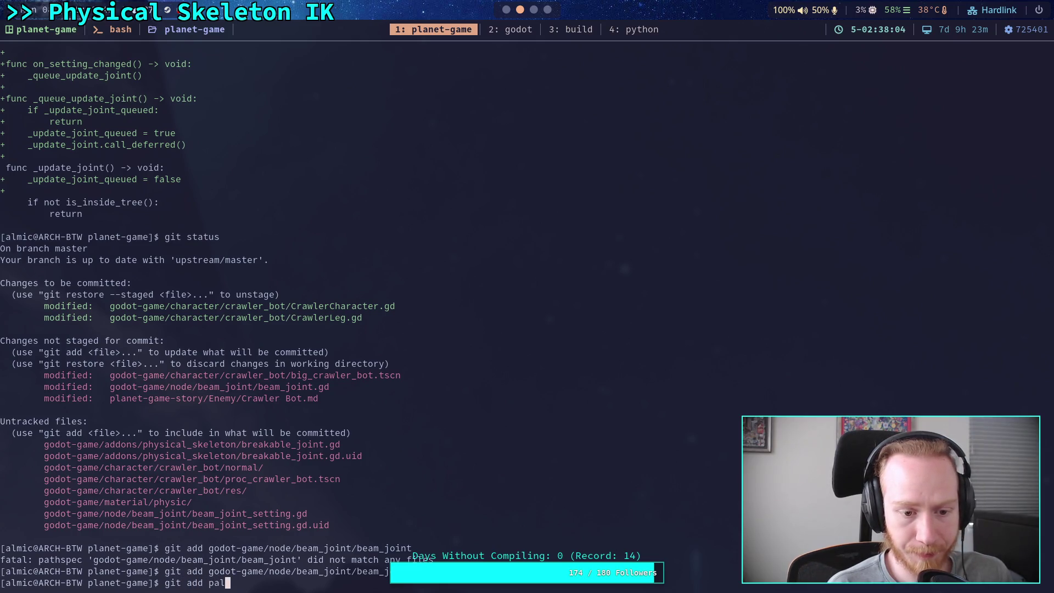
key("BackSpace")
key("BackSpace")
key("BackSpace")
type("diff")
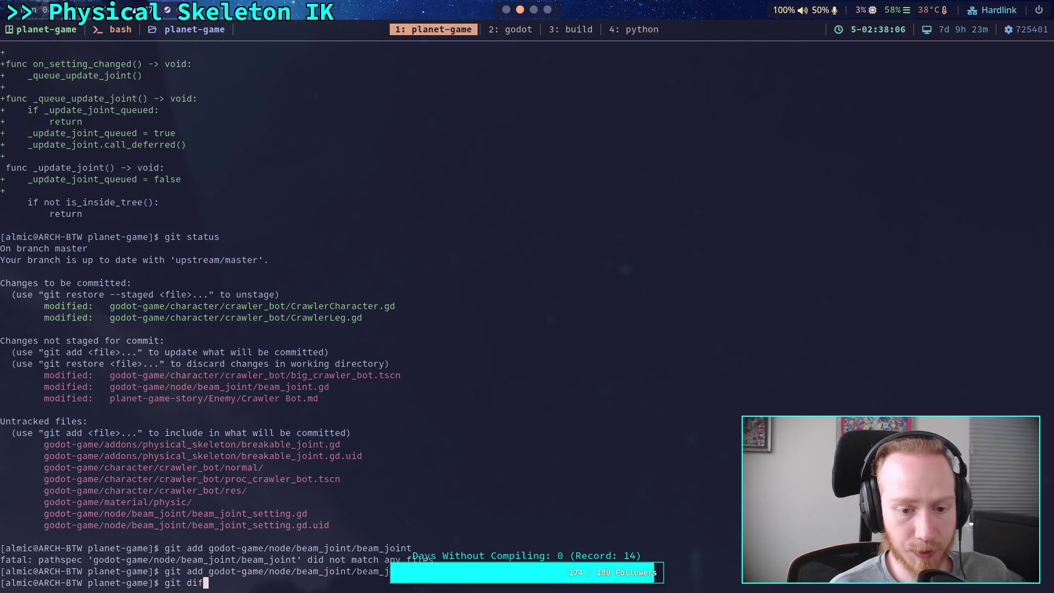
key("Return")
key("space")
key("space")
key("space")
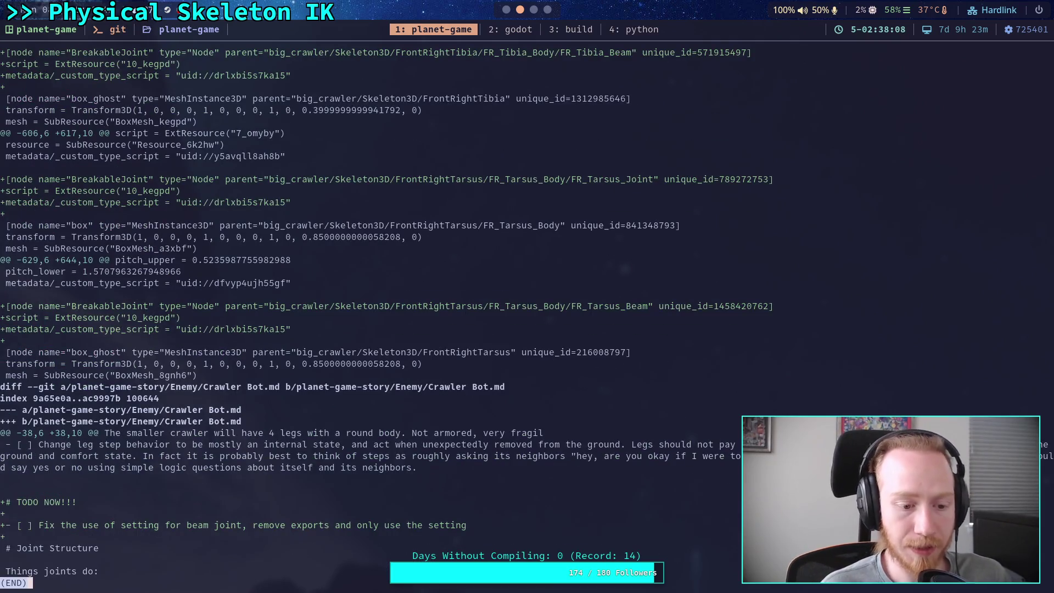
Stage planet-game-story/Enemy/Crawler Bot.md and confirm with git status.
type("qgit add planet")
key("Tab")
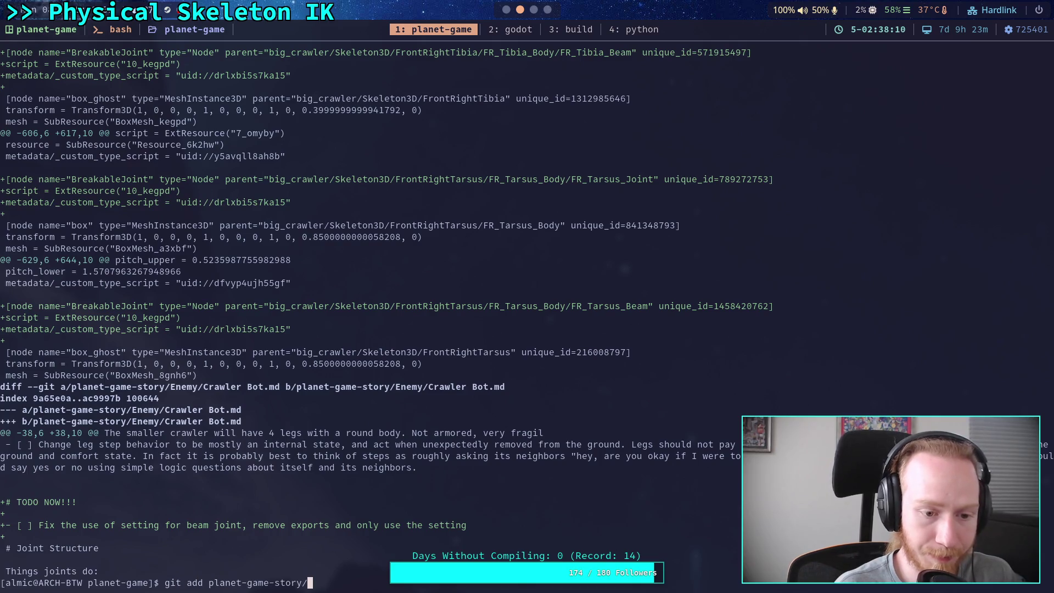
type("E")
key("Tab")
type("C")
key("Tab")
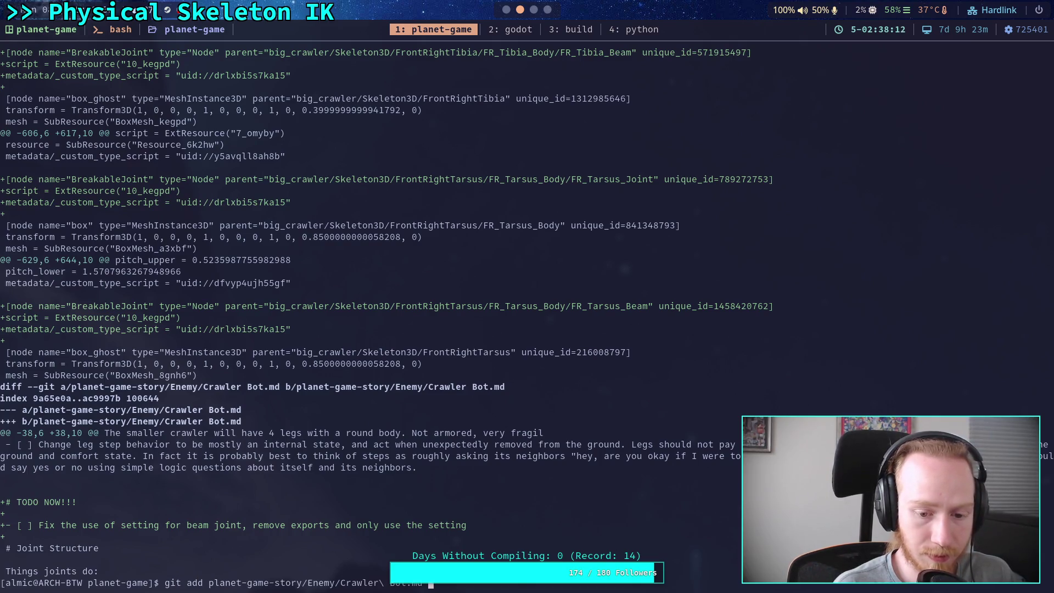
key("Return")
type("git status")
key("Return")
Stage the crawler_bot normal folder and proc_crawler_bot.tscn.
type("git dif")
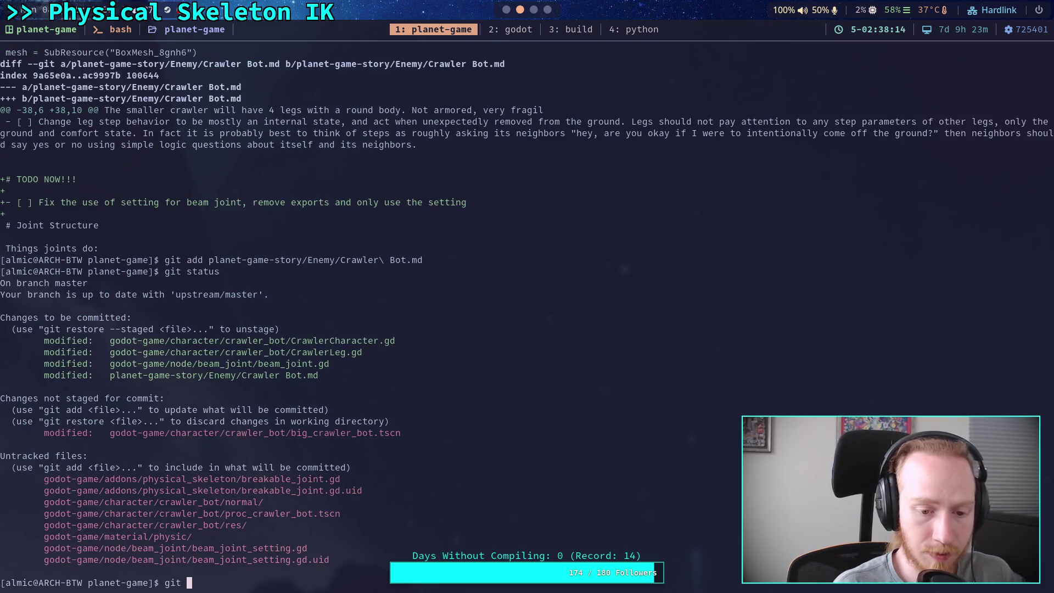
key("ctrl+u")
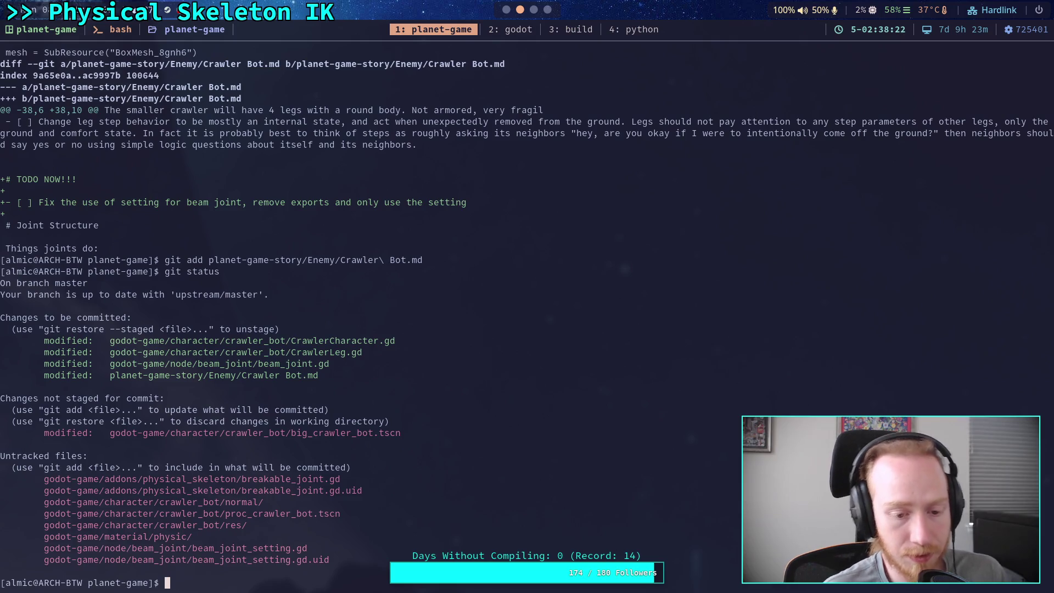
type("git add godot-game/character/")
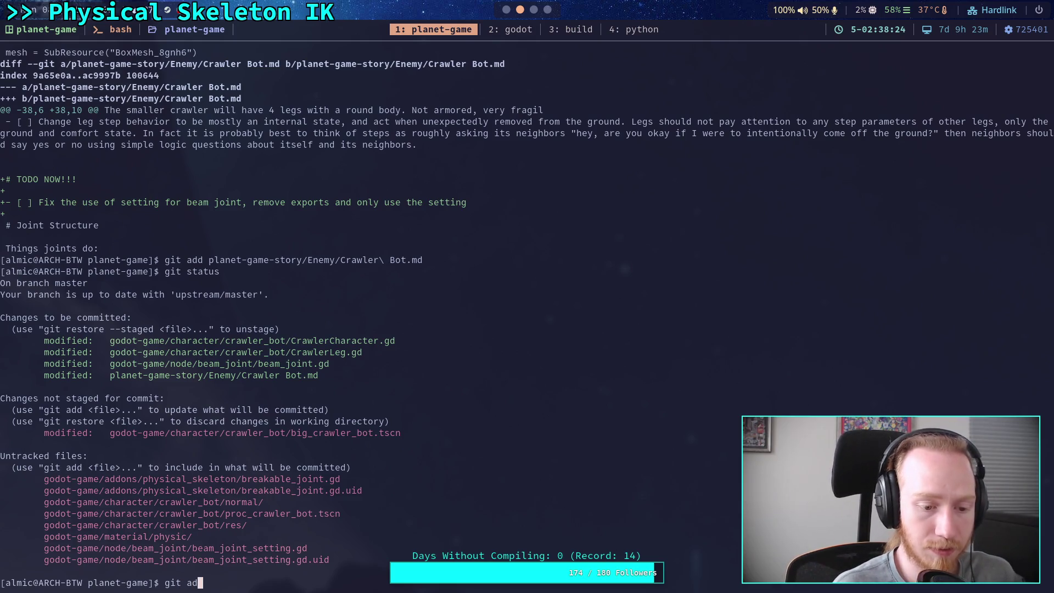
type("crawler_bot/normal/")
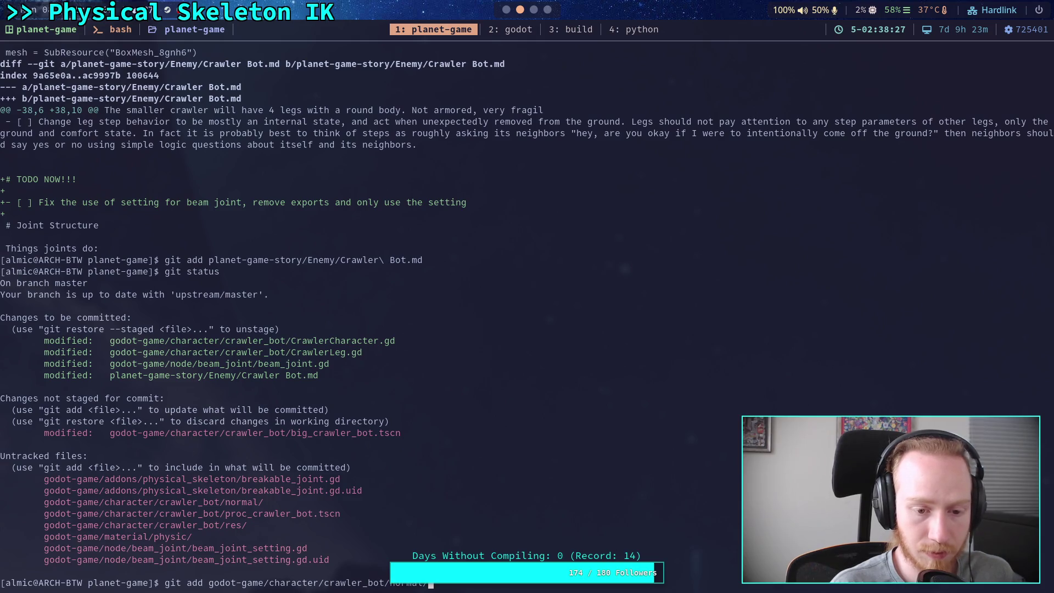
key("Return")
key("Up")
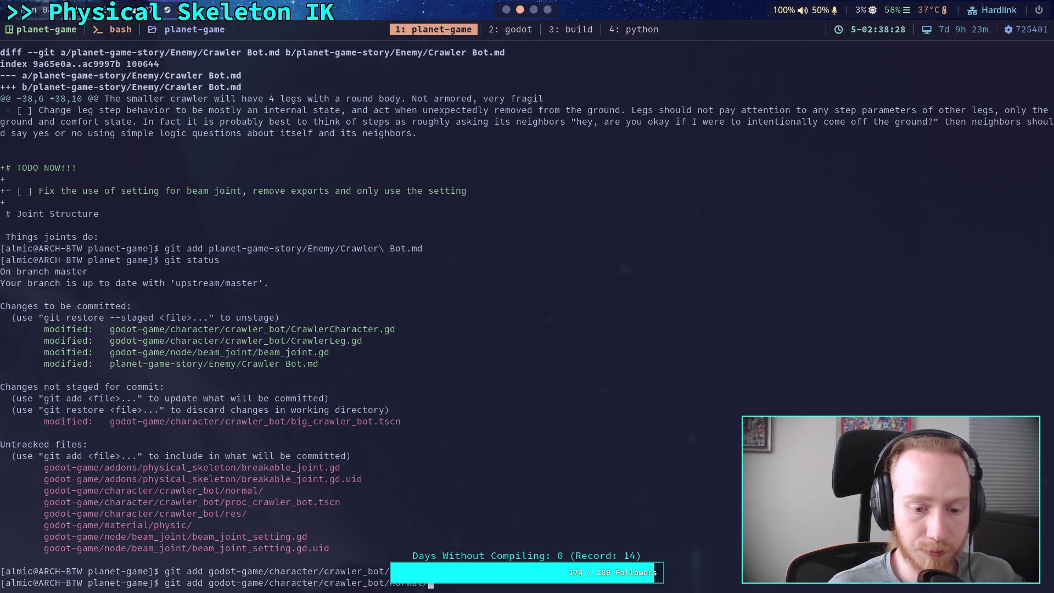
key("BackSpace")
key("BackSpace")
type("t/")
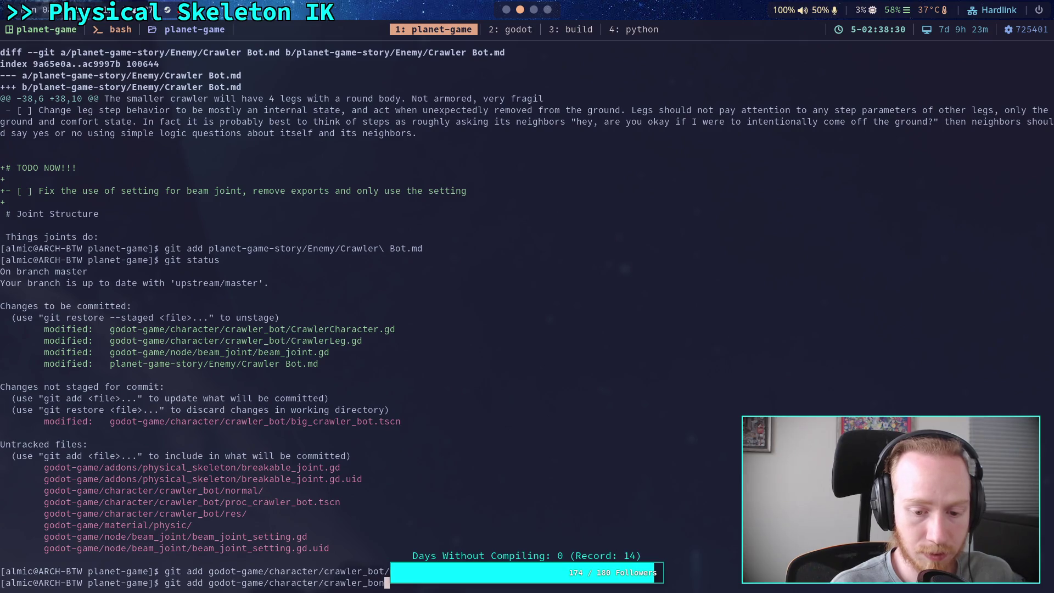
type("proc_crawler_bot.tscn")
key("Return")
Stage the crawler_bot/res/ folder and godot-game/material/physic/.
key("Up")
key("BackSpace")
key("BackSpace")
key("BackSpace")
type("res/")
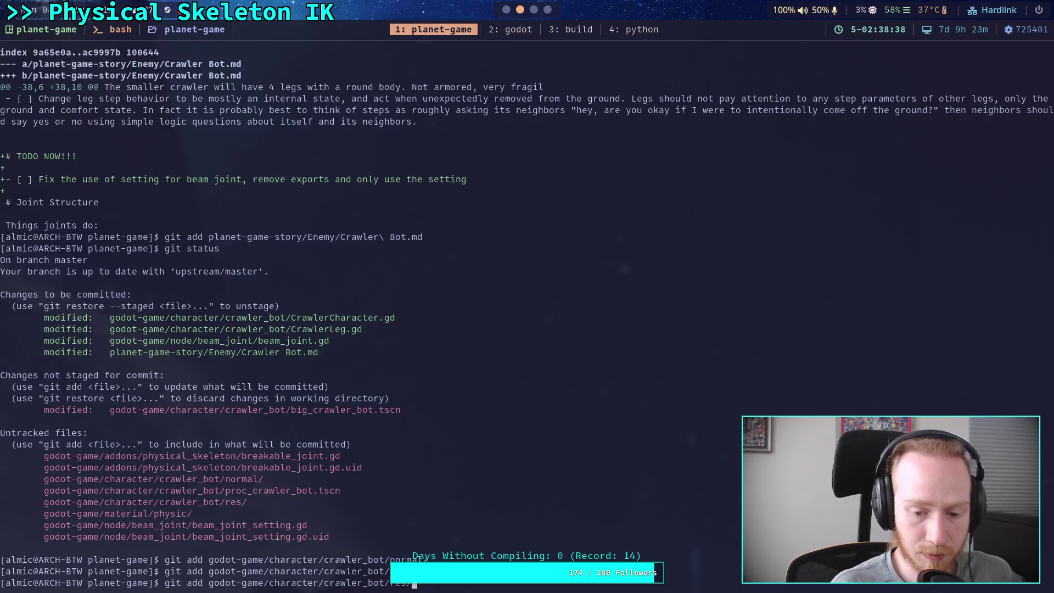
key("Return")
type("git add godot-game/material/")
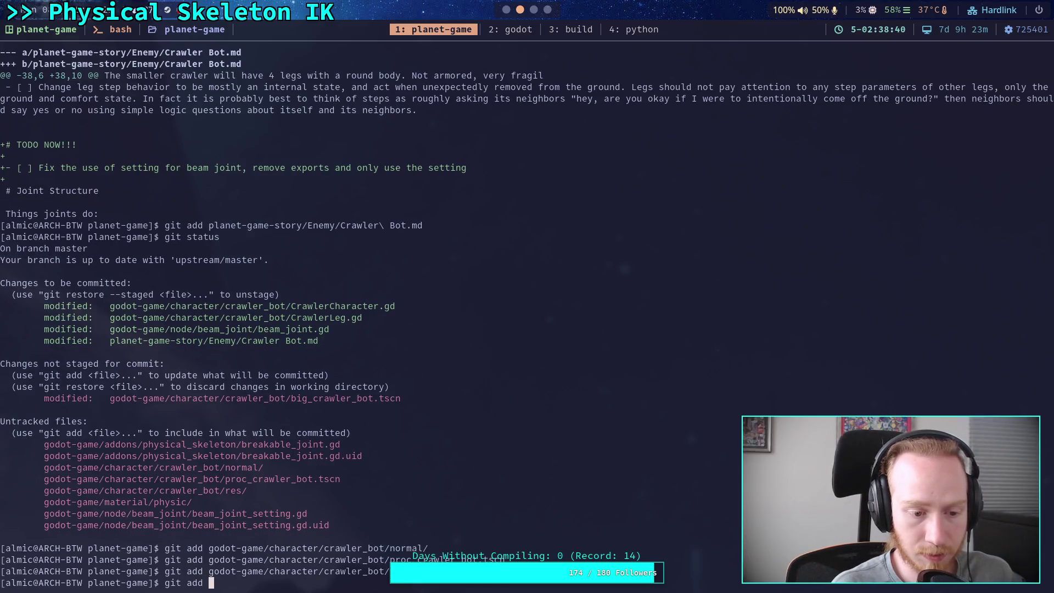
type("physic/")
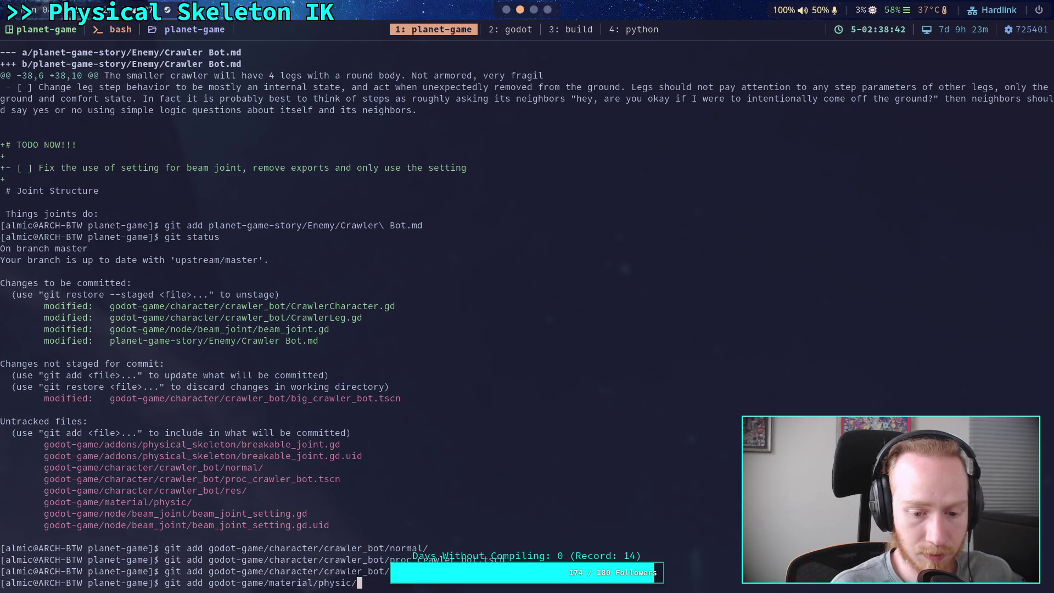
key("Return")
Stage beam_joint_setting.gd, check git status and start a git diff --staged.
type("git add nob")
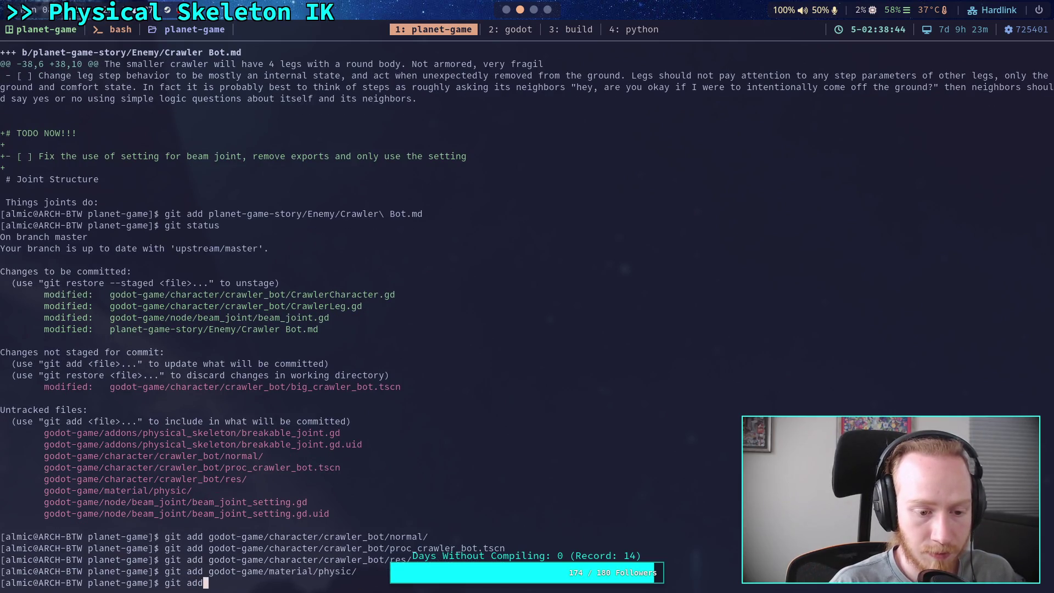
key("BackSpace")
key("BackSpace")
key("BackSpace")
type("godot-game/node/beam_joint/beam_joint_setting.gd")
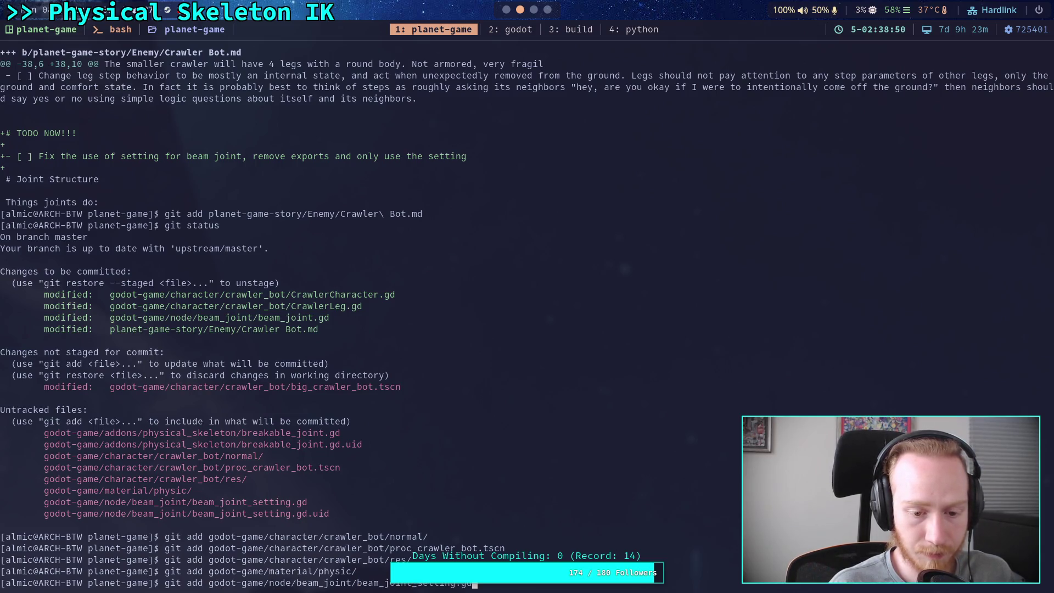
type(".")
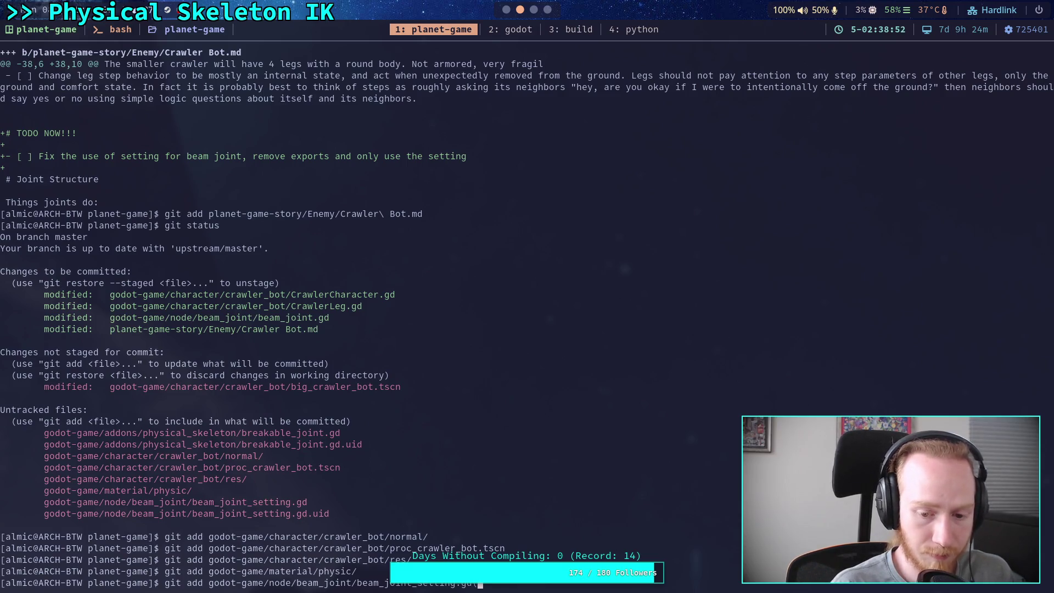
key("Return")
type("git status")
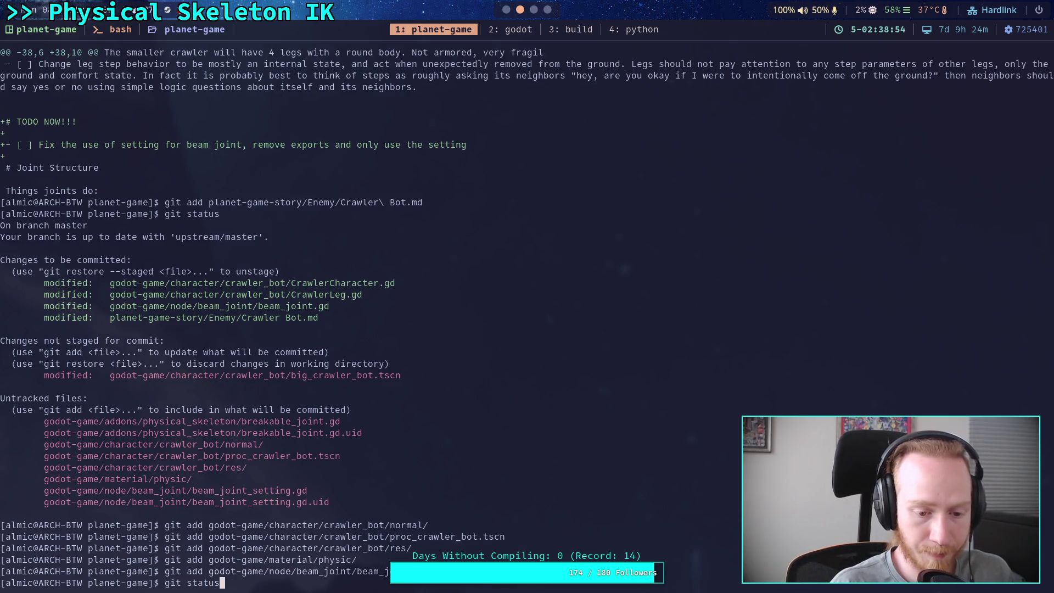
key("Return")
type("git diff ")
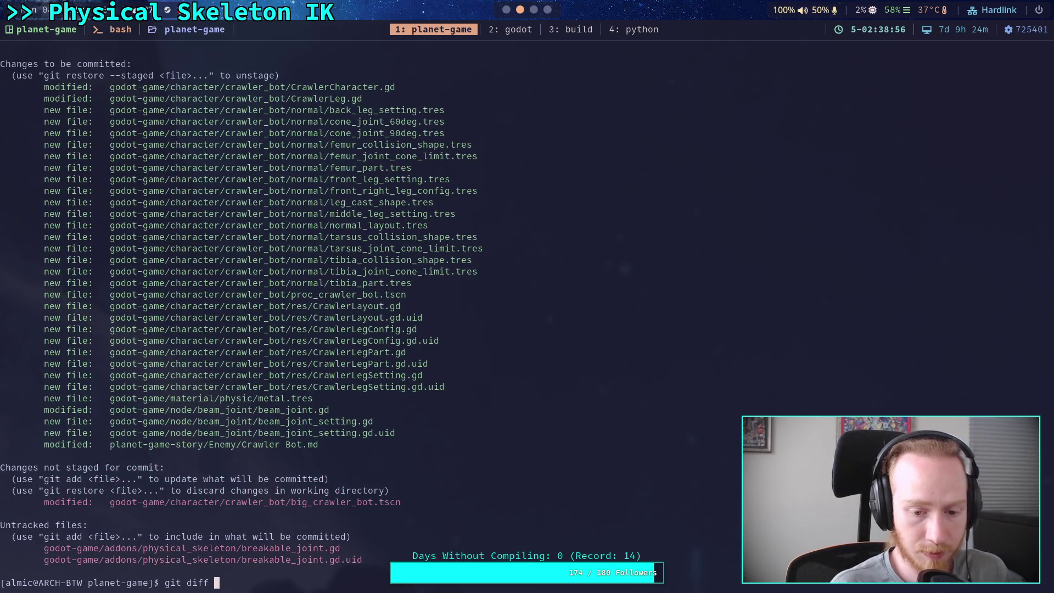
type("--staged")
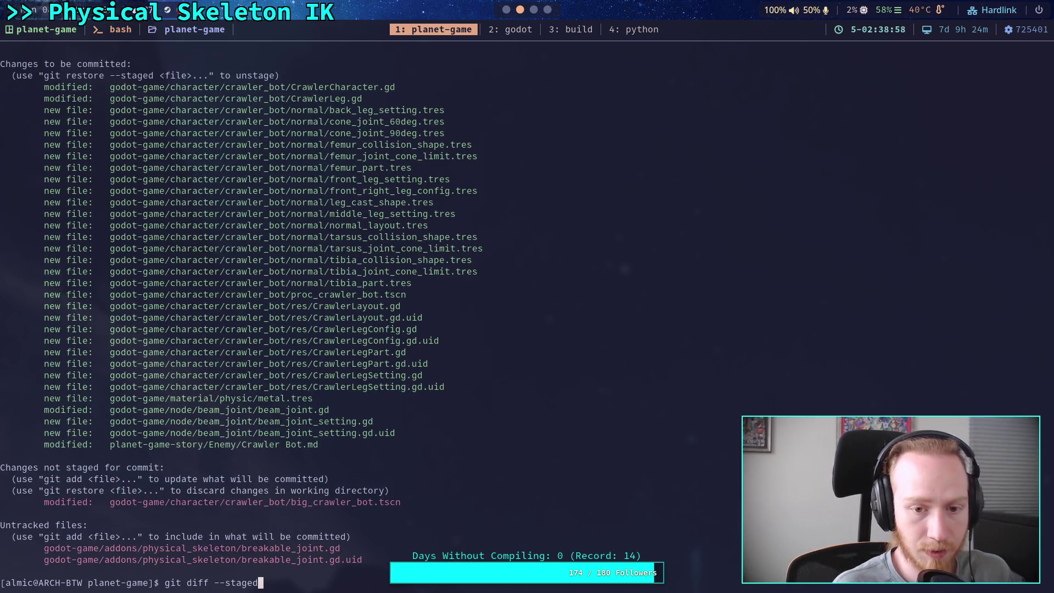
Read the staged diff from CrawlerLeg.gd through proc_crawler_bot.tscn's FR_Tarsus joint nodes, then quit.
key("Return")
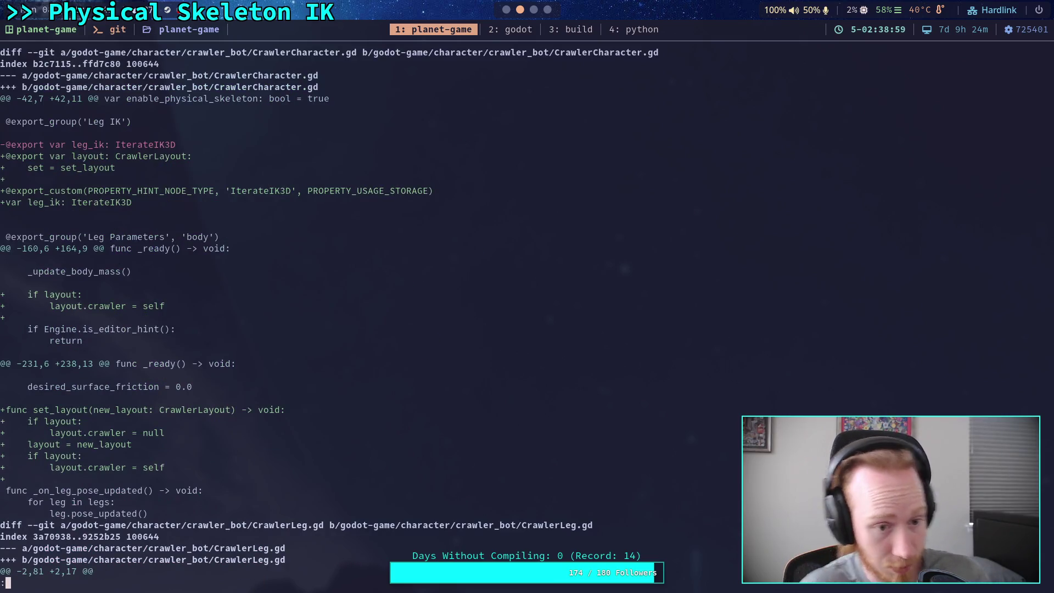
key("space")
key("space")
key("space")
key("space")
key("space")
key("space")
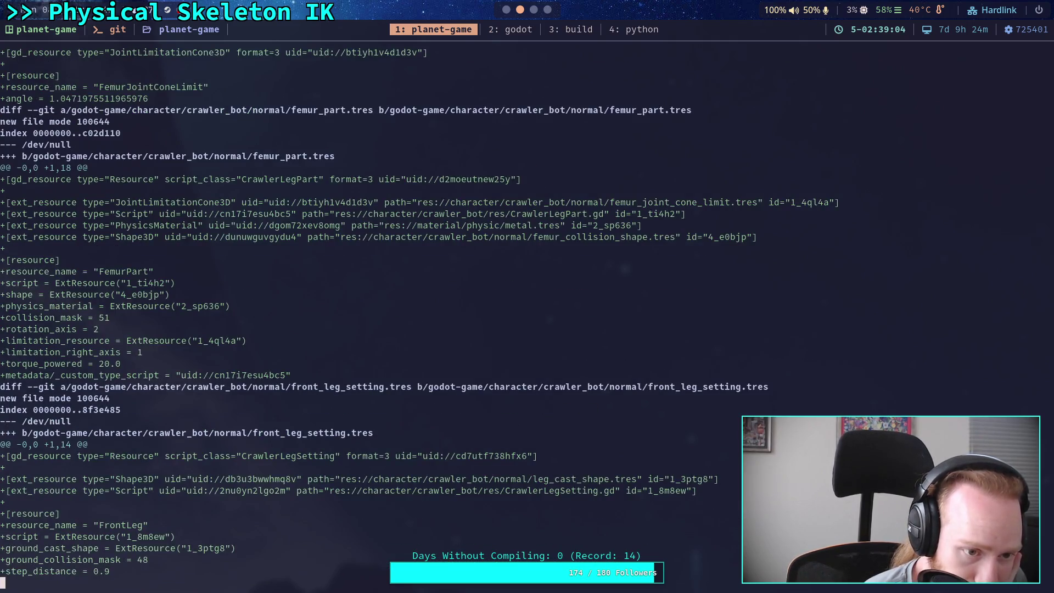
key("space")
key("space")
key("space")
key("space")
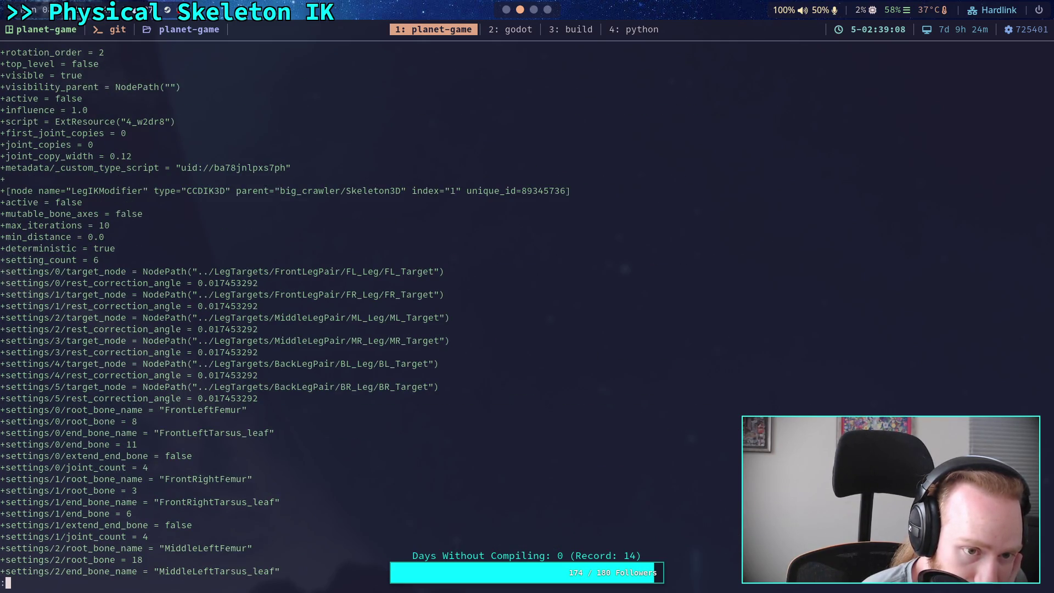
key("space")
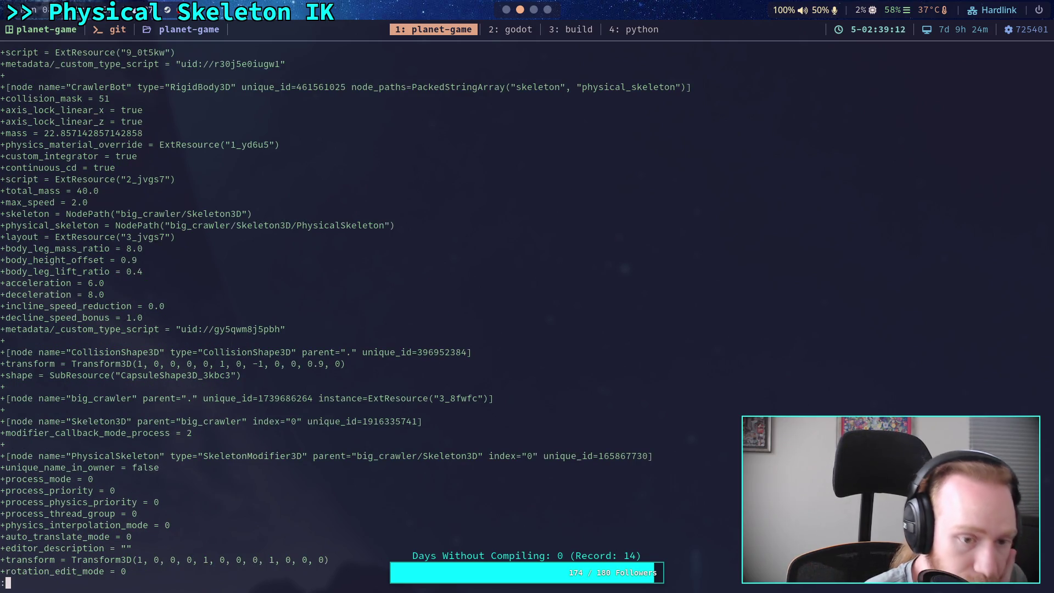
key("space")
key("space")
key("space")
key("b")
key("b")
key("b")
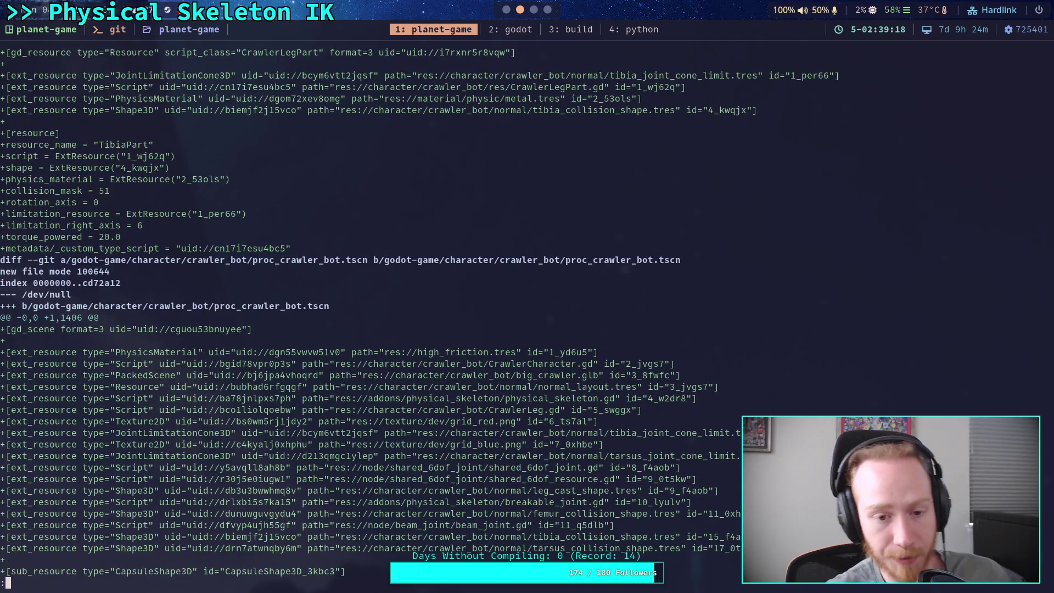
key("space")
key("space")
key("space")
key("space")
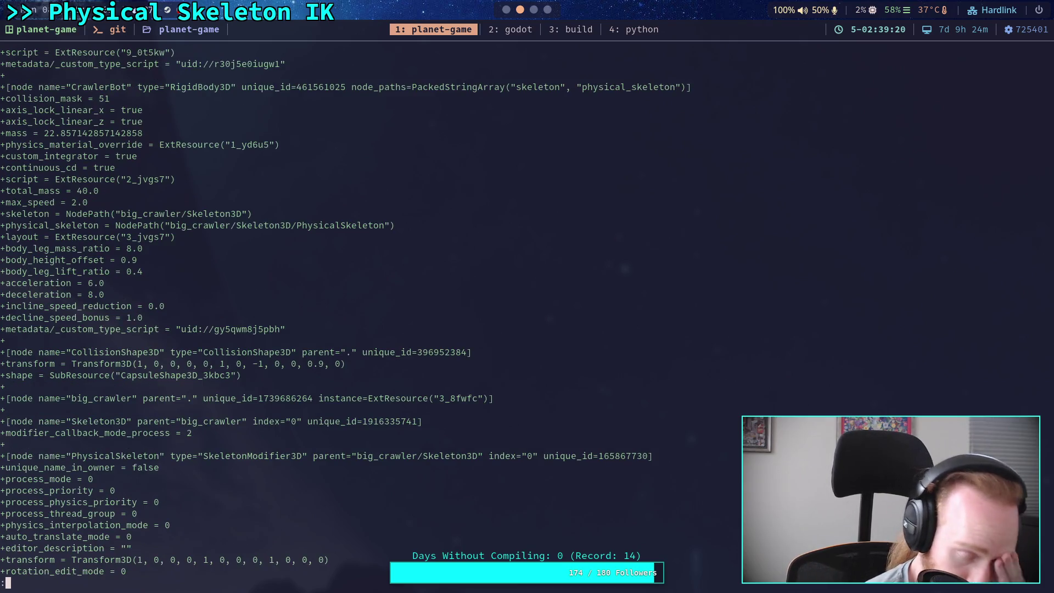
key("space")
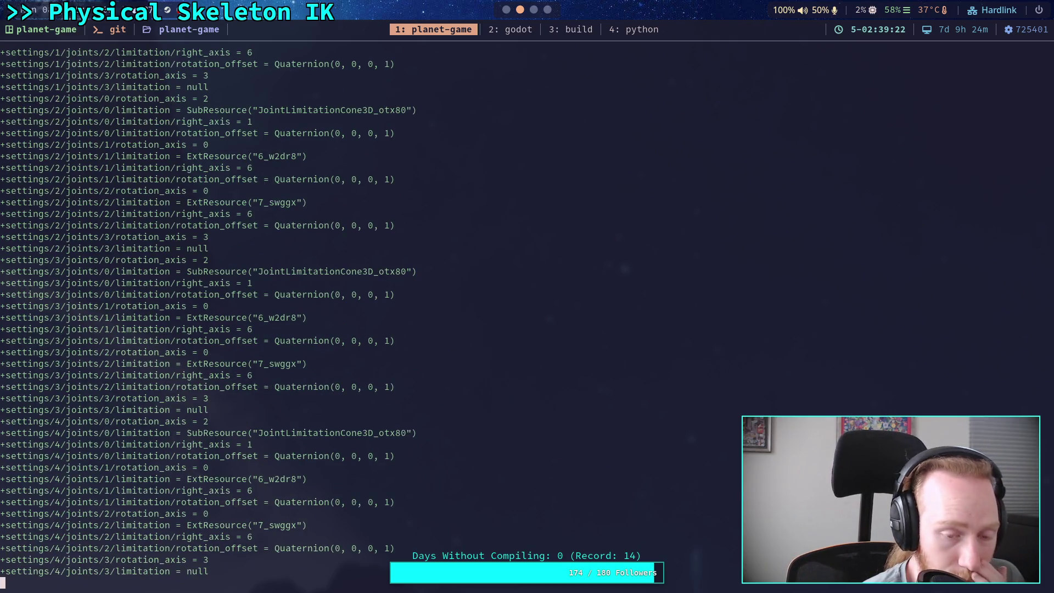
key("space")
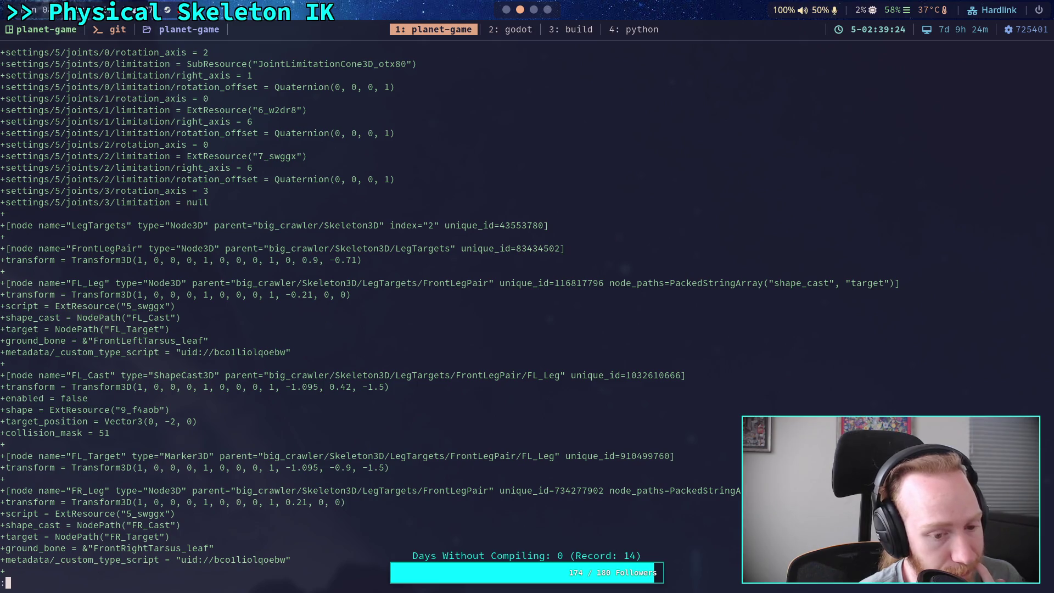
key("space")
key("space")
key("space")
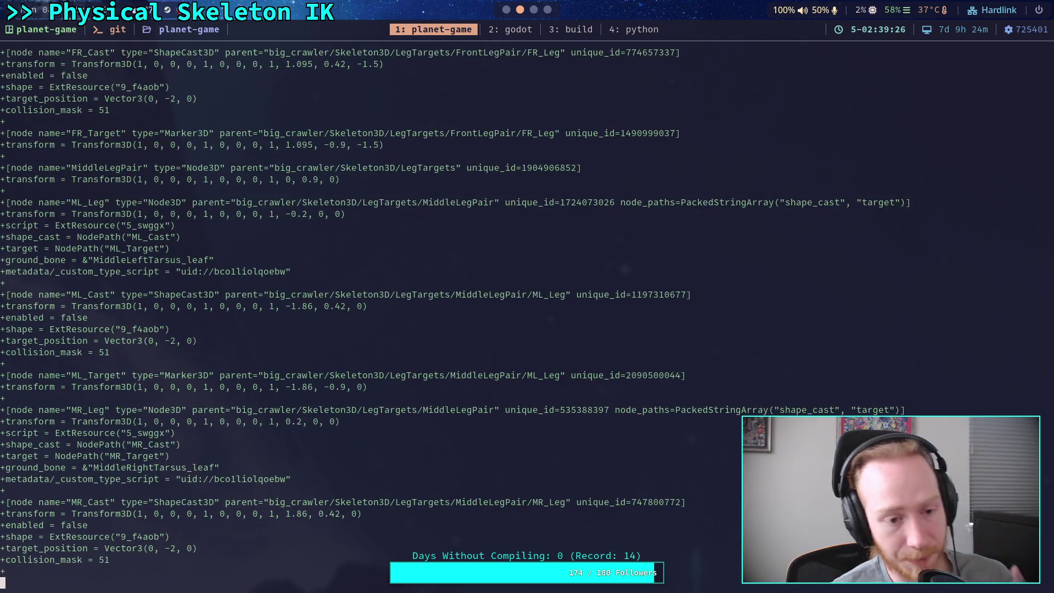
type("q")
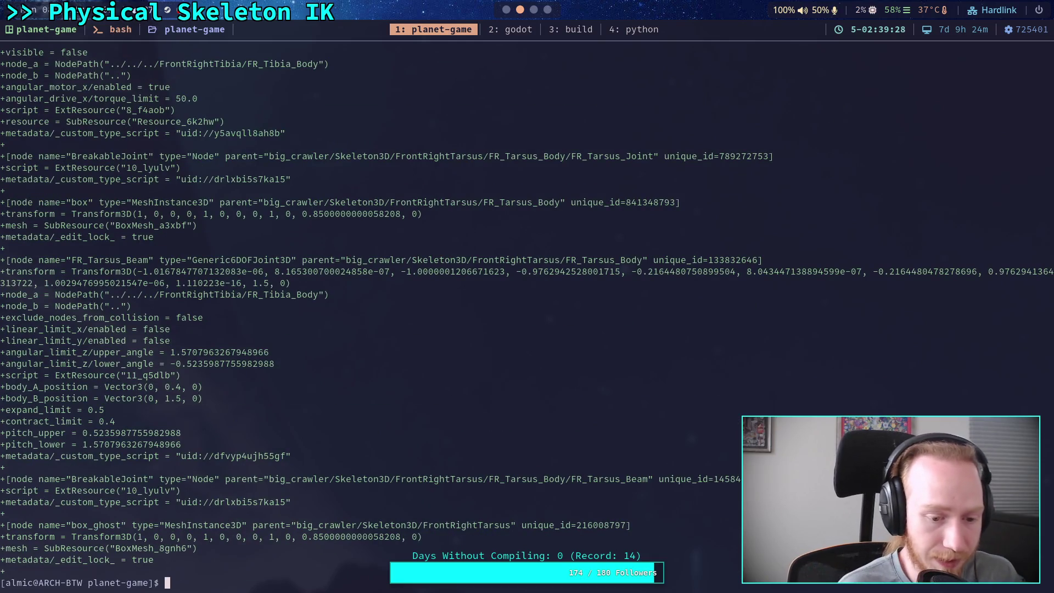
type("git restore --")
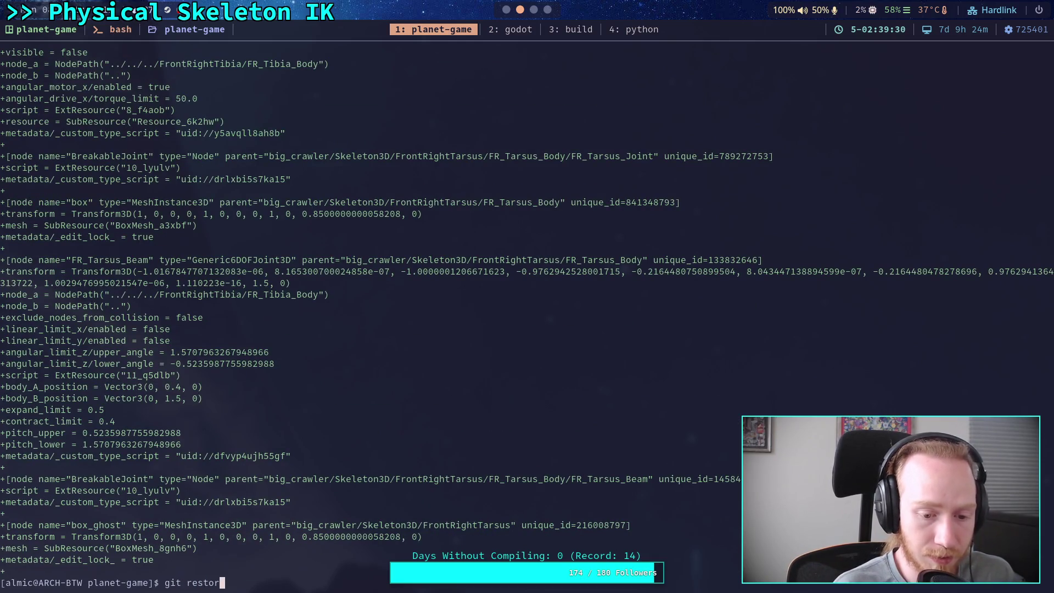
type("staged godot-game/")
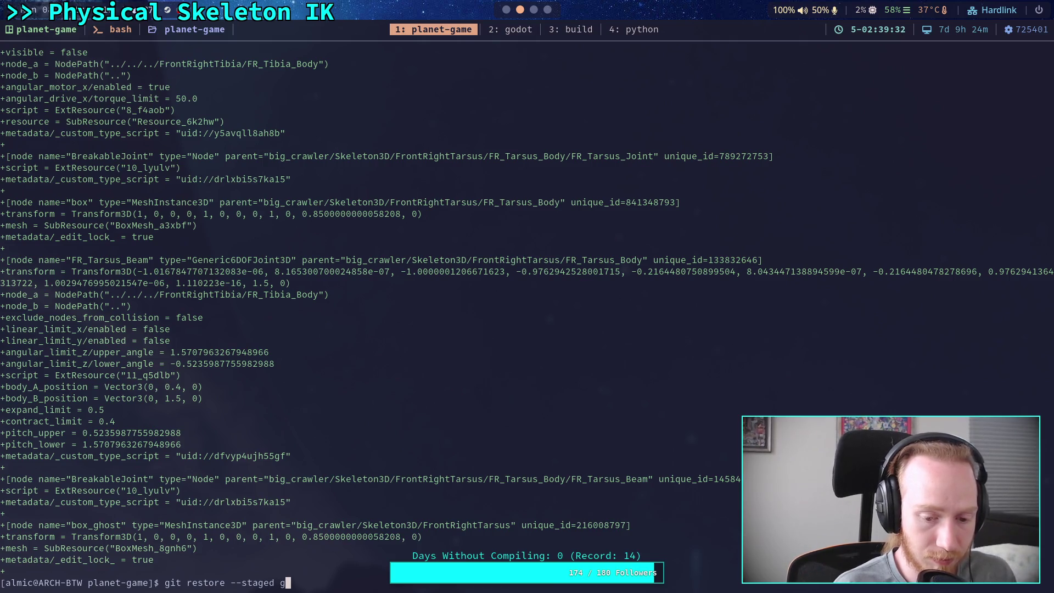
type("character/crawler_bot/proc_crawler_bot.tscn")
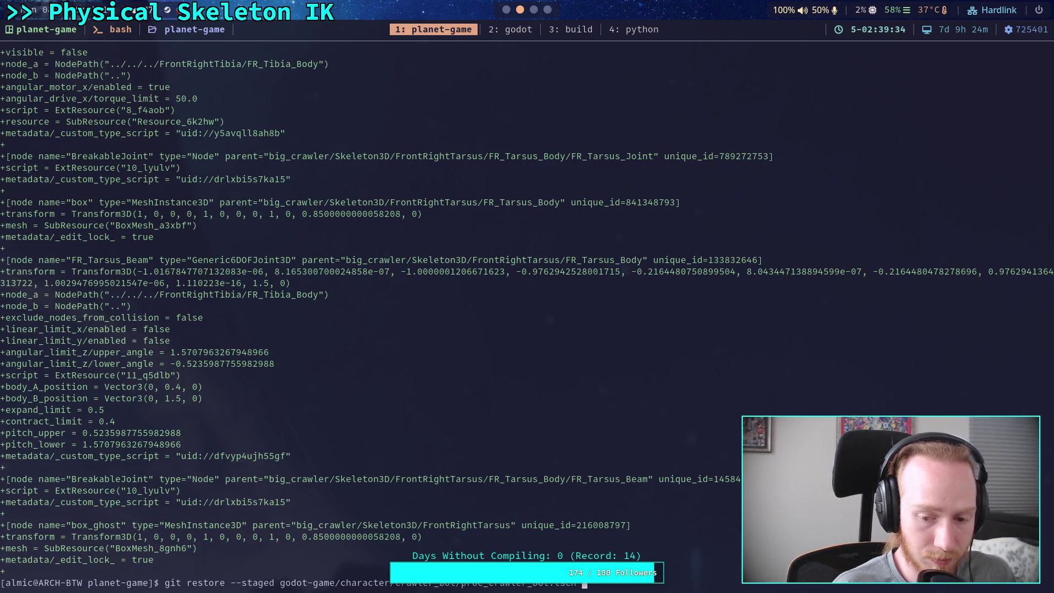
Unstage the crawler_bot folder, check git status and view the unstaged diff.
key("Return")
type("git status")
key("Return")
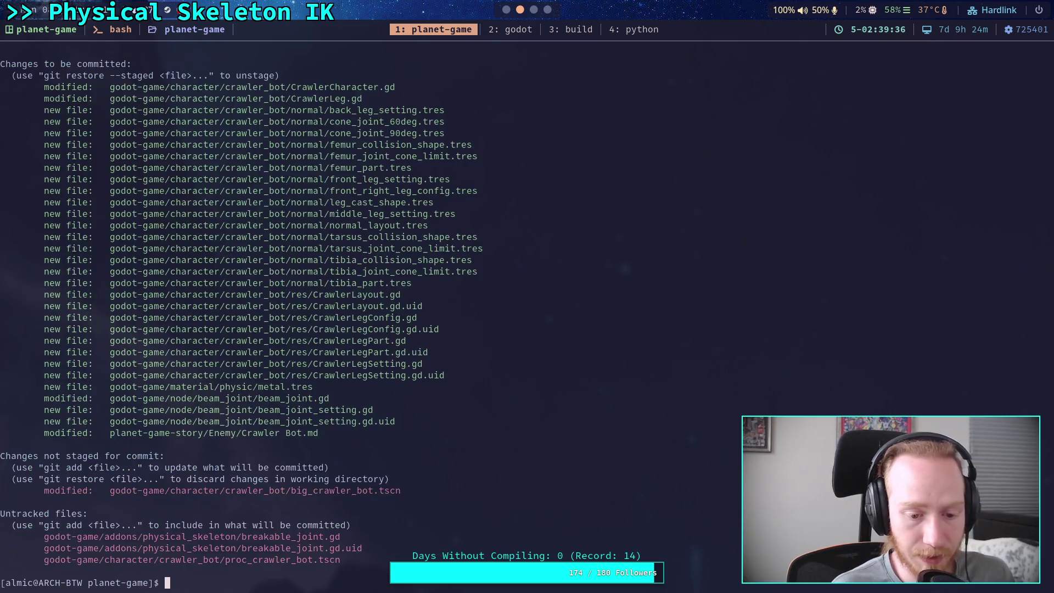
type("git diff")
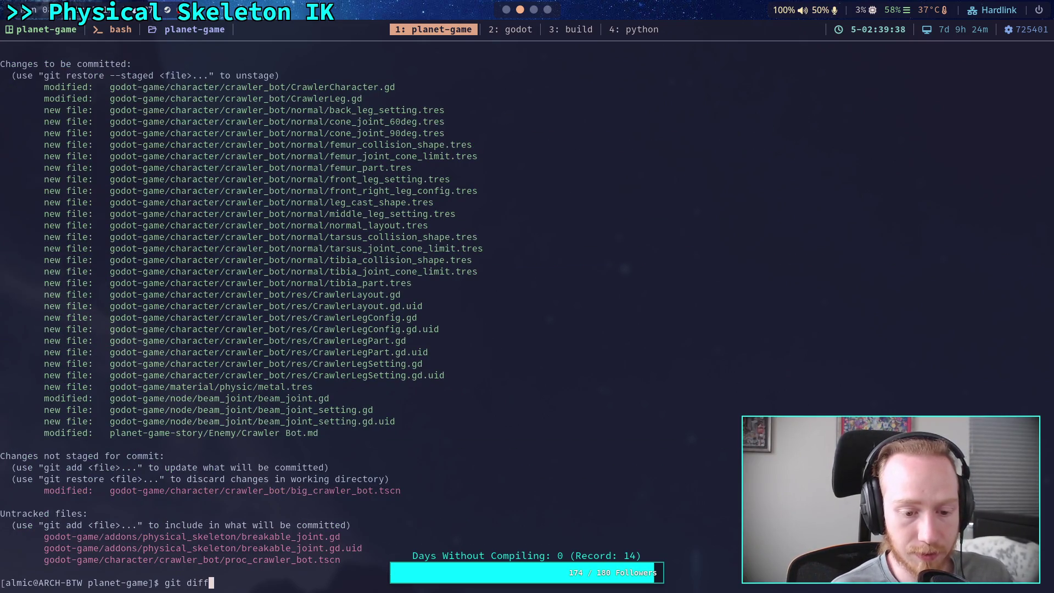
key("Return")
Review the cached diff from CrawlerLeg.gd through the leg setting and layout resources.
type("qgit diff -")
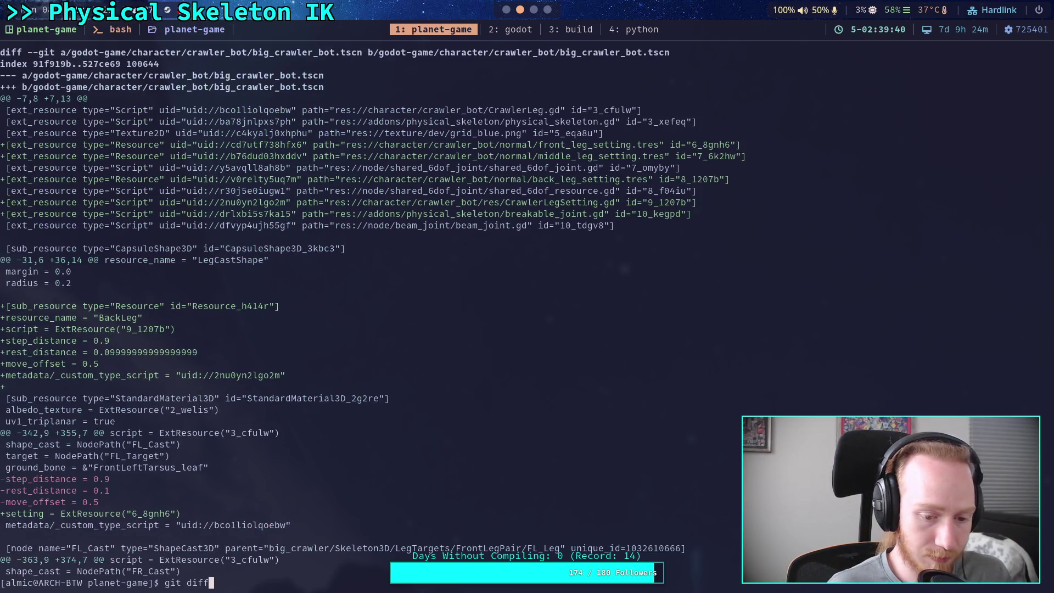
type("-cached")
key("Return")
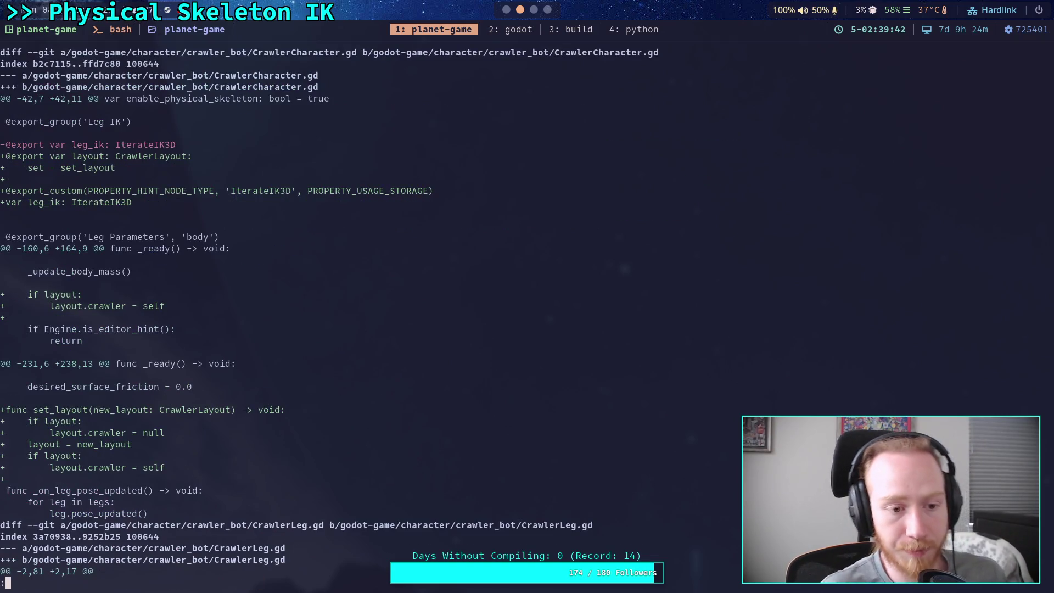
key("space")
key("space")
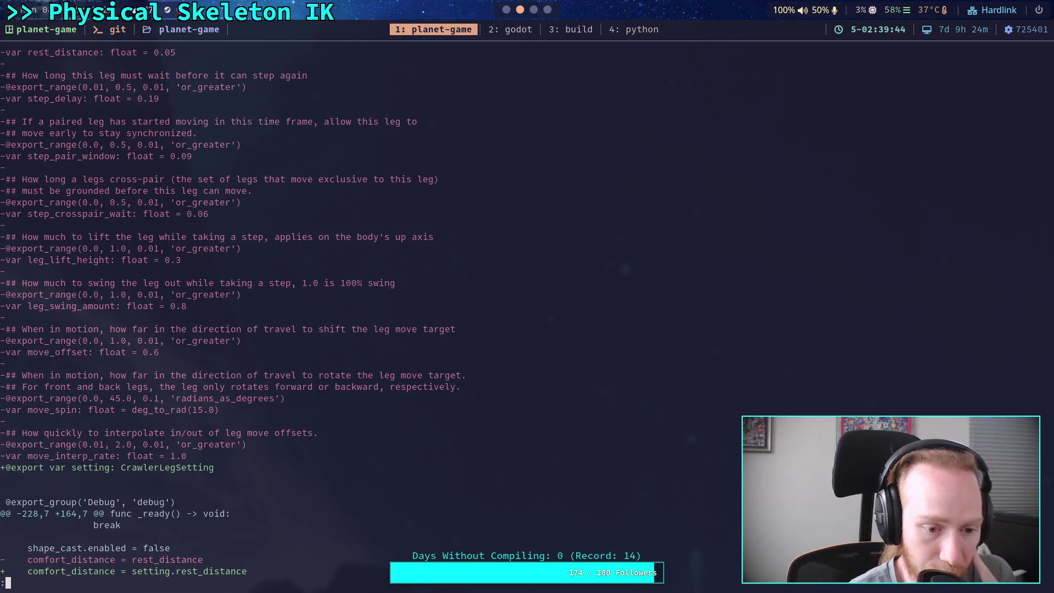
key("space")
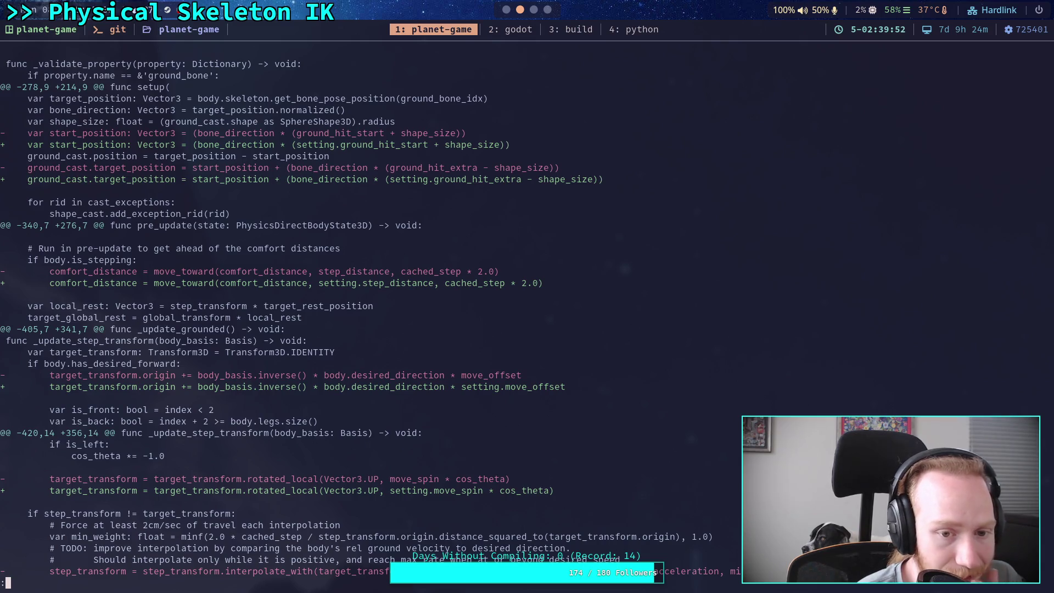
key("space")
key("space")
key("space")
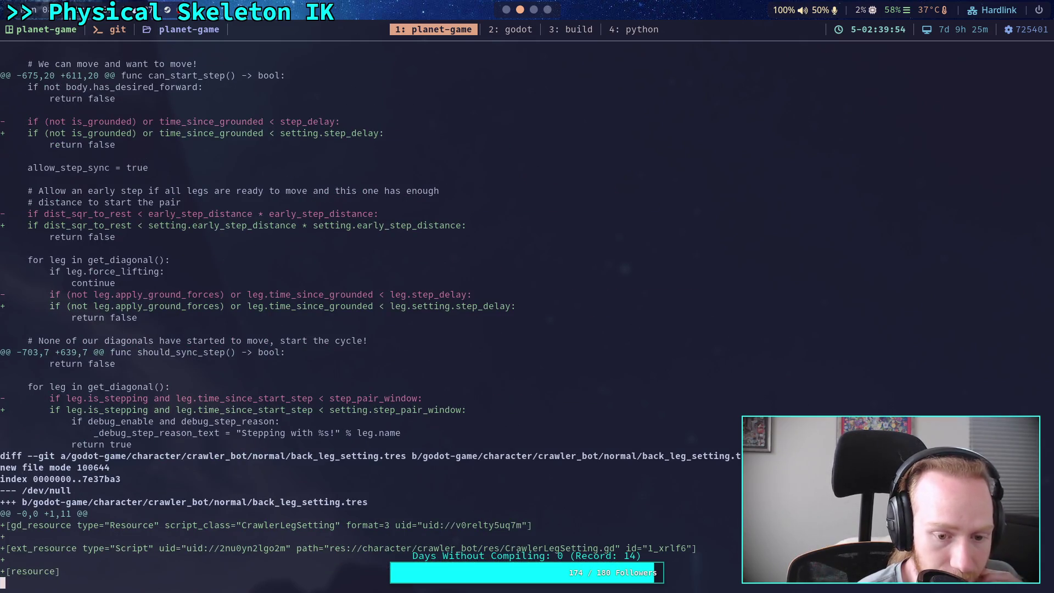
key("space")
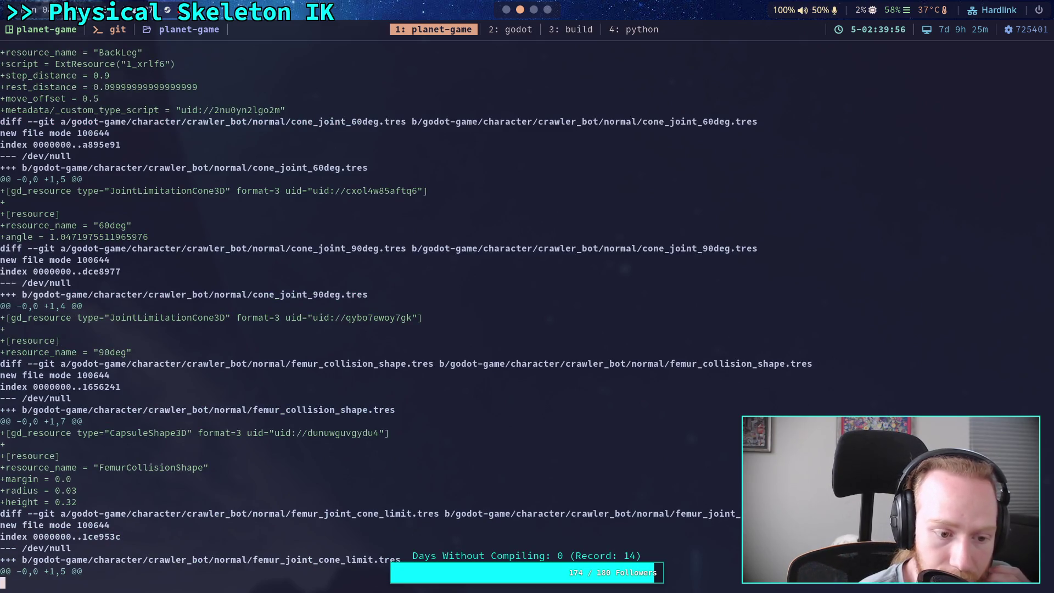
key("space")
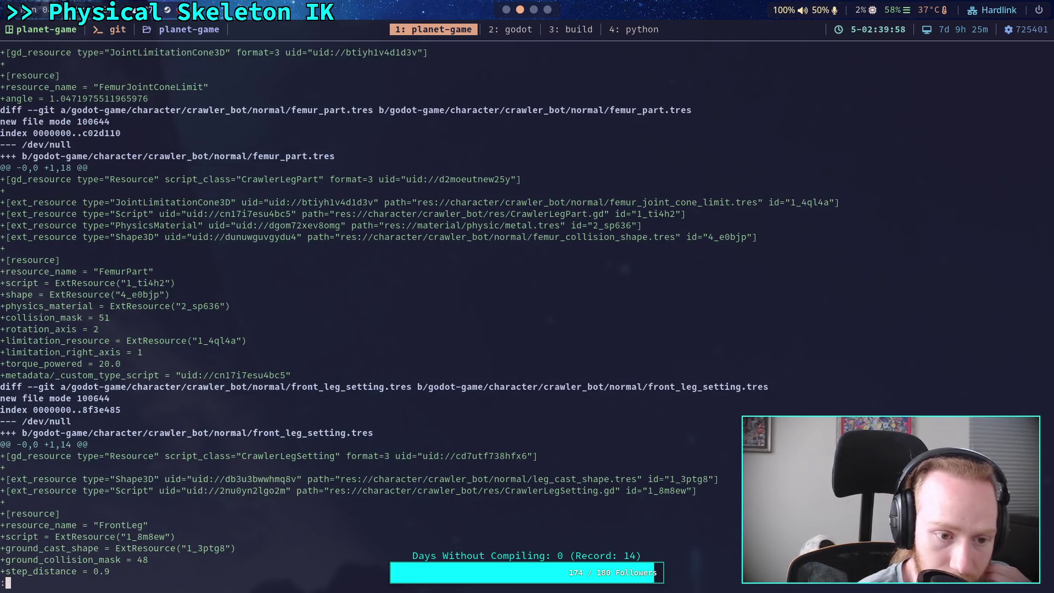
key("space")
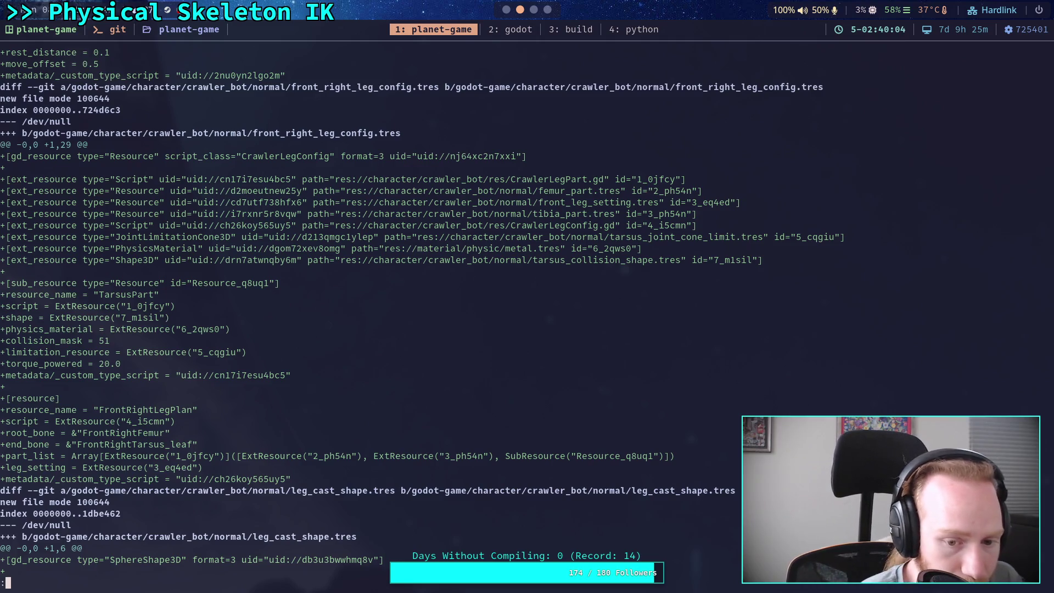
key("space")
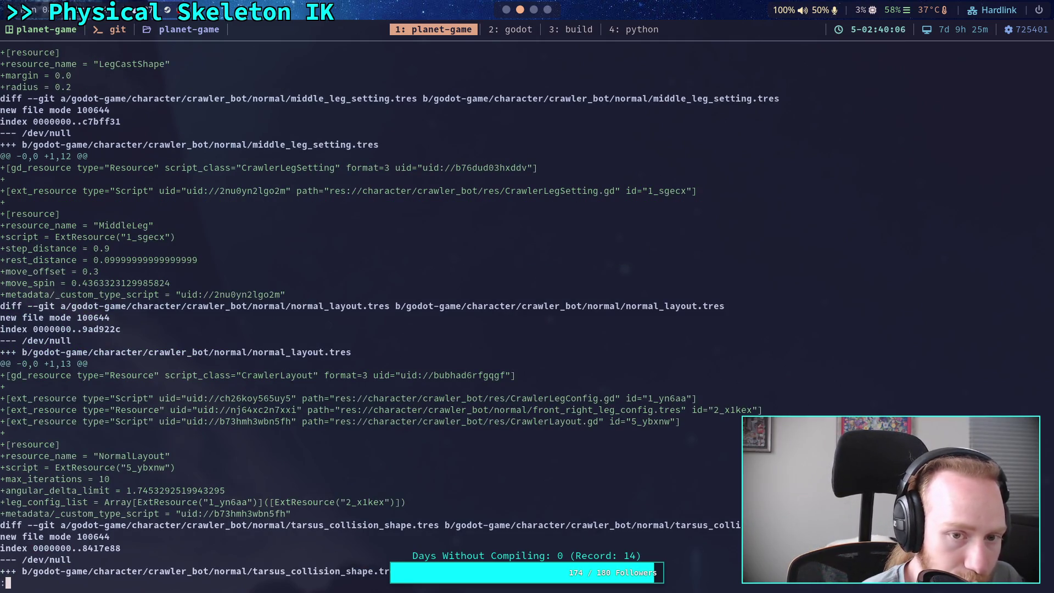
key("space")
key("space")
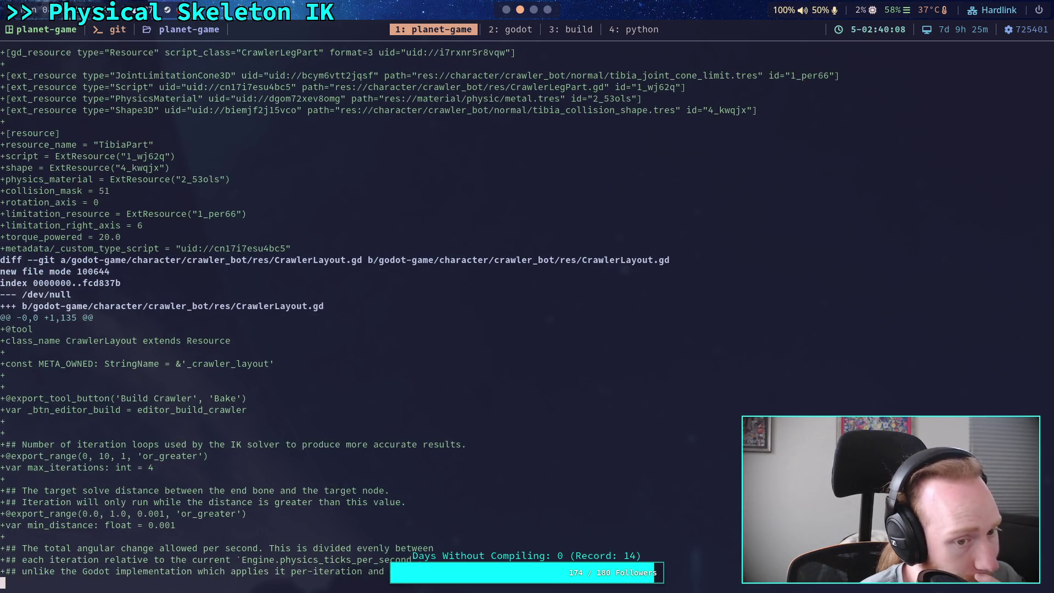
Read the new CrawlerLayout.gd, CrawlerLegConfig.gd, CrawlerLegPart.gd and CrawlerLegSetting.gd scripts.
key("space")
key("b")
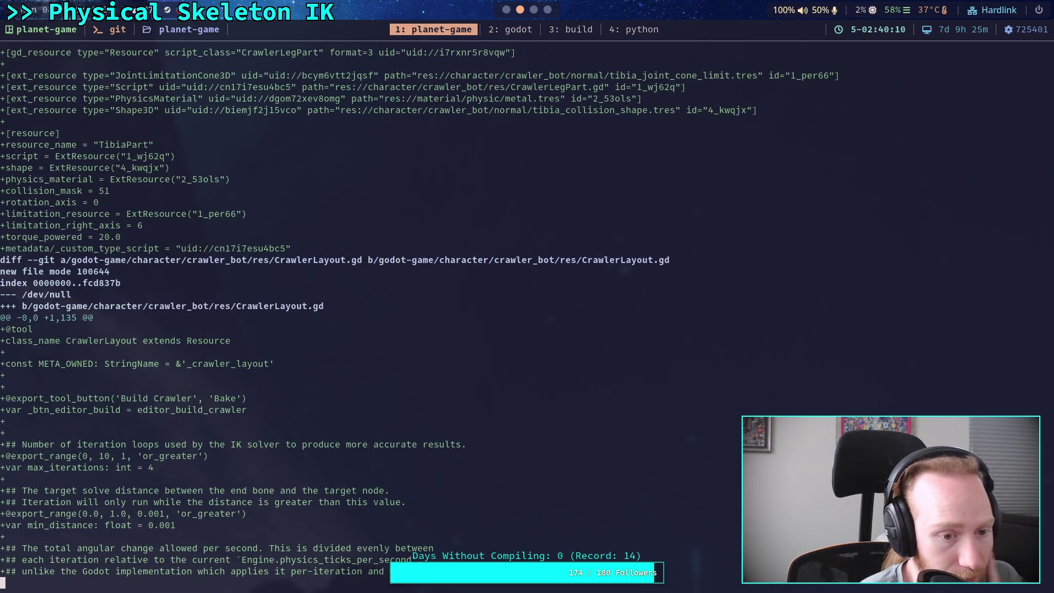
key("space")
key("b")
key("space")
key("space")
key("space")
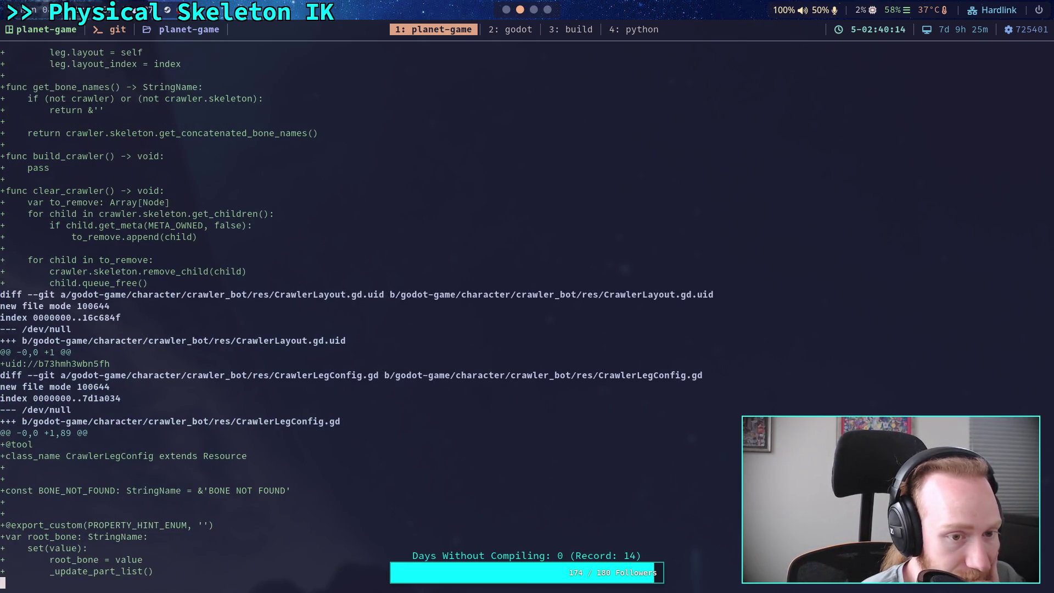
key("space")
key("space")
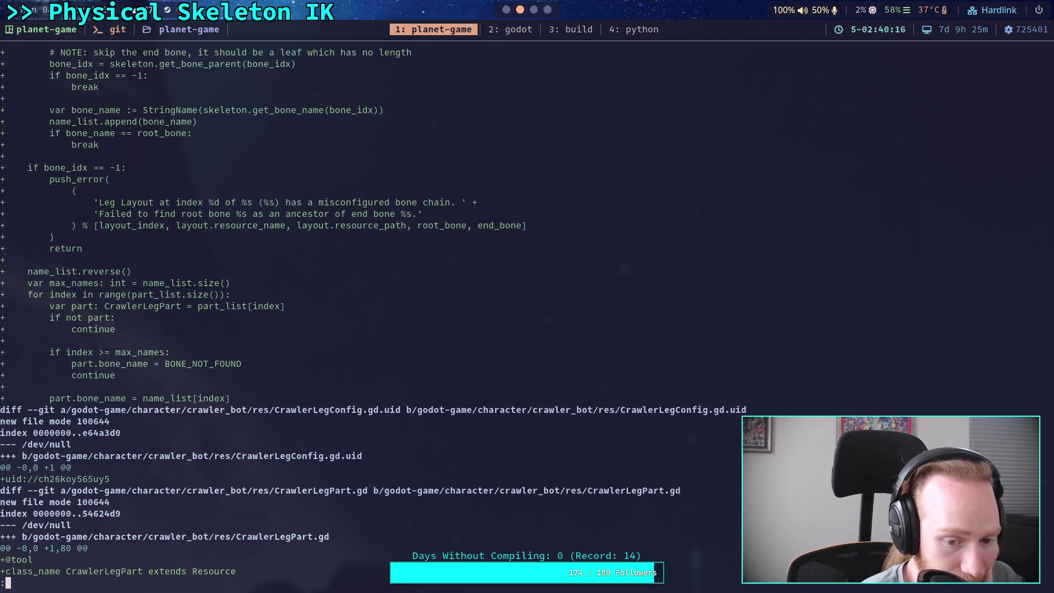
key("space")
key("space")
key("space")
key("space")
key("b")
key("b")
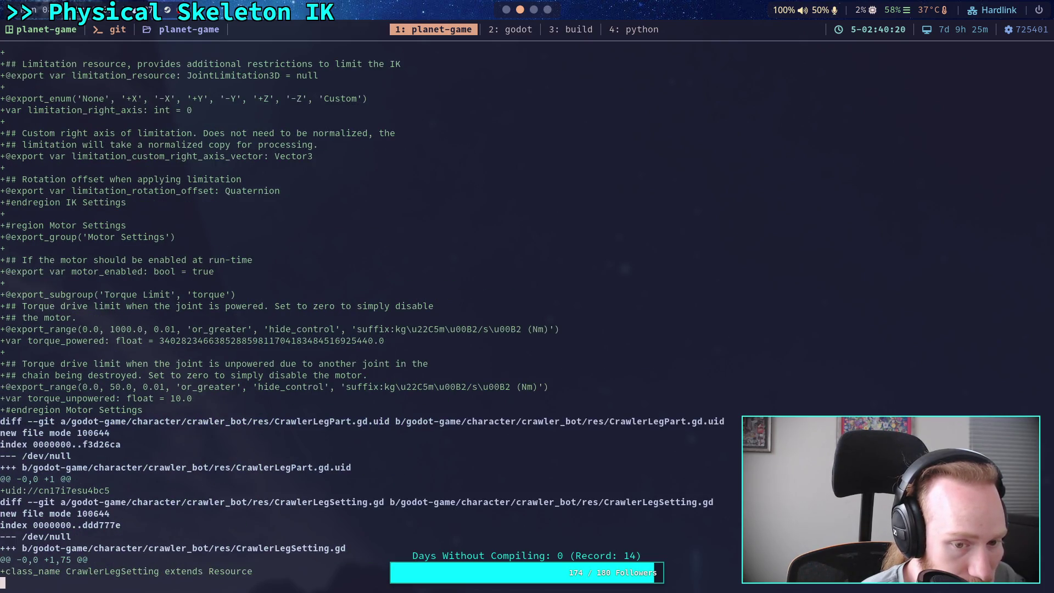
key("space")
key("space")
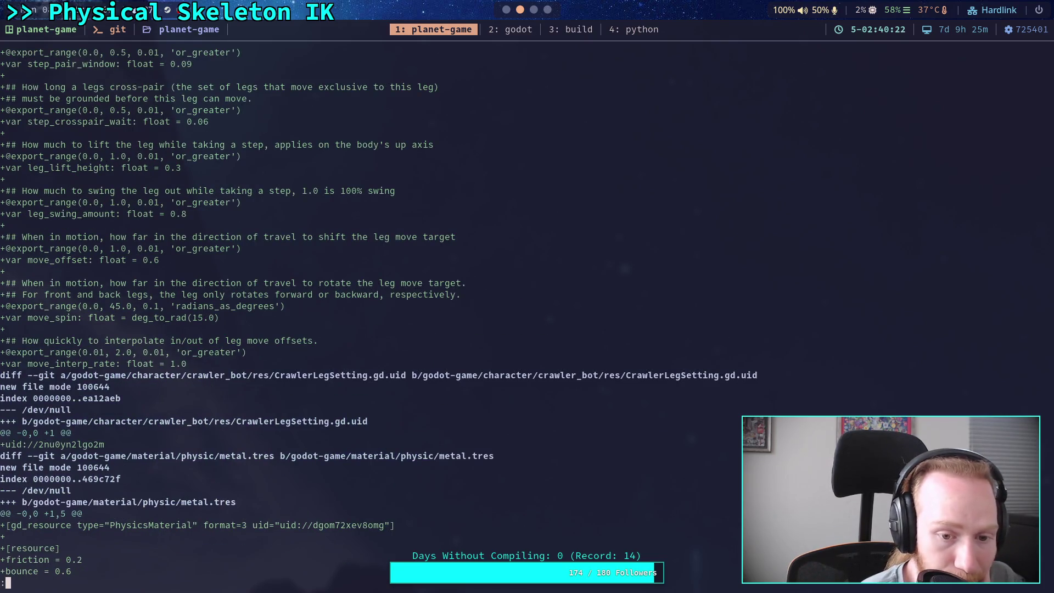
key("space")
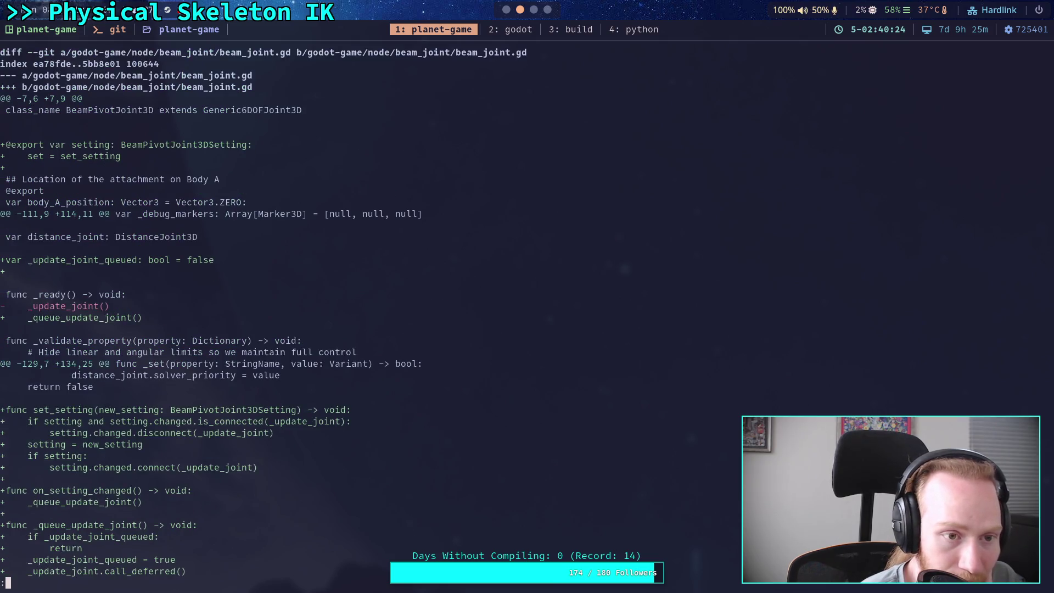
Review the beam_joint.gd and beam_joint_setting.gd changes in the staged diff.
key("b")
scroll(378, 313, "down", 1)
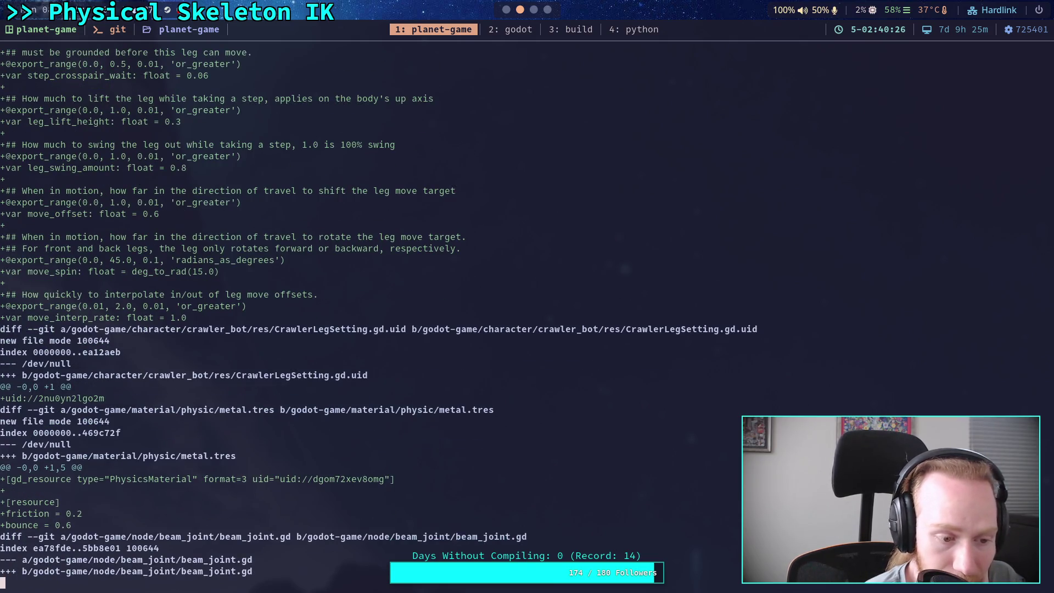
key("space")
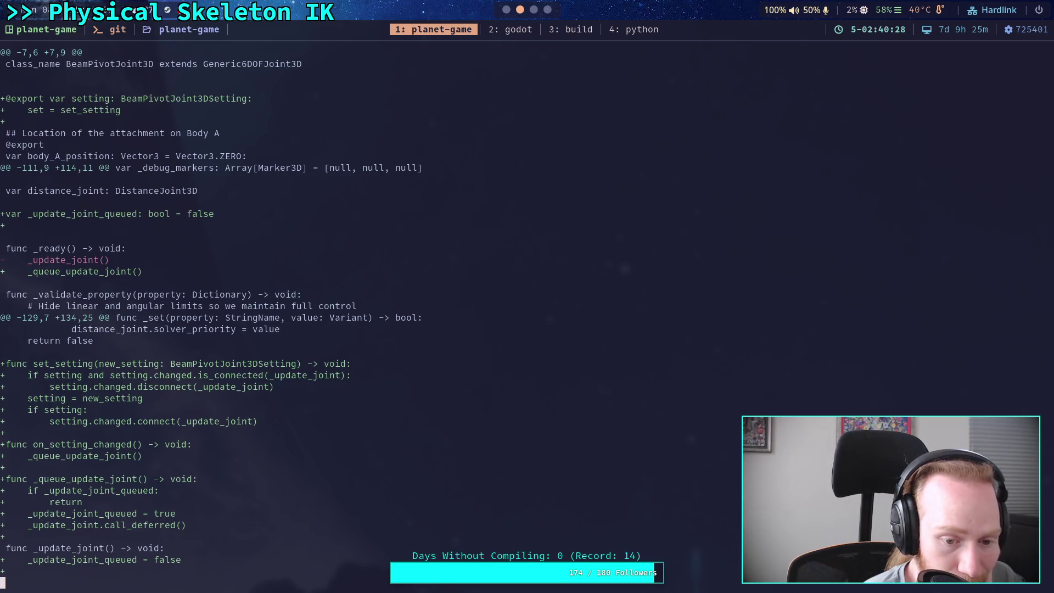
key("b")
key("space")
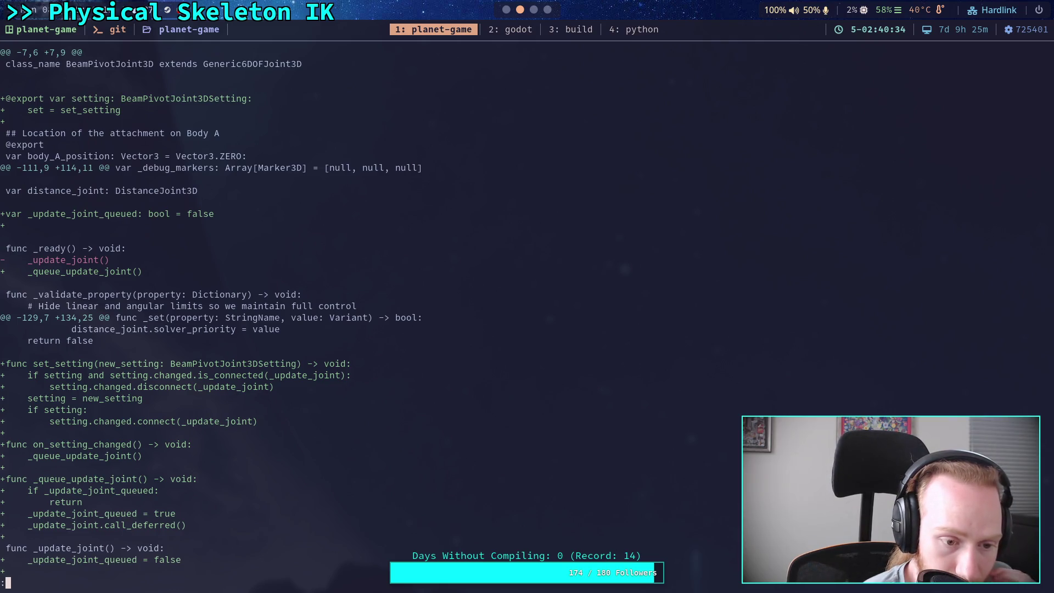
key("space")
key("b")
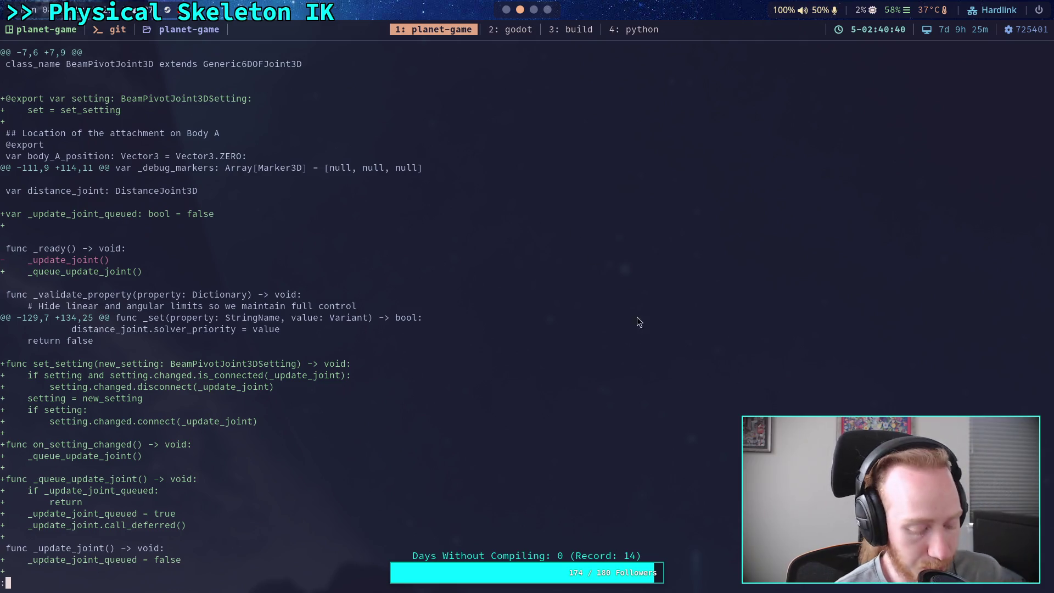
Close the diff and open beam_joint.gd in Godot's script editor.
key("q")
left_click(505, 15)
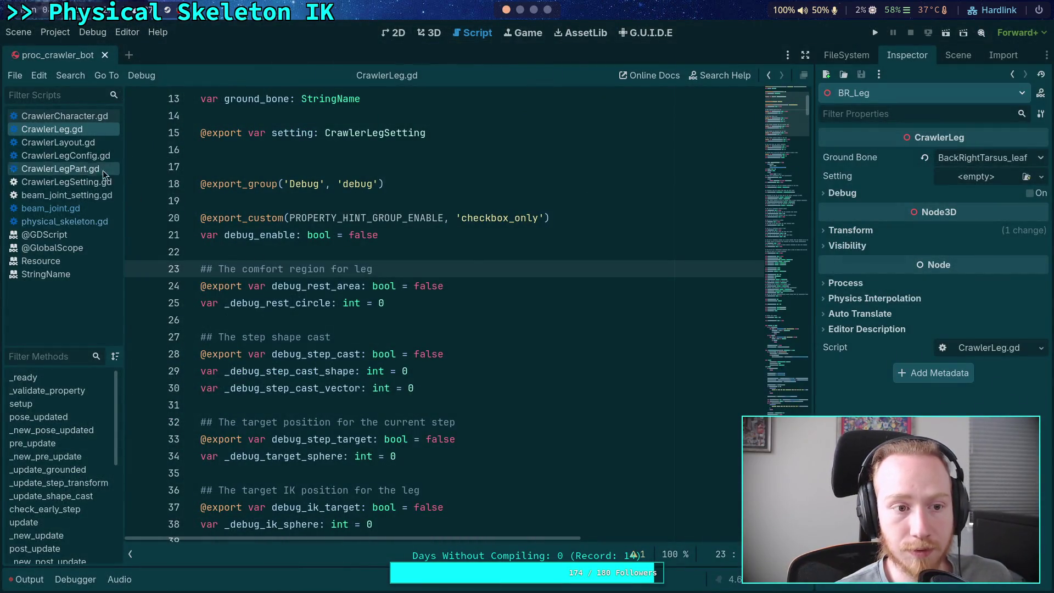
left_click(81, 211)
scroll(431, 304, "up", 7)
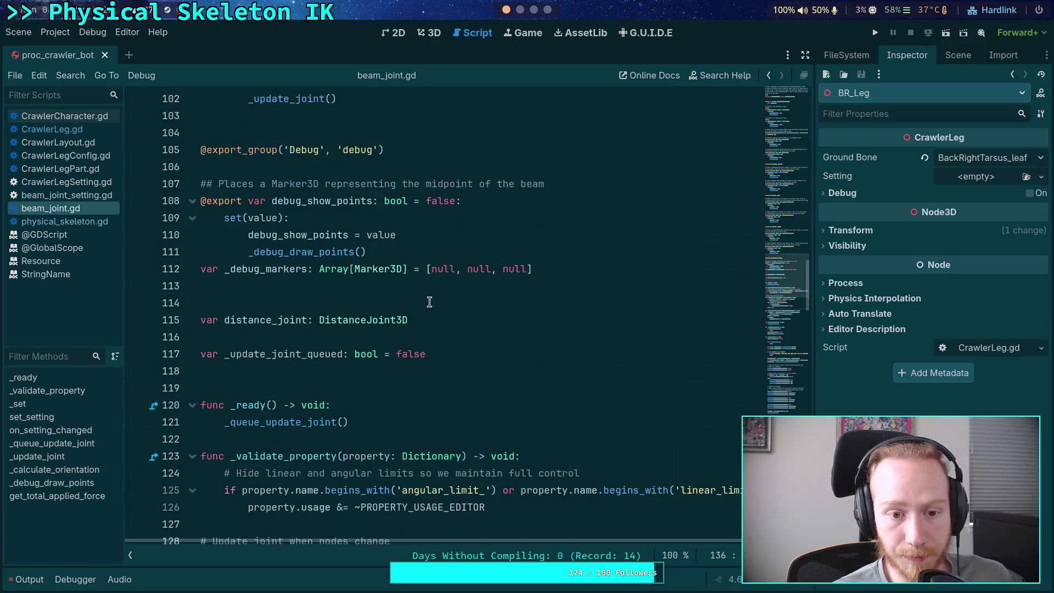
scroll(355, 336, "down", 5)
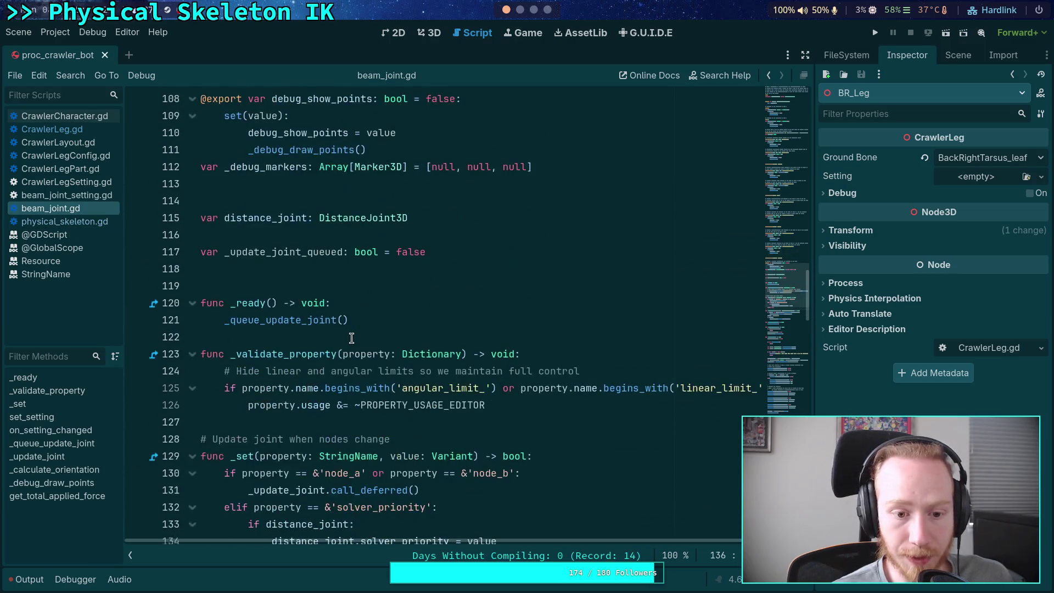
scroll(354, 336, "down", 4)
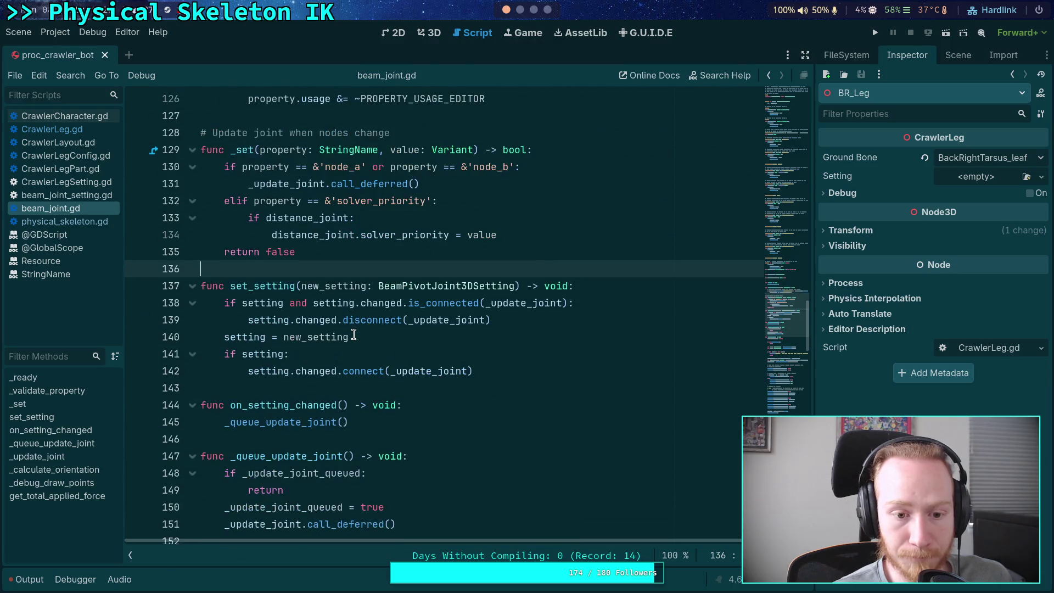
In set_setting, change the is_connected check and disconnect call to on_setting_changed.
left_click(512, 300)
type("on_")
key("Return")
left_click(438, 319)
double_click(439, 319)
key("BackSpace")
type("on_")
key("Return")
Change the connect call to on_setting_changed and save beam_joint.gd.
double_click(437, 371)
key("BackSpace")
type("on_")
key("Return")
key("ctrl+s")
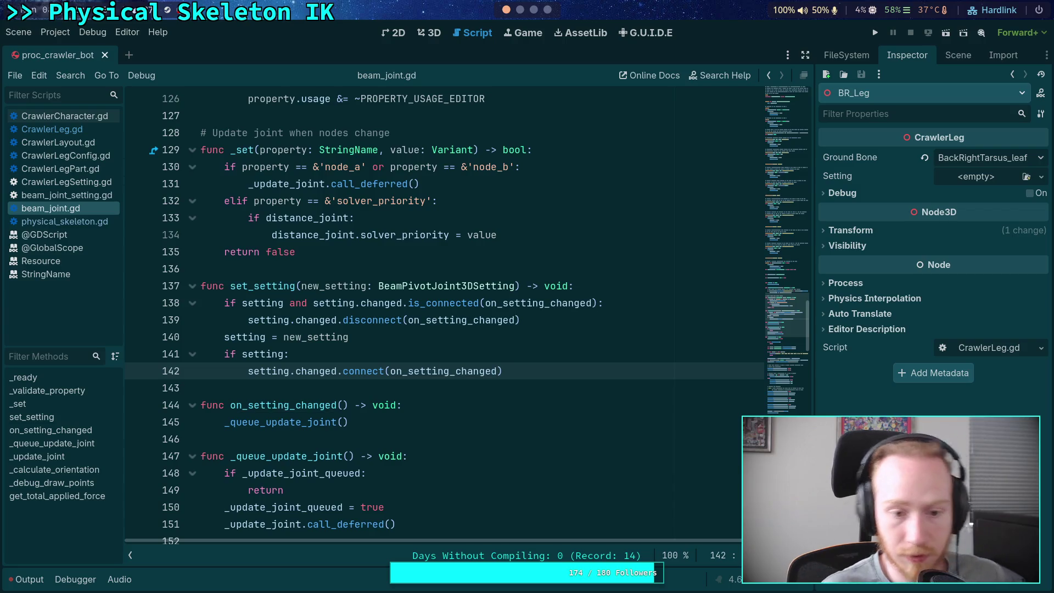
left_click(409, 320)
left_click(520, 9)
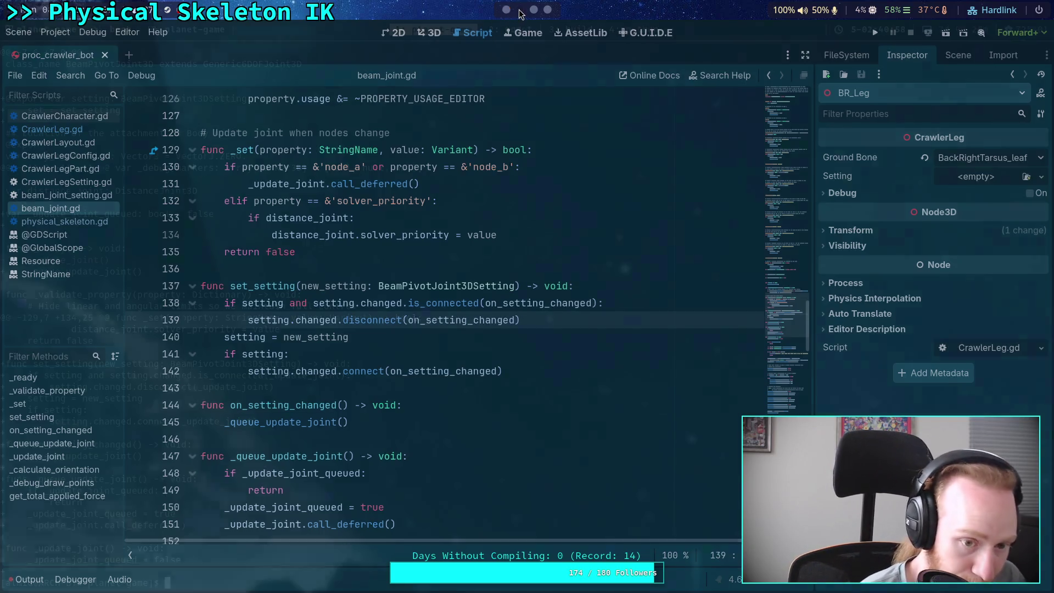
Check git status and stage godot-game/node/beam_joint/beam_joint.gd.
key("Up")
key("BackSpace")
key("BackSpace")
key("BackSpace")
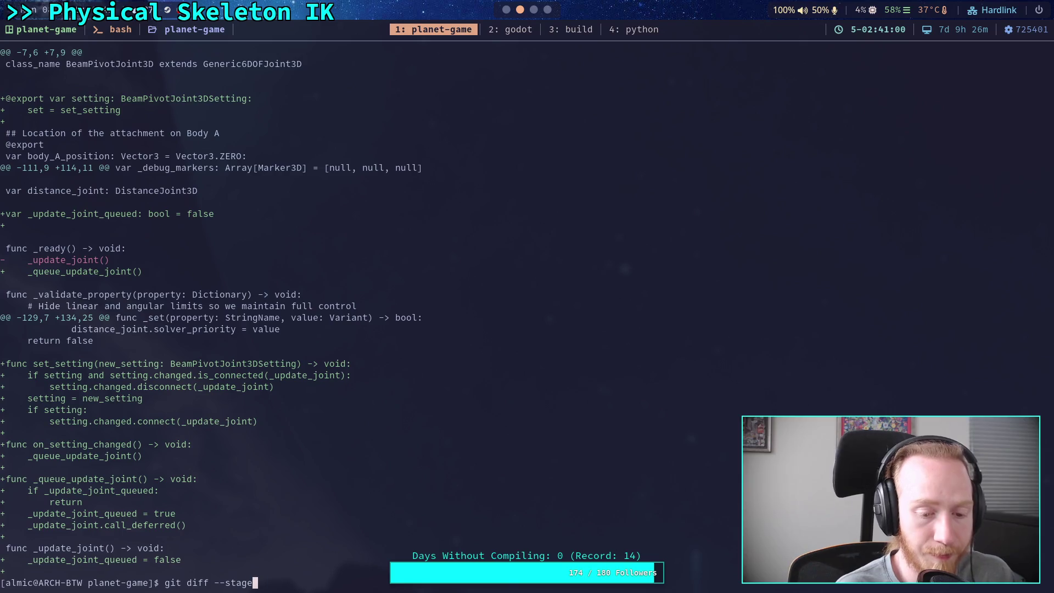
type("status")
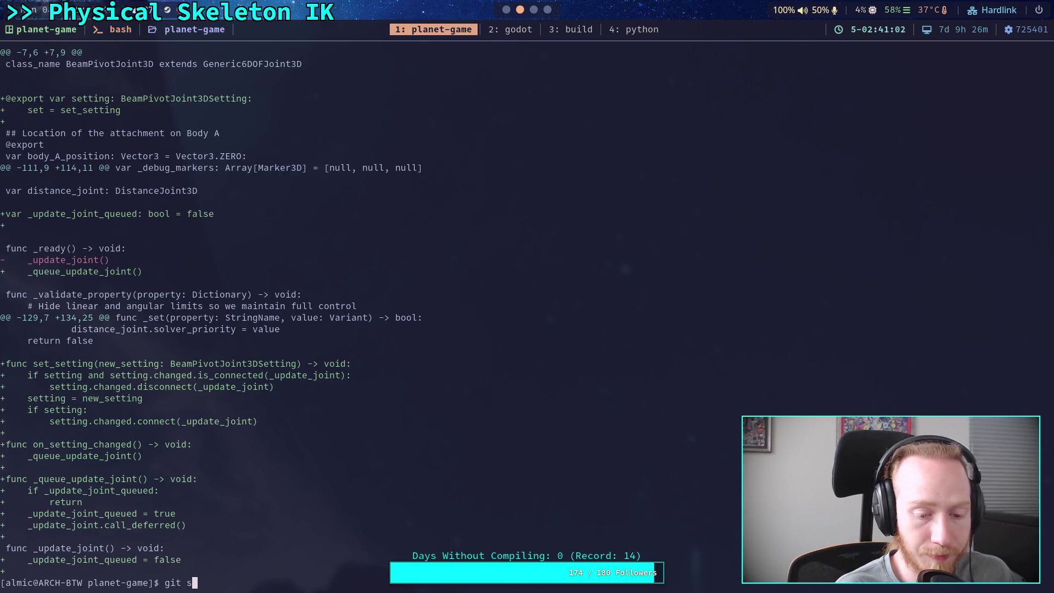
key("Return")
type("git add go")
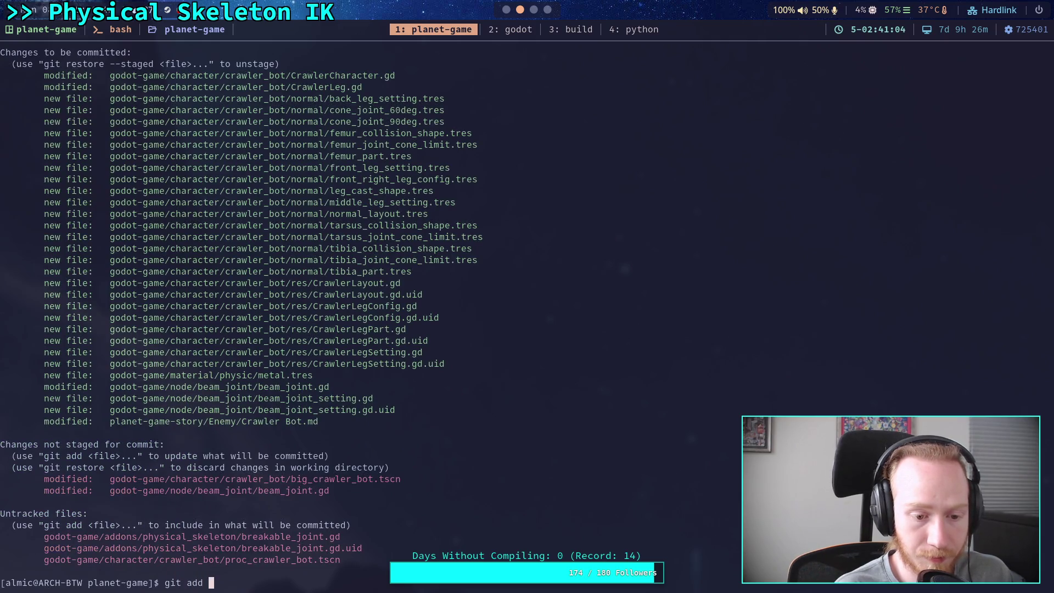
type("dot-game/node/beam_joint/beam_joint.gd")
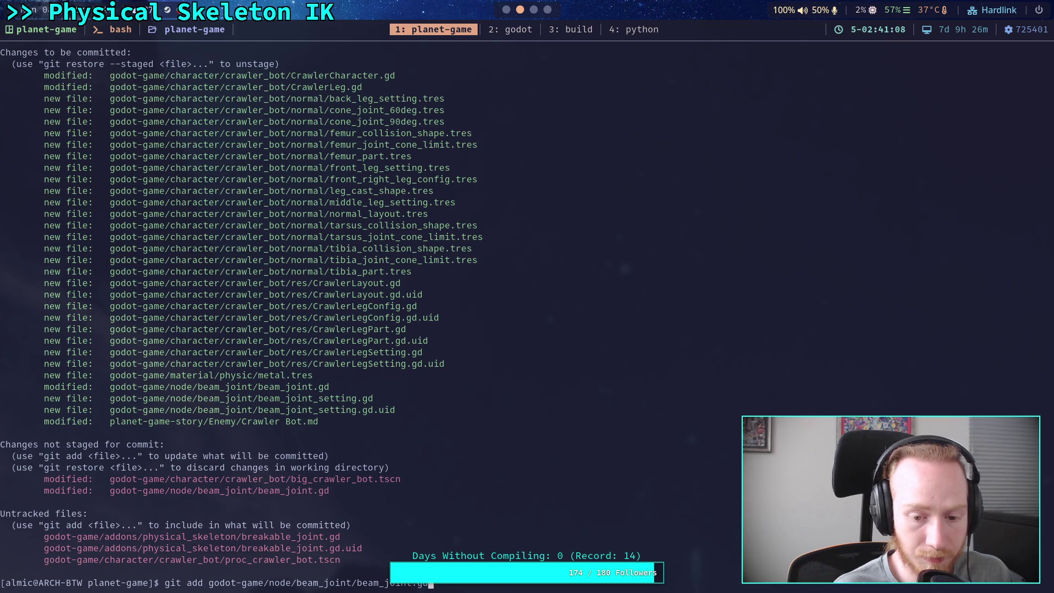
key("Return")
Show the staged changes with git diff --staged.
type("git df")
key("BackSpace")
type("iff --stage")
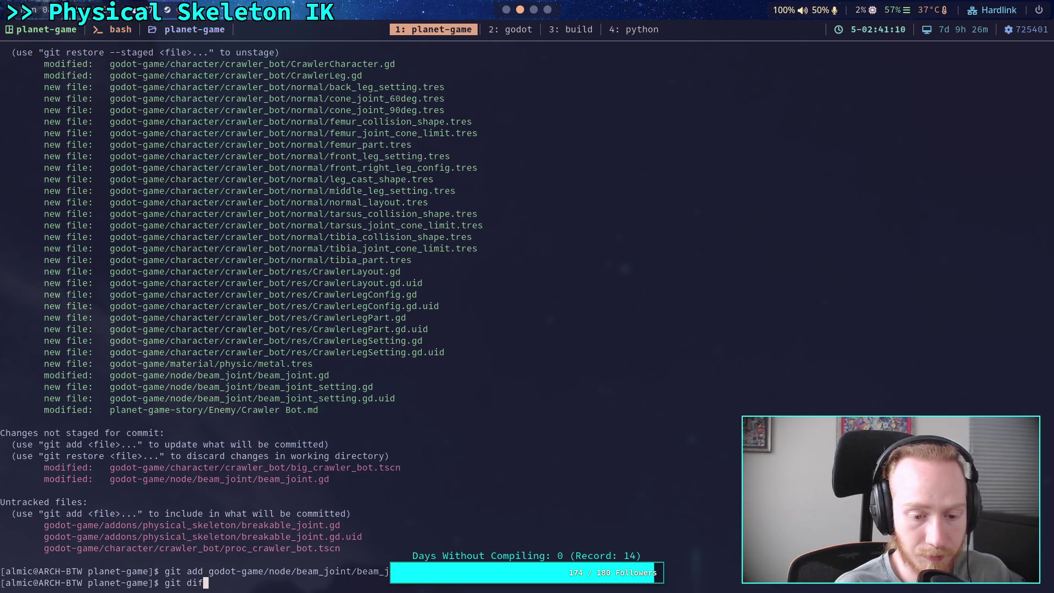
type("d")
key("Return")
Page through the staged diff across the CrawlerLegConfig.gd and CrawlerLegPart.gd changes.
scroll(362, 307, "down", 15)
scroll(385, 307, "down", 15)
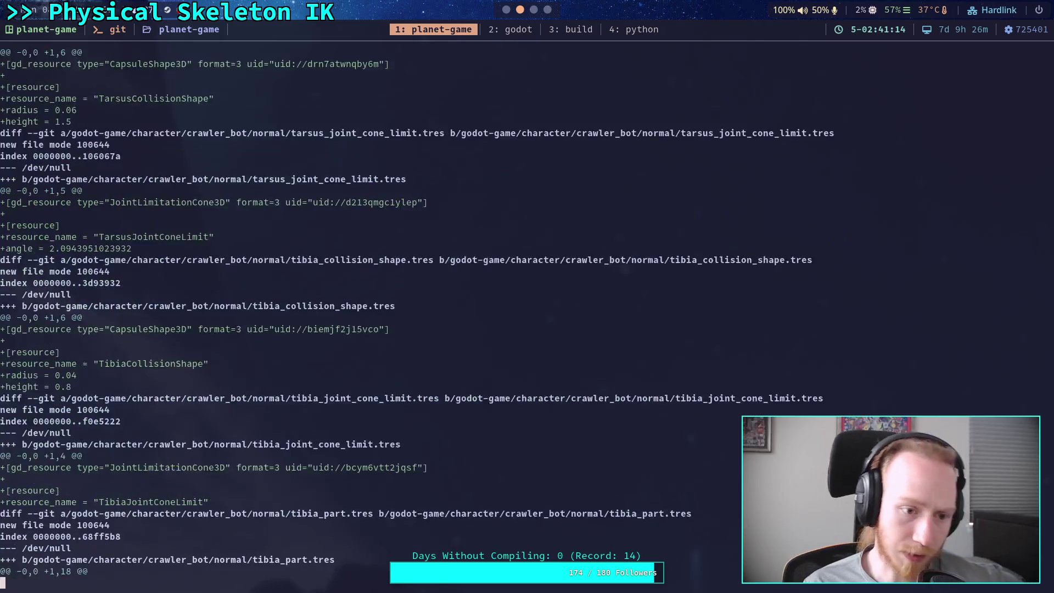
key("space")
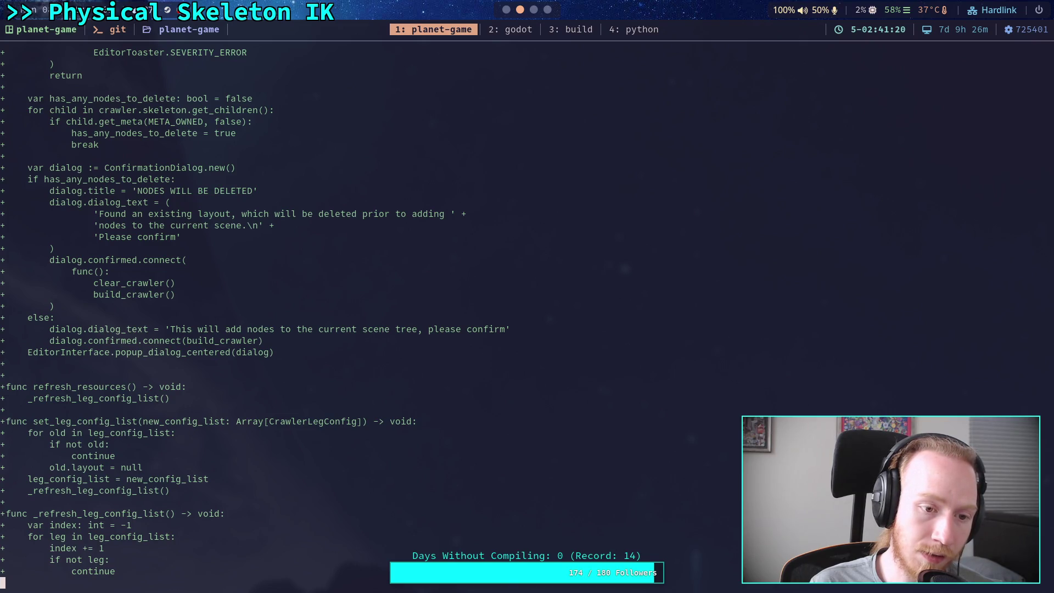
key("space")
key("space")
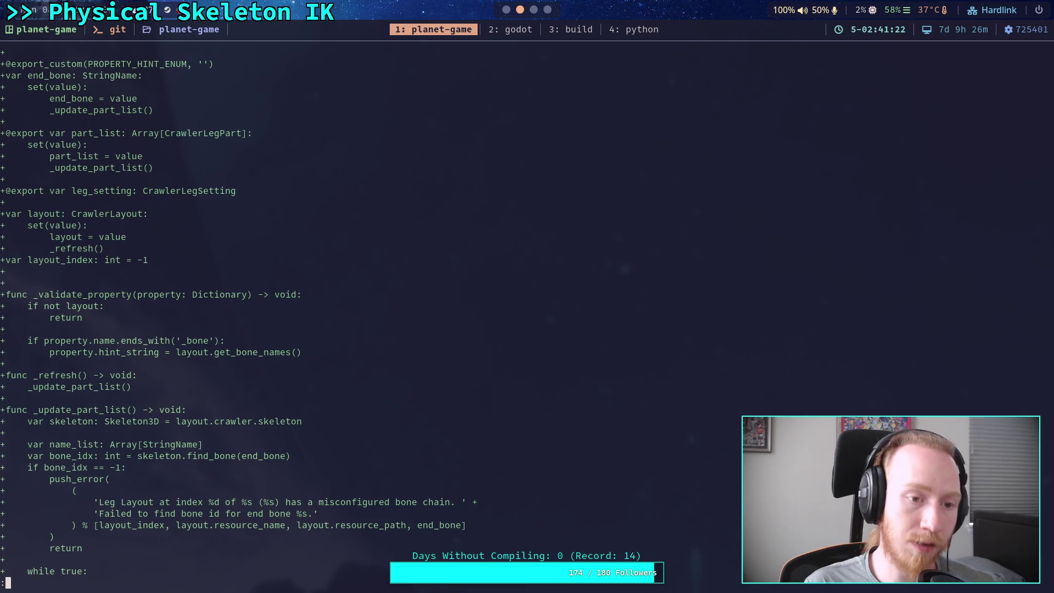
key("space")
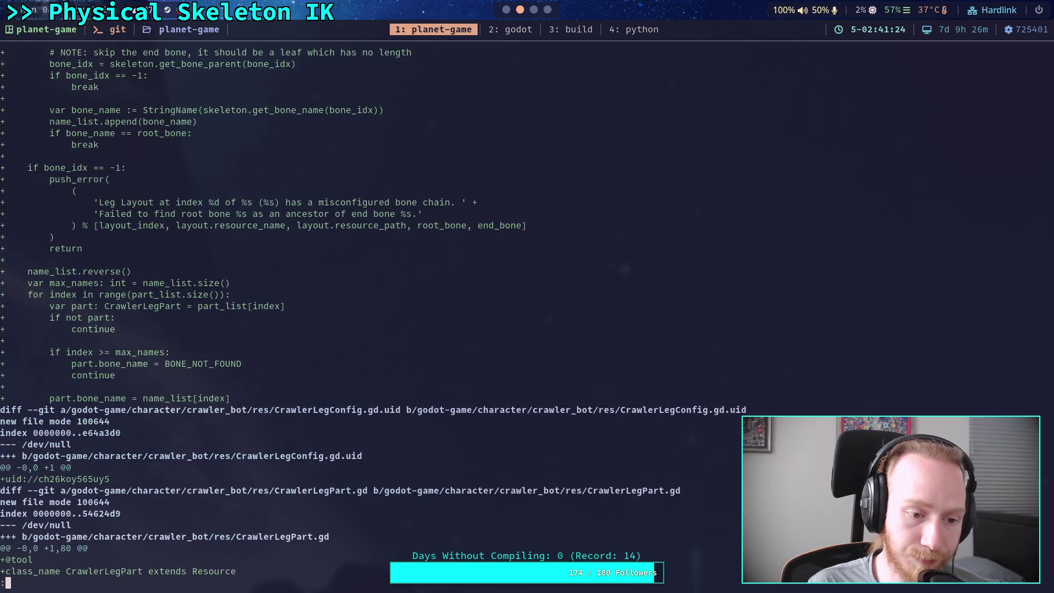
key("space")
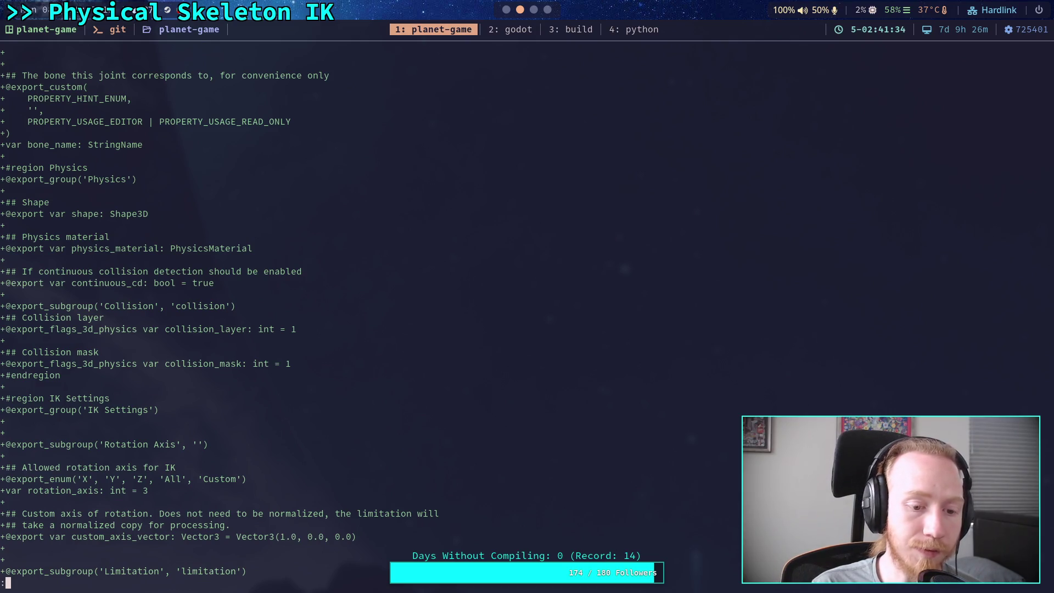
Review the beam_joint.gd and beam_joint_setting.gd changes through to the diff's end.
key("space")
key("space")
key("space")
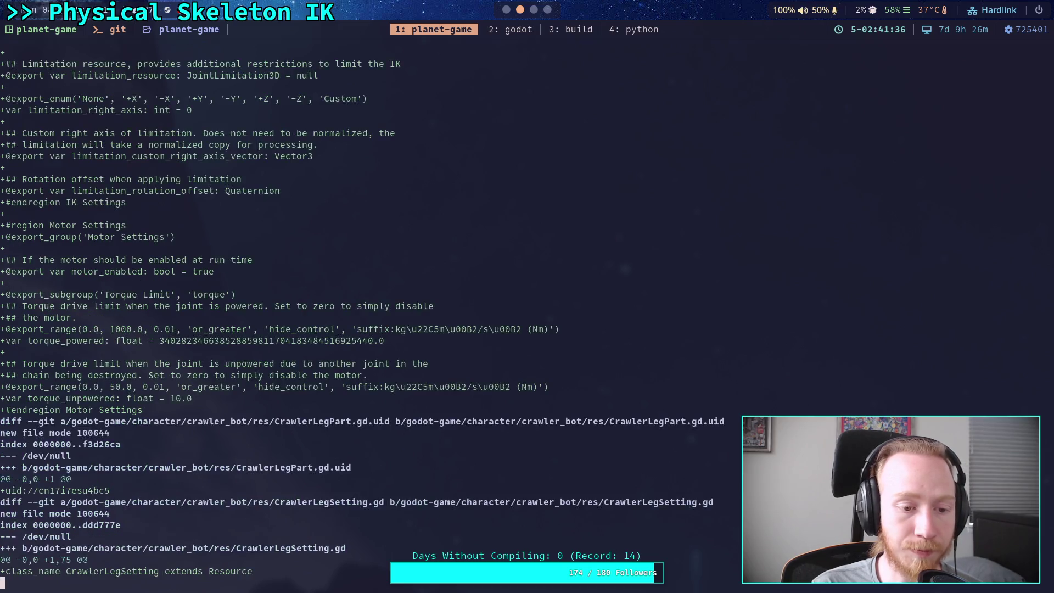
key("space")
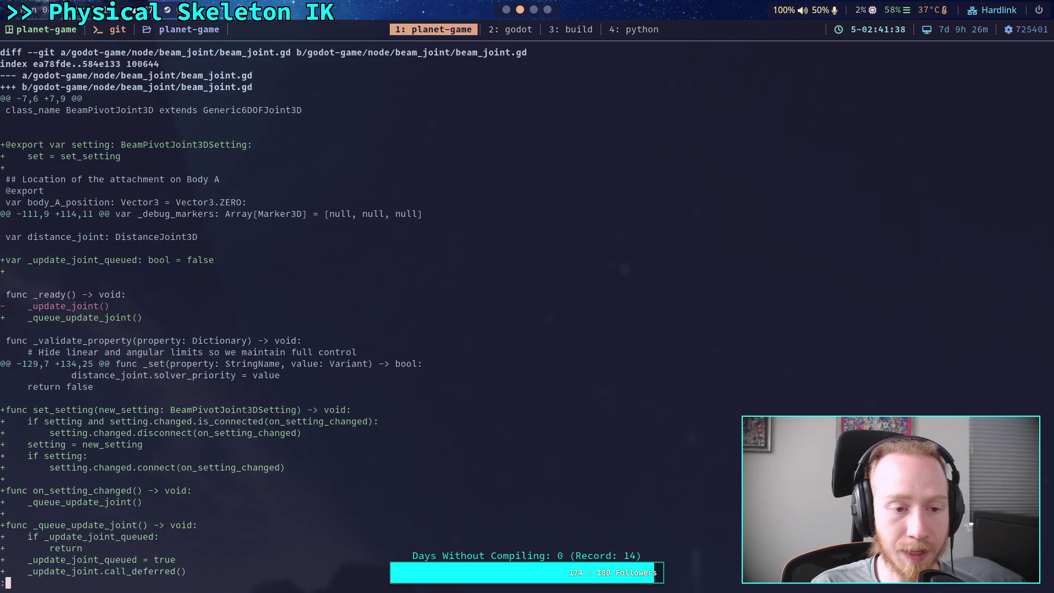
key("b")
key("j")
key("j")
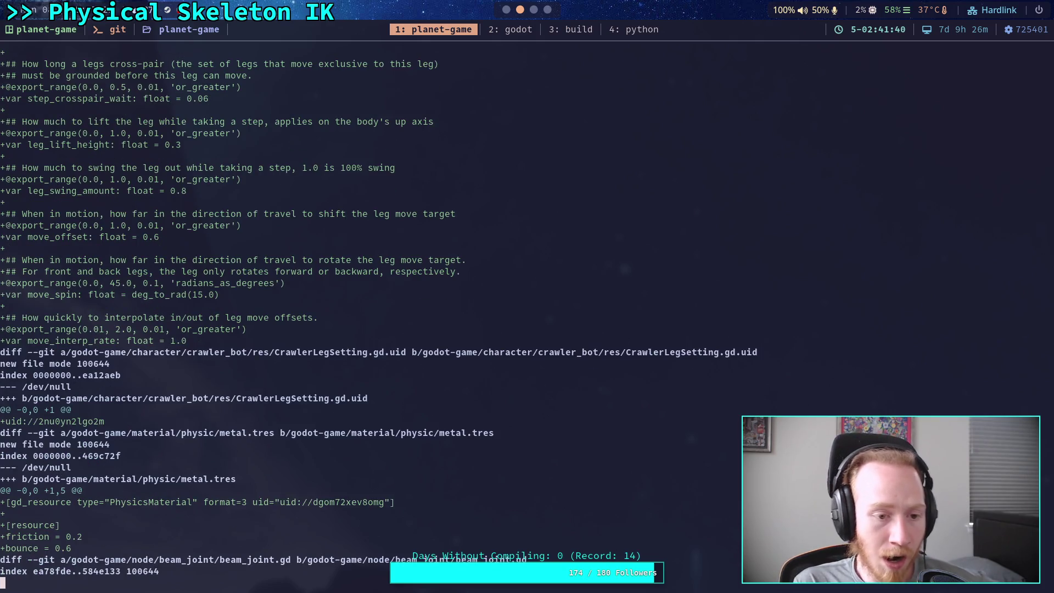
key("space")
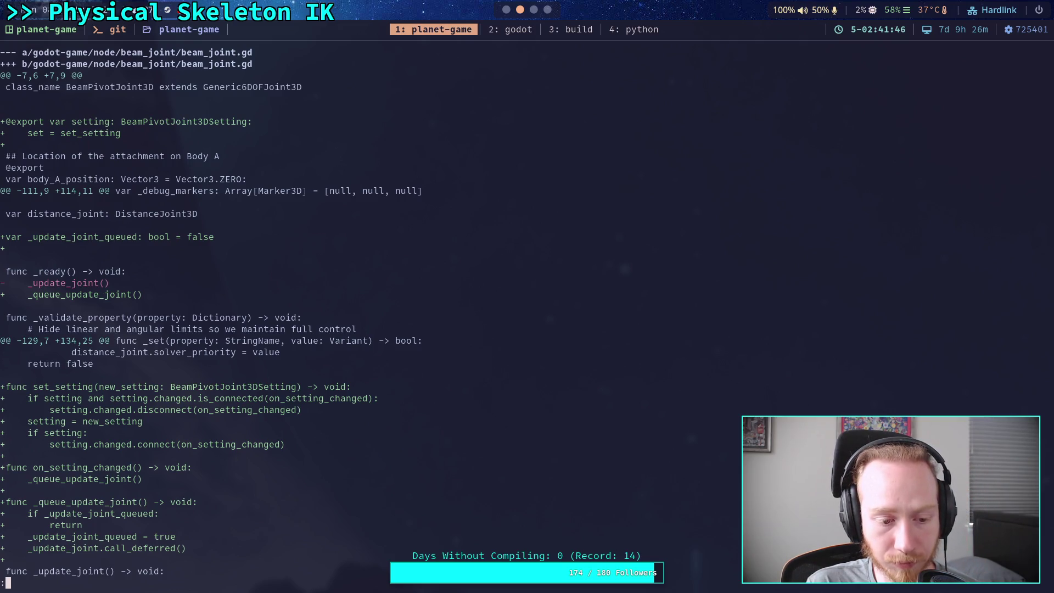
key("space")
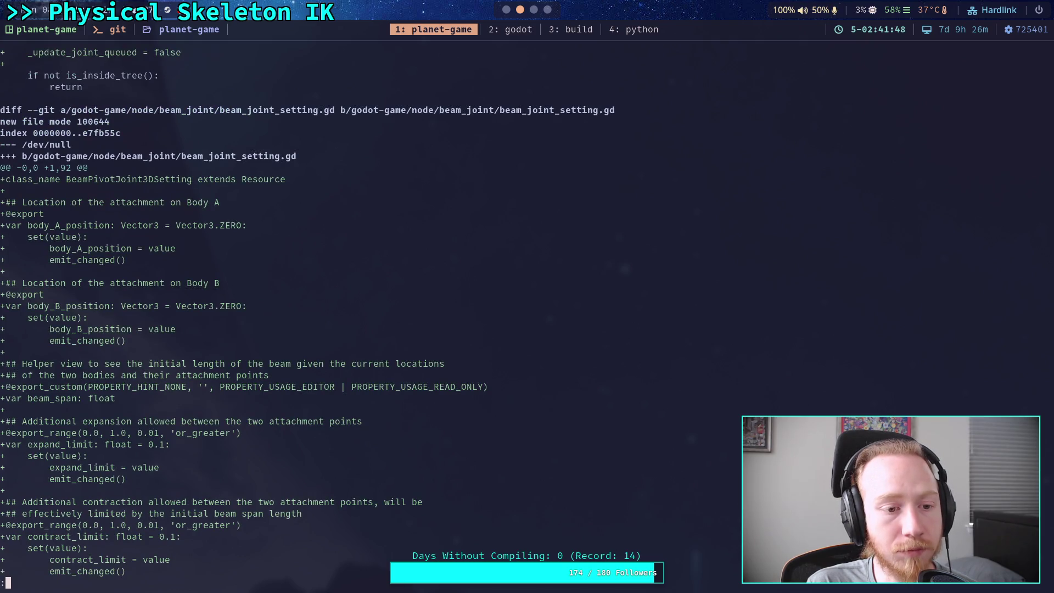
key("space")
key("space")
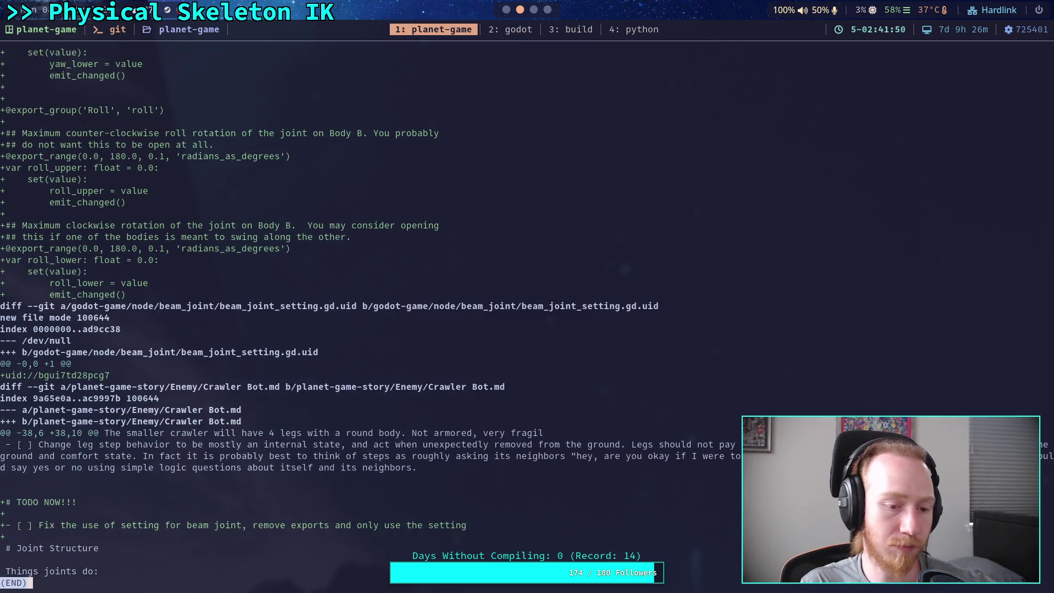
Quit the diff pager, re-run git status, and type git commit.
type("qgit status")
key("Return")
type("git commit")
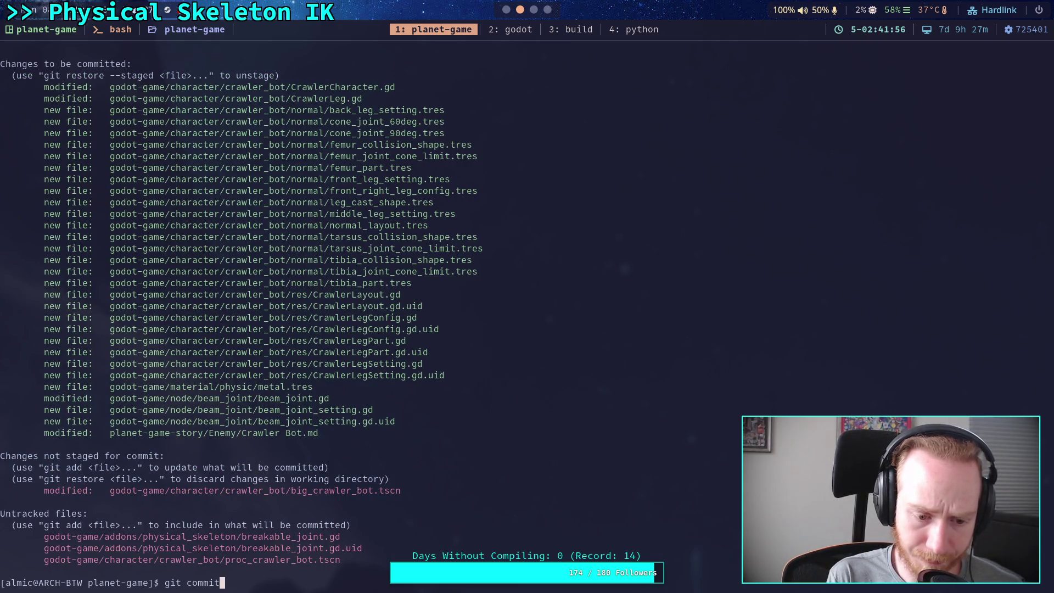
Give the commit the title 'Start procedural crawler creation'.
key("Return")
type("Start")
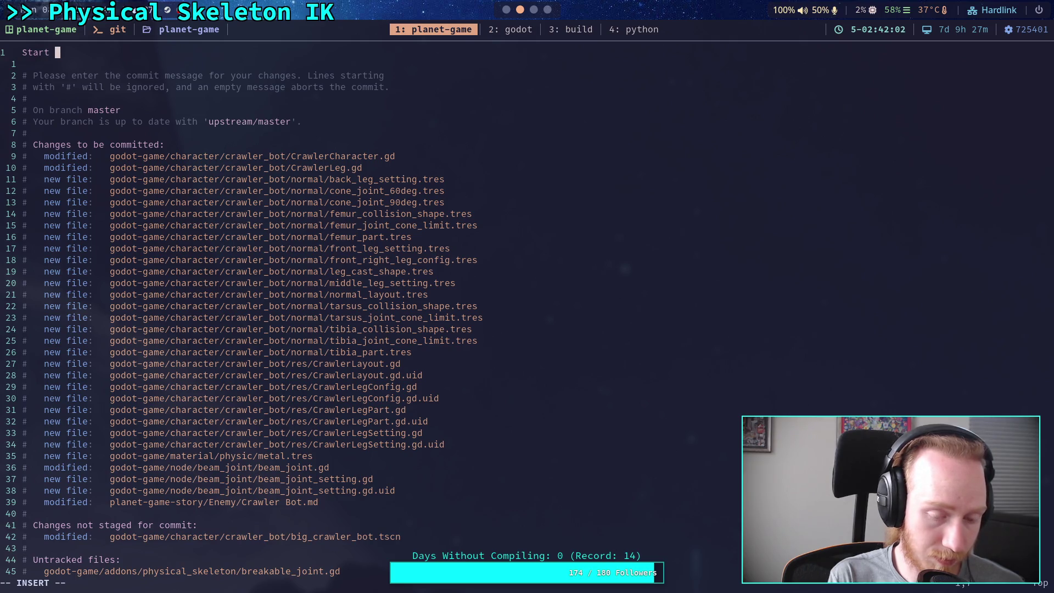
type("procedural ")
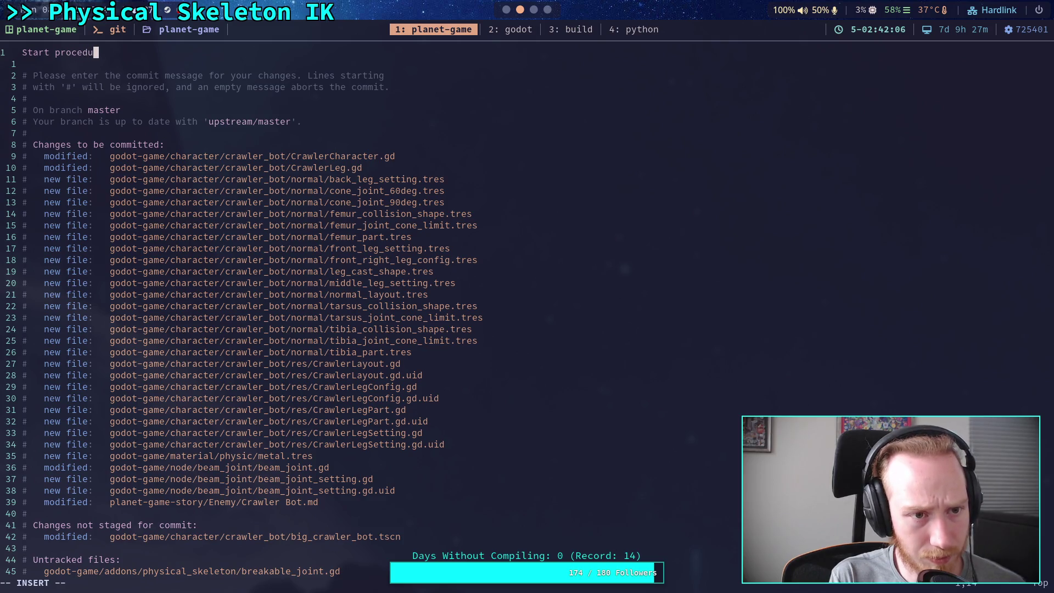
type("crawler ")
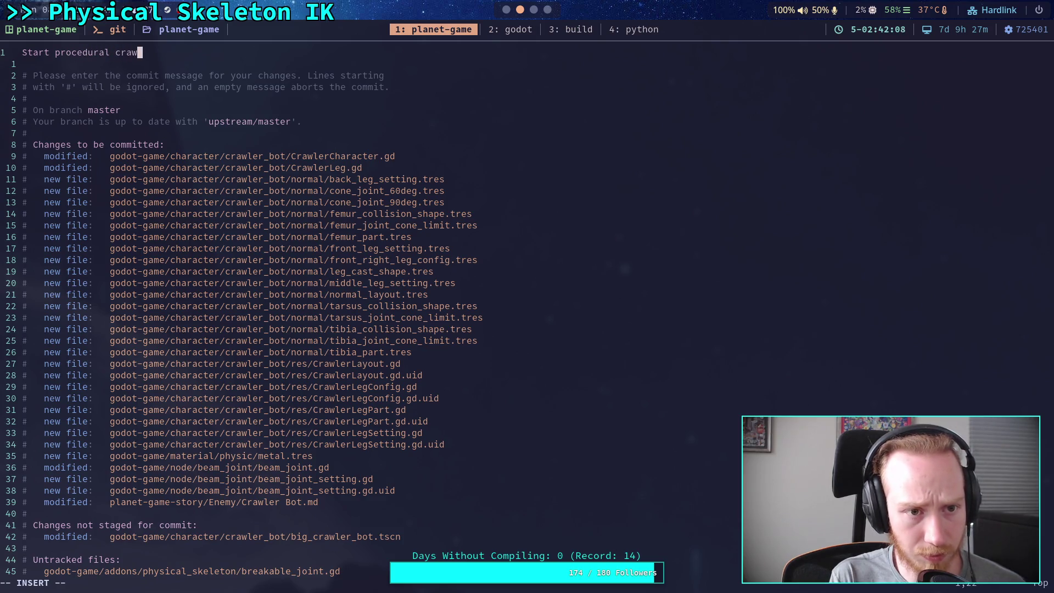
type("creation")
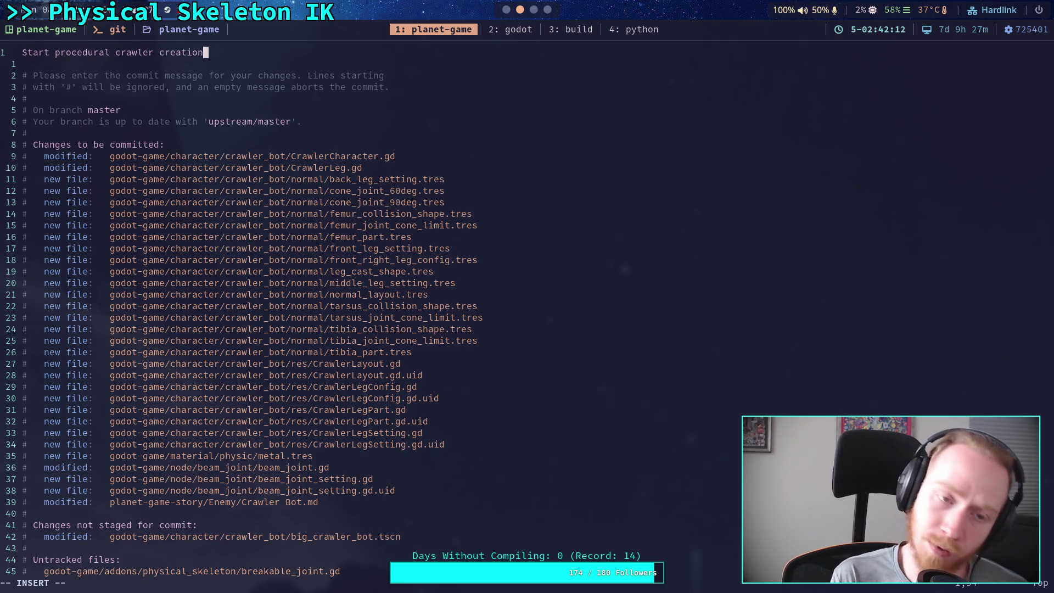
Add bullet '- CrawlerCharacter has become too much to manage each node individually…shared'.
key("Return")
key("Return")
type("- ")
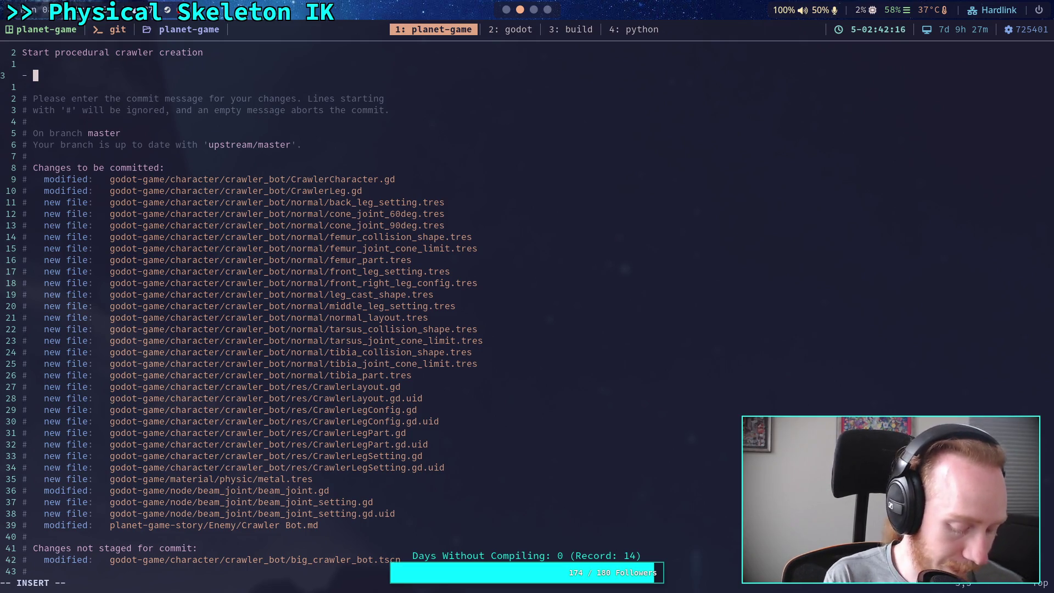
type("Cr")
key("BackSpace")
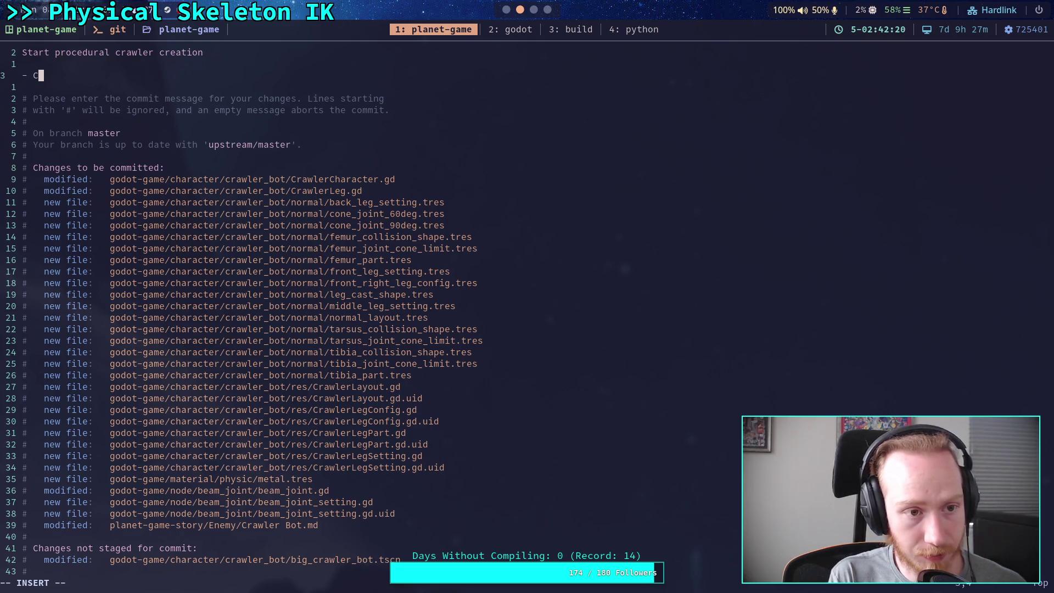
type("rawlerC")
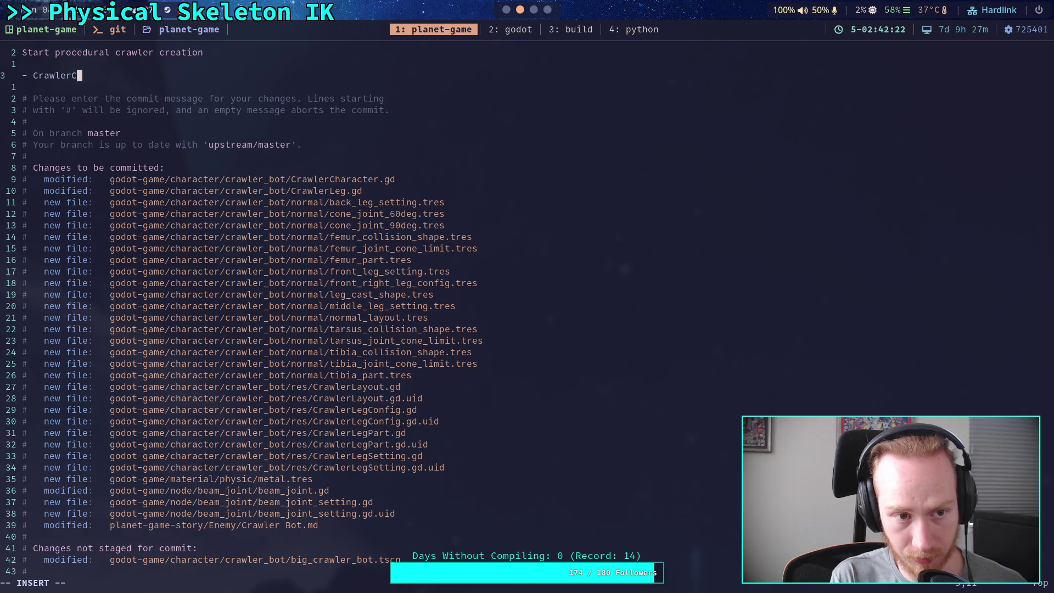
type("haracter has become too much to ")
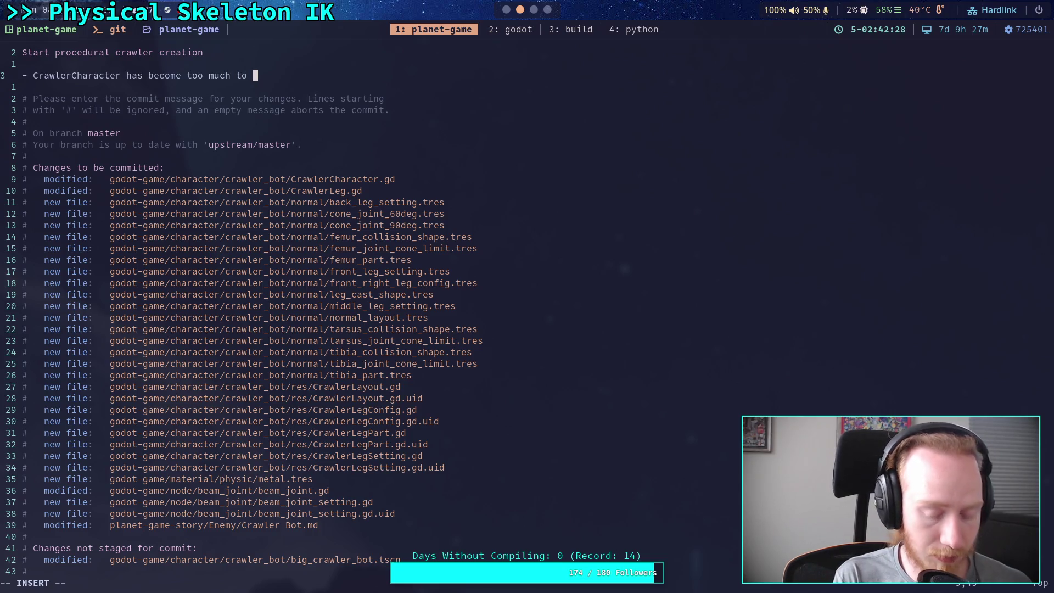
type("manage each ")
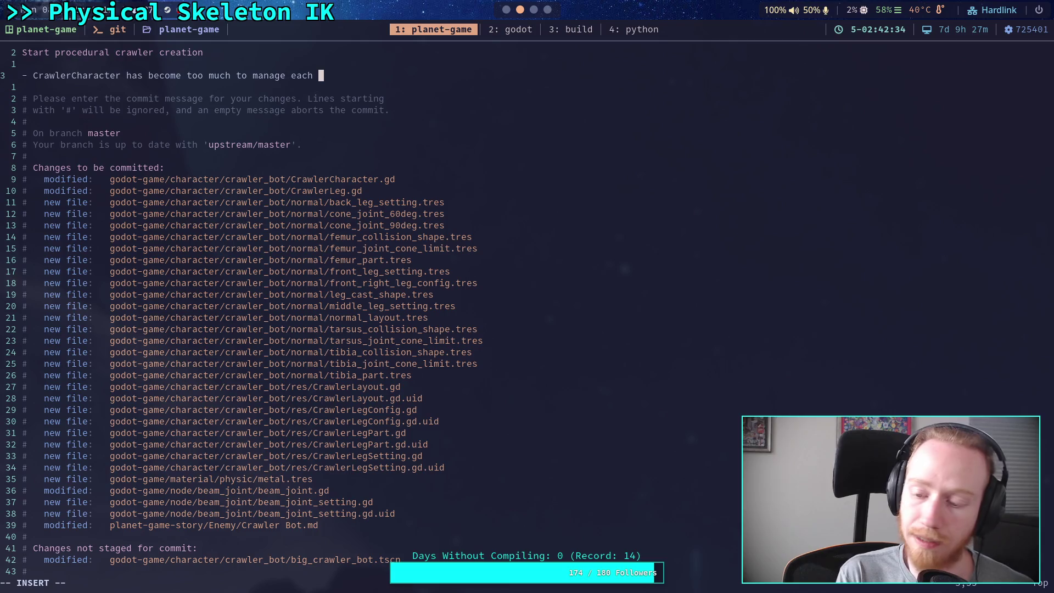
type("part")
key("BackSpace")
key("BackSpace")
key("BackSpace")
type("node")
key("Return")
type("individually, an")
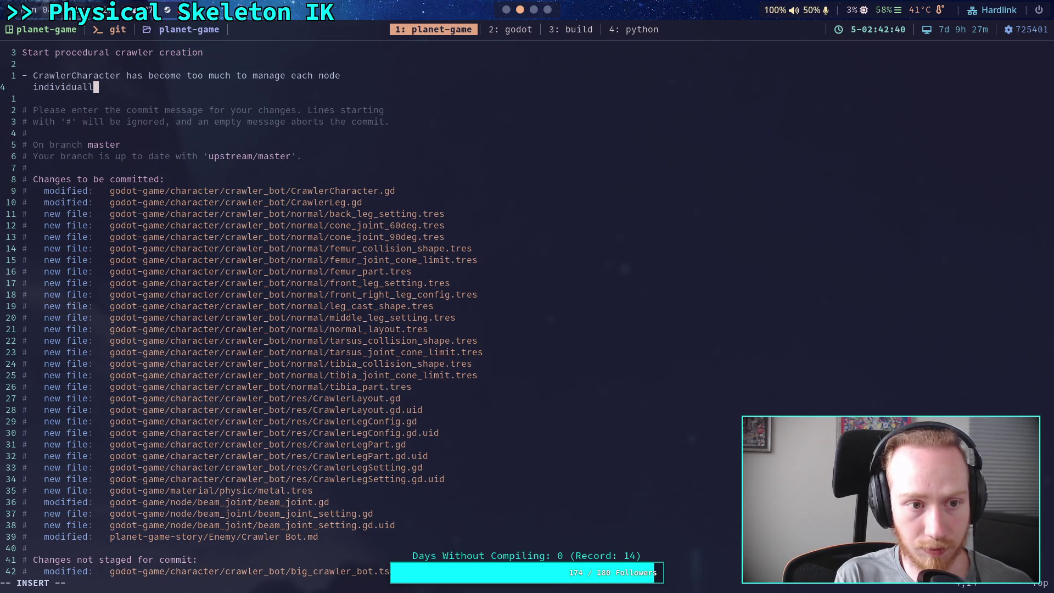
type("d a lot of ")
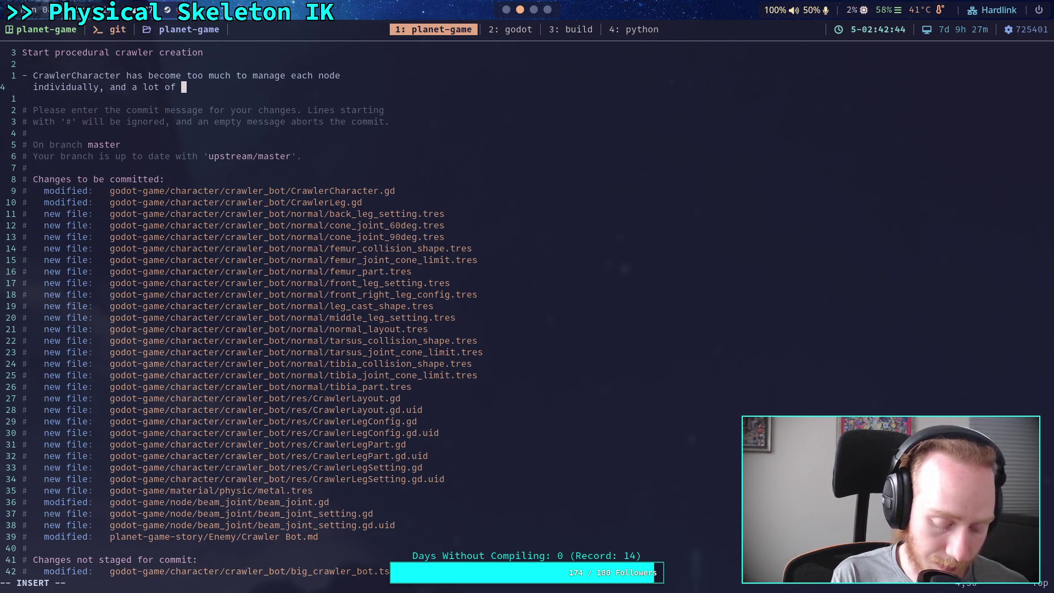
type("things are meant to ")
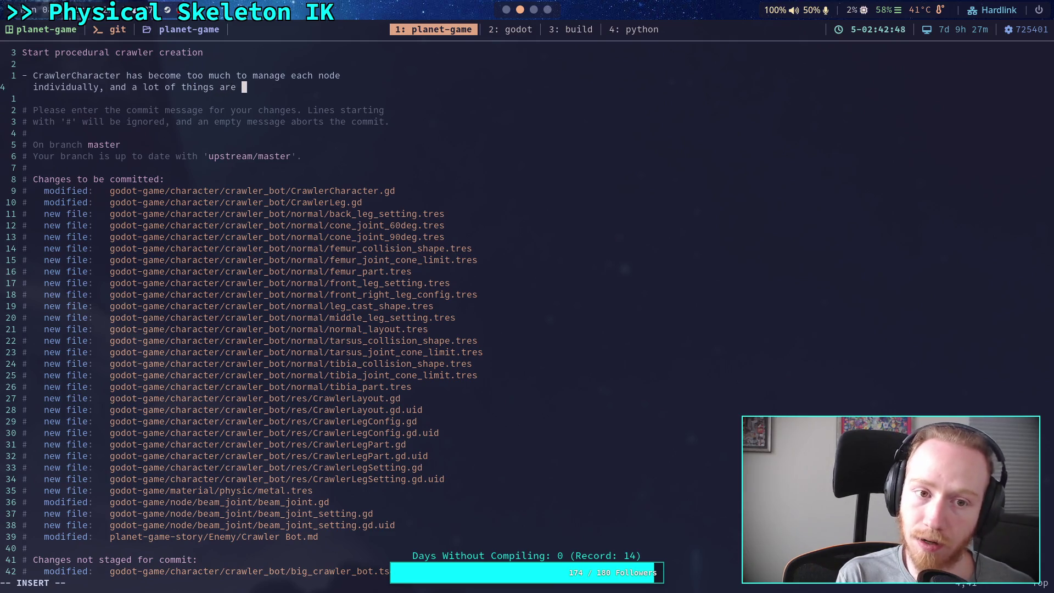
type("be")
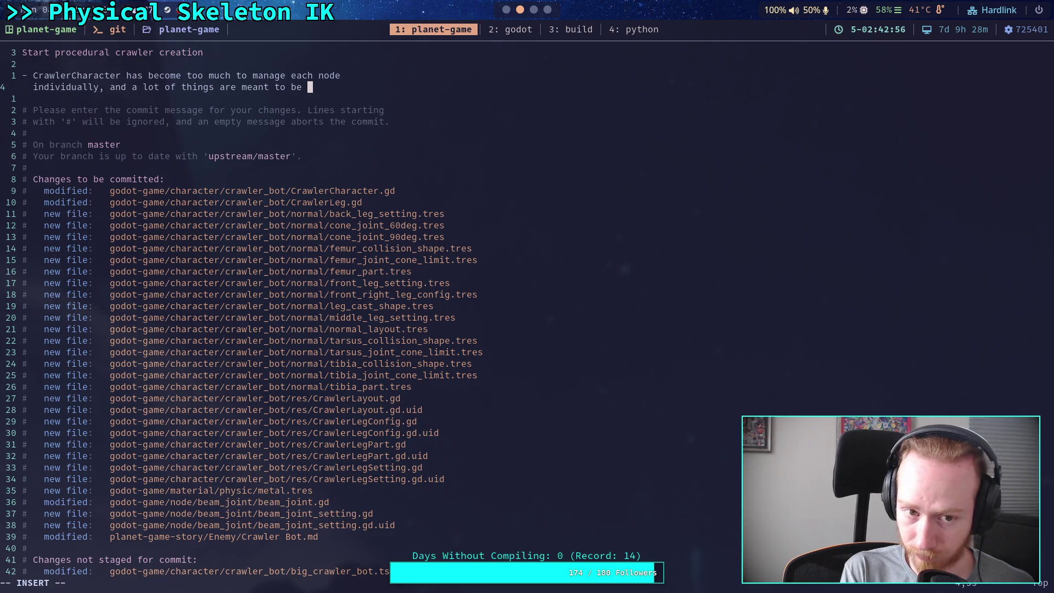
type("shared")
key("Return")
Extend the bullet: skeleton-dependent settings make IK settings effectively drop when bone names are lost.
type("or ")
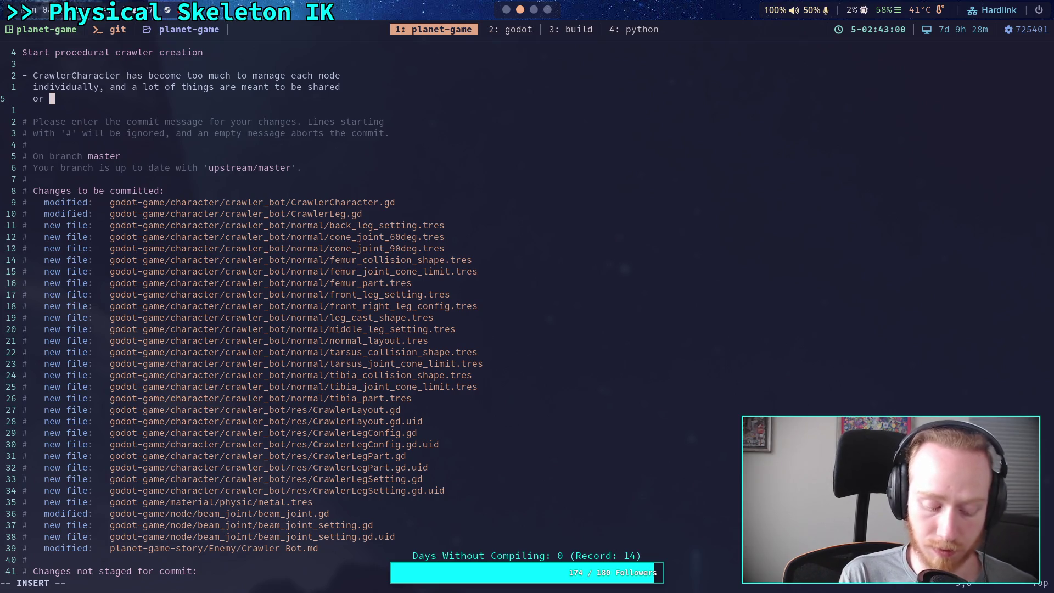
type("based o ")
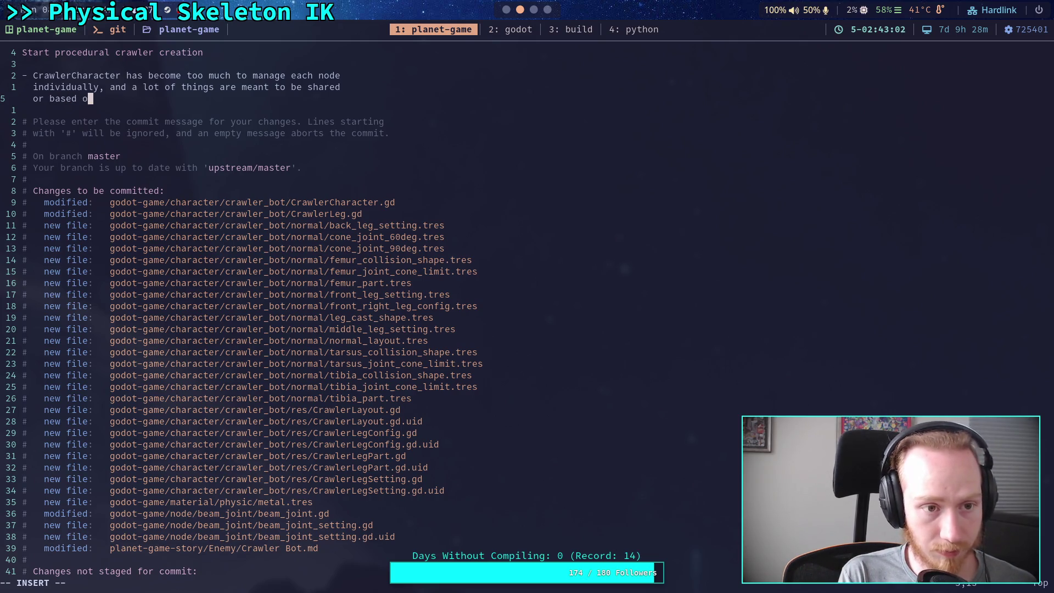
type("n the ")
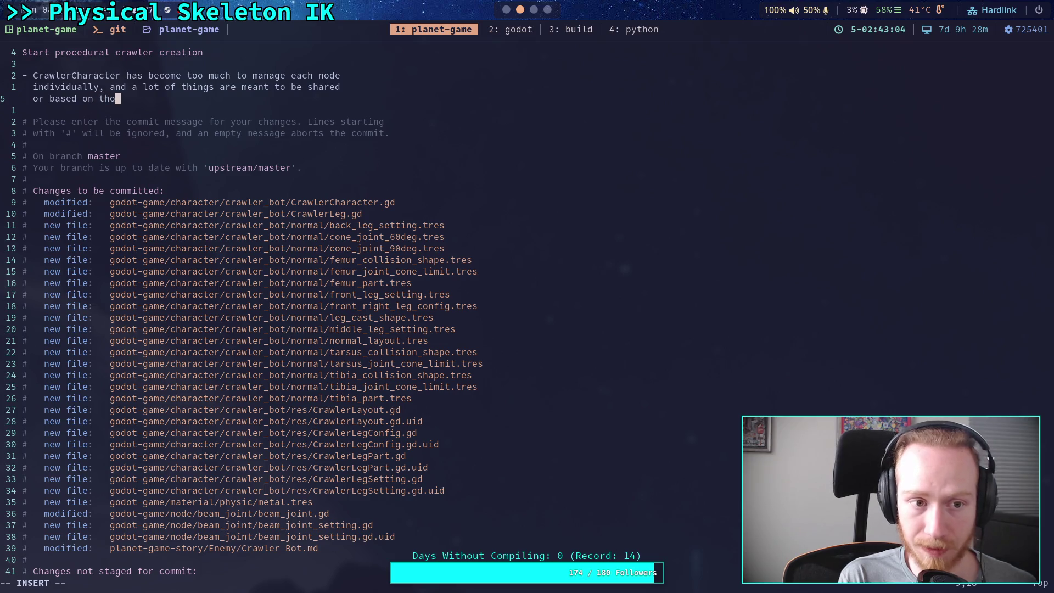
type("skeleton ")
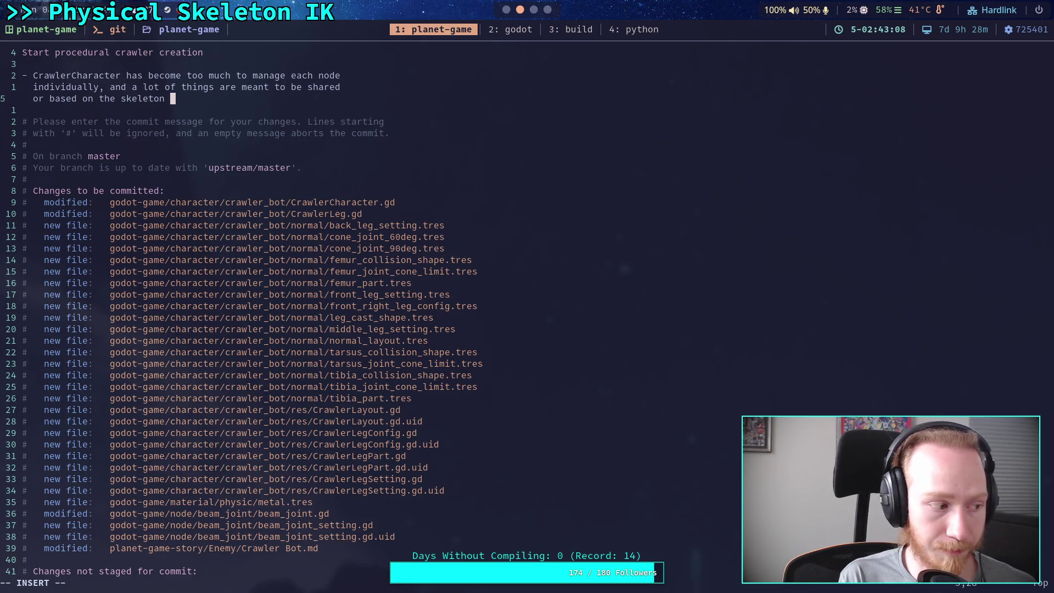
type("but no")
key("BackSpace")
key("BackSpace")
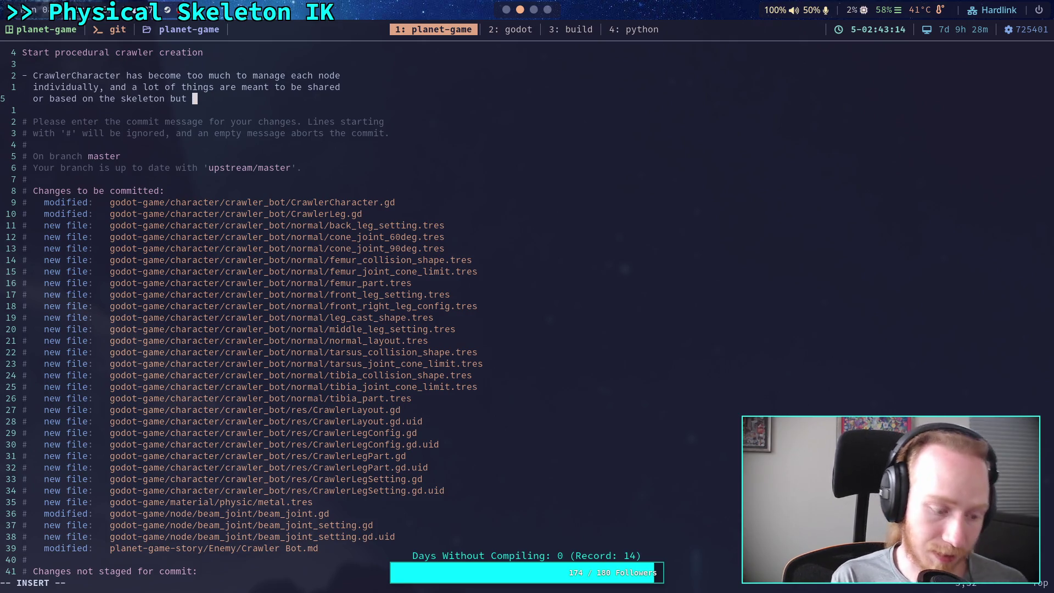
type("depend")
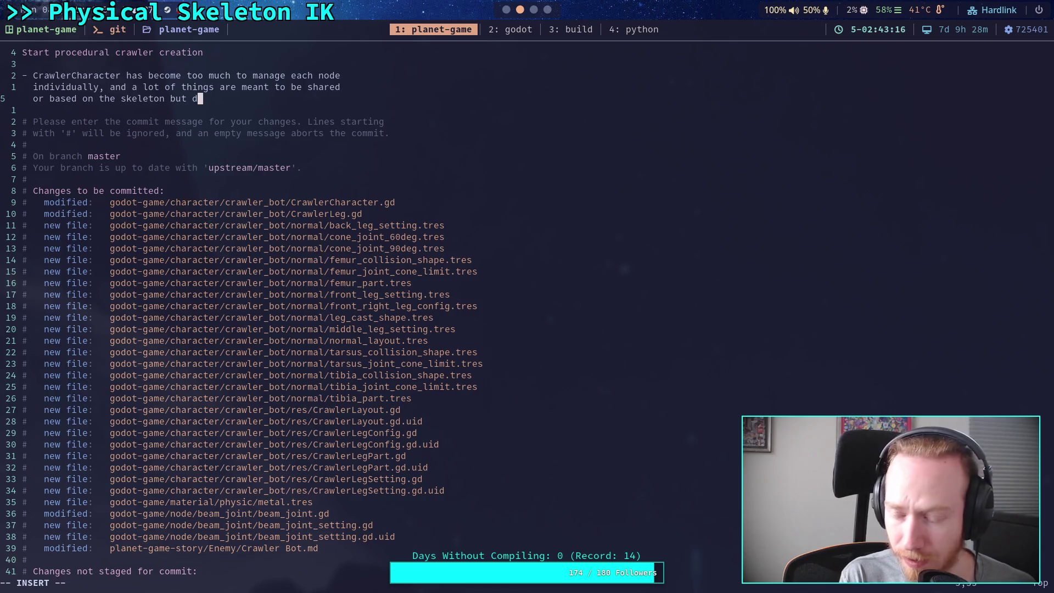
type("ent on it")
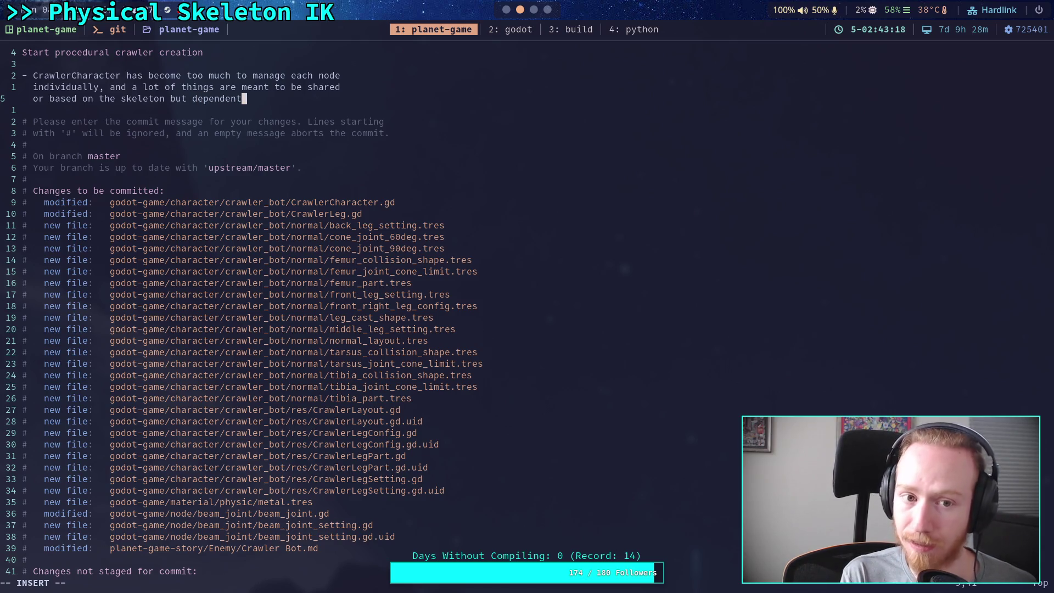
type(". This ")
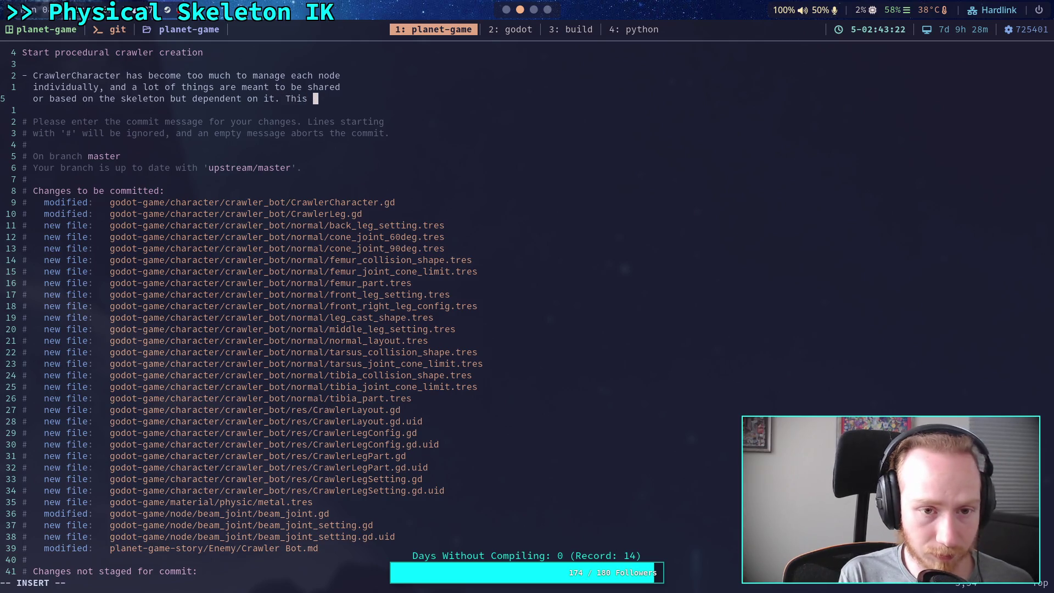
type("causes")
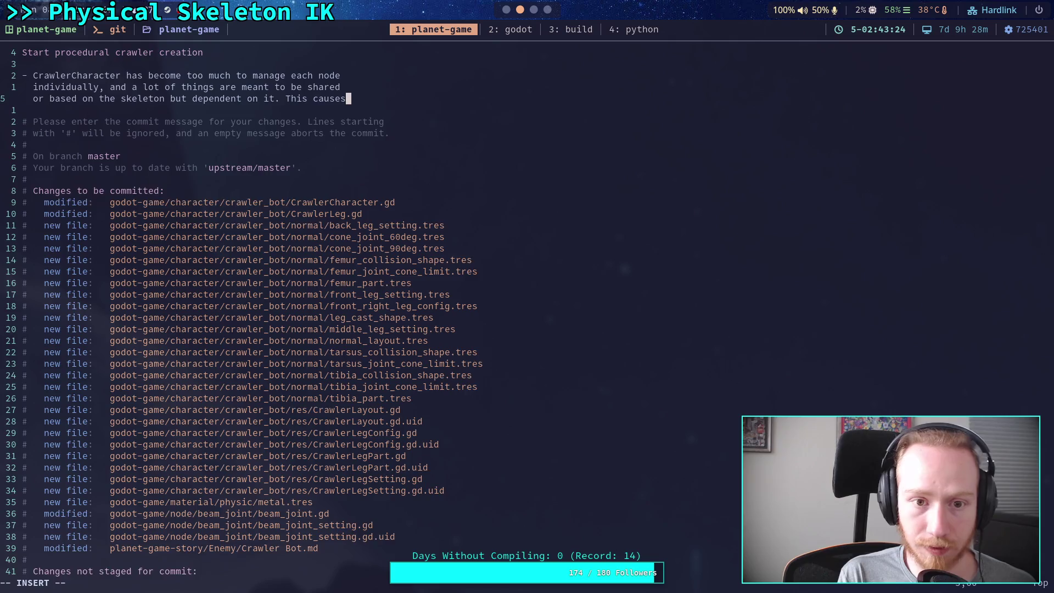
key("Return")
type("IK setting")
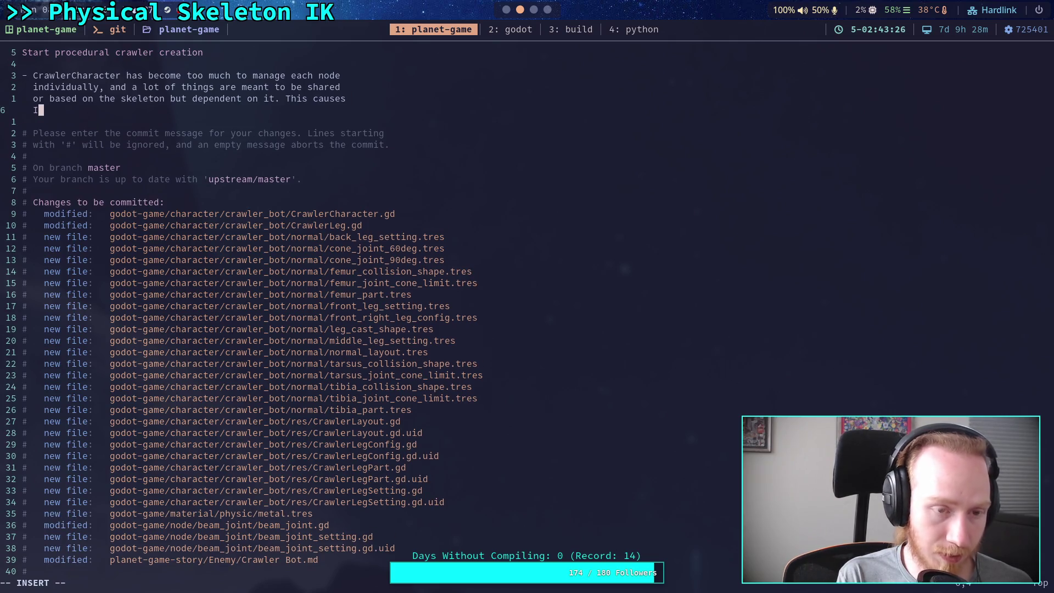
type("s to effecti")
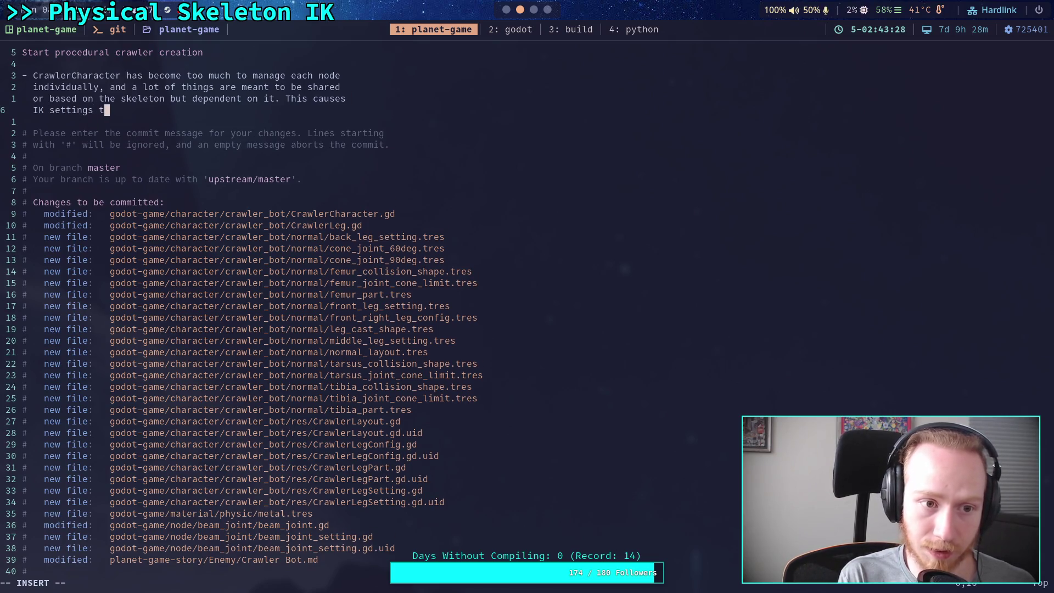
type("vely drop when ")
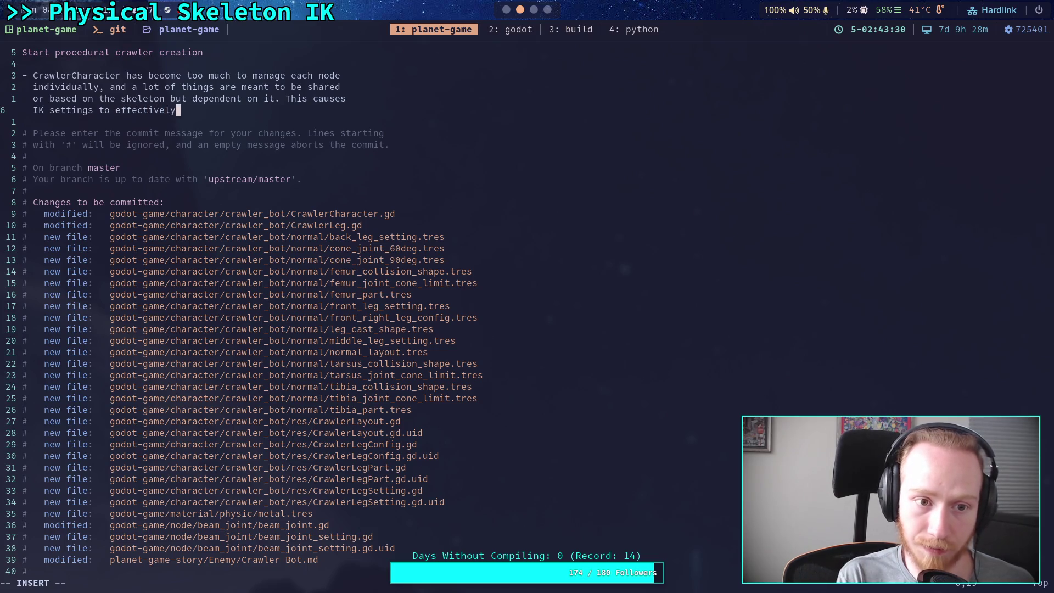
type("bone names ")
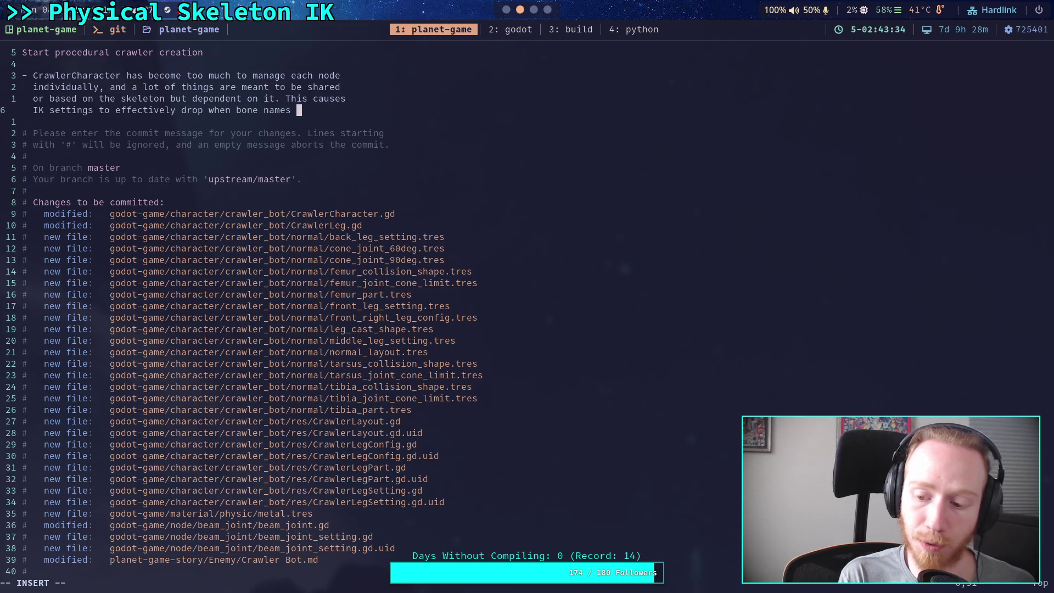
type("are lost")
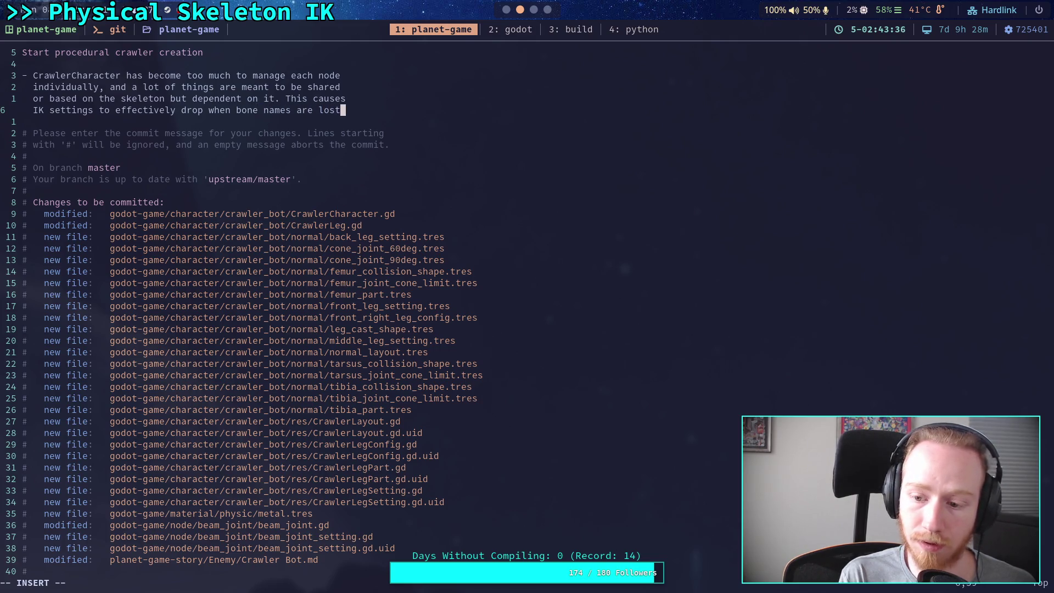
type(",")
key("Return")
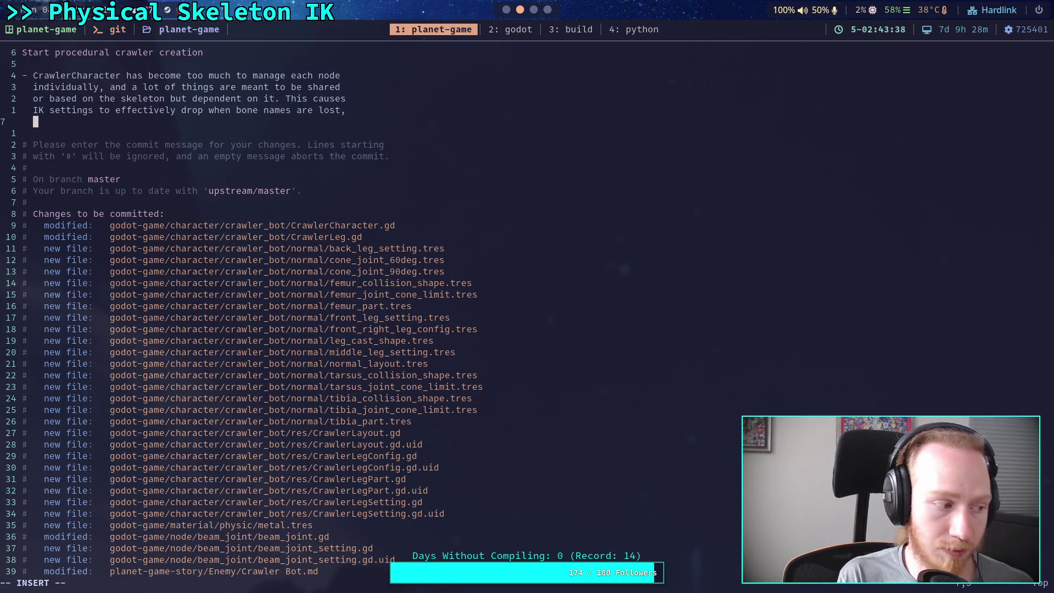
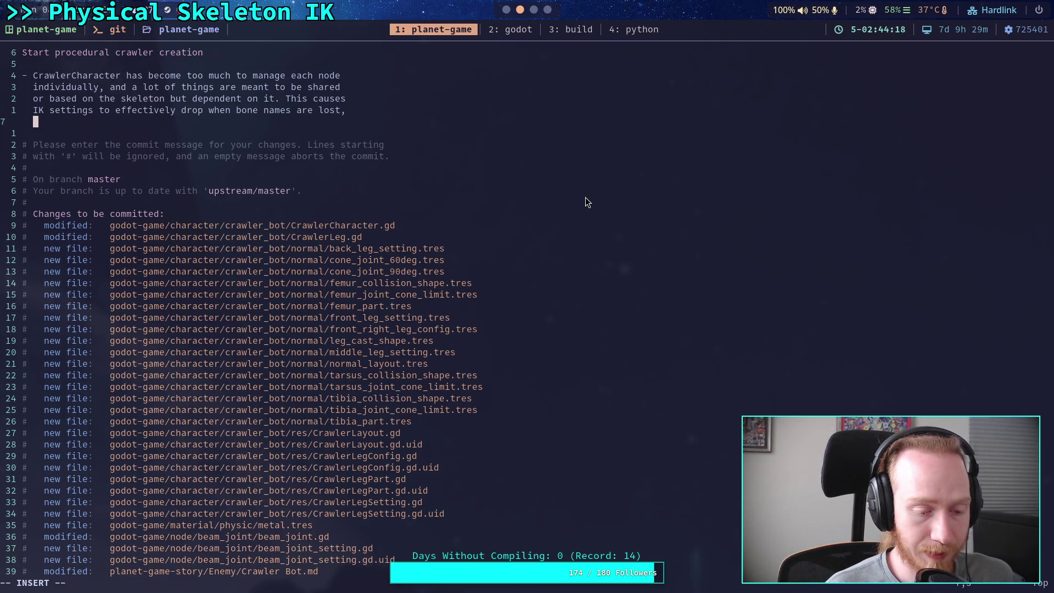
Write that some nodes misalign with their initial bone positions when skeletons change.
type("misalin")
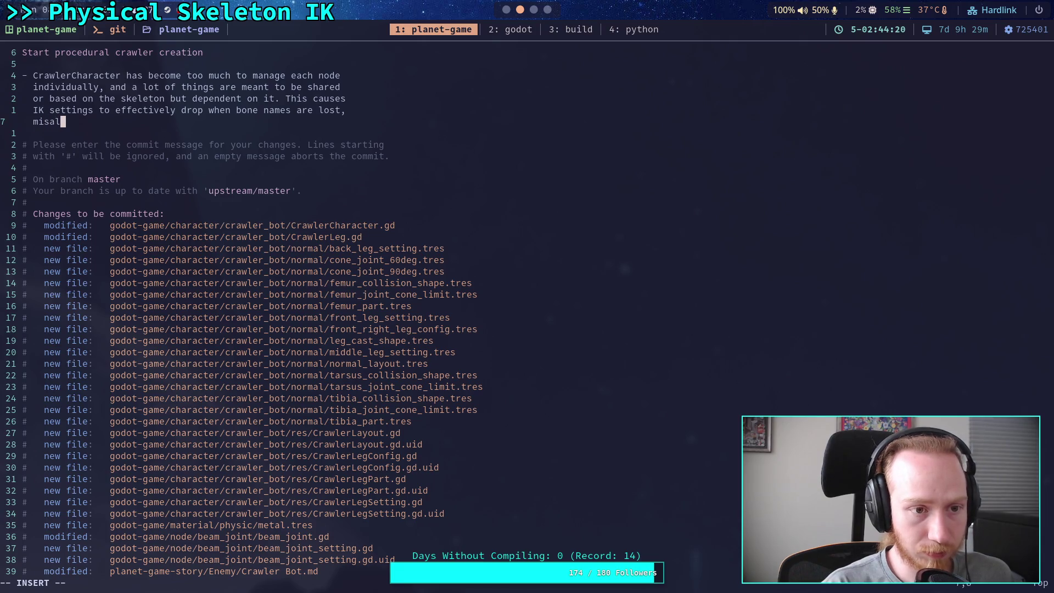
type("gnment ")
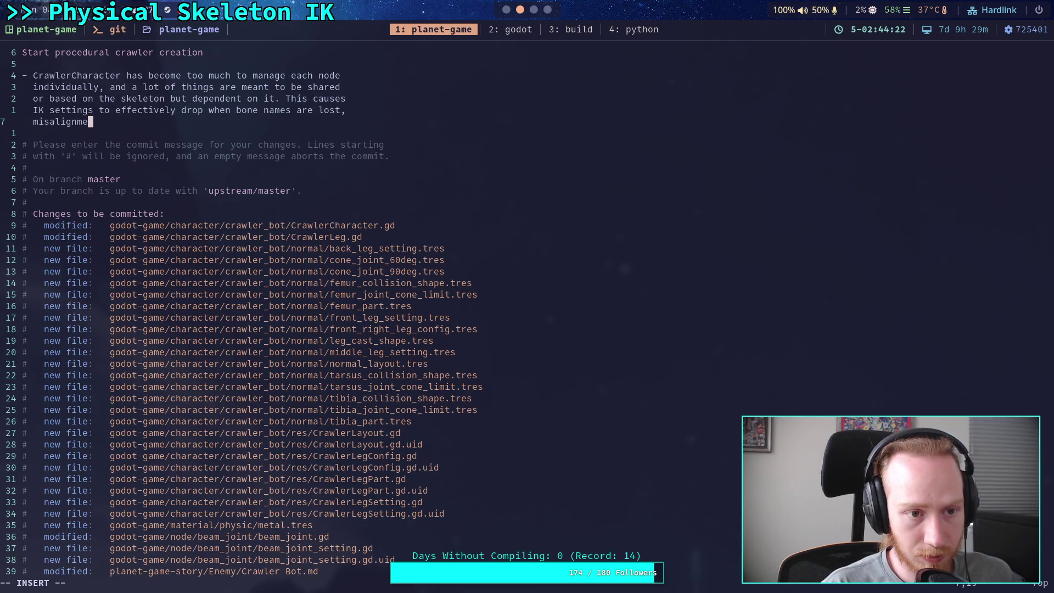
type("of certain node")
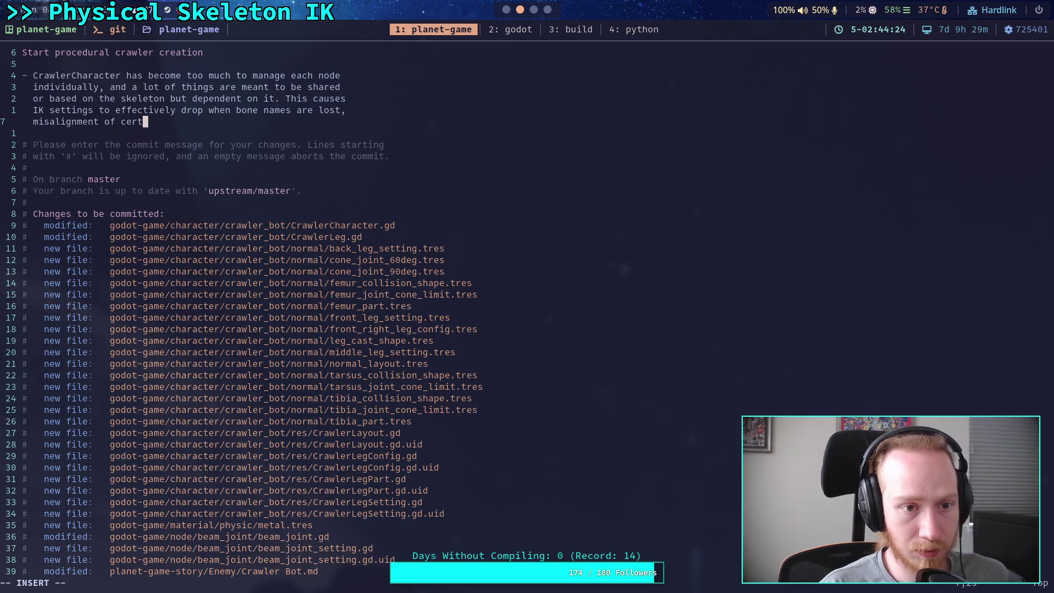
type("s that should mat")
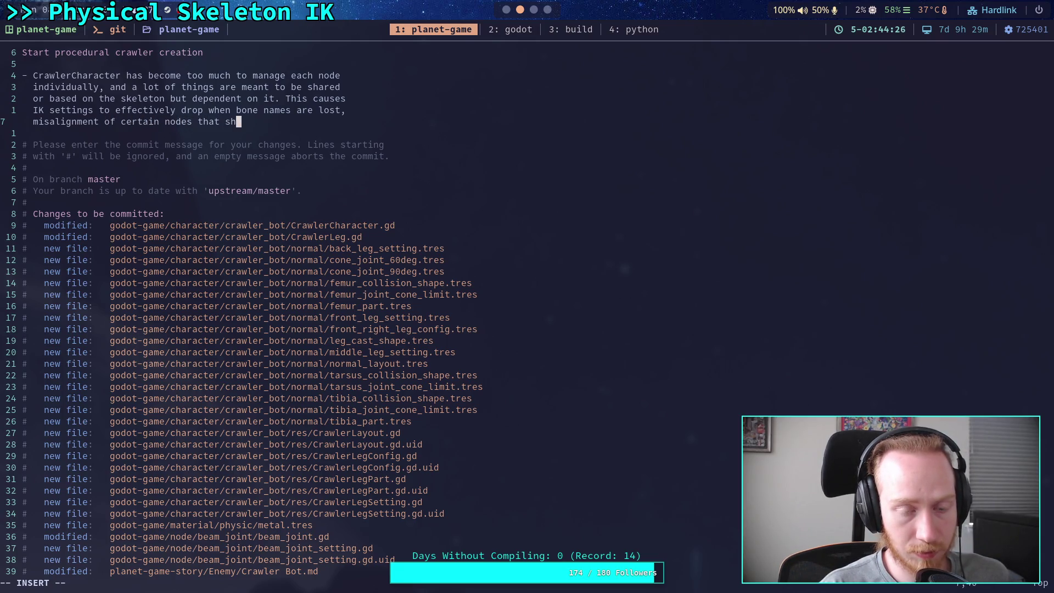
type("ch ")
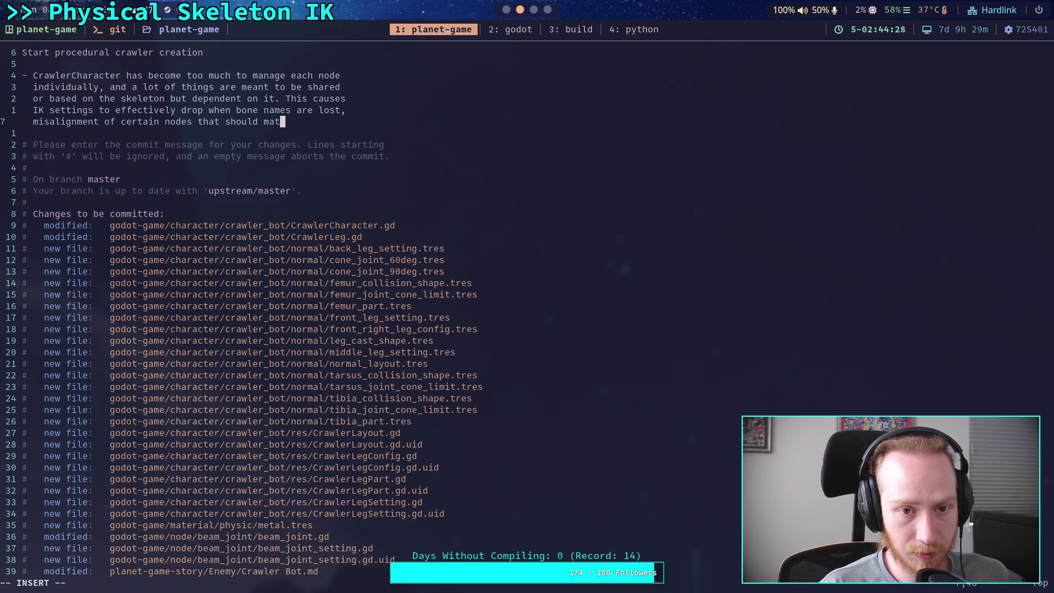
type("initial")
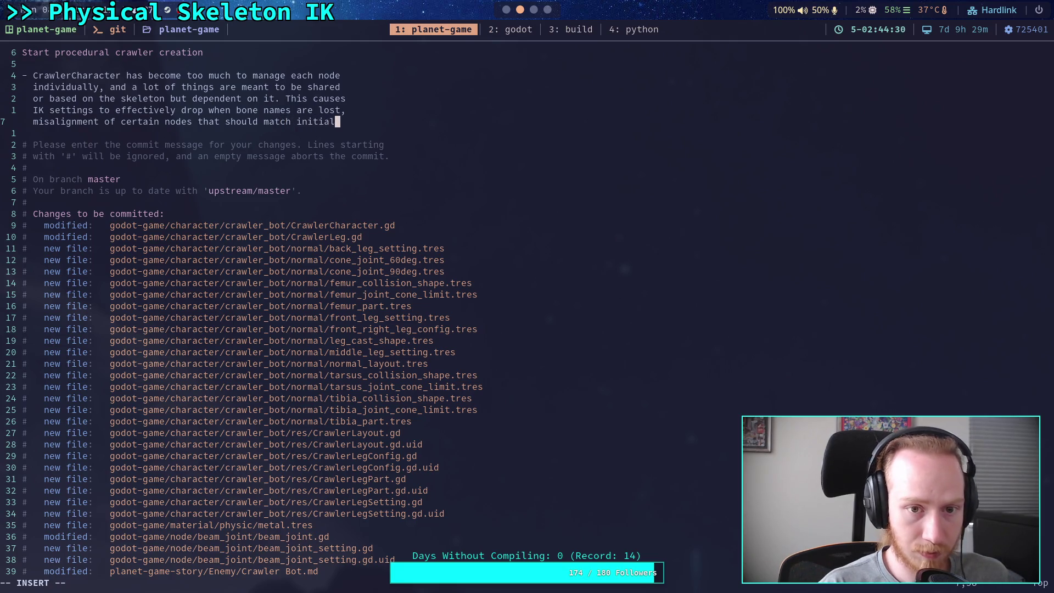
type(" bone ")
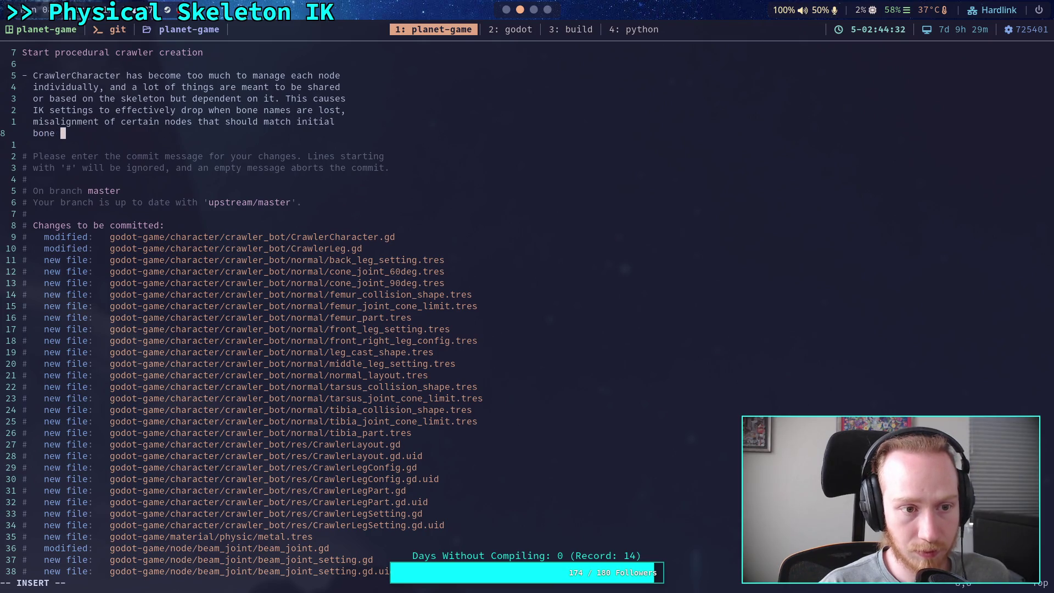
type("positio")
type("ns")
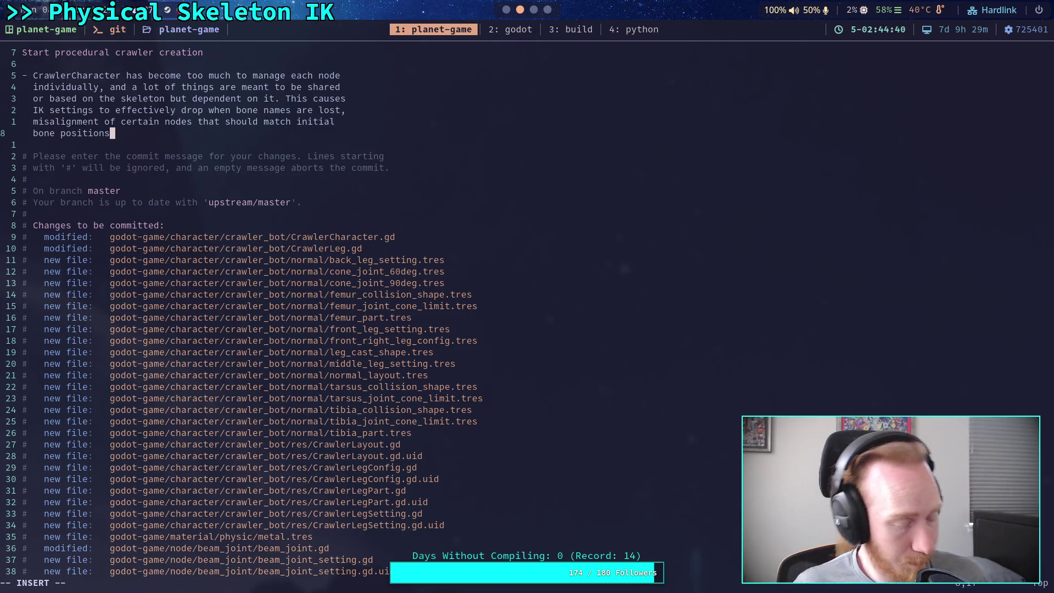
type("when ")
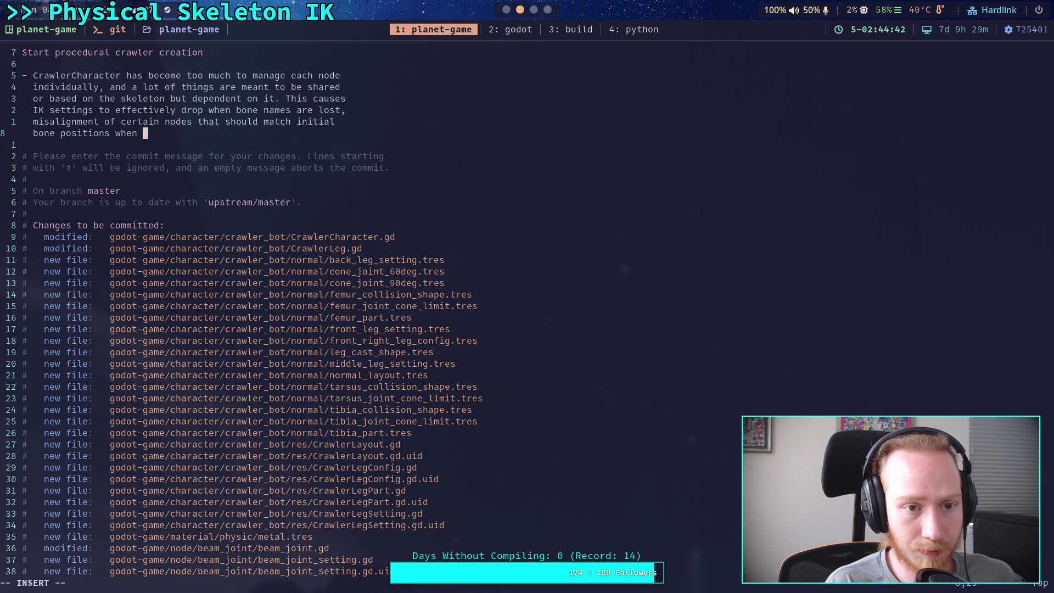
type("skeletons ch")
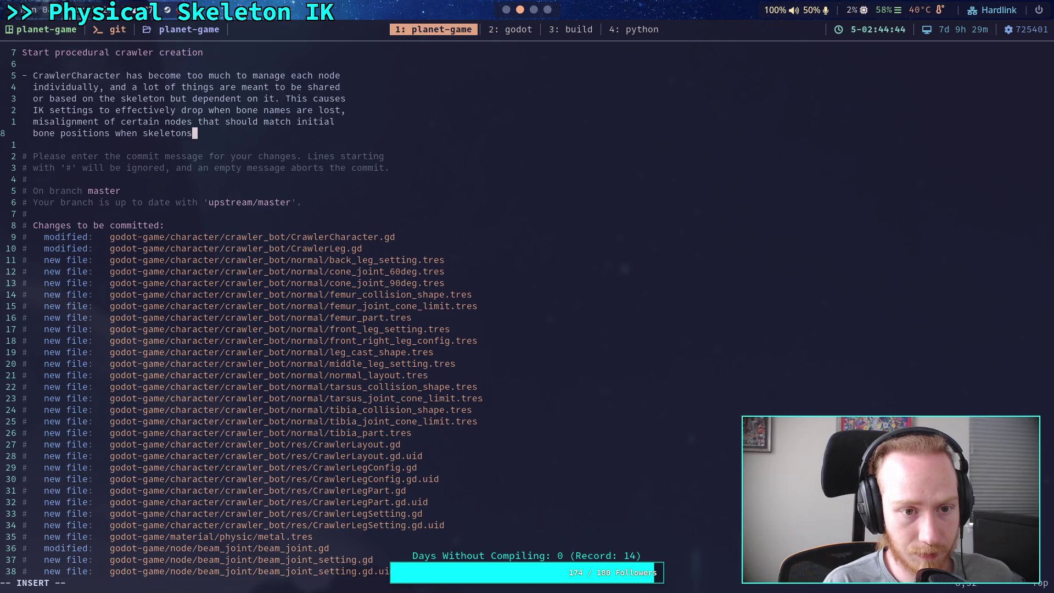
type("ange")
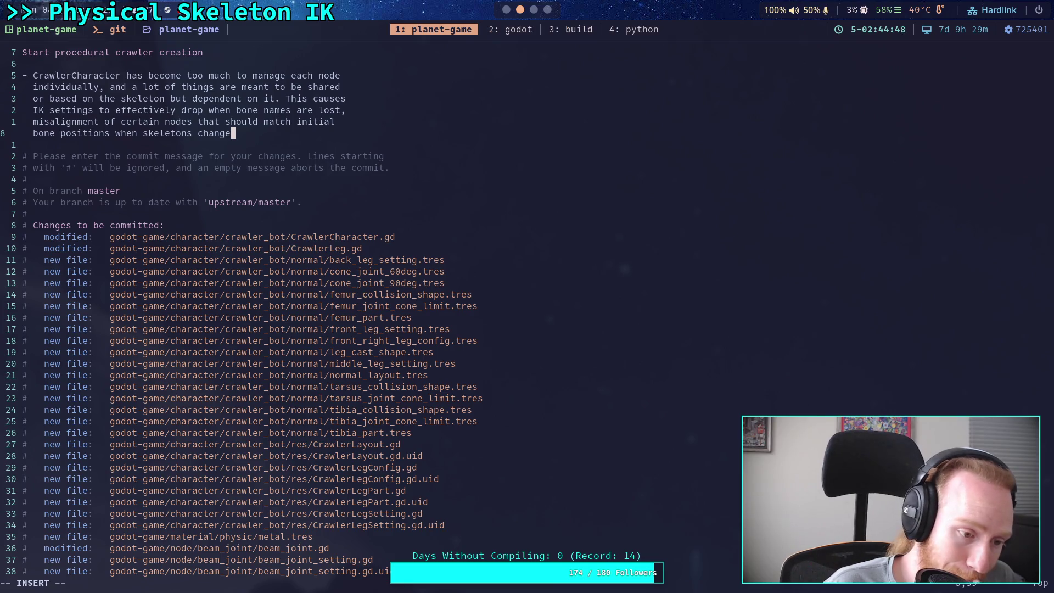
type(", and a general")
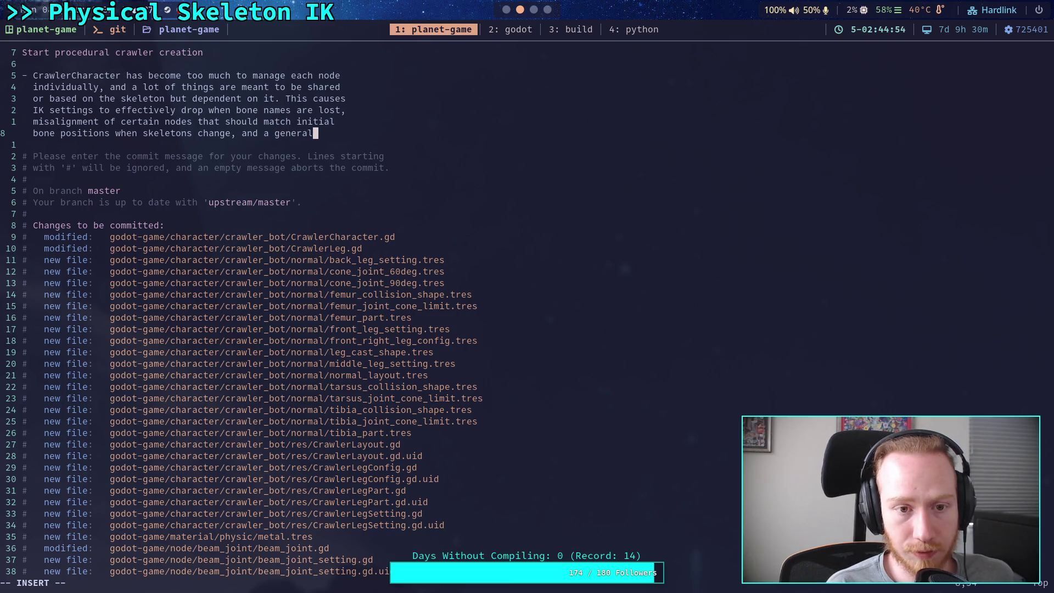
key("Return")
Note the inability to modify the general leg structure easily, then begin 'This plan is to use resources and procedural'.
type("inability to ")
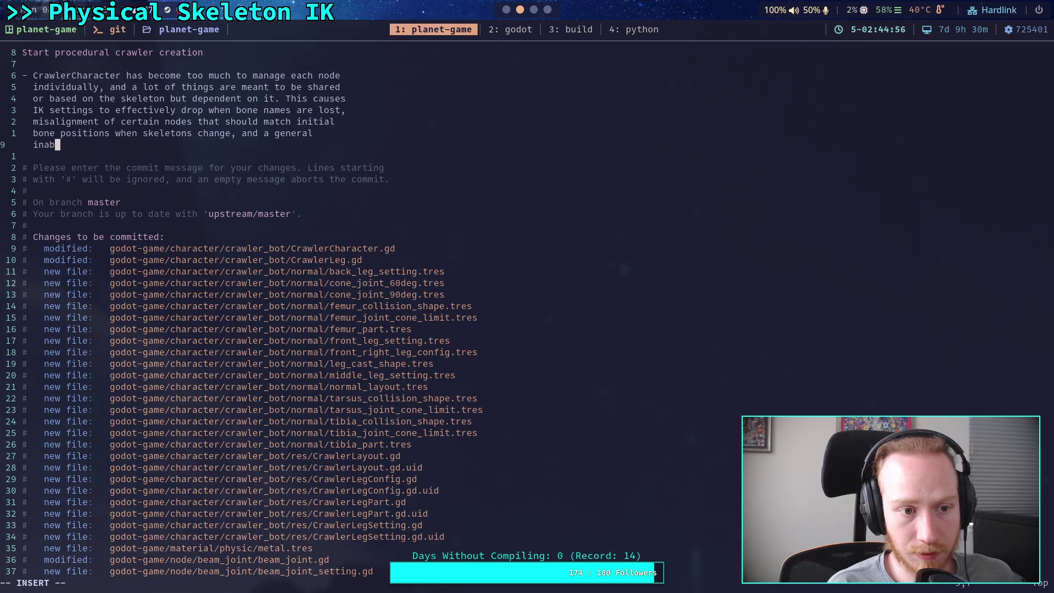
type("modify ")
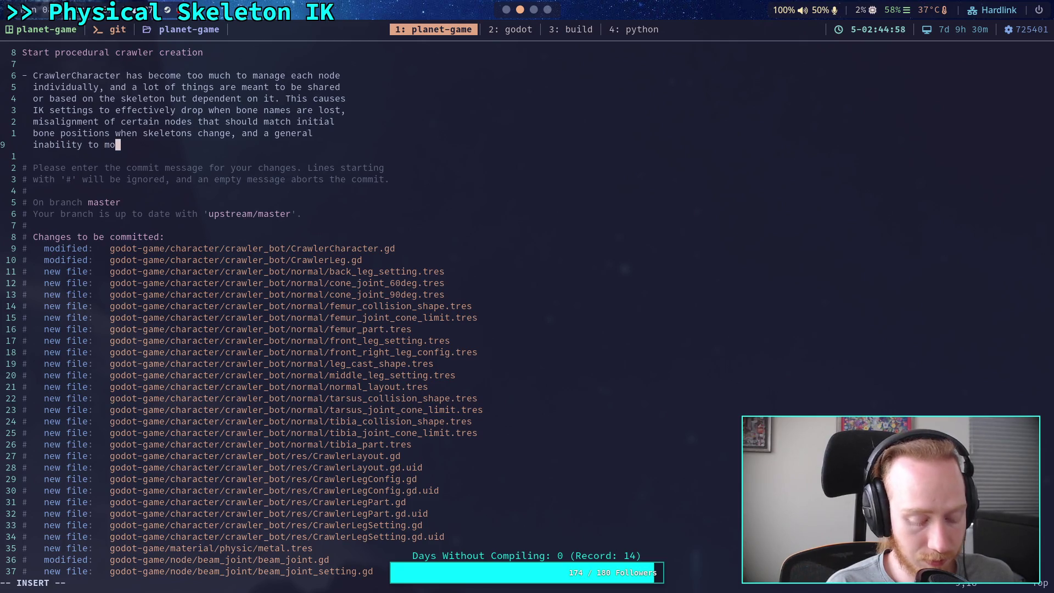
type("a generic")
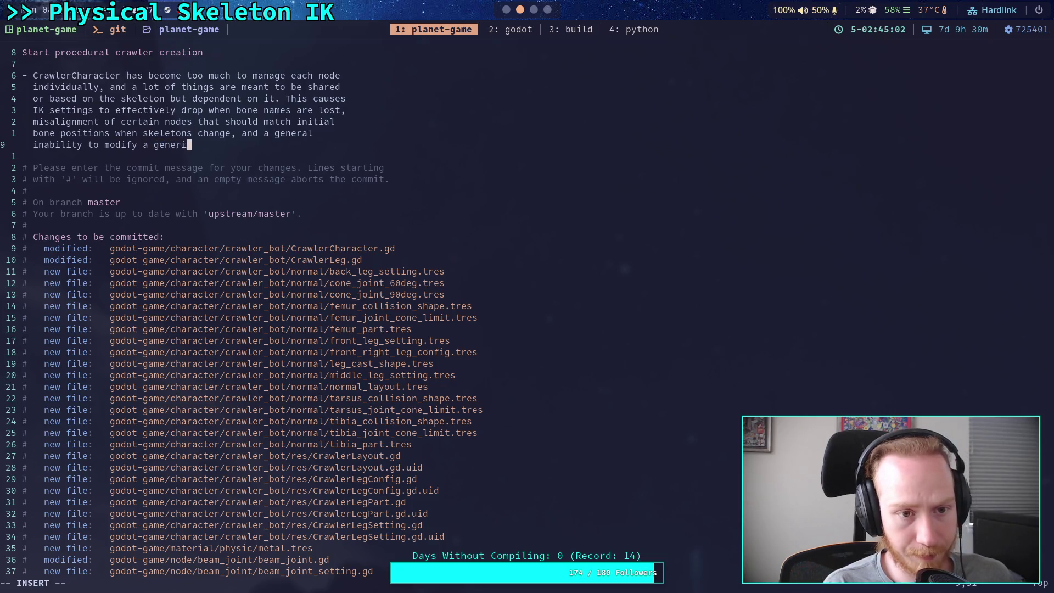
key("ctrl+w")
key("ctrl+w")
type("the ge")
type("ner")
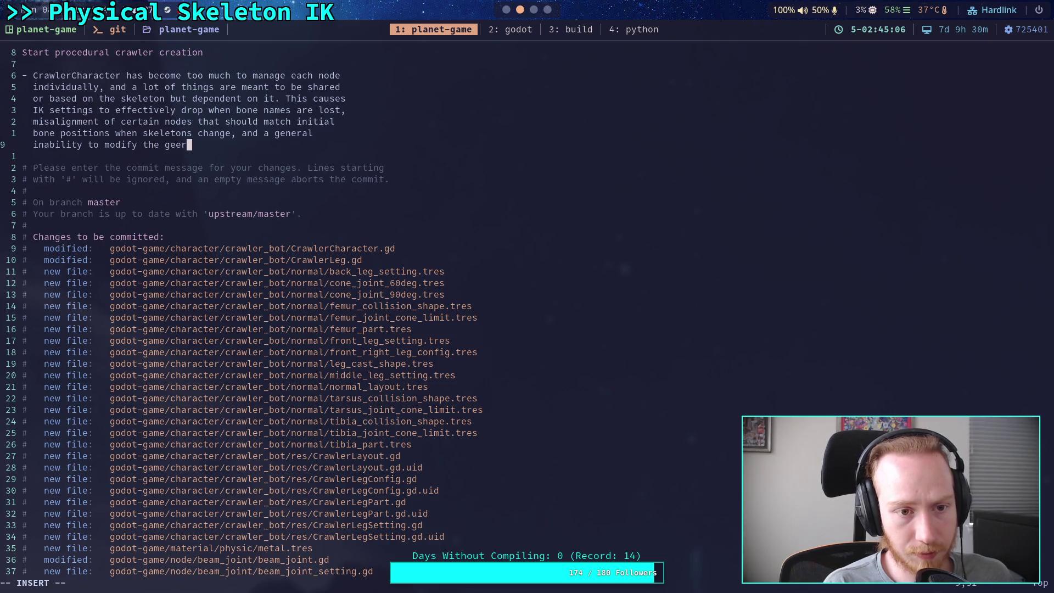
type("al lag")
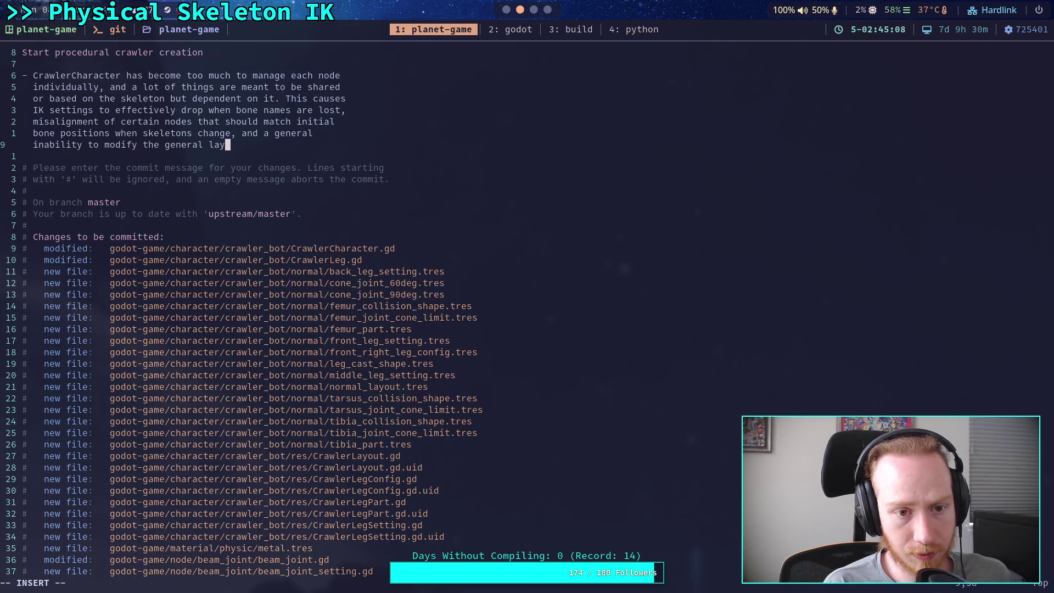
key("BackSpace")
key("BackSpace")
key("BackSpace")
type("eg stru")
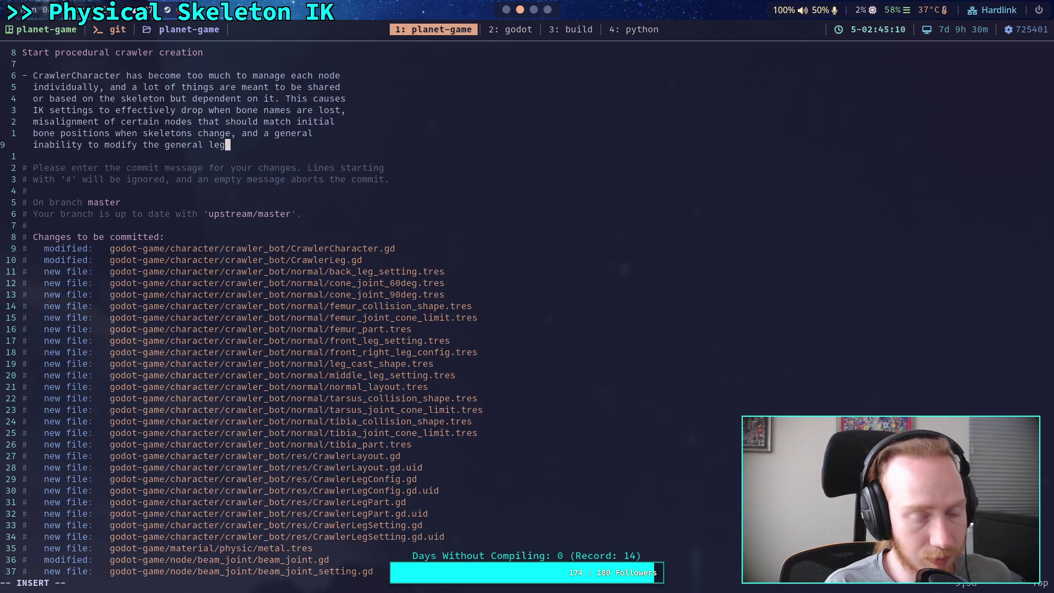
type("cture")
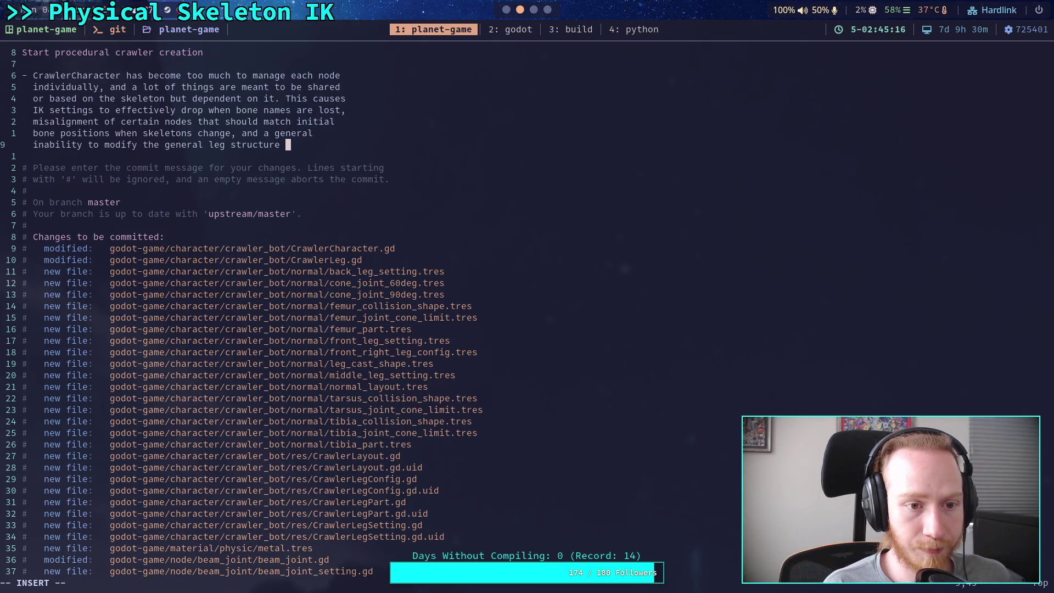
type(" without")
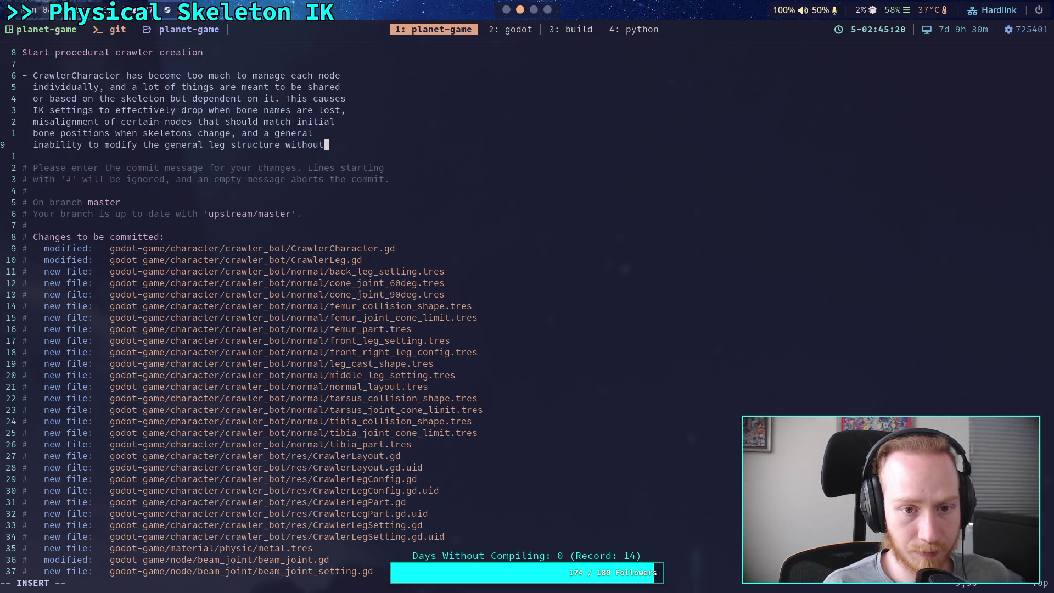
key("Return")
key("BackSpace")
key("BackSpace")
key("BackSpace")
type("easily")
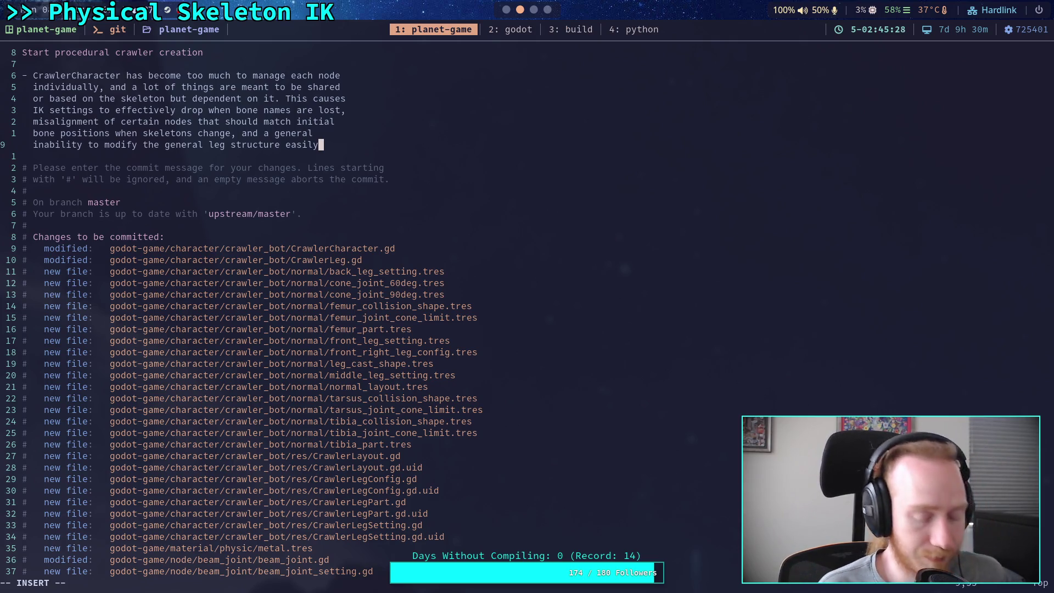
type(".")
key("Return")
type("This plan is to use resources and procedural")
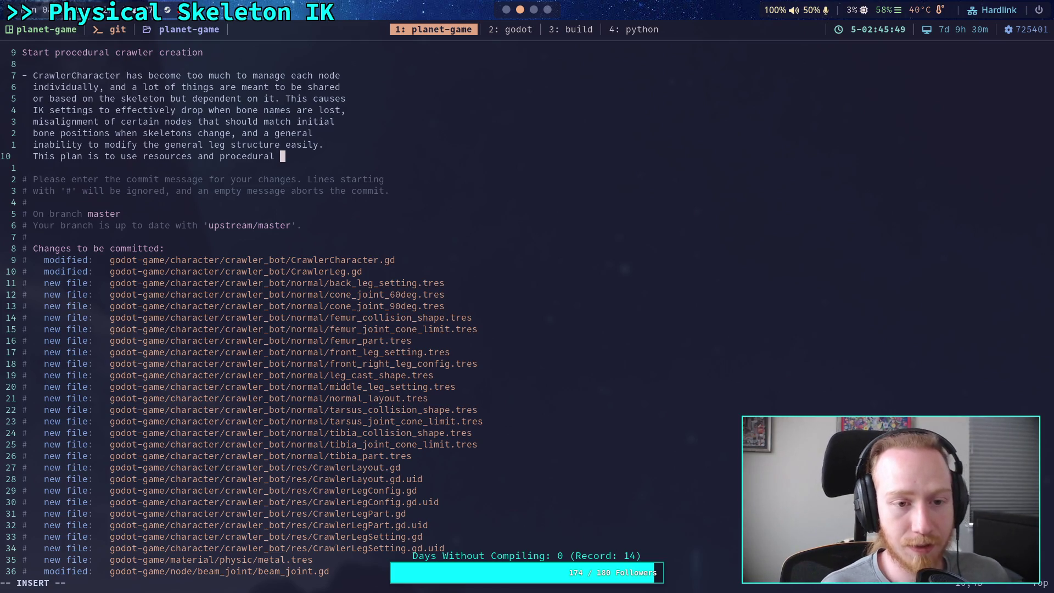
Continue the plan with 'generation (without randomness) to build the scene tree of a crawler'.
type("gener")
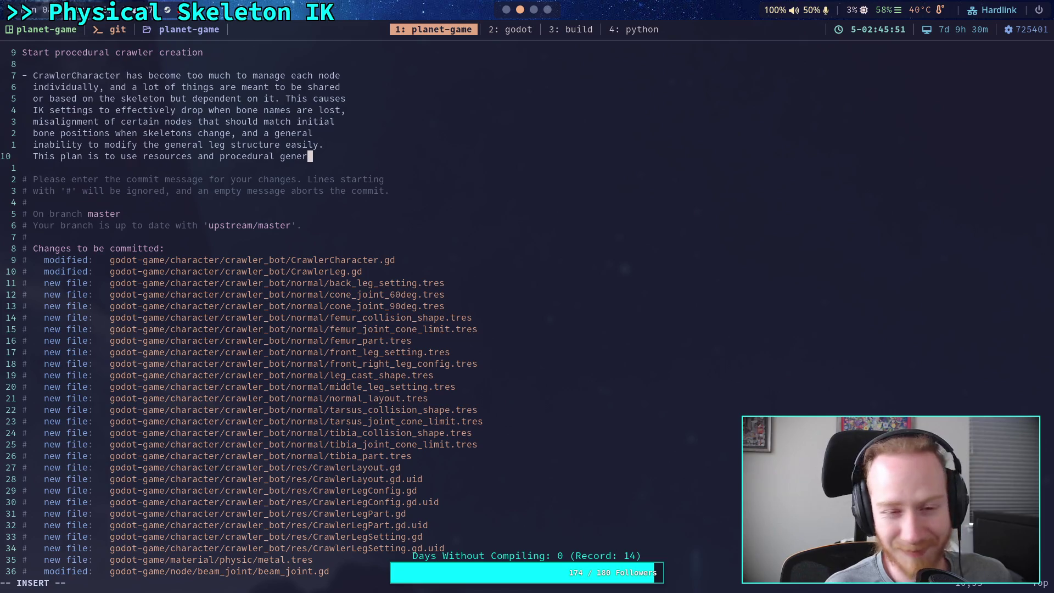
type("ation")
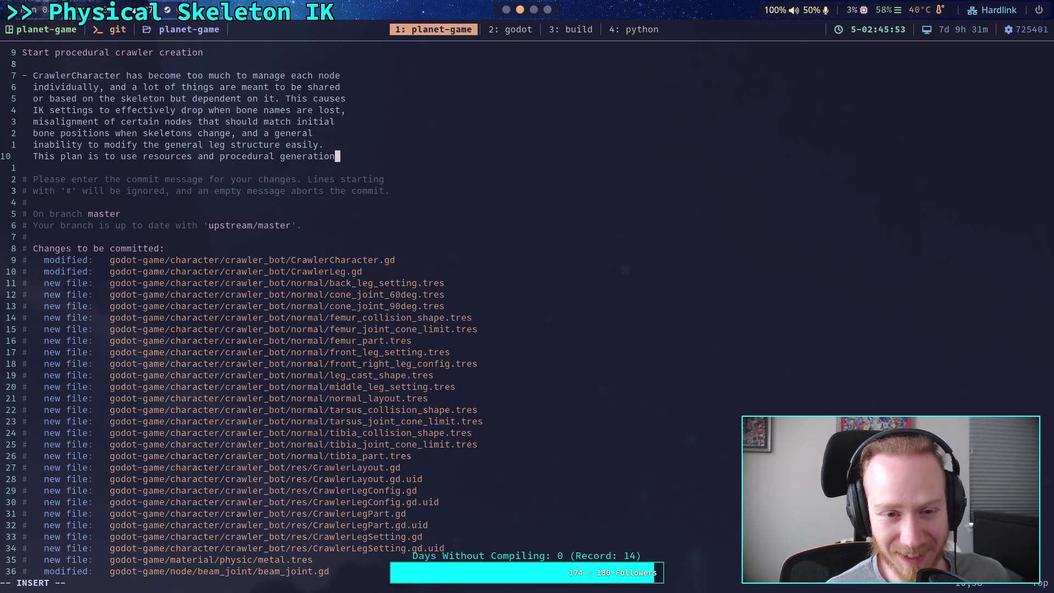
key("Return")
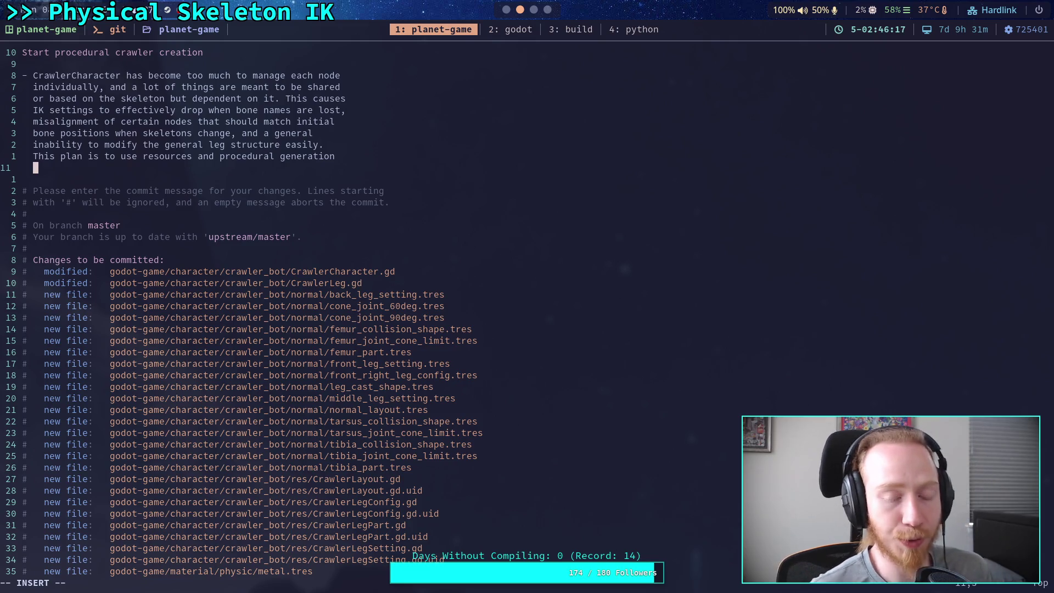
key("BackSpace")
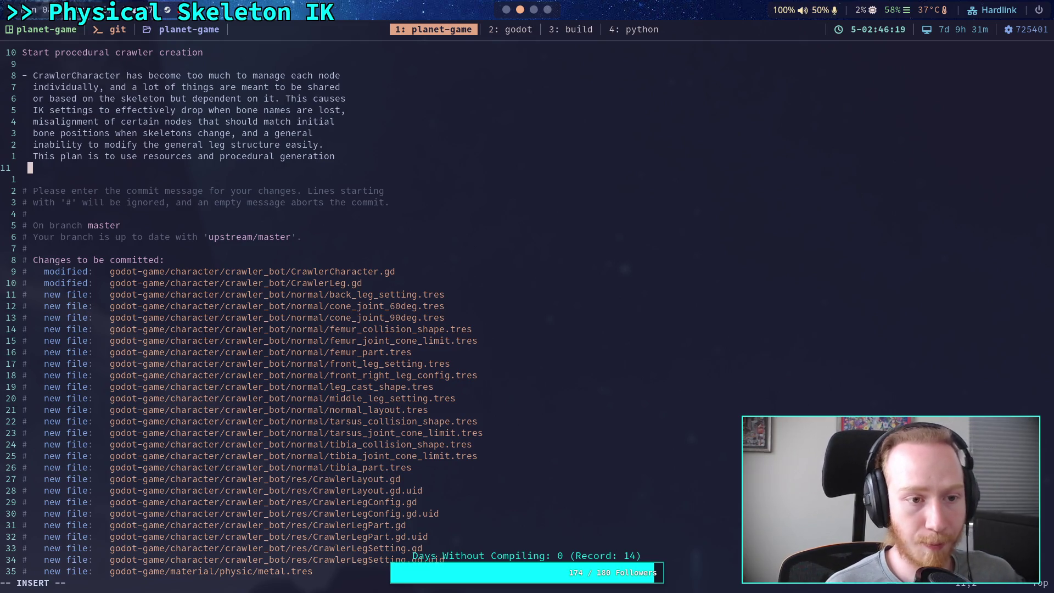
type("to")
key("BackSpace")
key("BackSpace")
key("BackSpace")
type("(without randome")
key("BackSpace")
type("ness)")
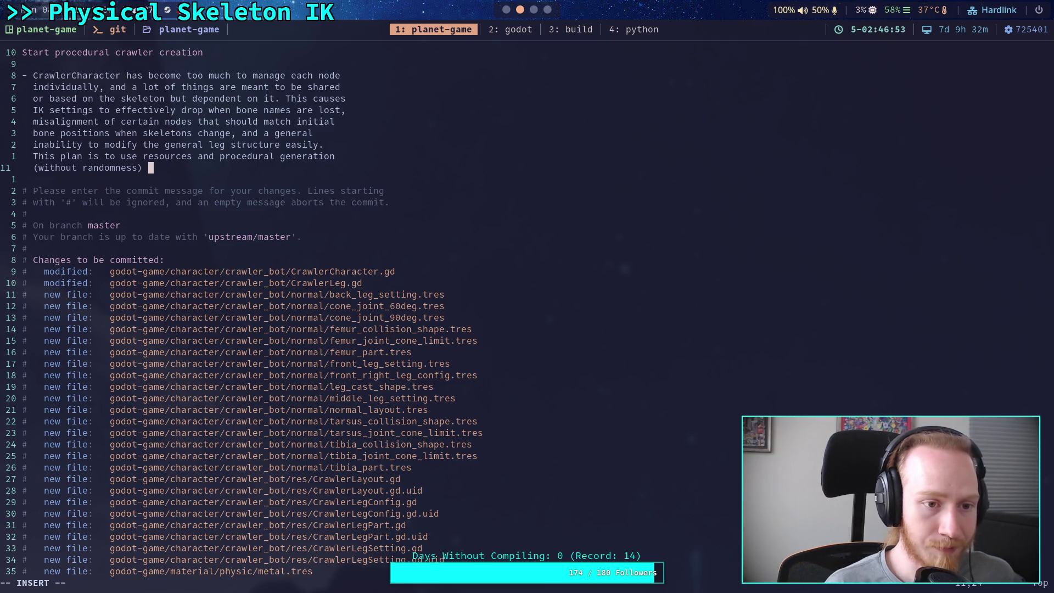
type("to build the scene ")
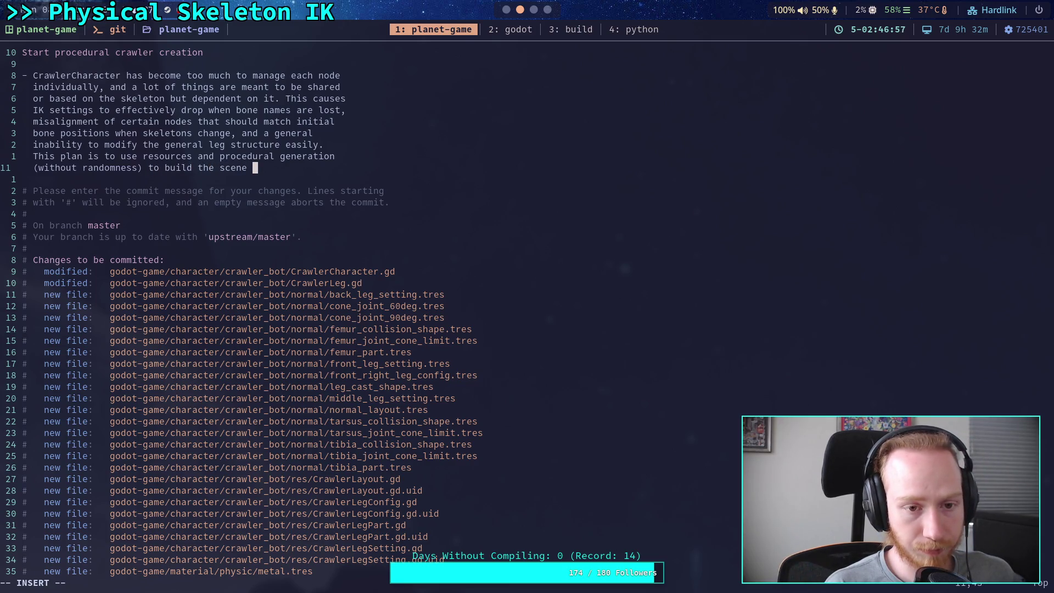
type("tree ")
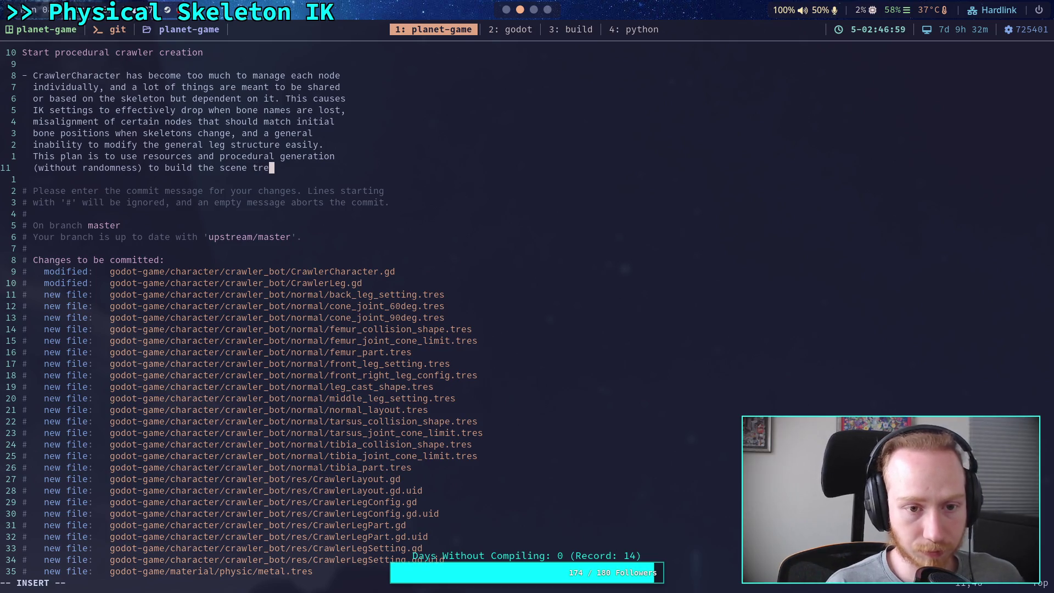
type("of a cr")
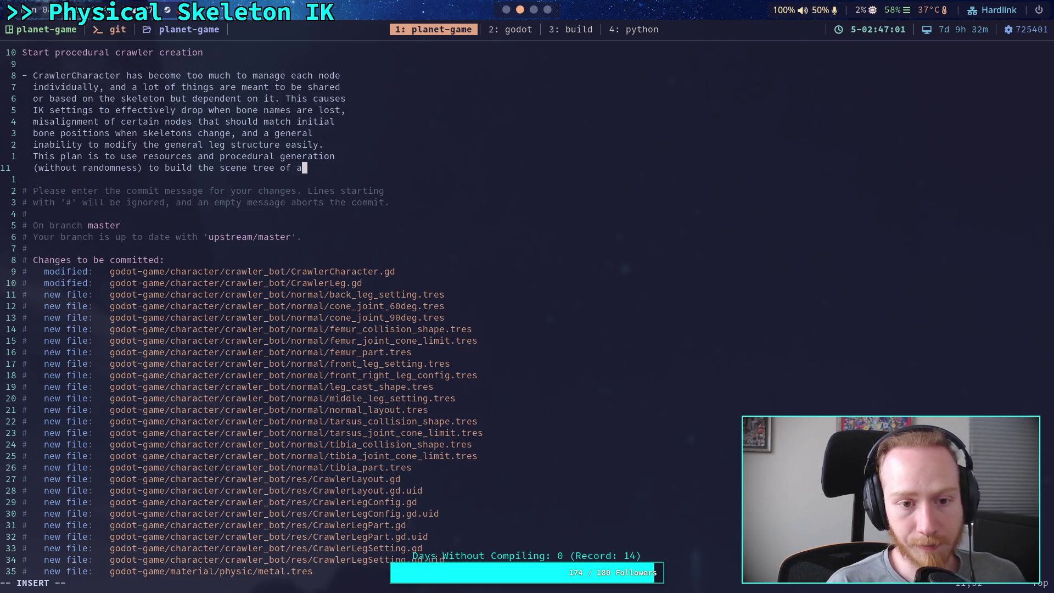
type("awler")
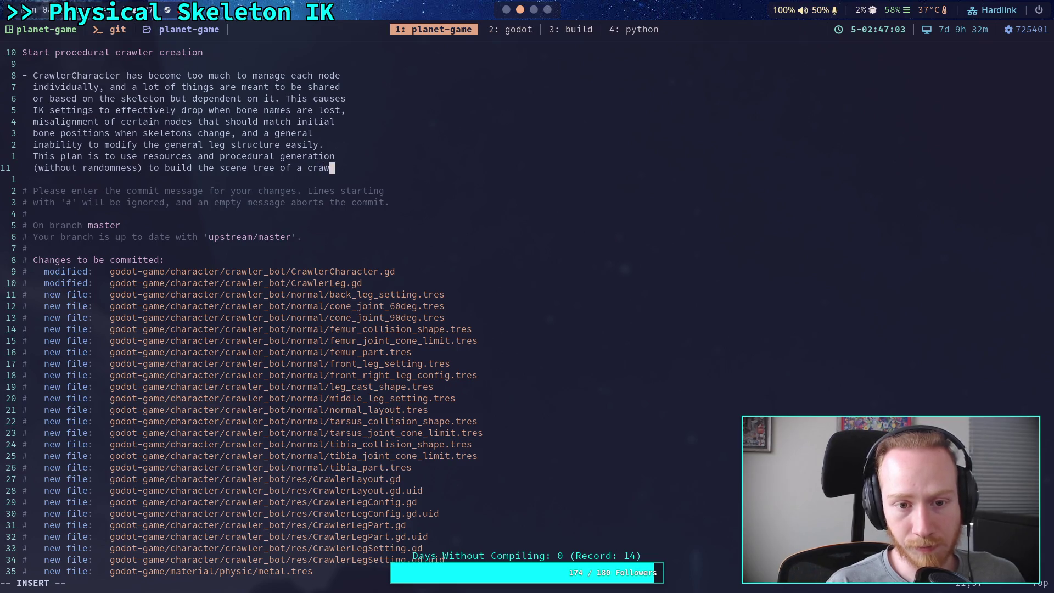
Add 'and easily modify leg parameters and get live updates for all shared aspects.' to the message.
key("Return")
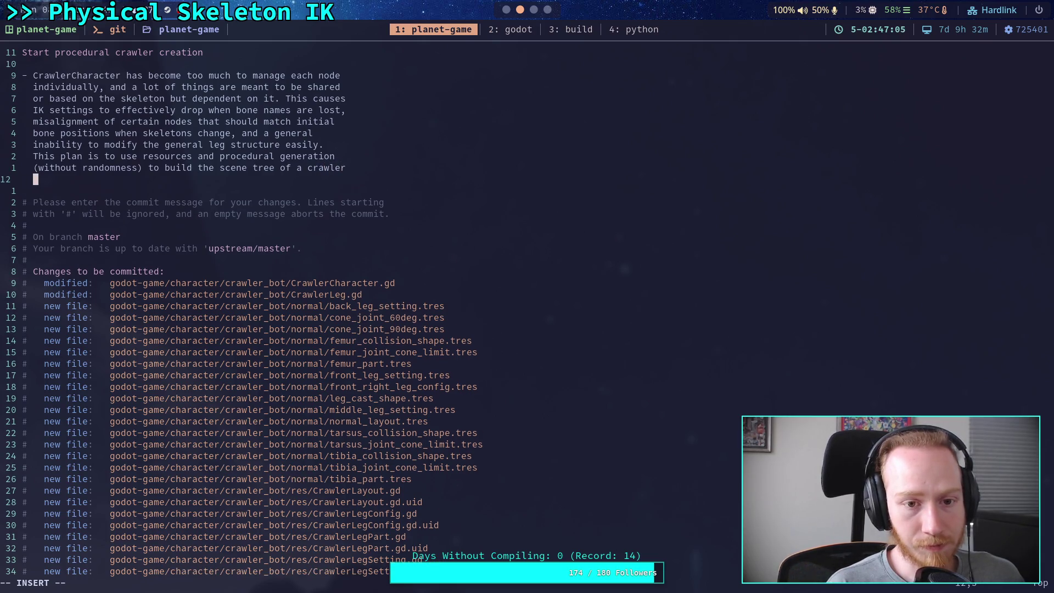
type("and ")
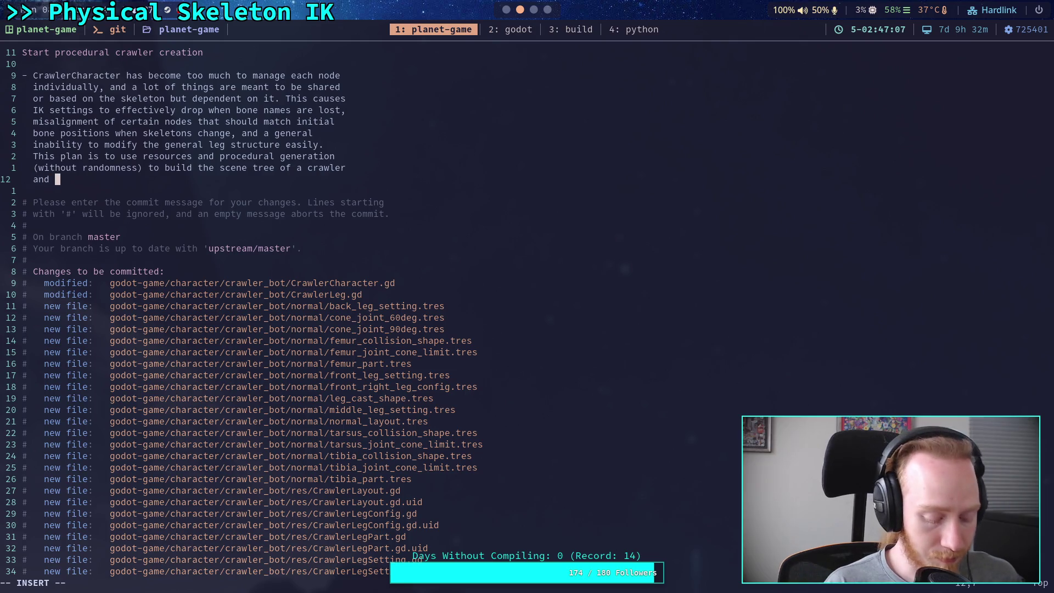
type("easily modif")
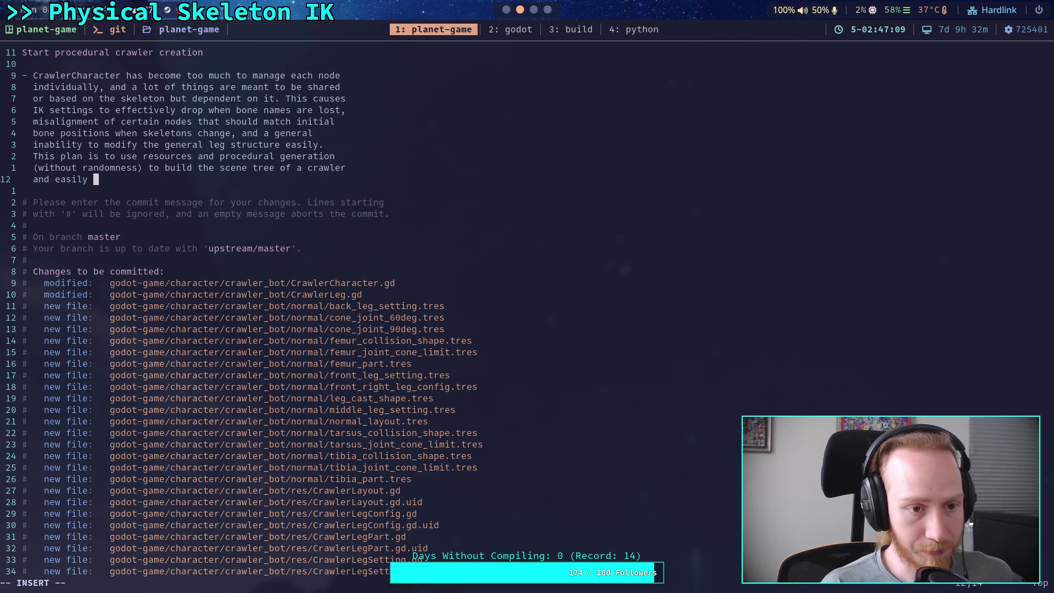
type("y param")
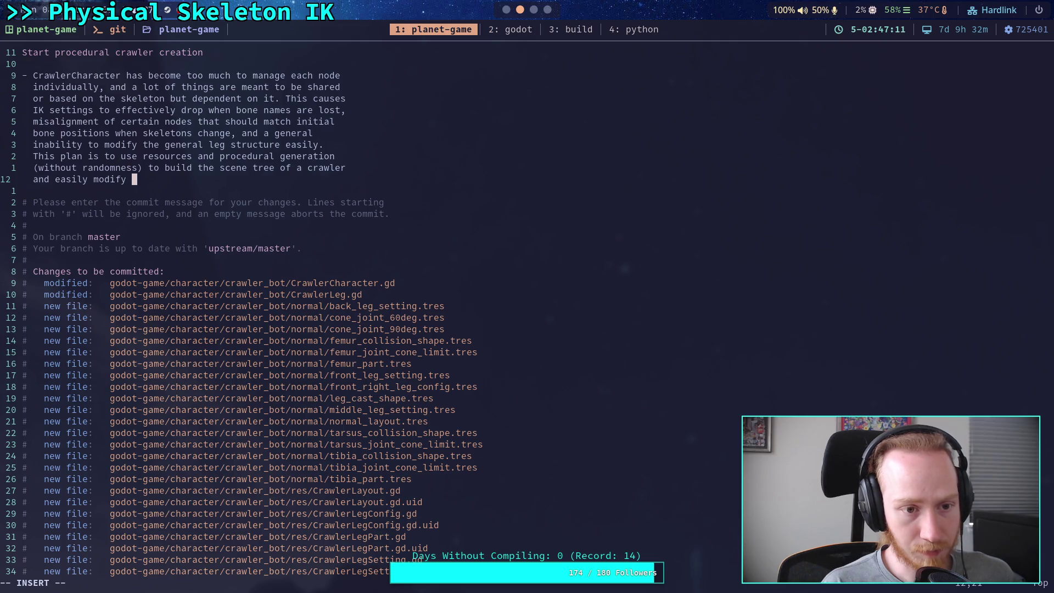
type("et")
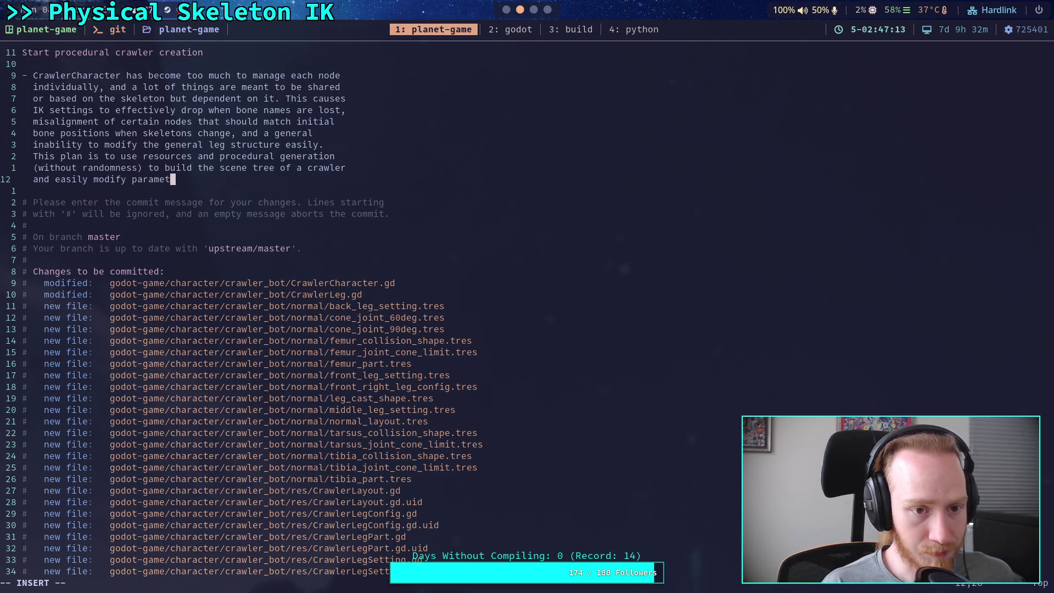
key("BackSpace")
key("BackSpace")
key("BackSpace")
type("leg ")
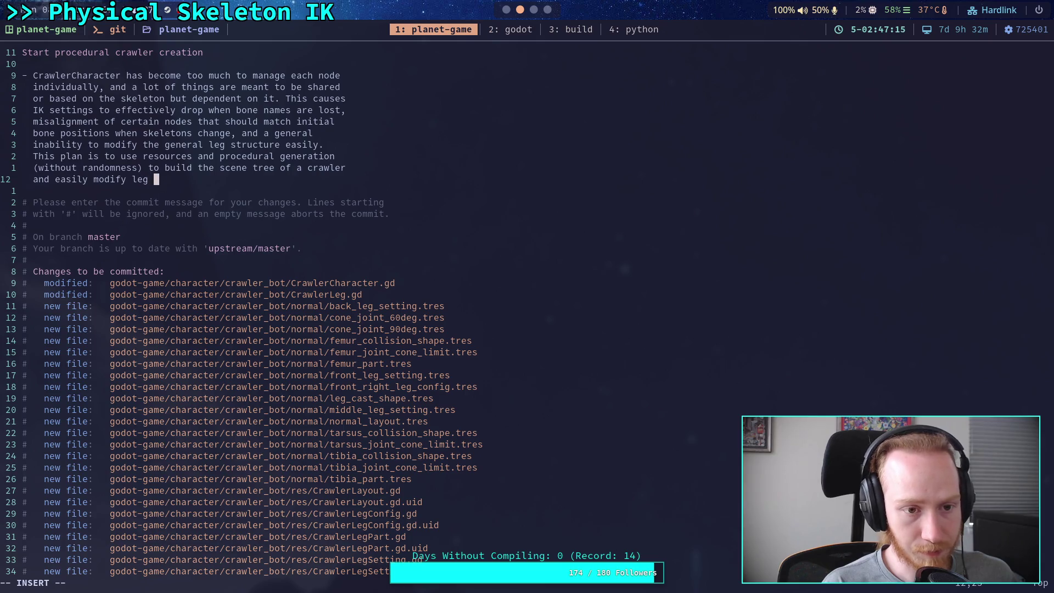
type("parameter")
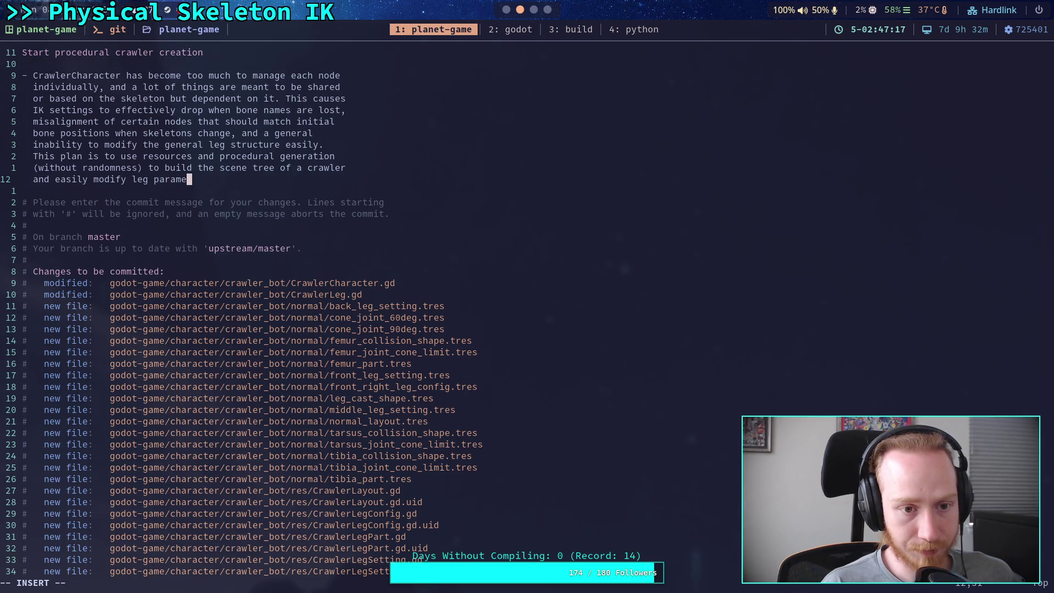
type("s tnd get ")
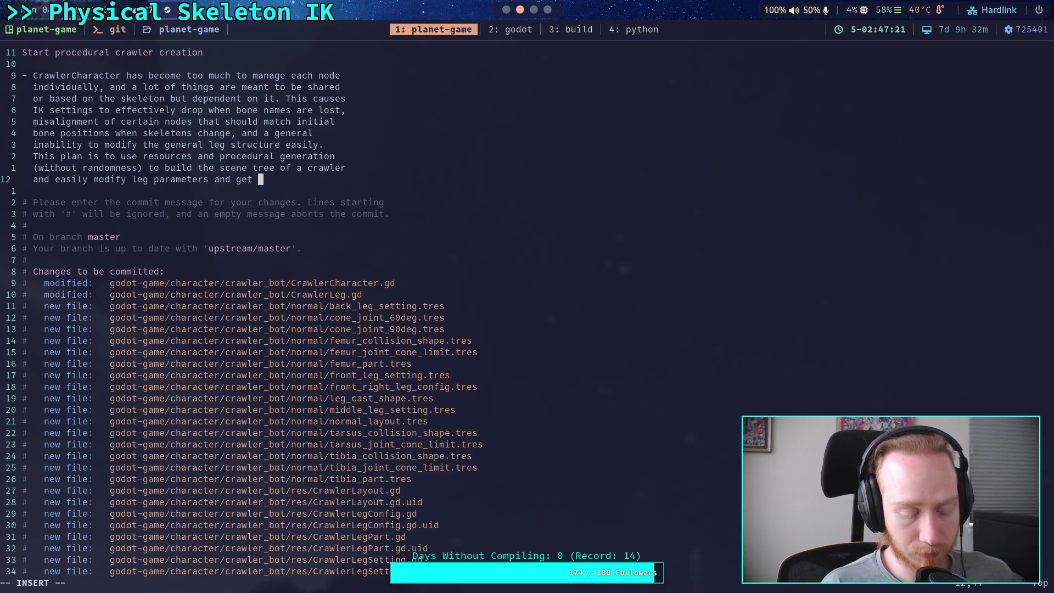
type("live r")
key("BackSpace")
type("updates")
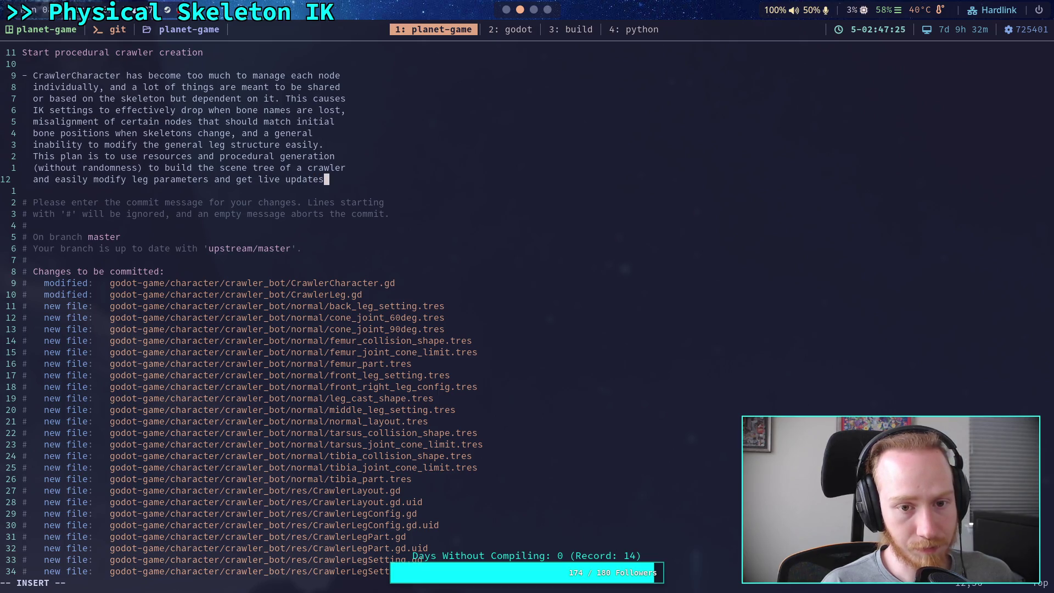
type(" for   a")
type("ll shared ")
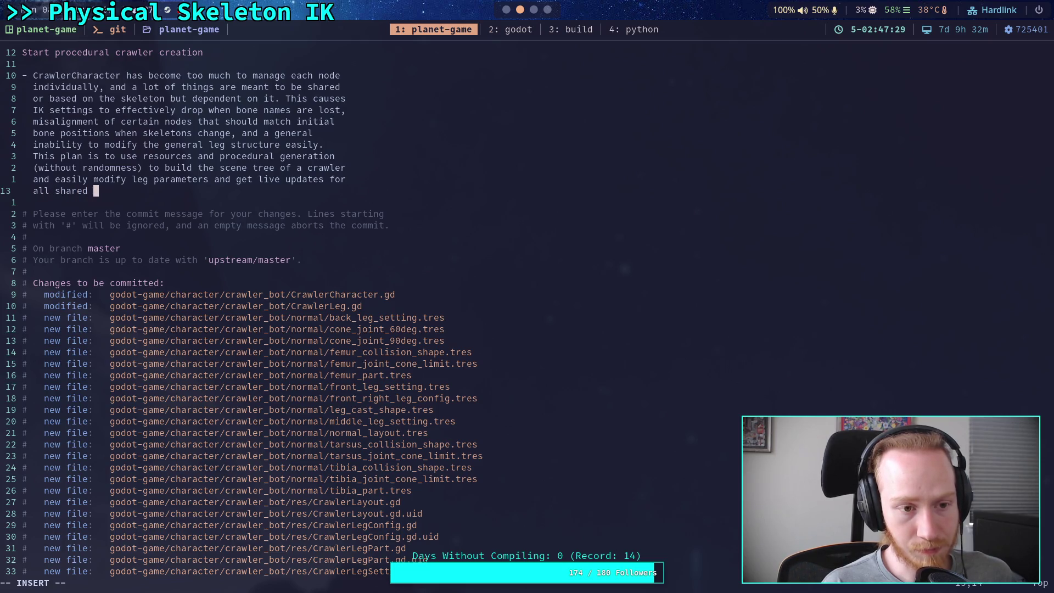
type("para")
key("BackSpace")
key("BackSpace")
key("BackSpace")
type("aspc")
type("cts.")
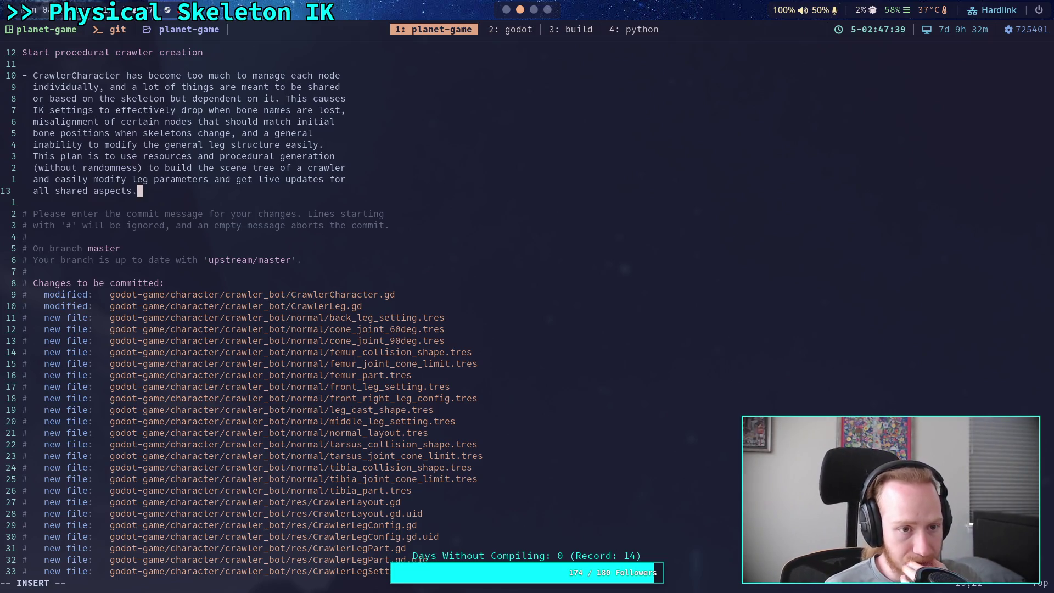
key("Return")
key("BackSpace")
Leave insert mode and save the commit message with :wq.
key("Escape")
type(":wq")
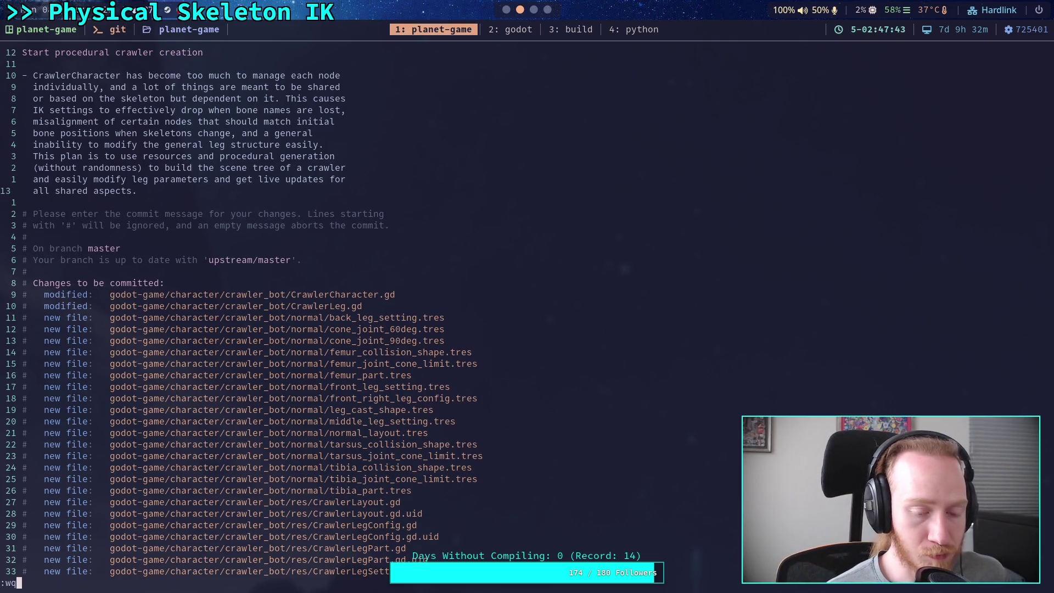
key("Return")
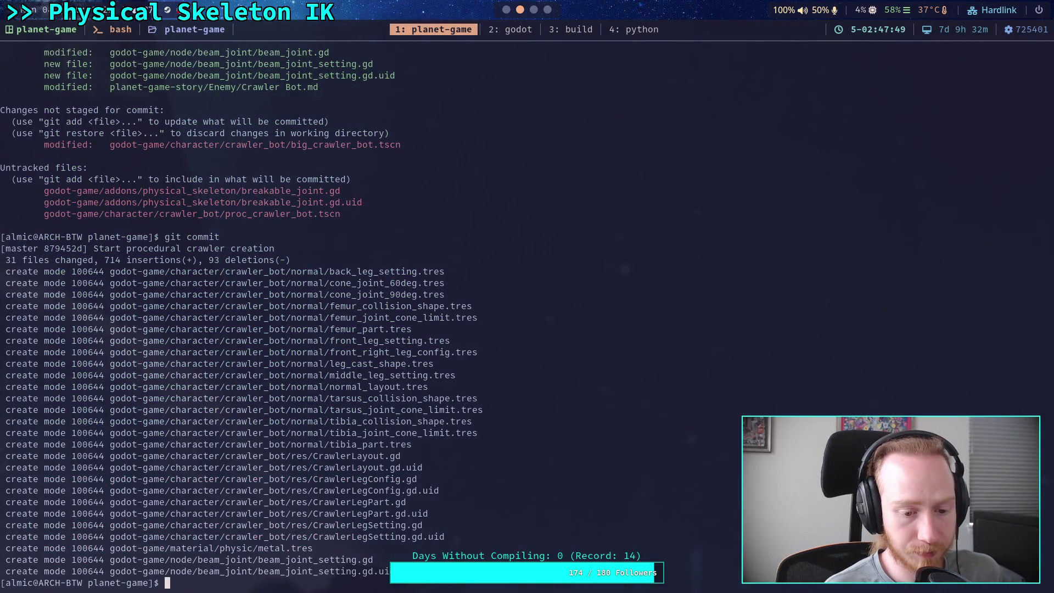
Push the commit to the remote master, then run git commit --amend to reopen its message.
type("git push")
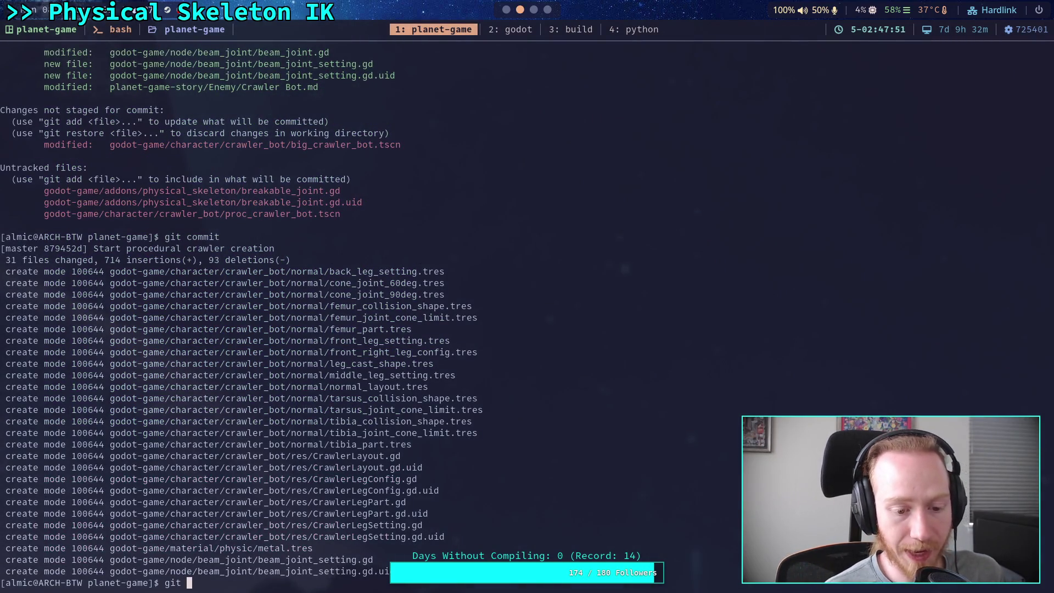
key("Return")
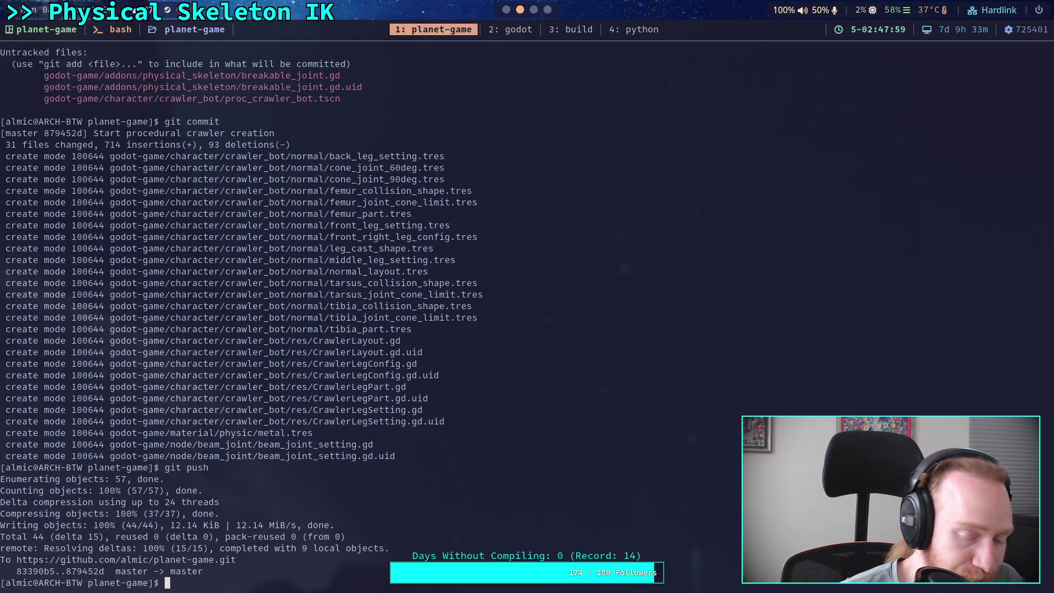
scroll(544, 268, "up", 8)
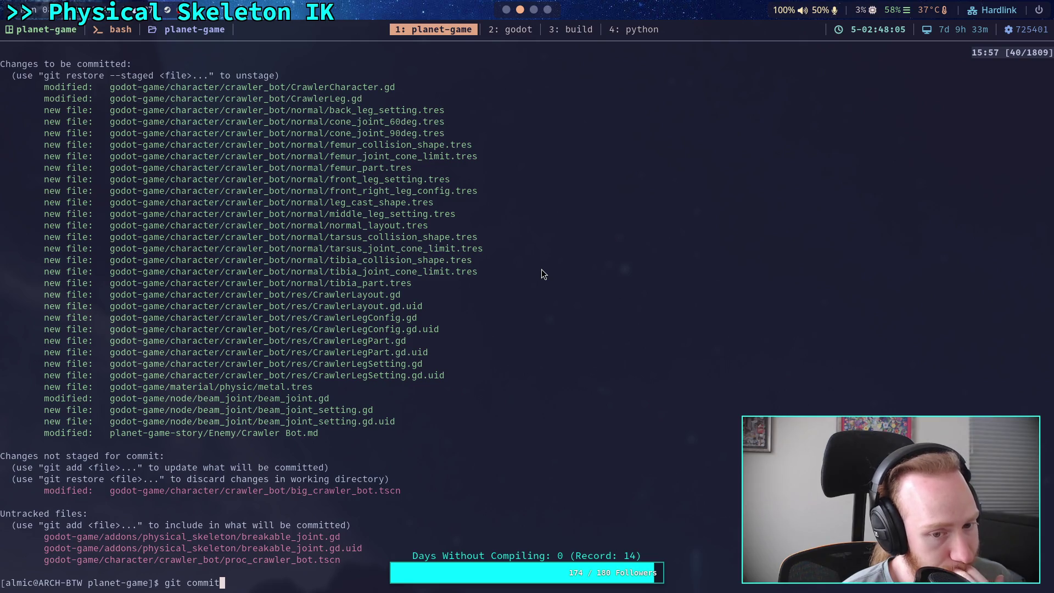
scroll(541, 269, "down", 8)
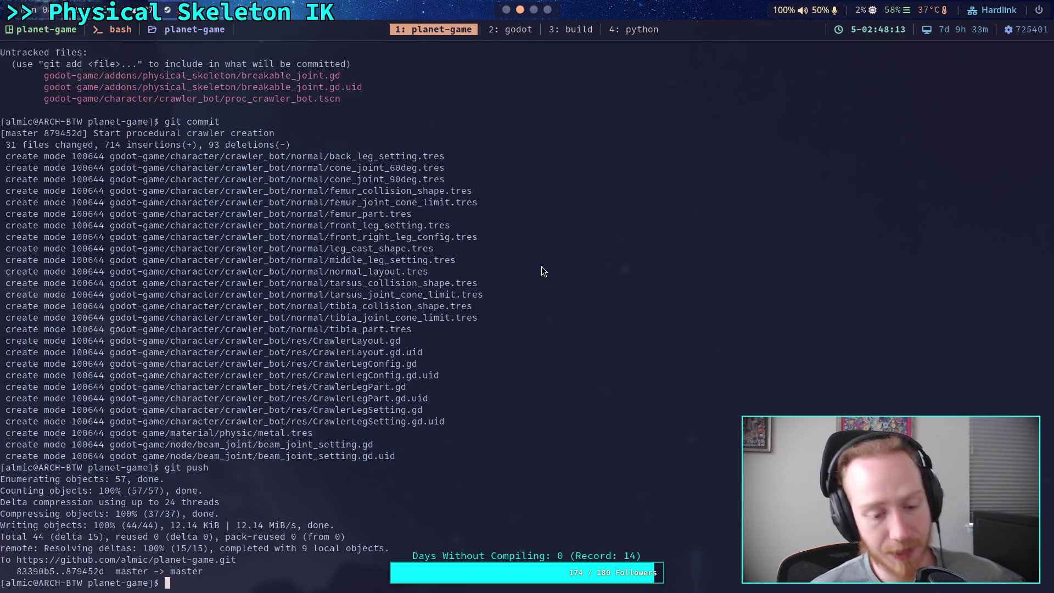
type("git -")
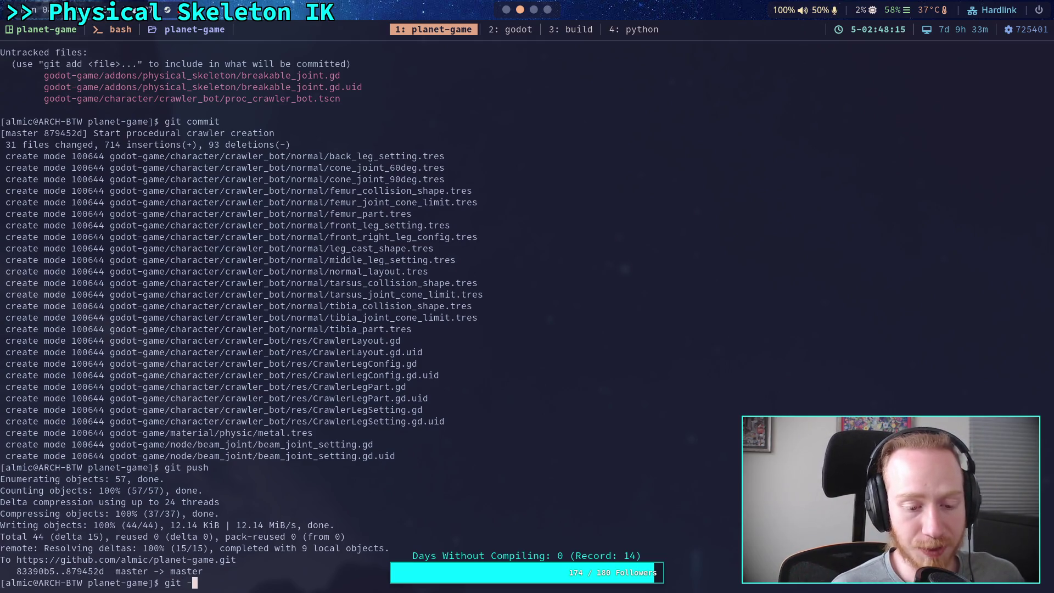
type("ommit --")
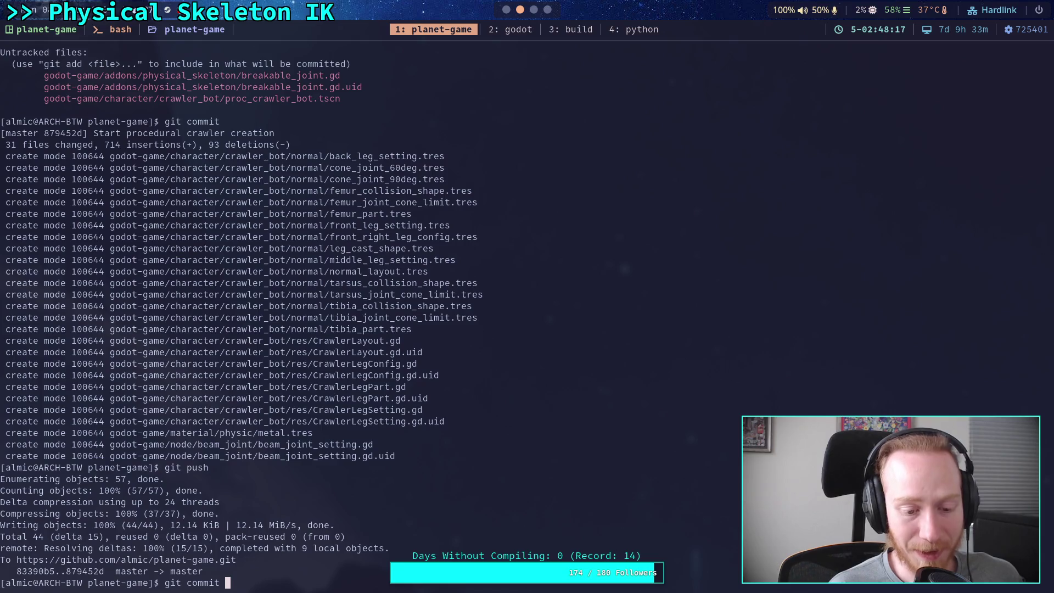
type("mend")
key("Return")
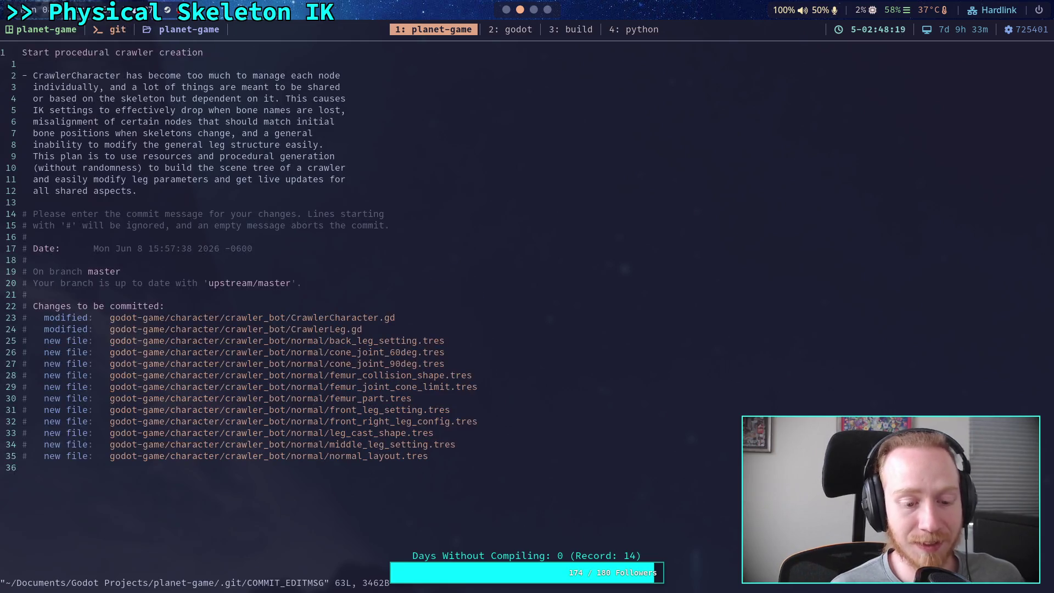
Delete the ten-line explanatory paragraph from the commit message.
key("j")
key("j")
key("shift+v")
key("j")
key("j")
key("j")
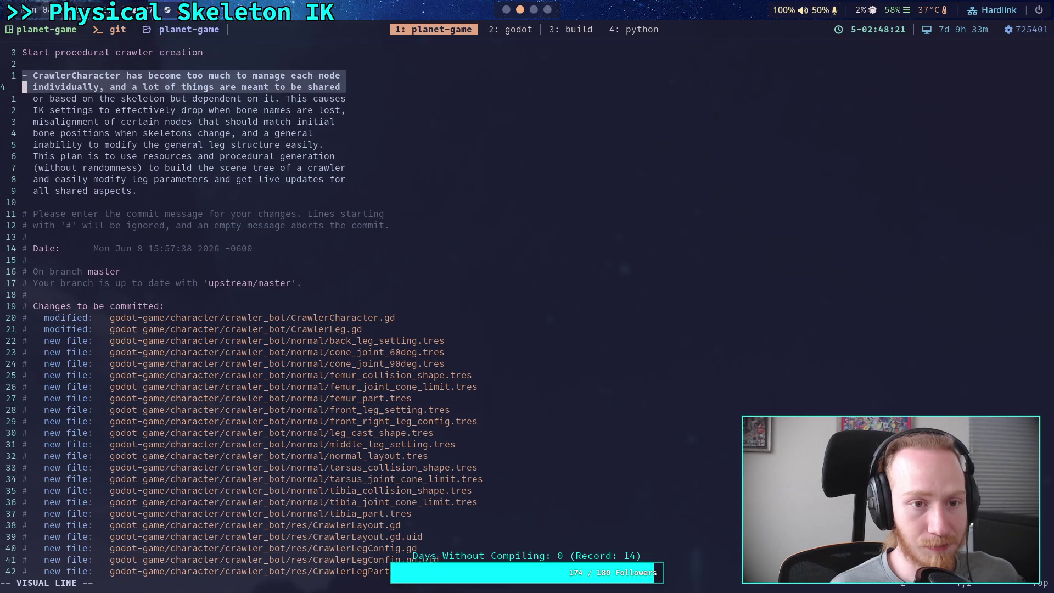
key("Escape")
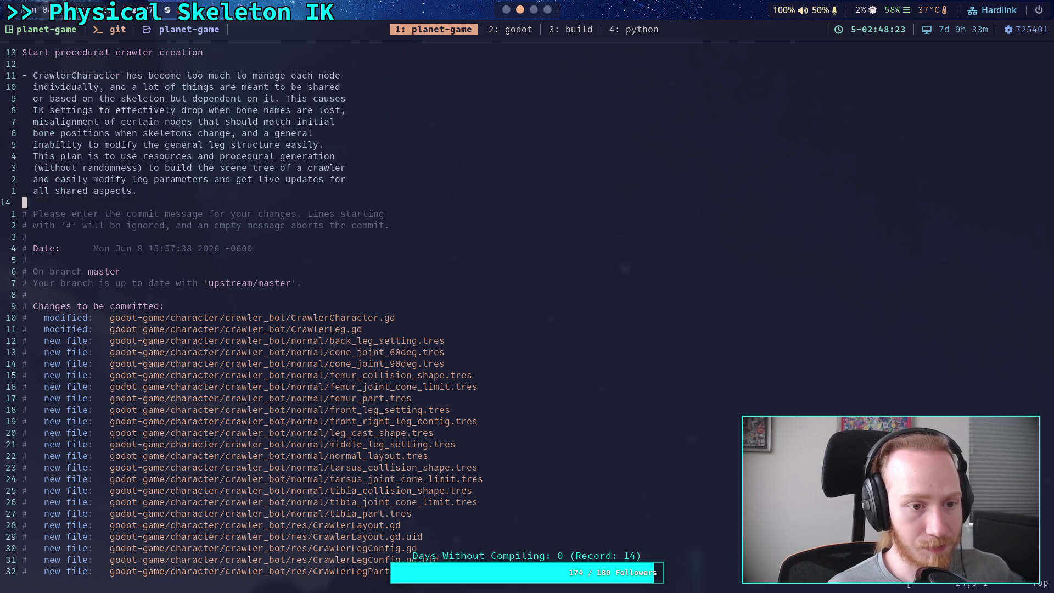
key("k")
key("shift+v")
key("j")
key("j")
key("j")
key("k")
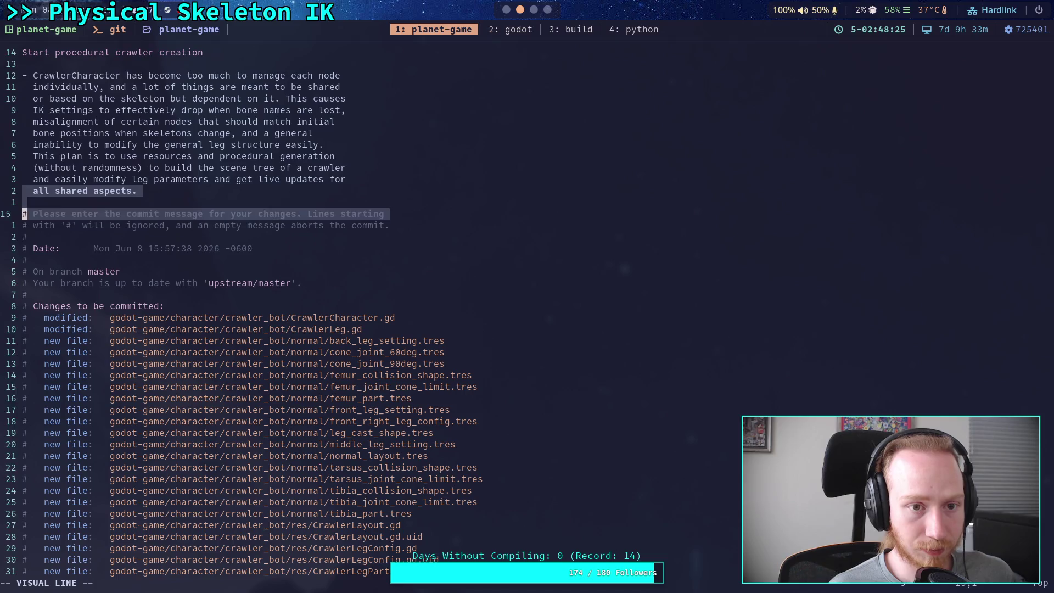
key("k")
key("k")
key("k")
key("k")
key("k")
key("k")
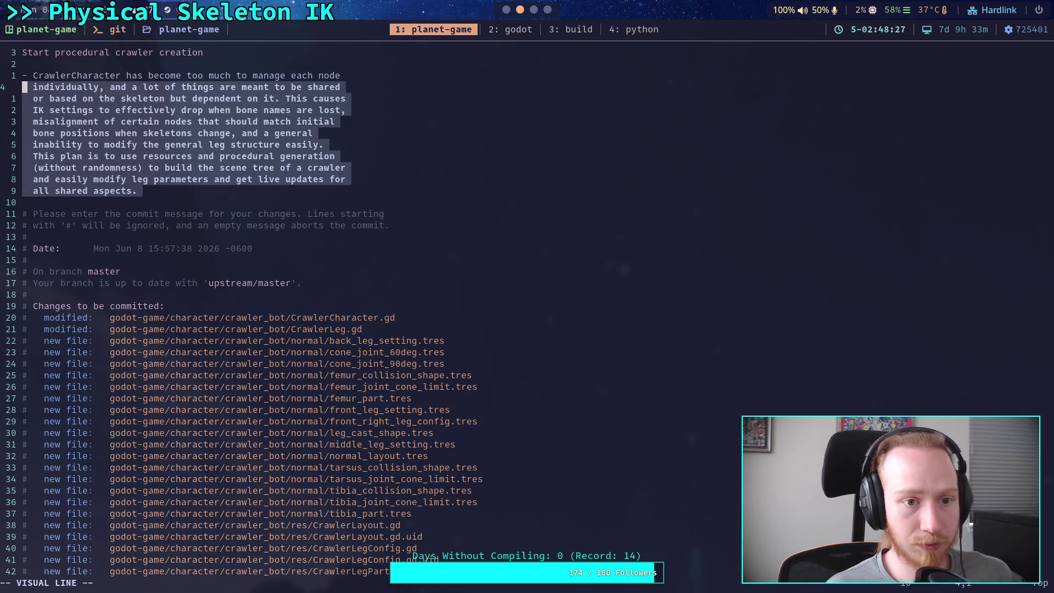
key("d")
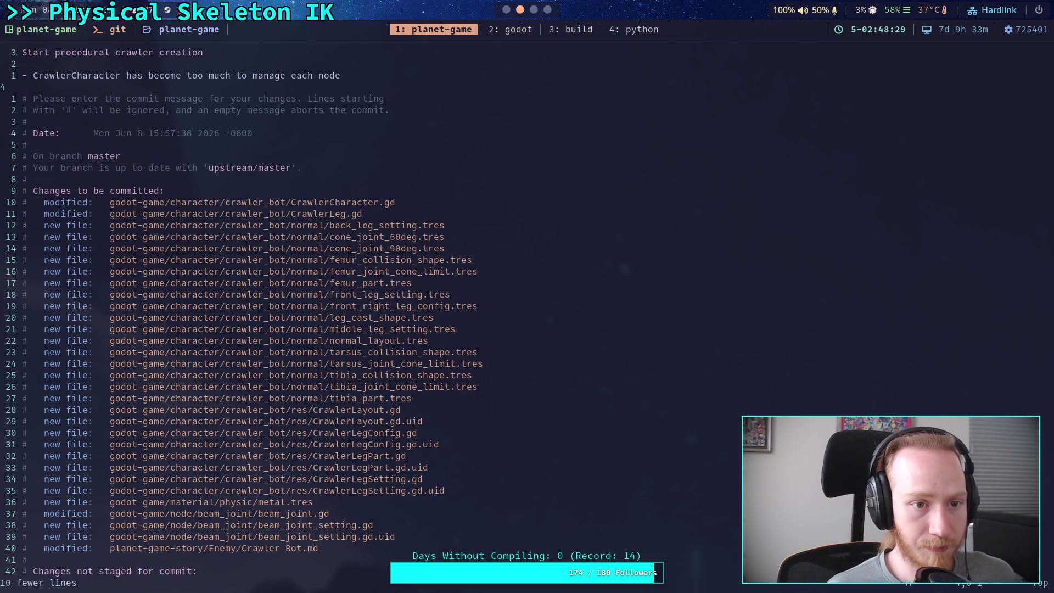
Add the bullet '- Created resources for leg aspects'.
type("O-")
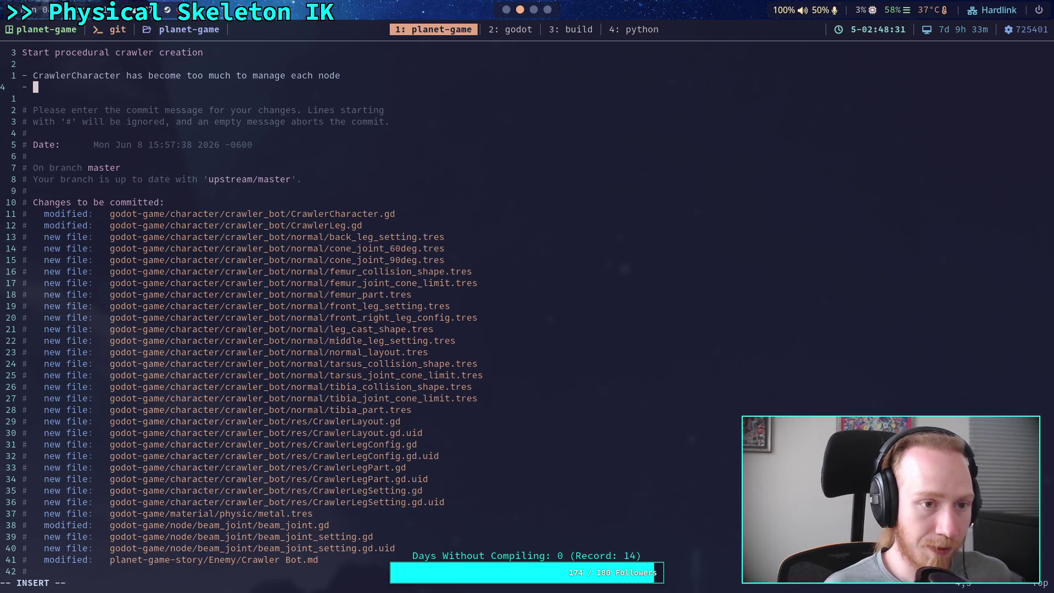
key("BackSpace")
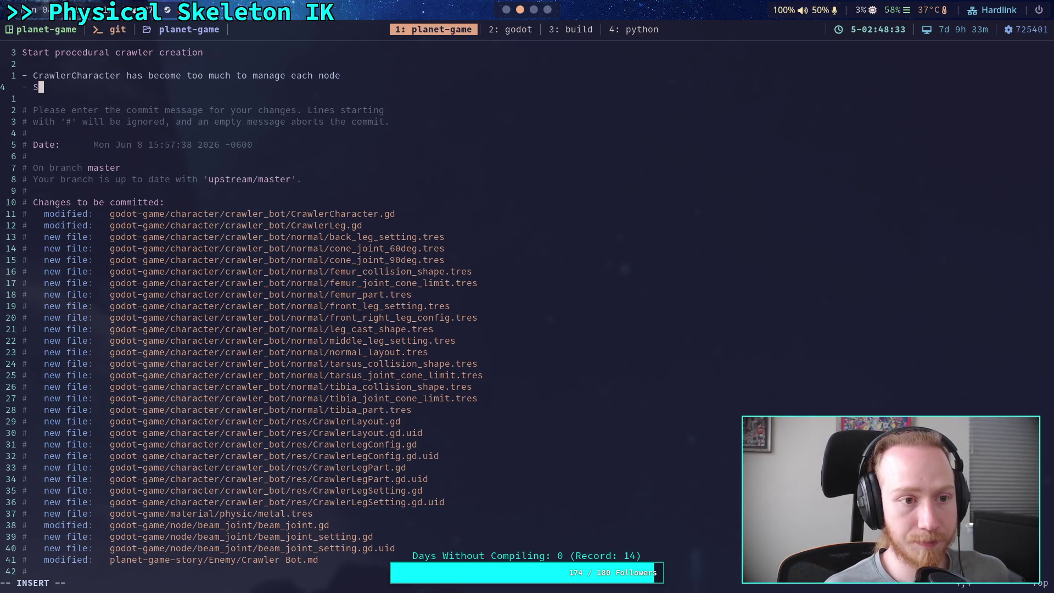
type("reated ")
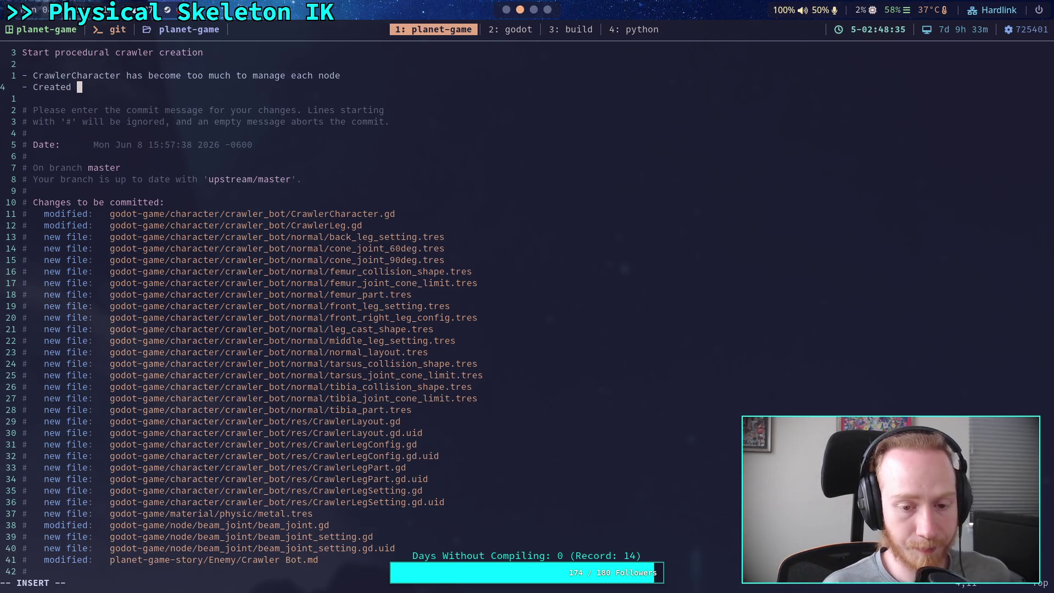
type("resources for leg ")
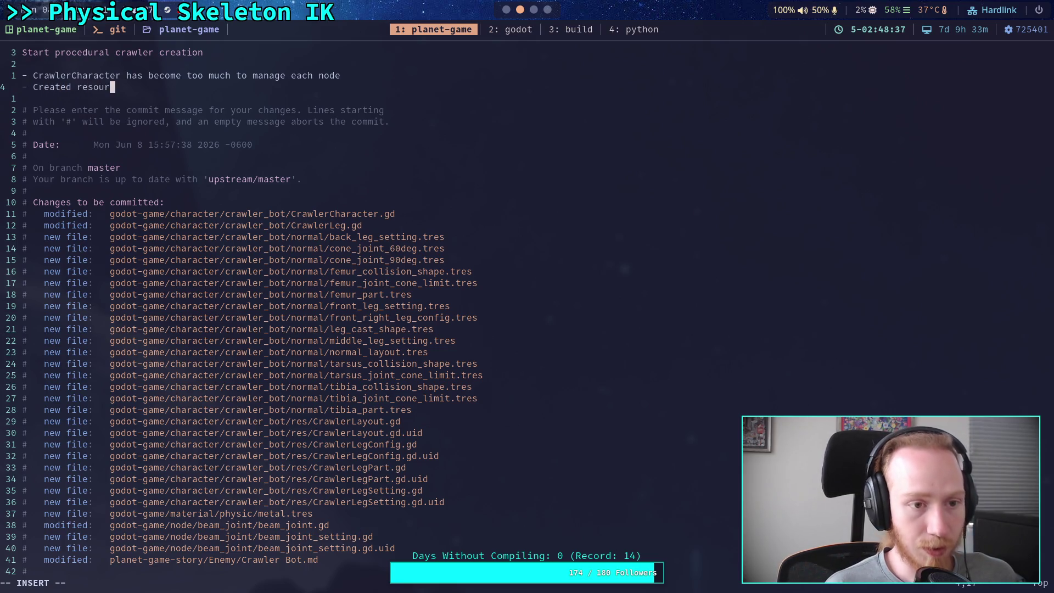
type("aspects ")
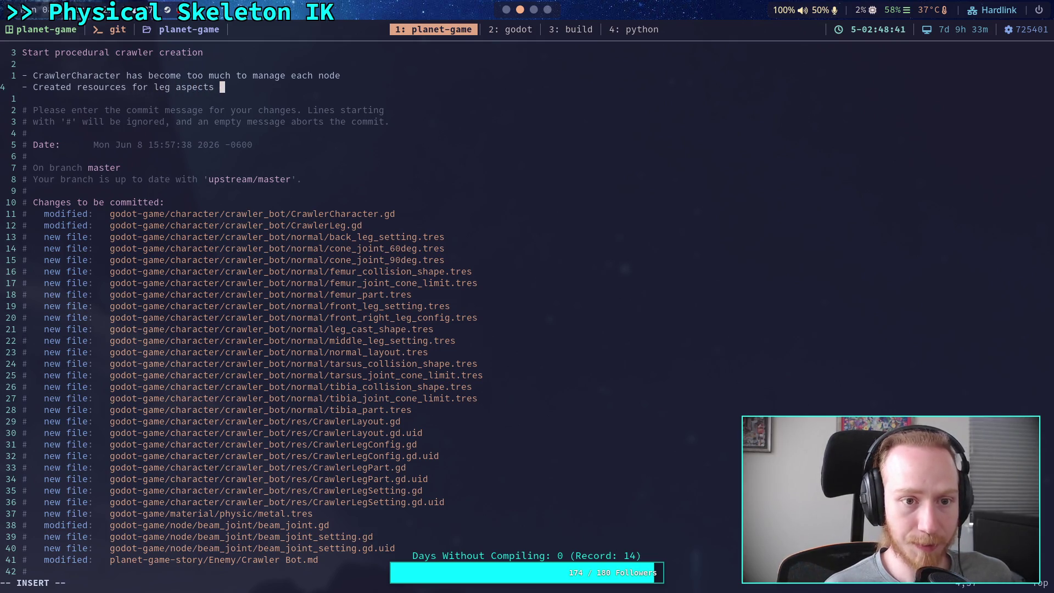
type("so t")
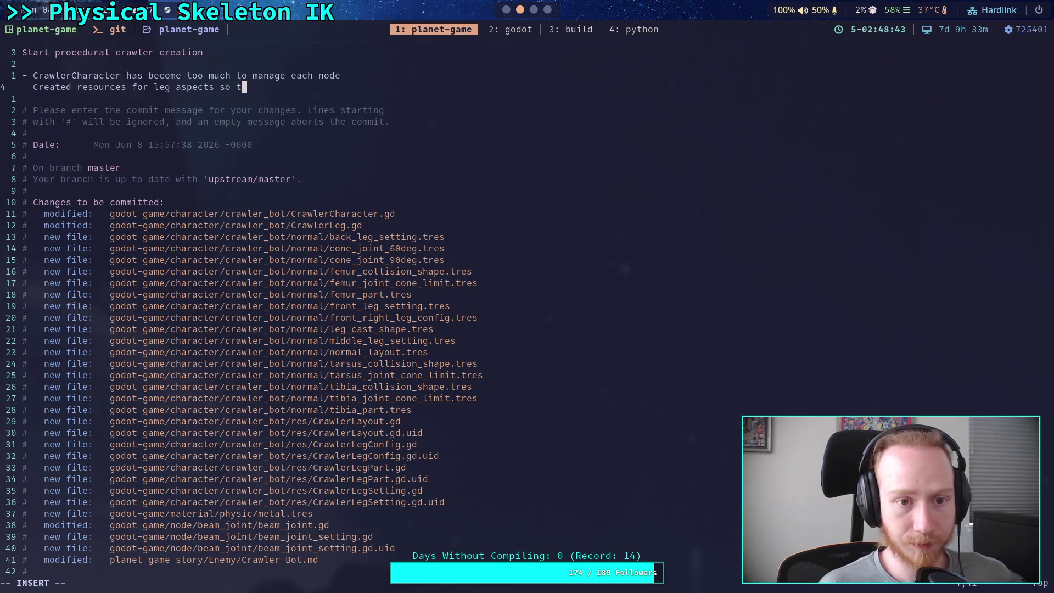
key("BackSpace")
key("BackSpace")
Add the bullet '- No generation yet, still getting the resources ready' and save the message.
key("Return")
type("- ")
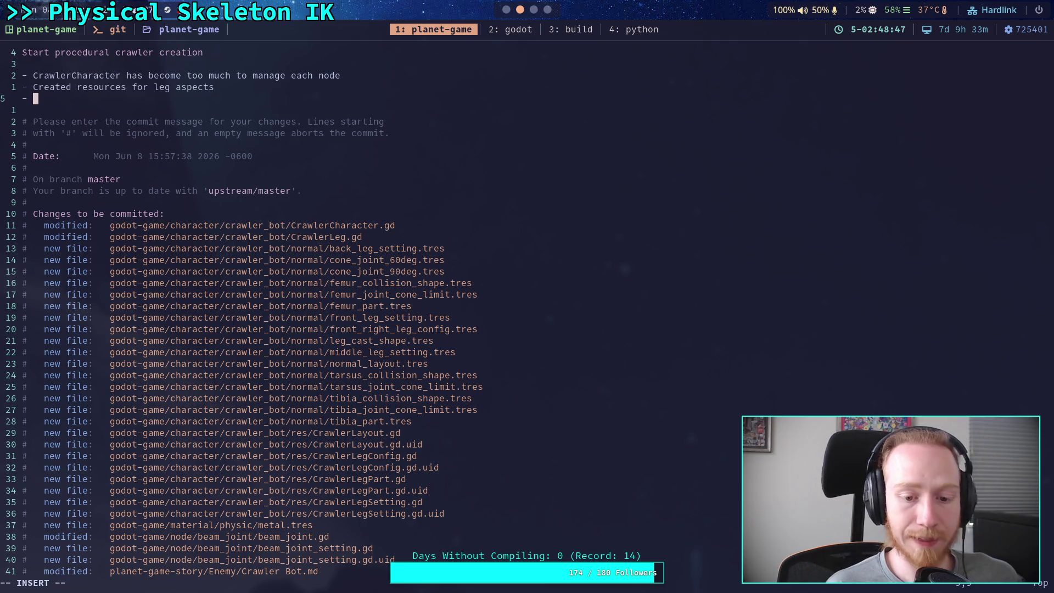
type("Added")
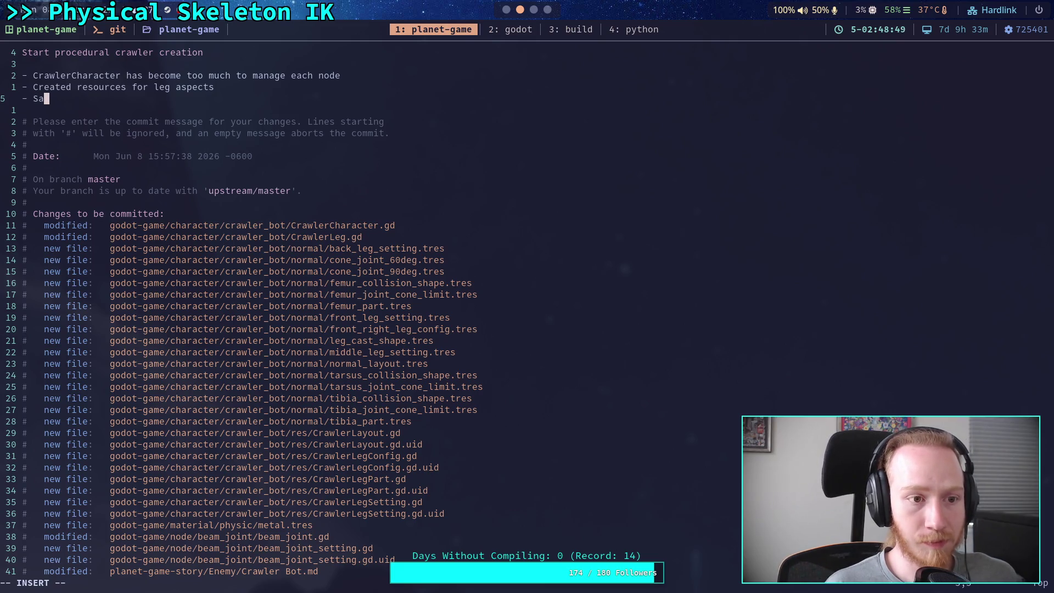
key("BackSpace")
key("BackSpace")
key("BackSpace")
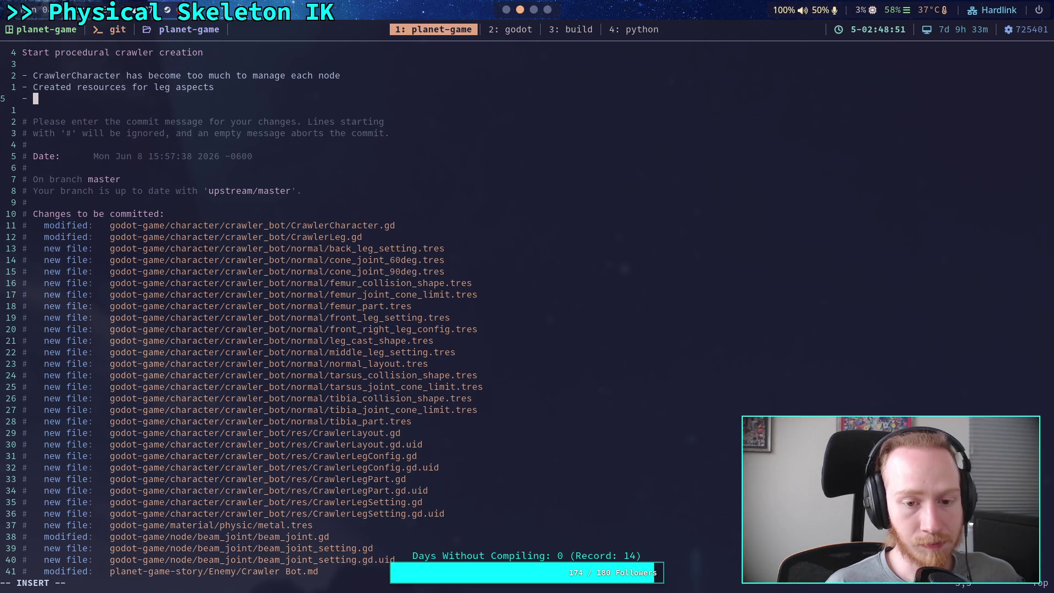
type("No generation")
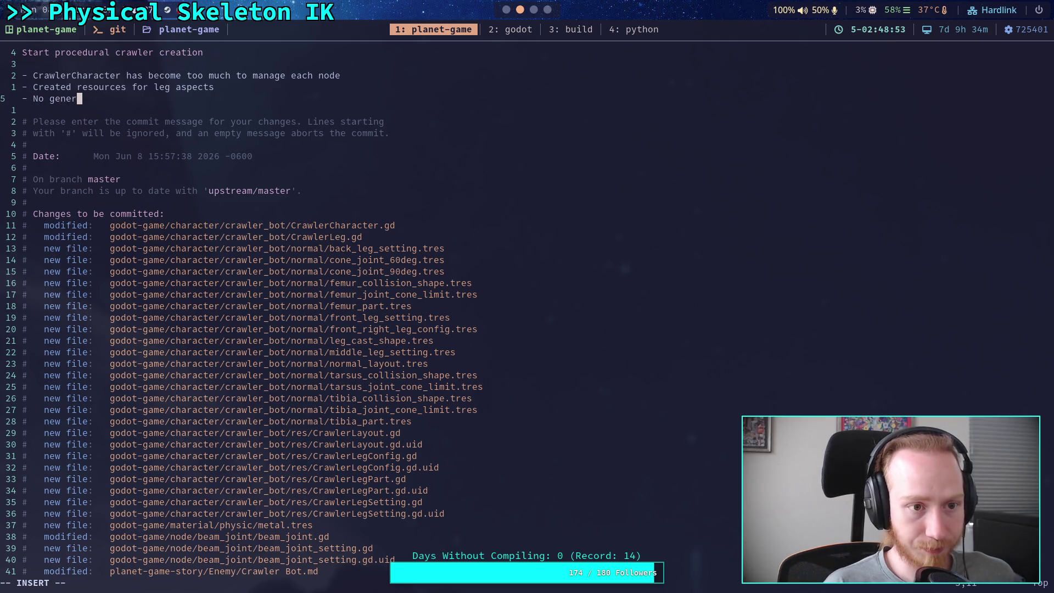
type(" g")
type("t, still ")
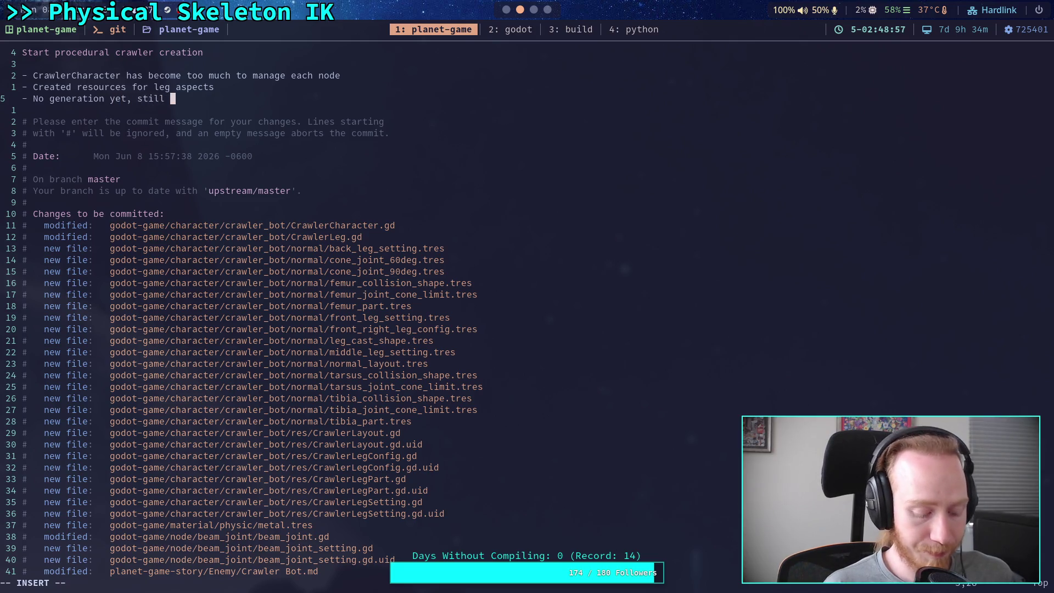
type("gett")
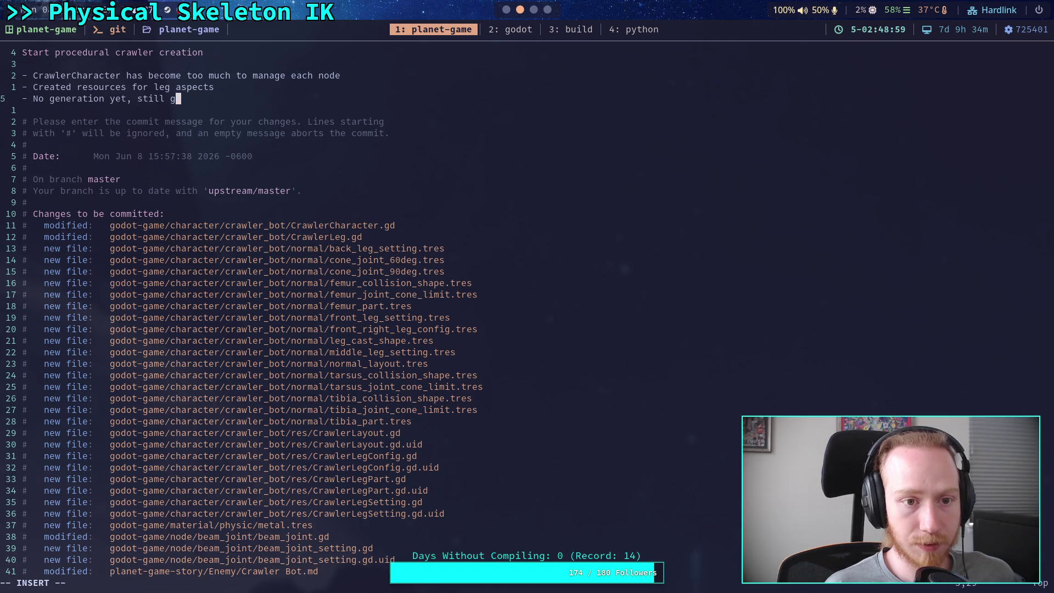
type("ing the resources ")
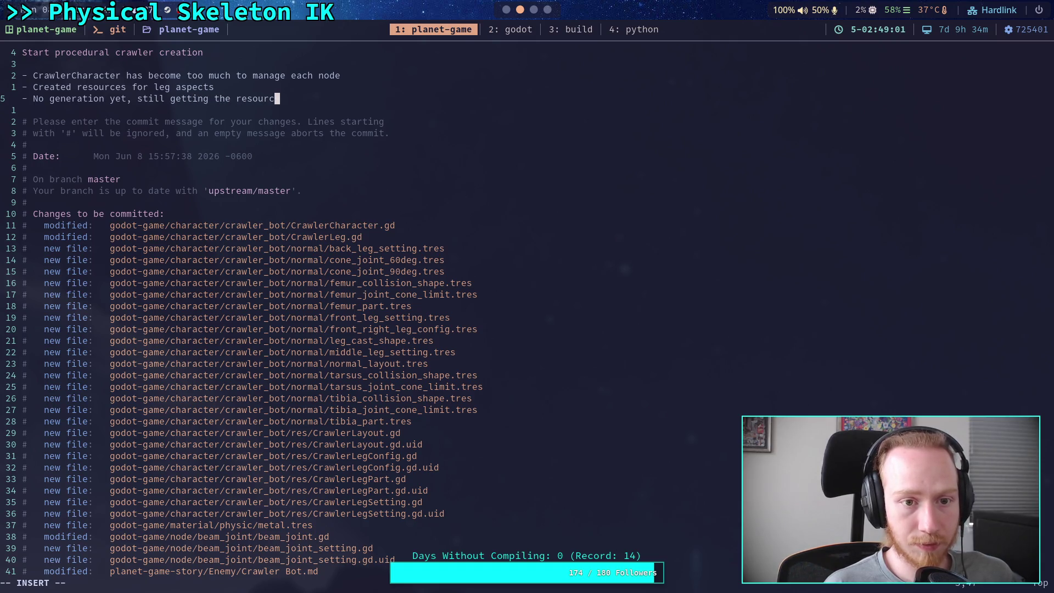
type("made")
key("Escape")
key("a")
key("BackSpace")
key("BackSpace")
key("BackSpace")
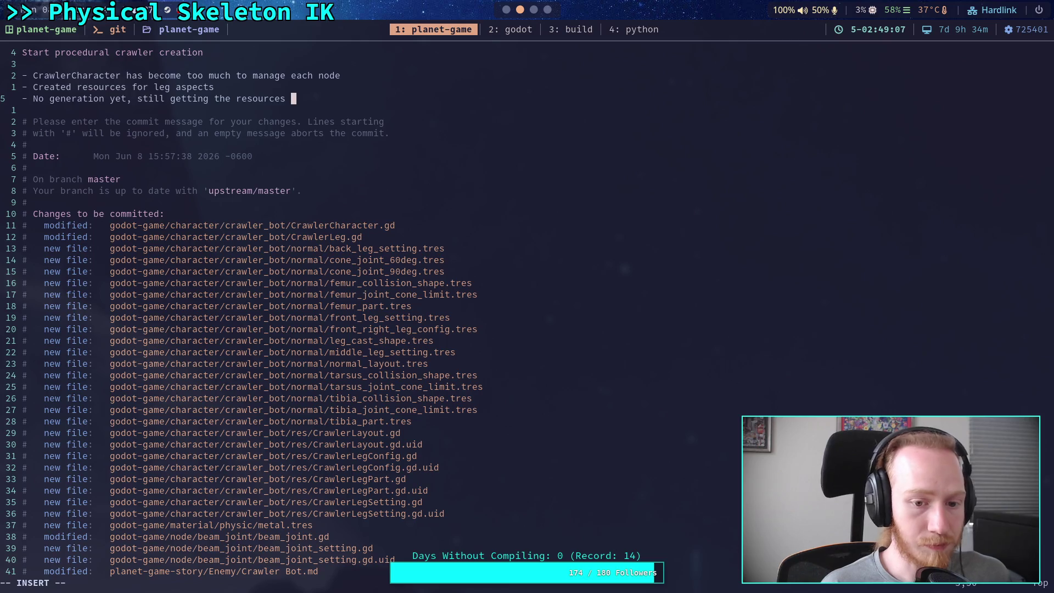
type("ready")
key("Escape")
key("Return")
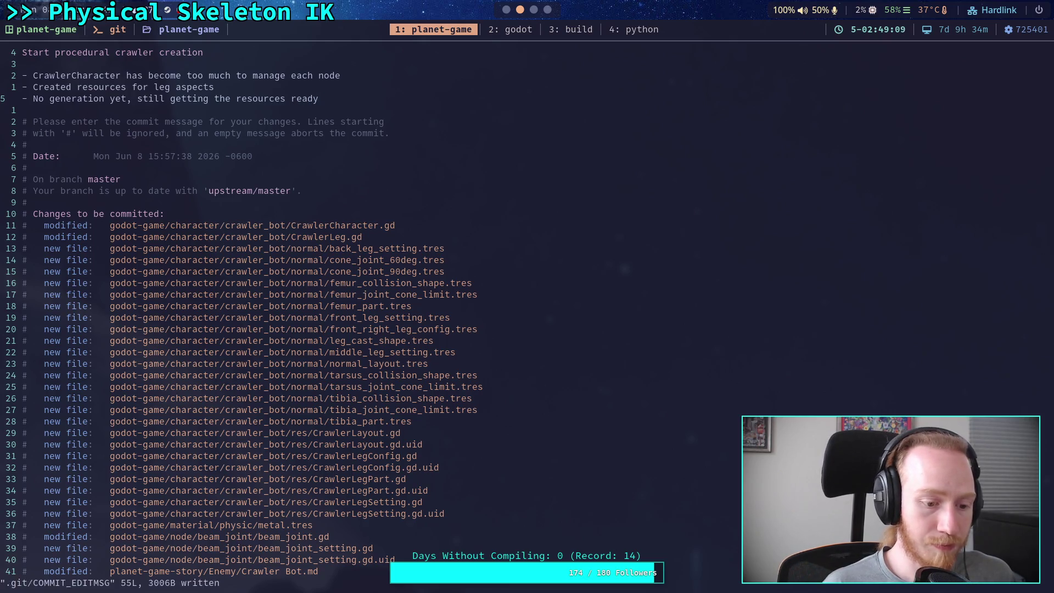
Force-push the amended commit with git push -f and check git status.
type("git push -f")
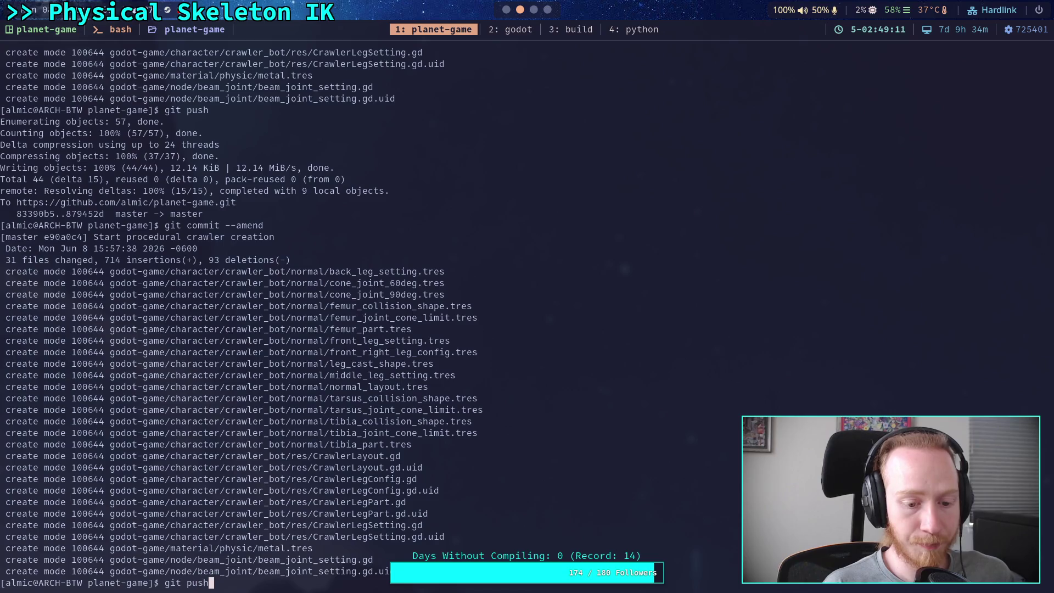
key("Return")
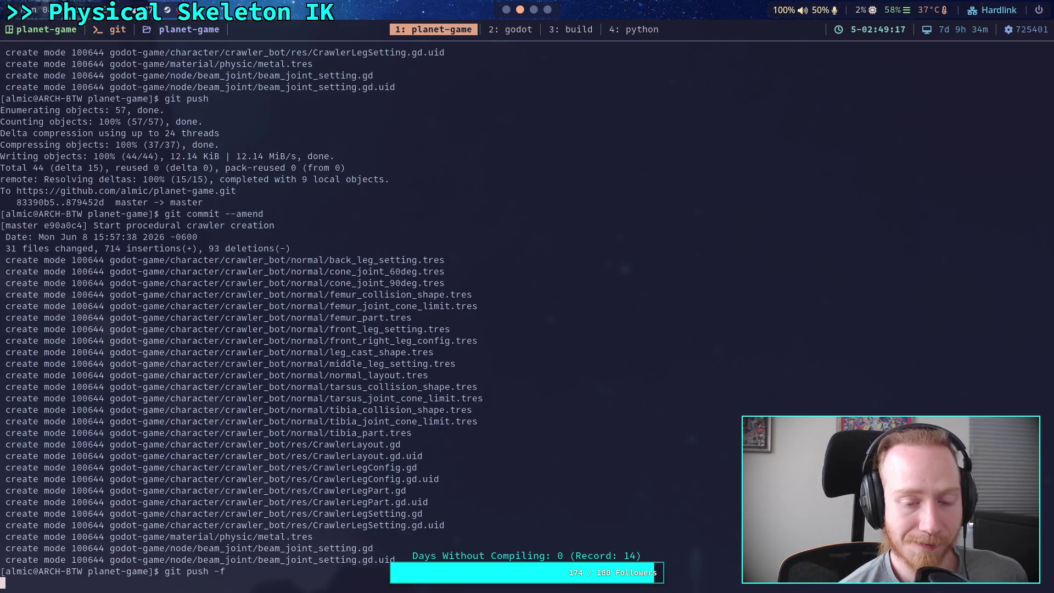
type("git statu")
key("Return")
key("Up")
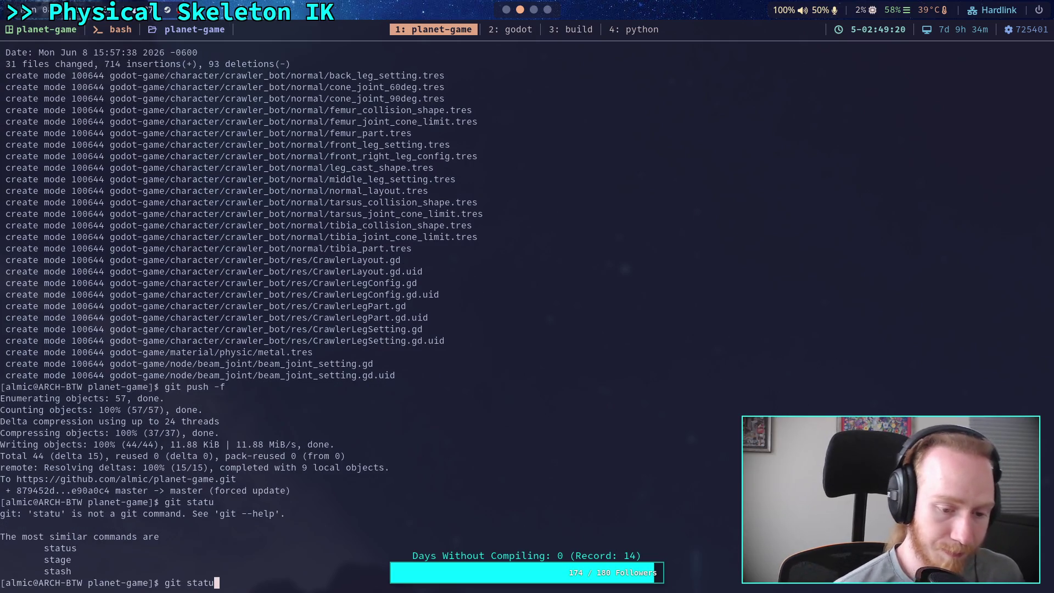
key("Return")
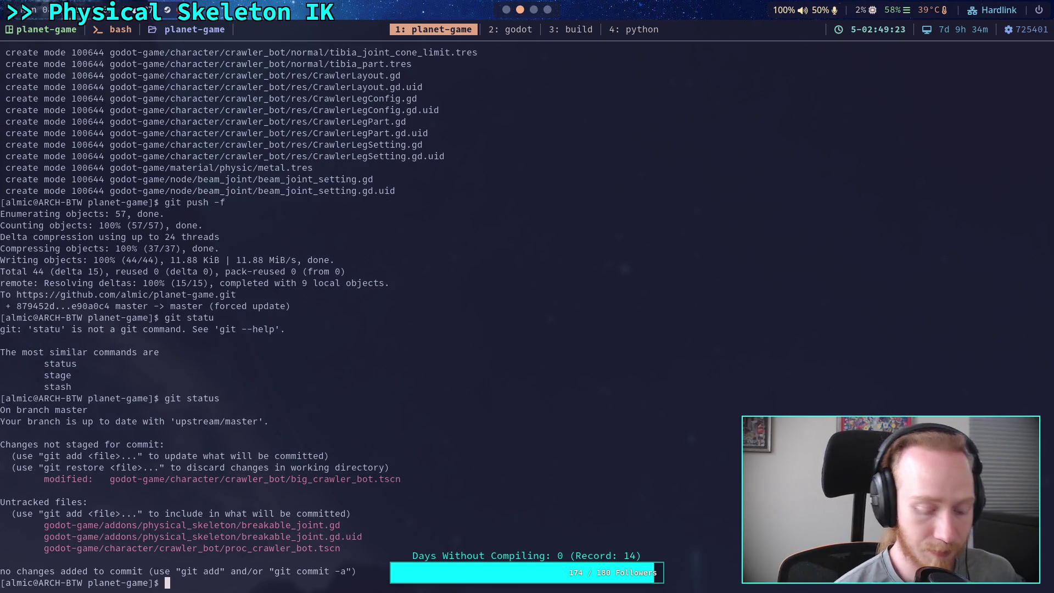
Page through the git diff of big_crawler_bot.tscn and quit the pager.
type("git diff")
key("Return")
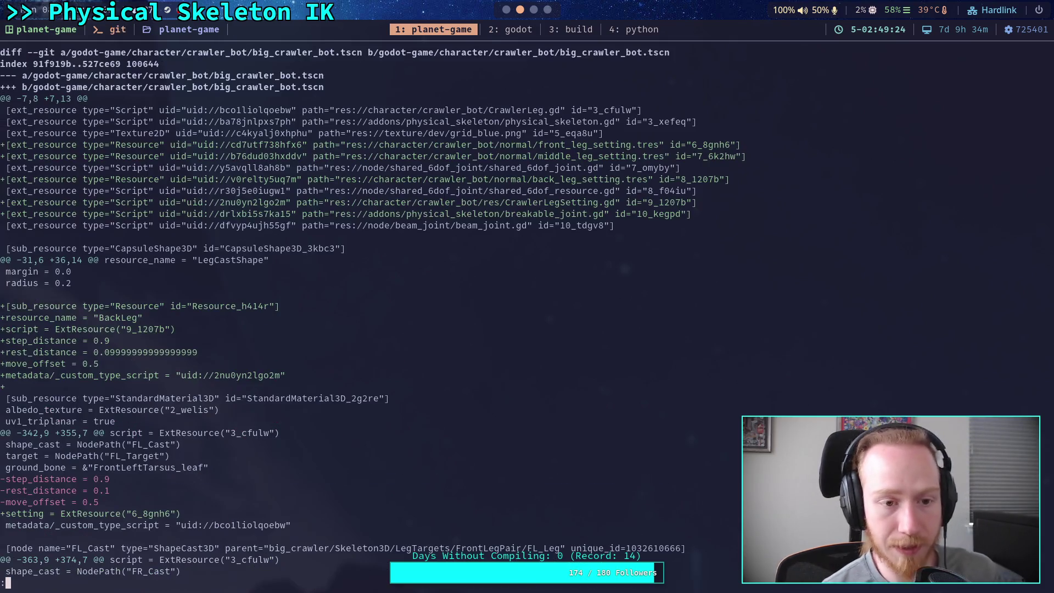
key("space")
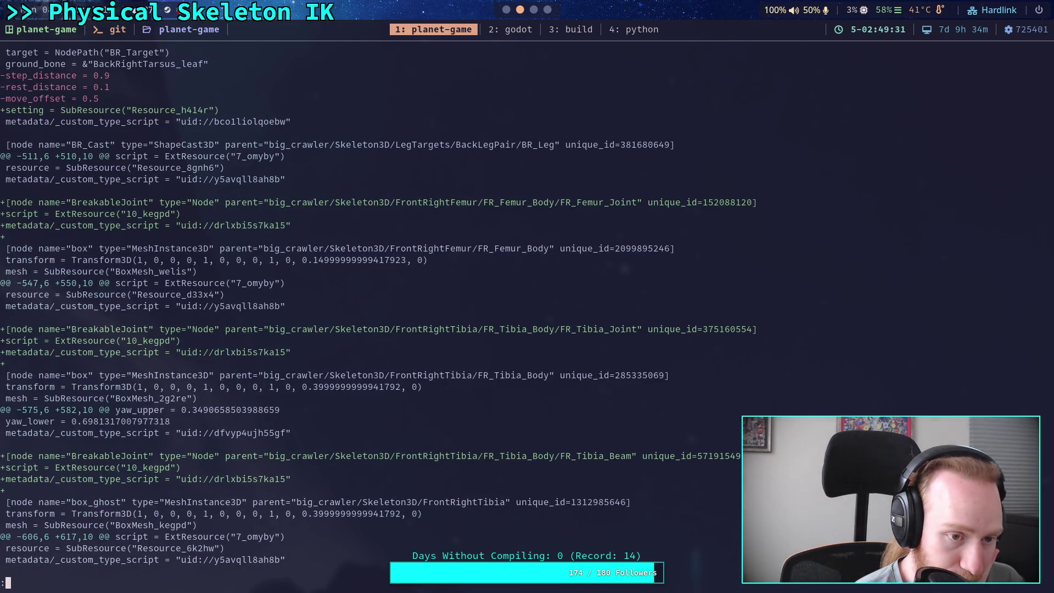
key("space")
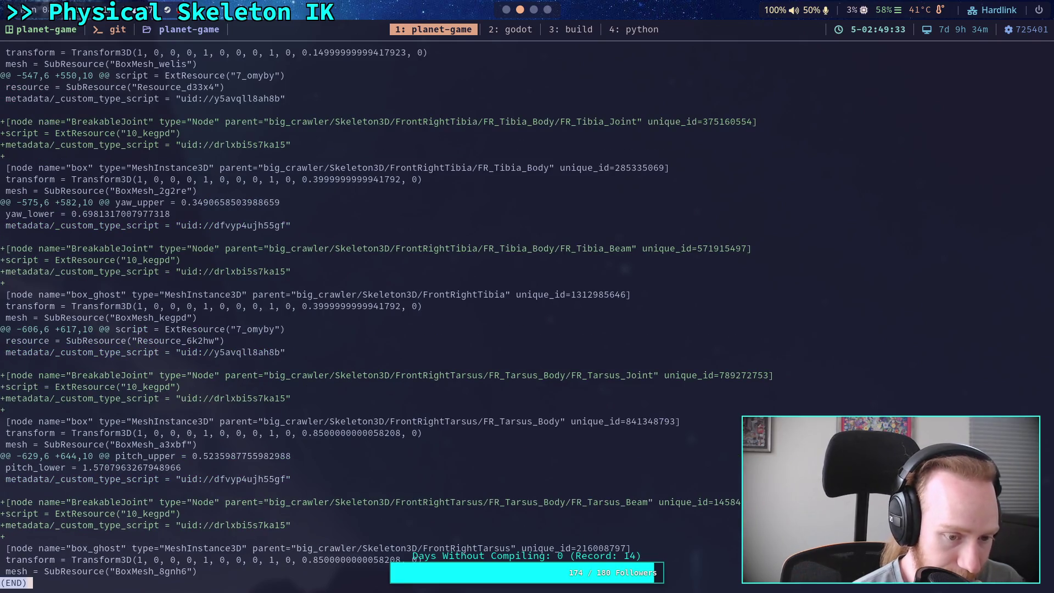
key("b")
key("b")
key("b")
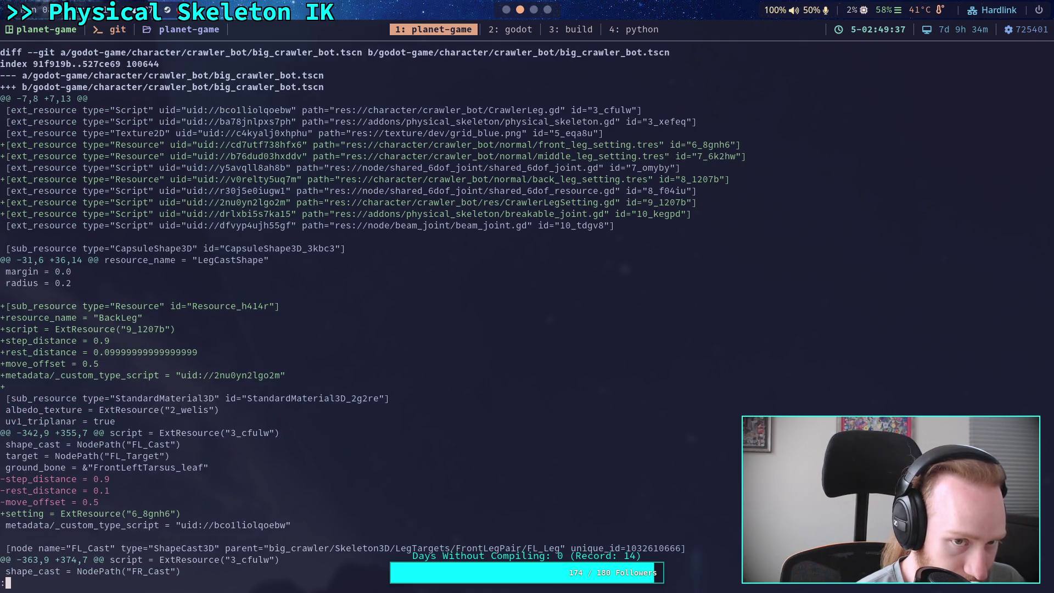
key("space")
key("space")
key("space")
key("q")
key("super+1")
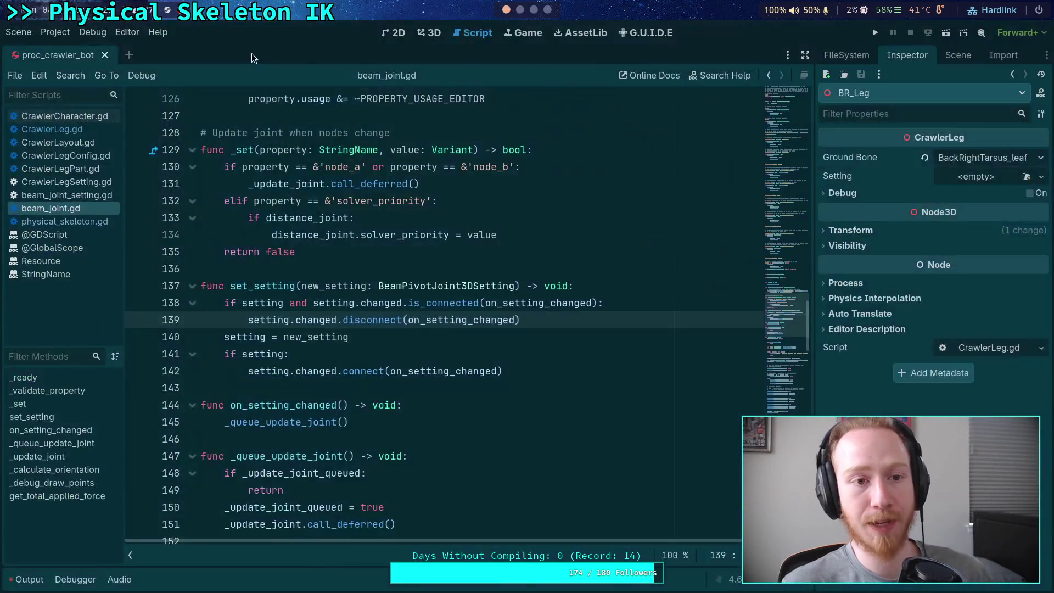
In the 3D view, inspect the BreakableJoint under FR_Tarsus_Joint in the Scene tree.
left_click(437, 30)
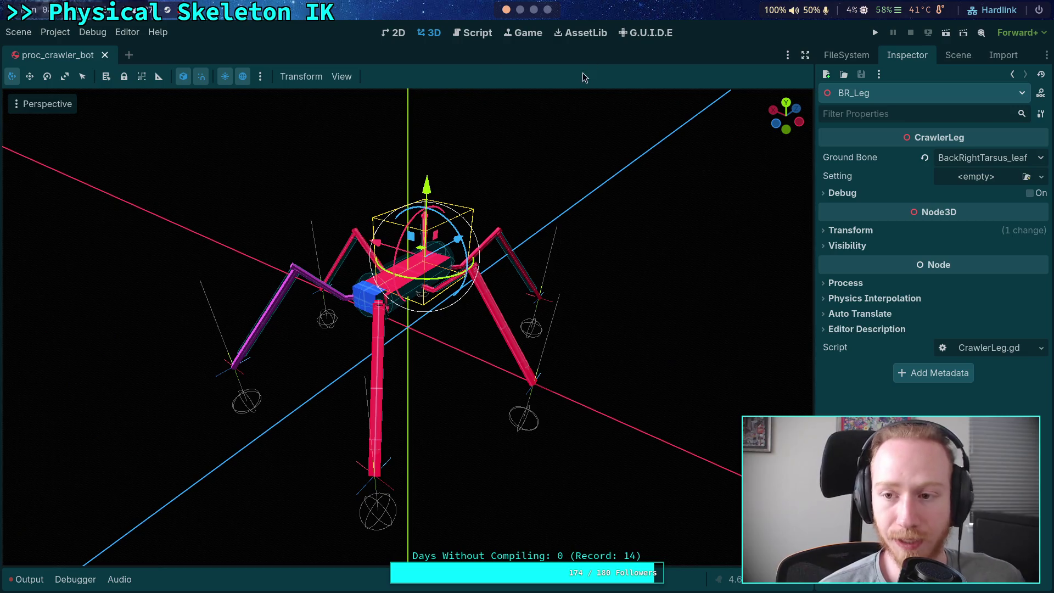
left_click(957, 56)
left_click_drag(815, 130, 757, 129)
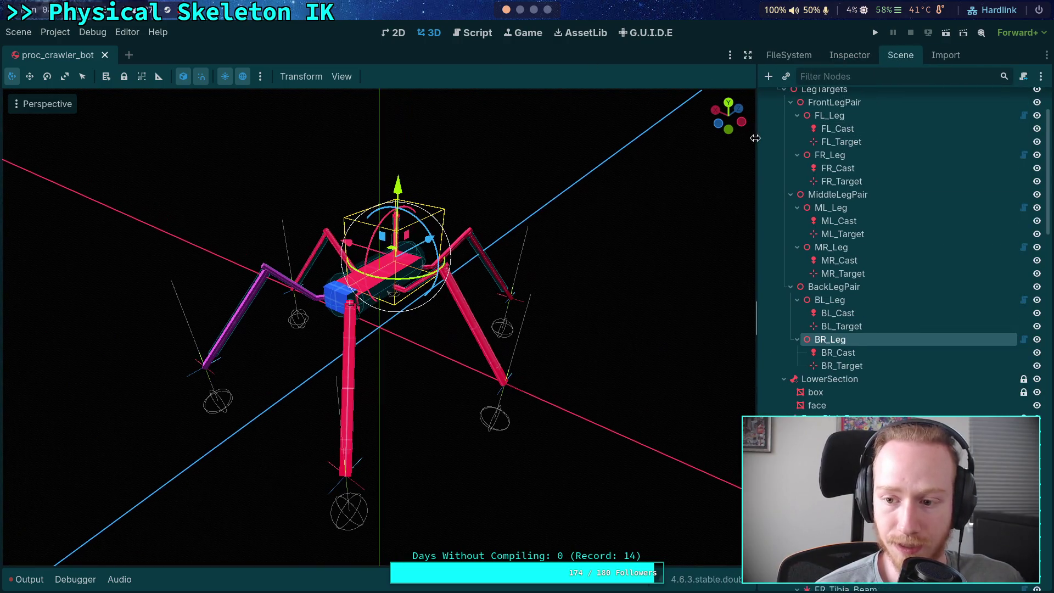
scroll(849, 308, "down", 5)
scroll(850, 308, "down", 5)
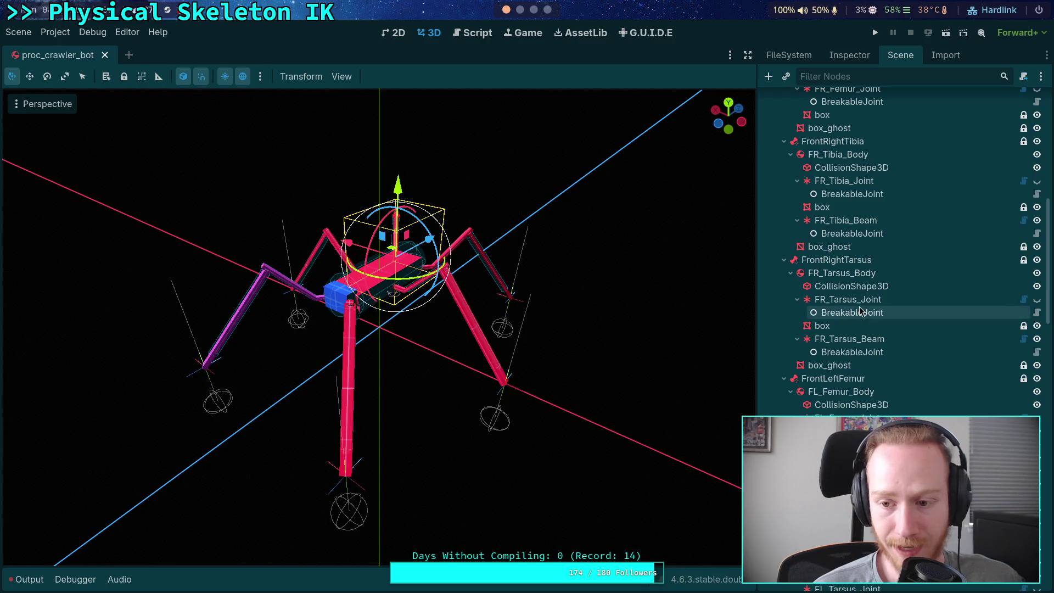
left_click(852, 312)
left_click(862, 49)
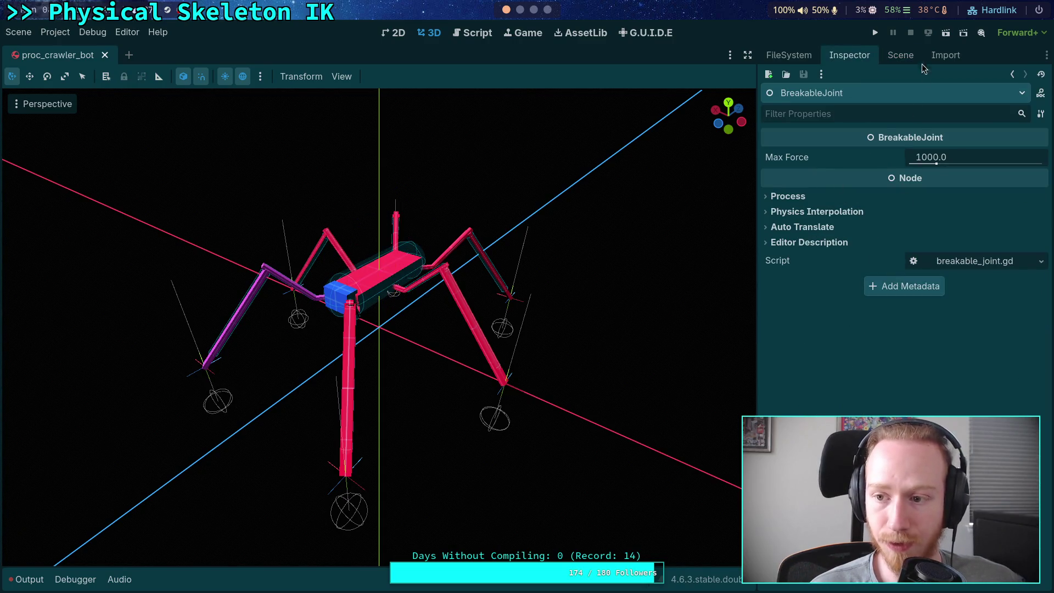
left_click(900, 55)
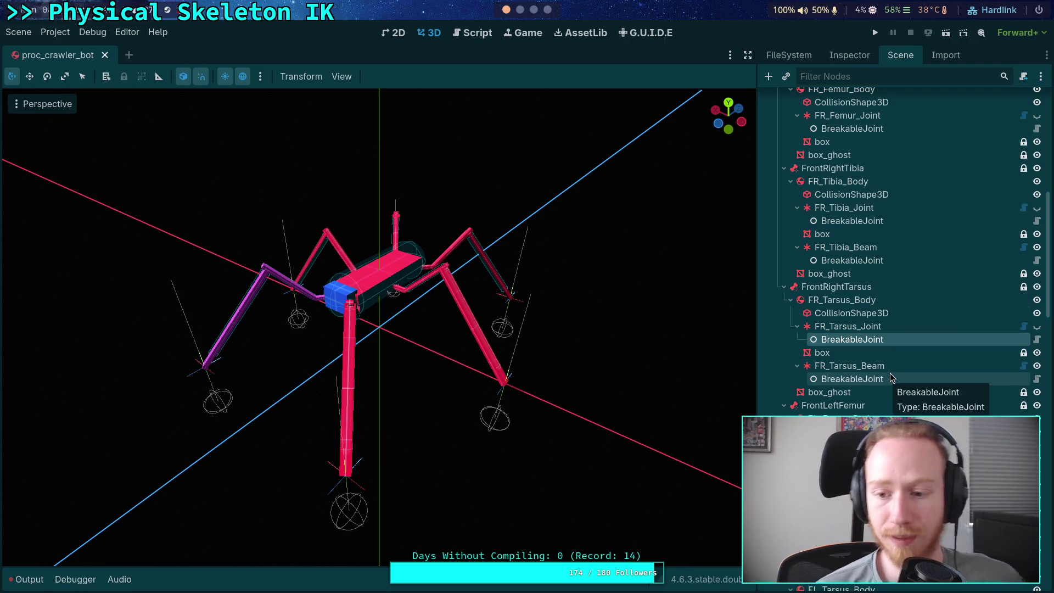
Check the FL_Femur mesh, collapse LegTargets, and show CrawlerBot's Leg IK properties in the Inspector.
scroll(856, 345, "down", 3)
left_click(862, 337)
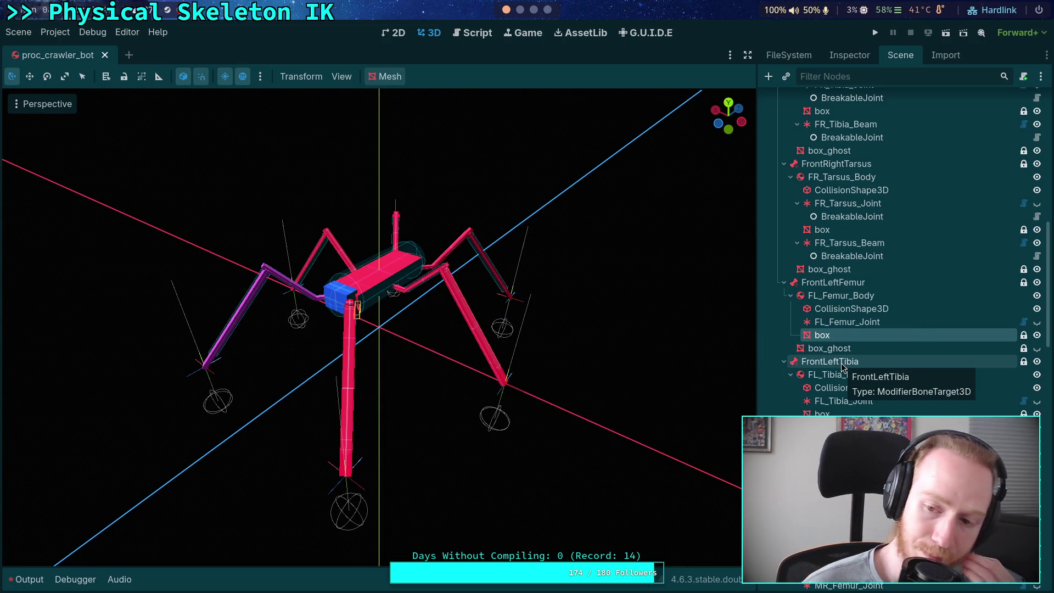
scroll(844, 367, "down", 8)
scroll(844, 368, "down", 18)
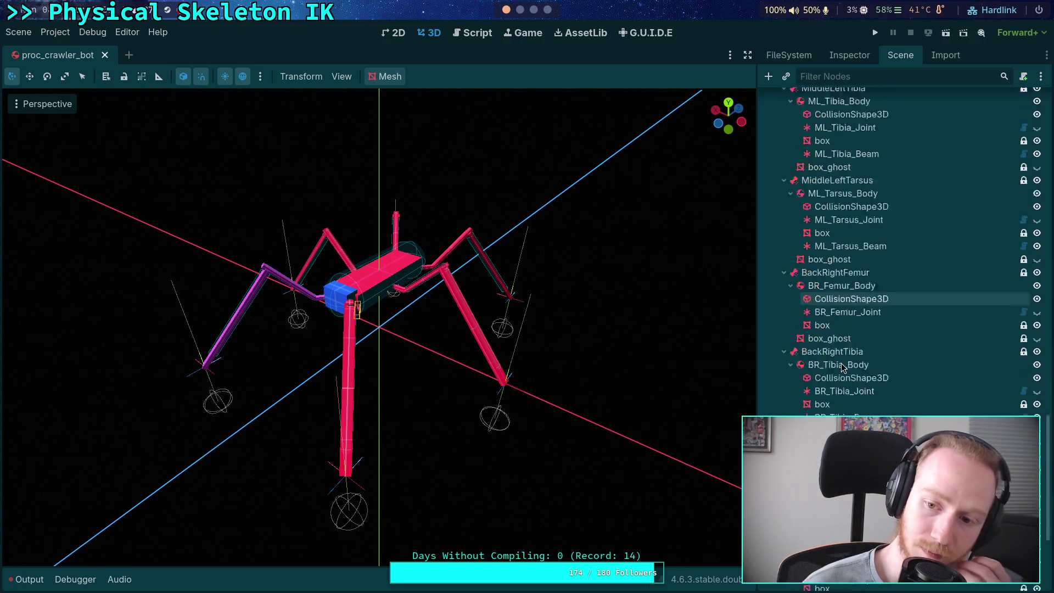
scroll(843, 367, "up", 20)
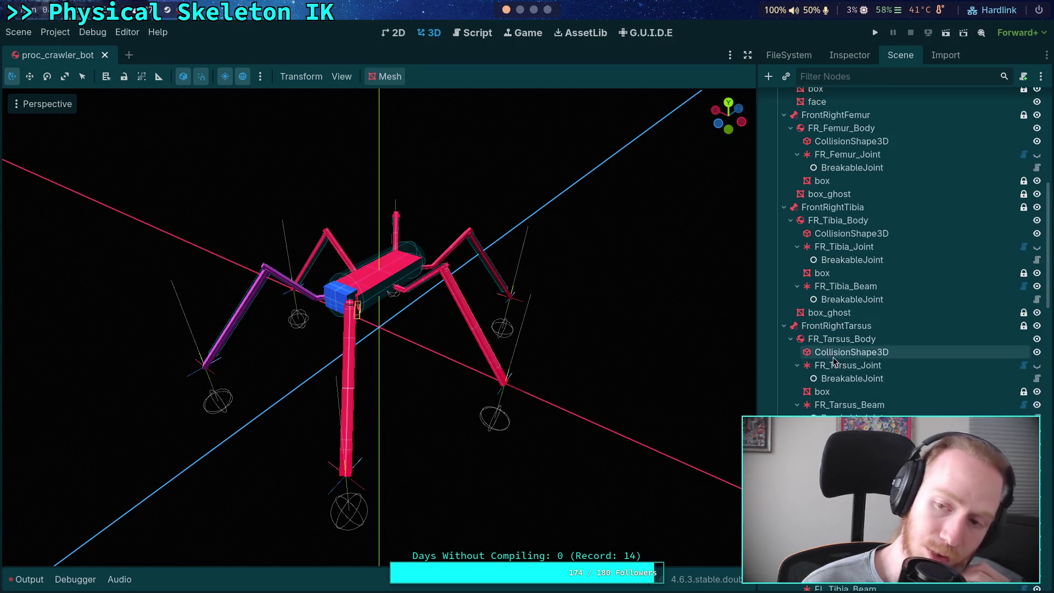
scroll(844, 362, "up", 15)
left_click(784, 178)
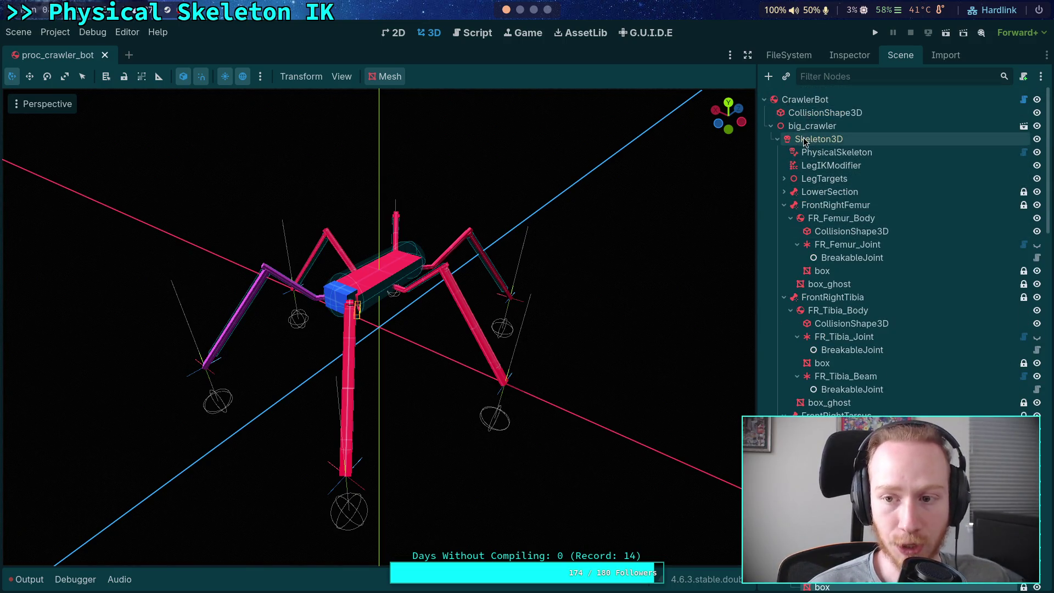
left_click(825, 113)
left_click(805, 99)
left_click(832, 58)
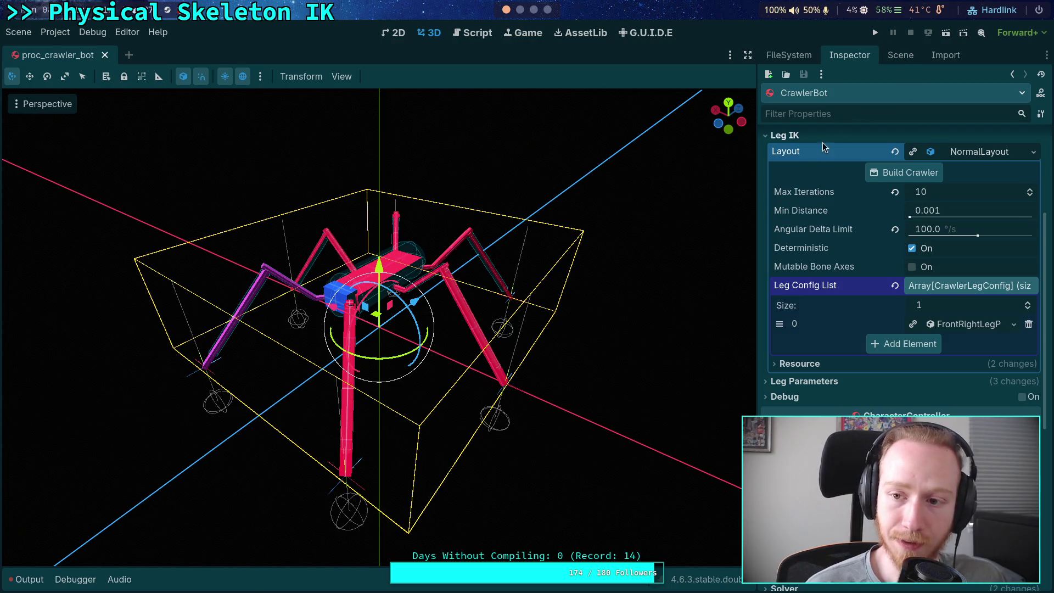
Collapse Ground Paramaters, expand the Part List, and inspect FemurPart's collision shape size.
scroll(852, 198, "up", 4)
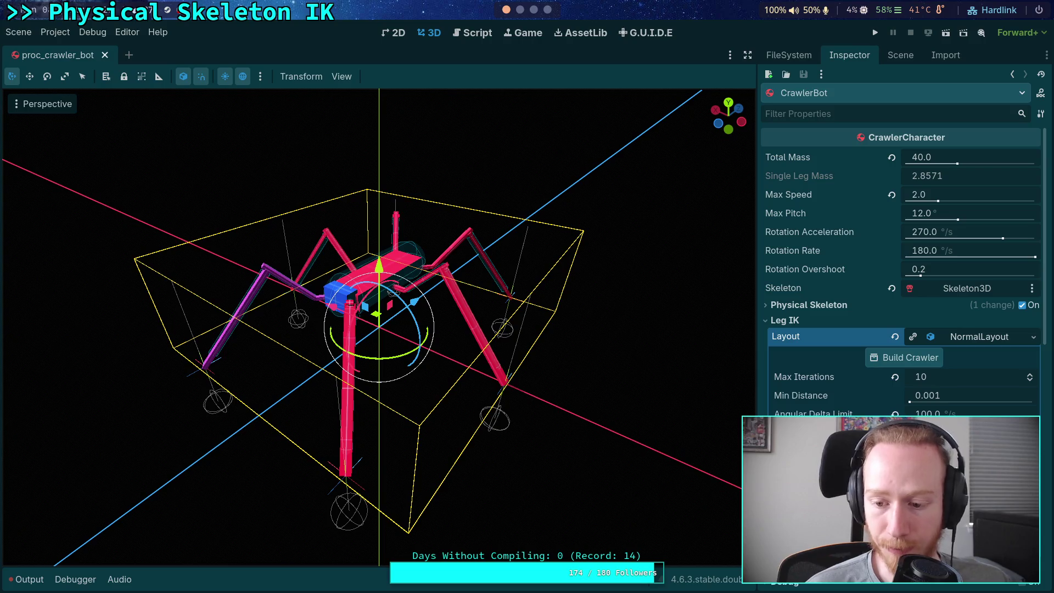
scroll(983, 373, "down", 5)
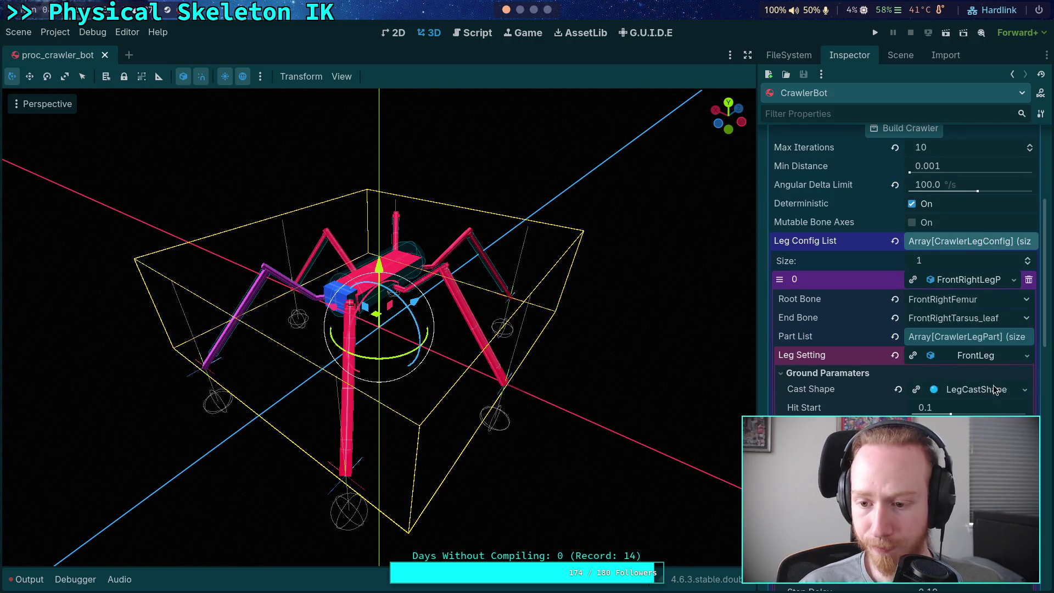
left_click(980, 373)
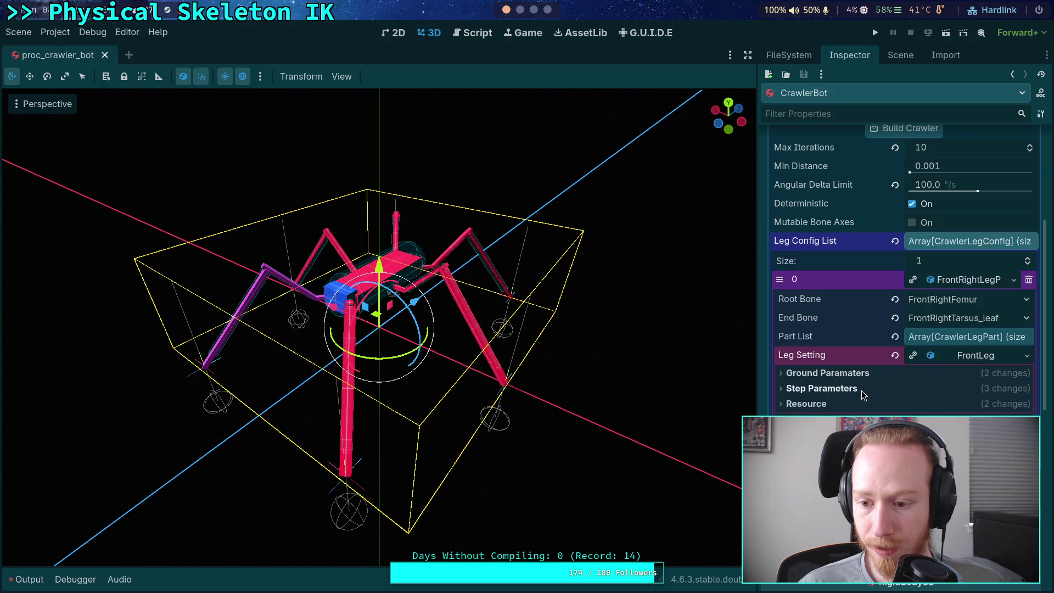
left_click(934, 337)
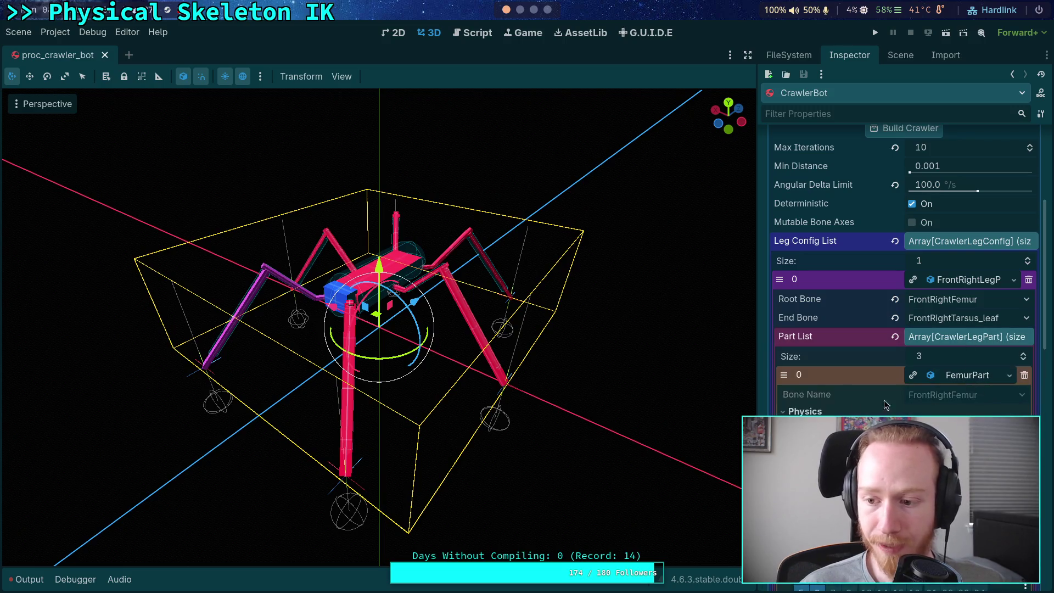
scroll(903, 373, "down", 3)
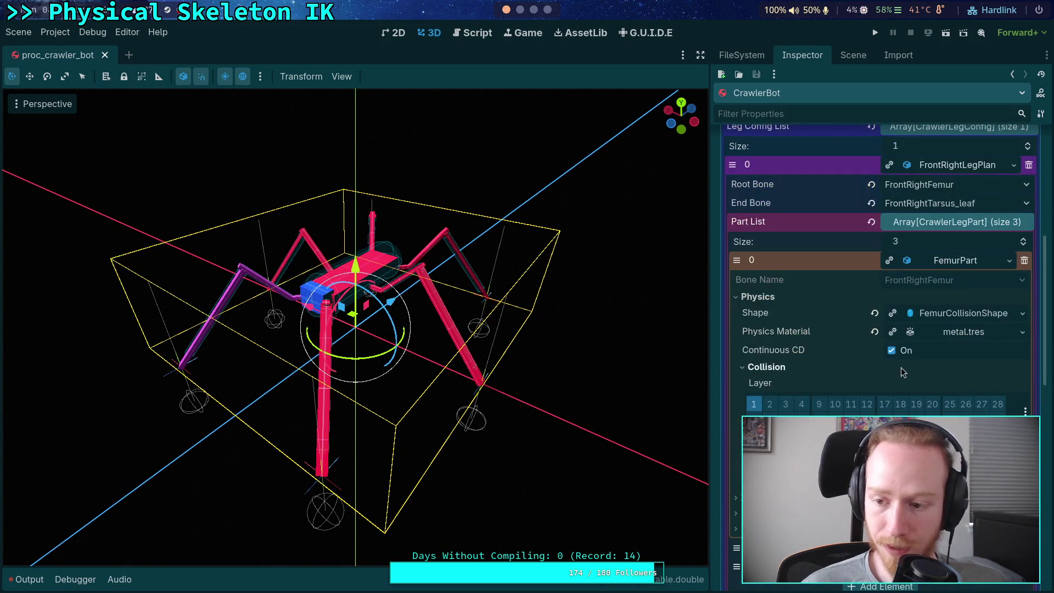
left_click(963, 313)
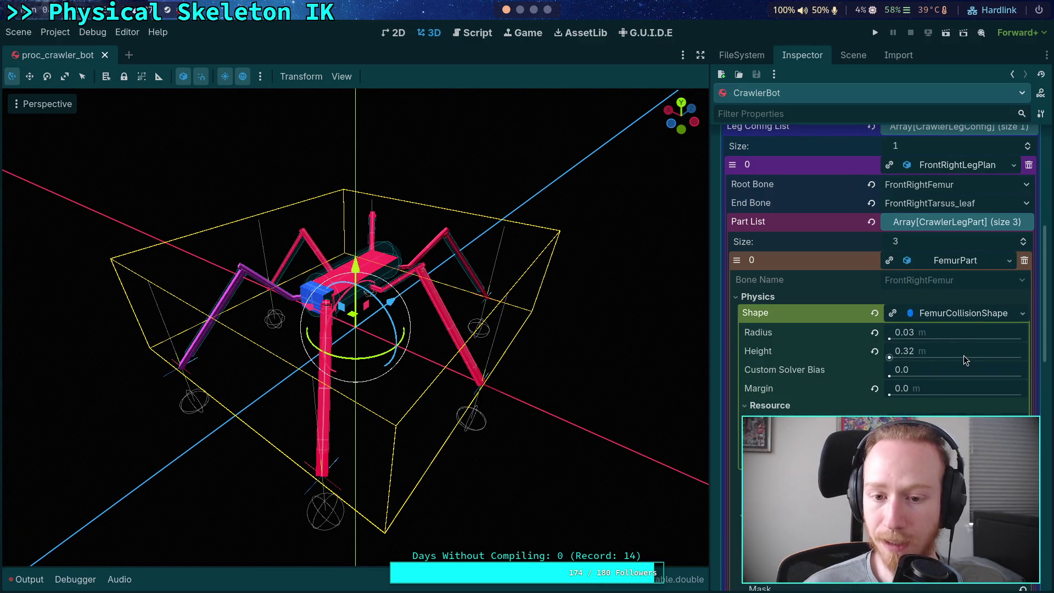
left_click(780, 405)
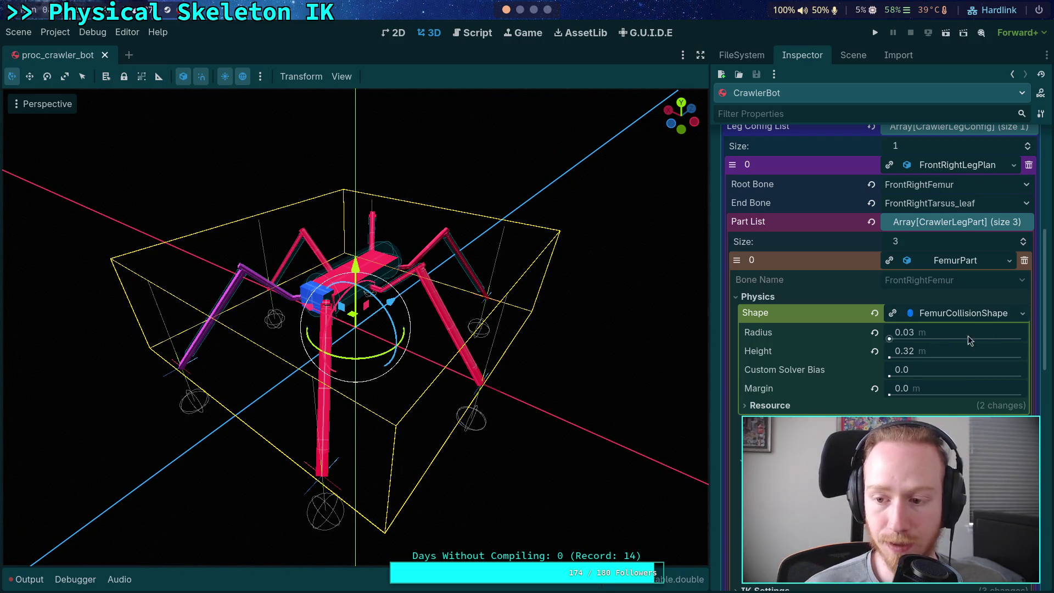
left_click(964, 313)
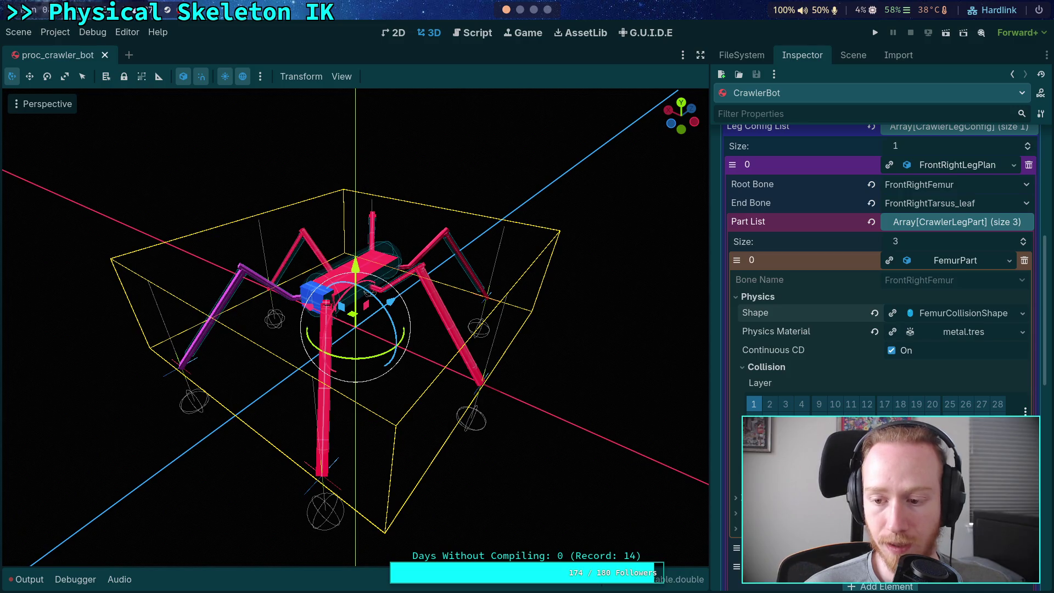
Check metal.tres (friction 0.2, bounce 0.6), collapse FemurPart, and expand the FrontLeg leg setting.
left_click(972, 334)
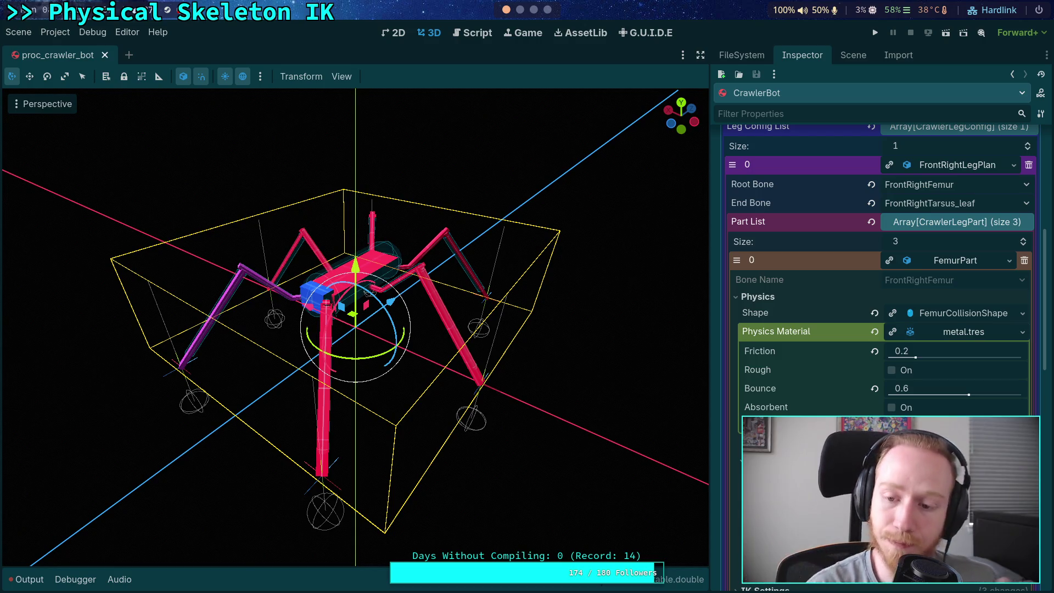
left_click(940, 332)
left_click(766, 367)
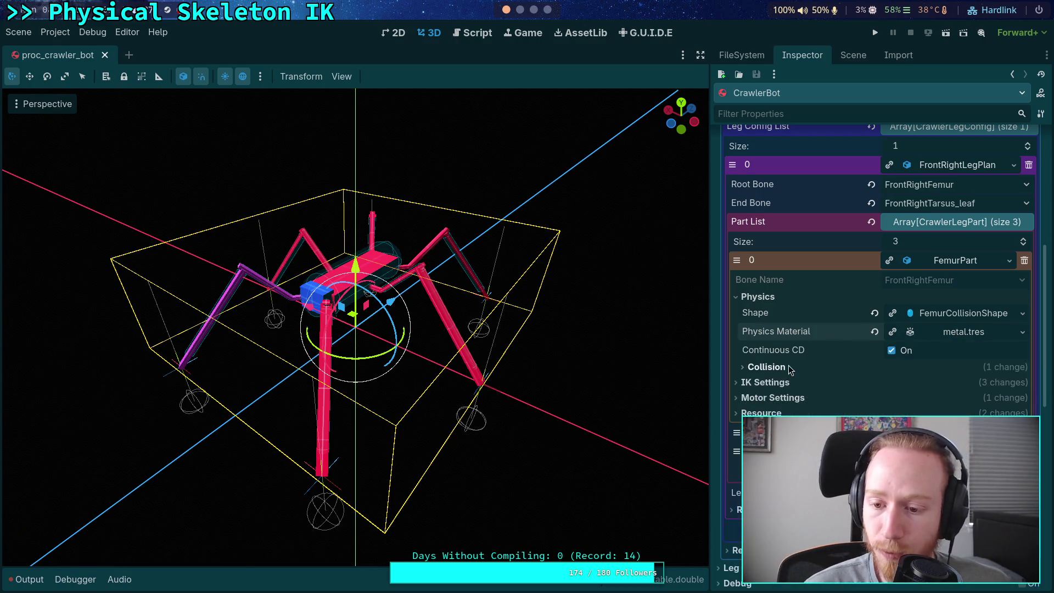
left_click(758, 296)
left_click(761, 311)
left_click(761, 312)
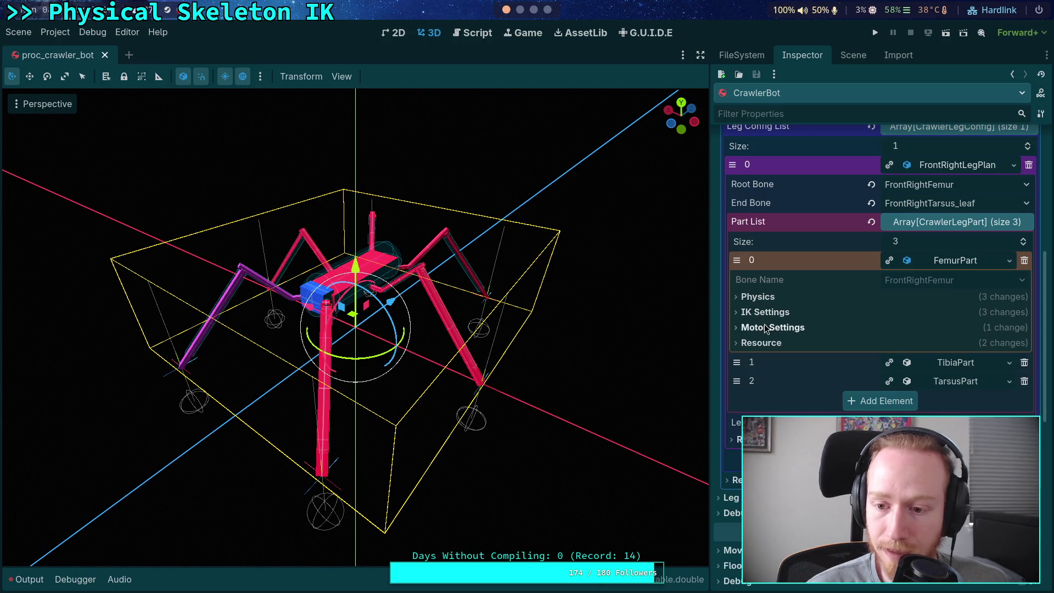
left_click(950, 260)
left_click(943, 338)
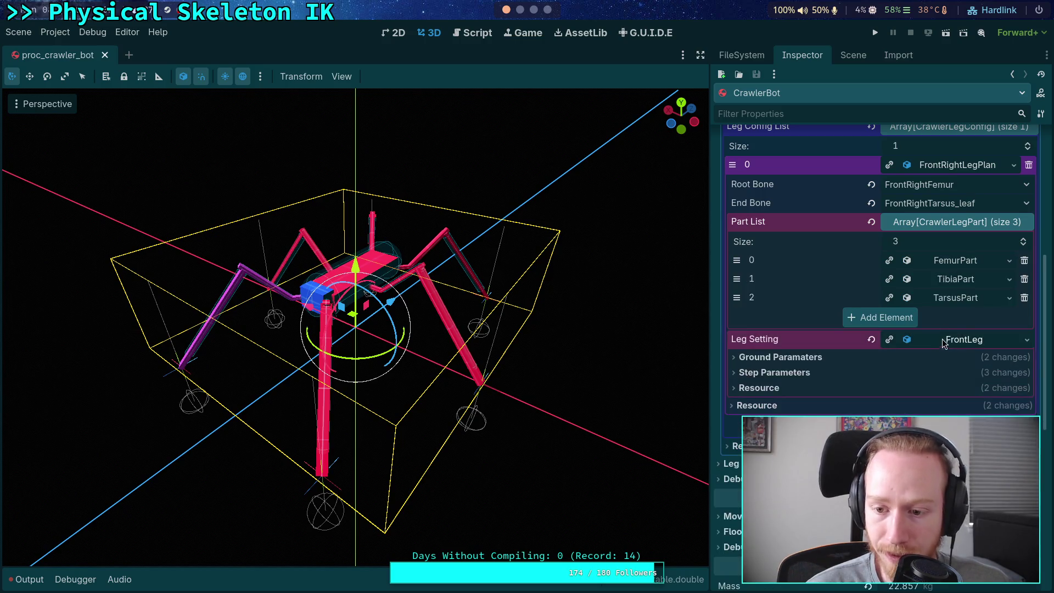
Inspect FrontLeg step parameters (step distance 0.9, rest distance 0.1), then its LegCastShape ground parameters.
left_click(782, 374)
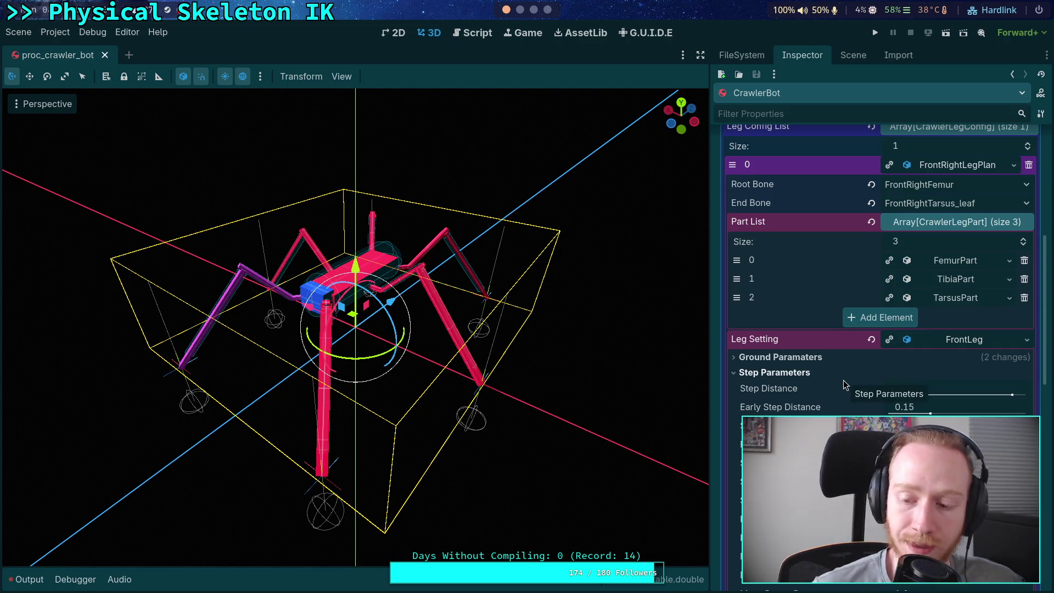
scroll(838, 379, "down", 3)
mouse_move(827, 366)
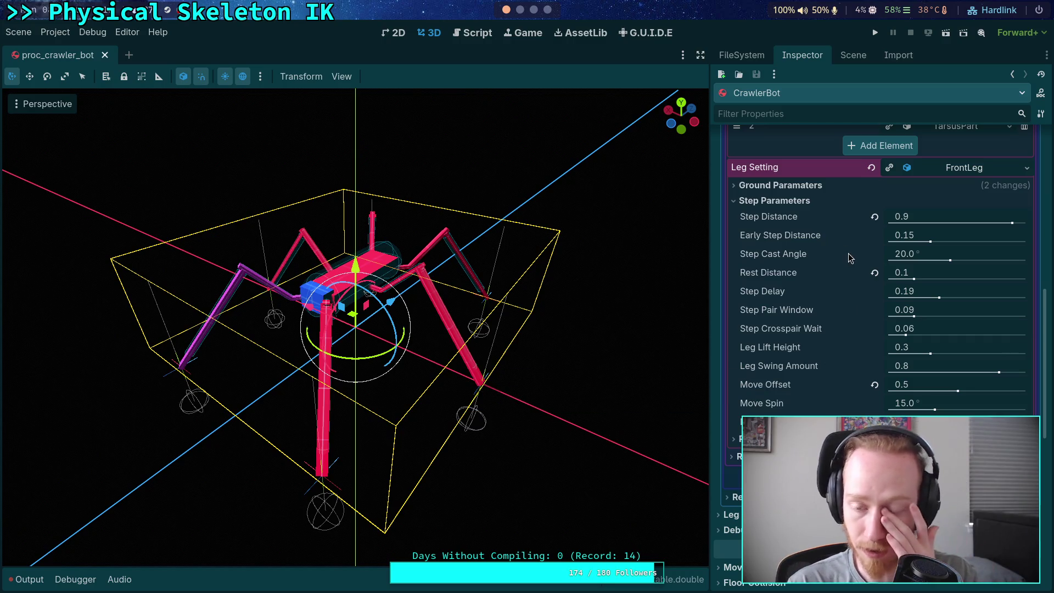
scroll(838, 264, "up", 5)
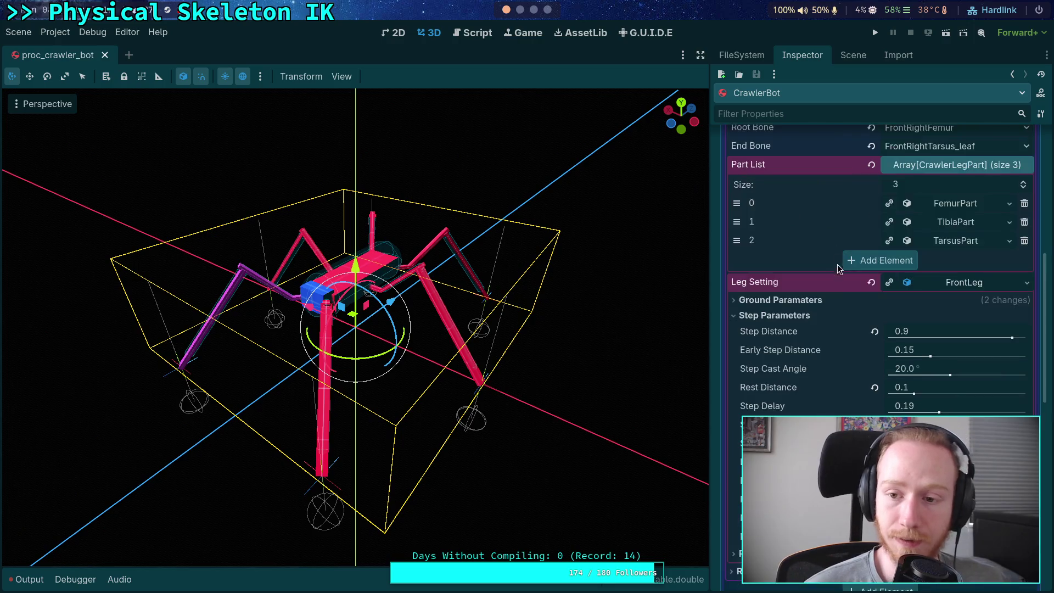
left_click(979, 339)
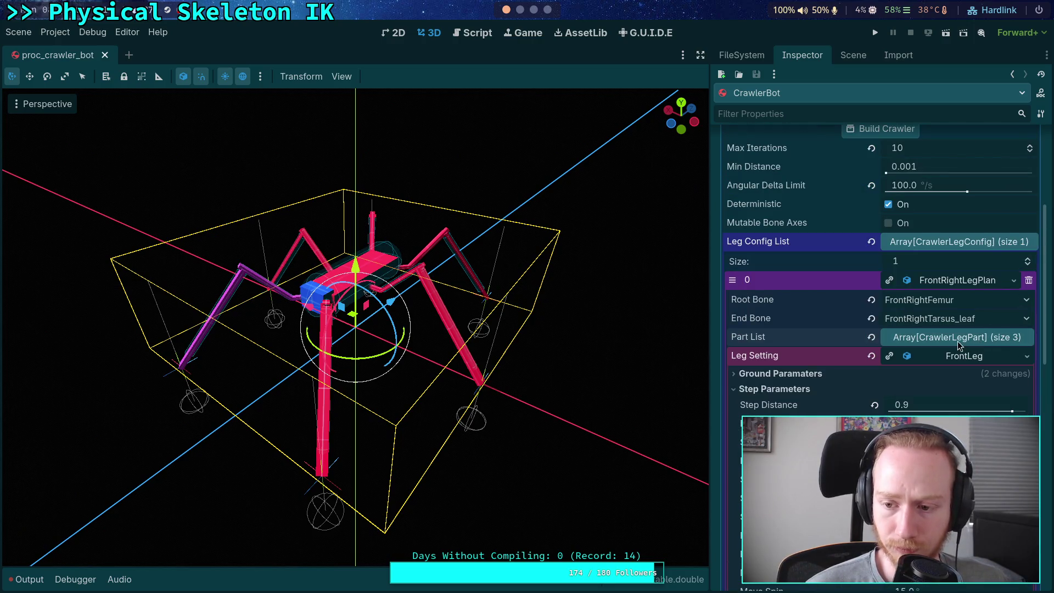
scroll(934, 357, "down", 4)
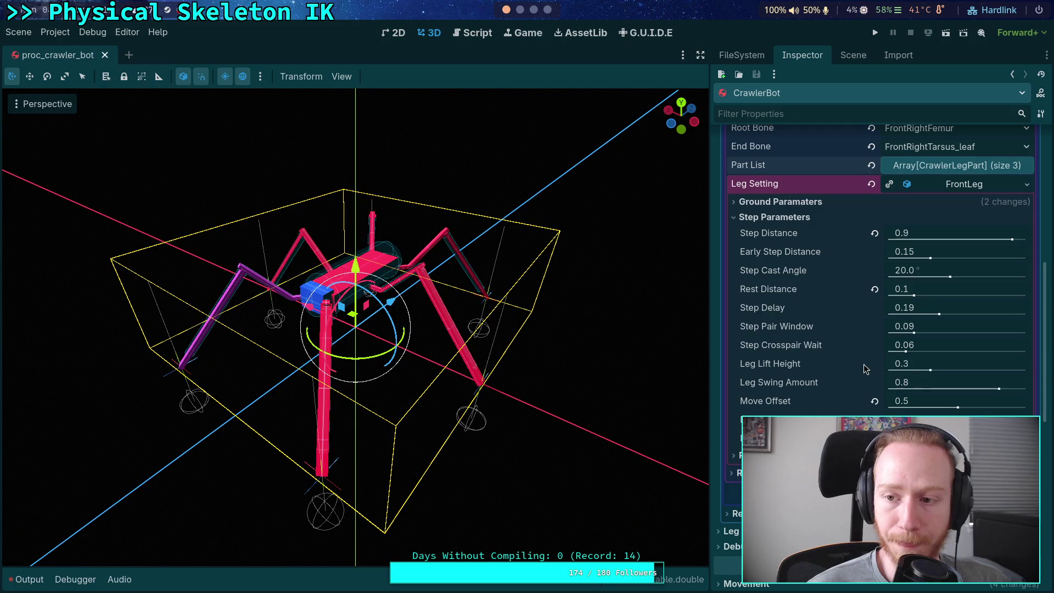
scroll(884, 356, "up", 4)
scroll(855, 325, "down", 3)
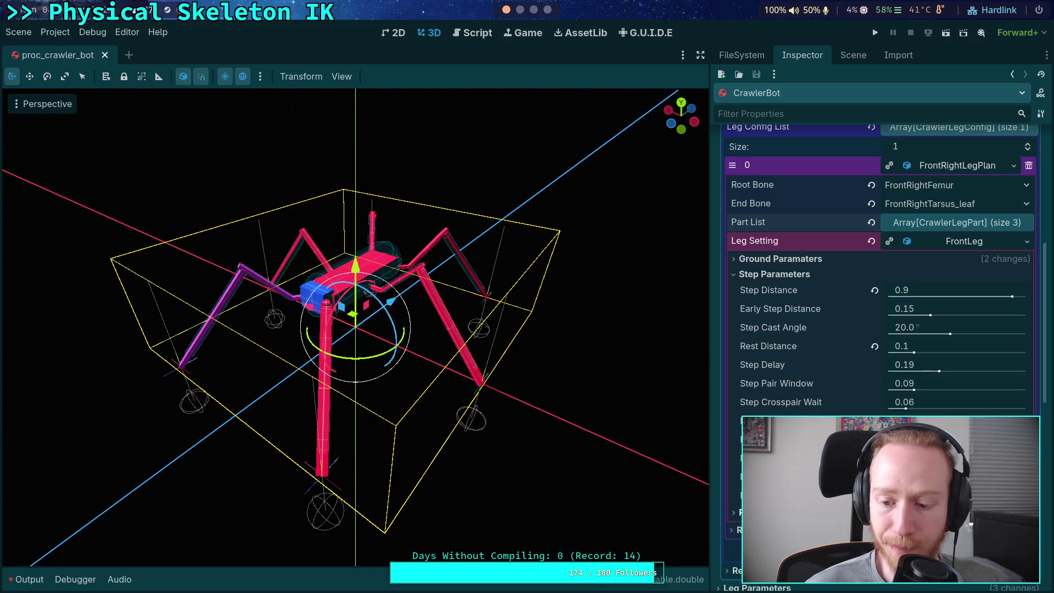
scroll(836, 344, "down", 6)
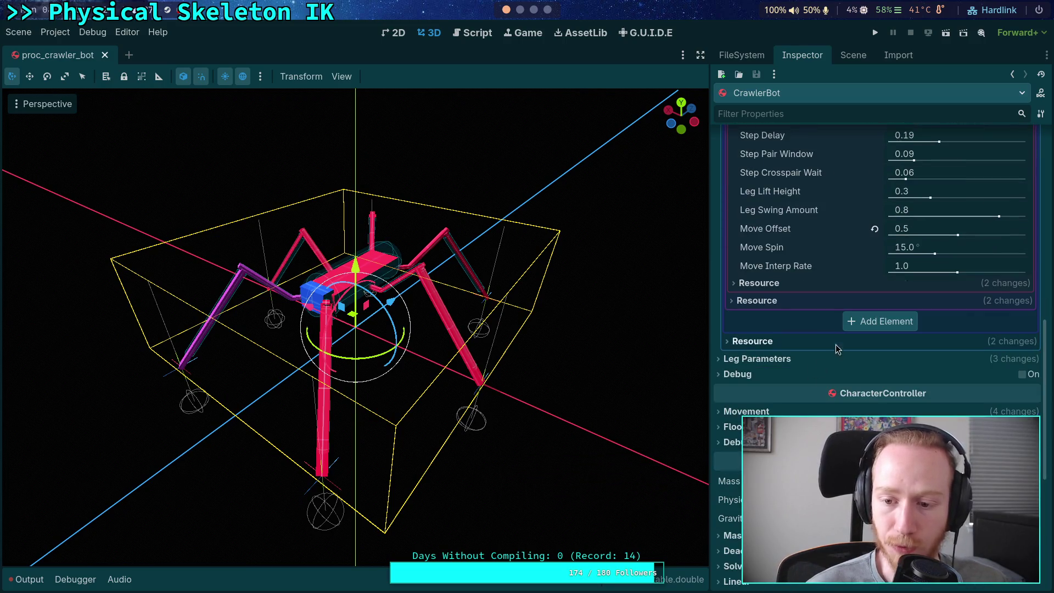
scroll(859, 322, "up", 4)
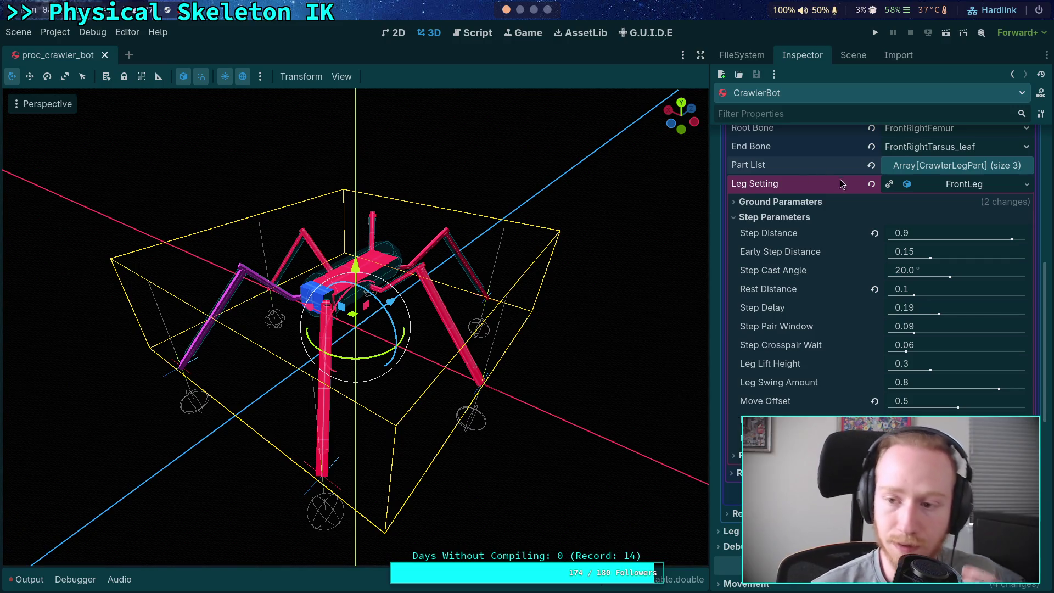
left_click(818, 203)
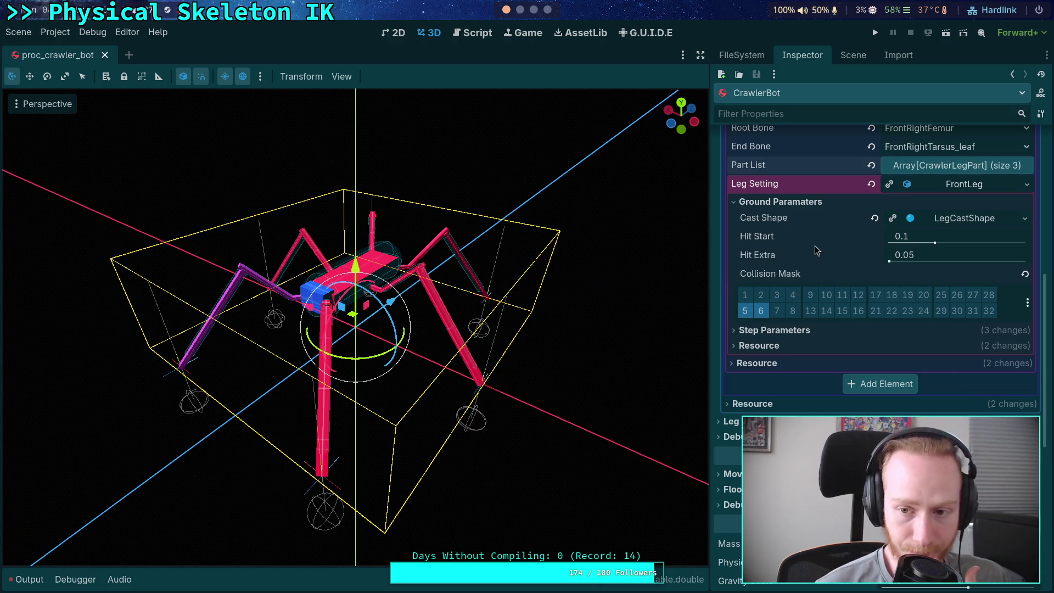
left_click(829, 203)
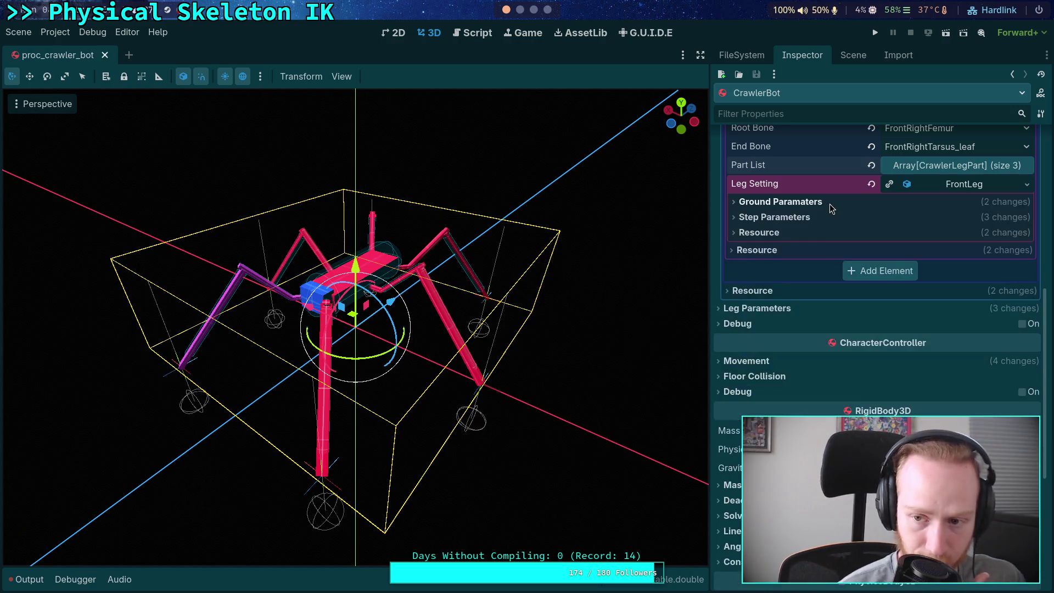
Collapse FrontLeg's leg settings and show FemurPart's IK rotation axis (Z).
left_click(952, 185)
scroll(882, 261, "up", 3)
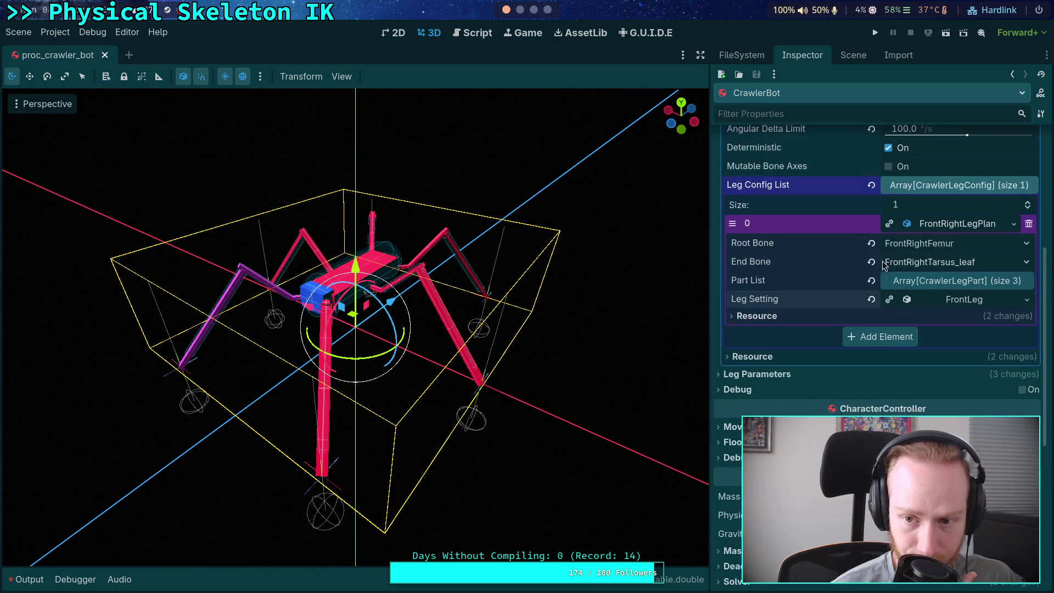
left_click(918, 280)
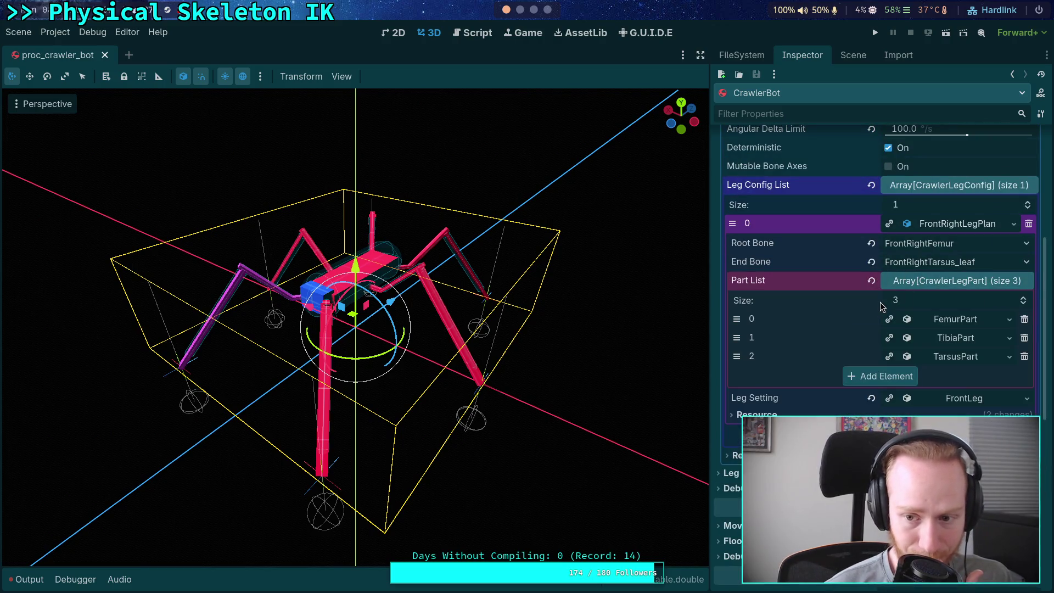
left_click(949, 319)
left_click(790, 373)
left_click(792, 383)
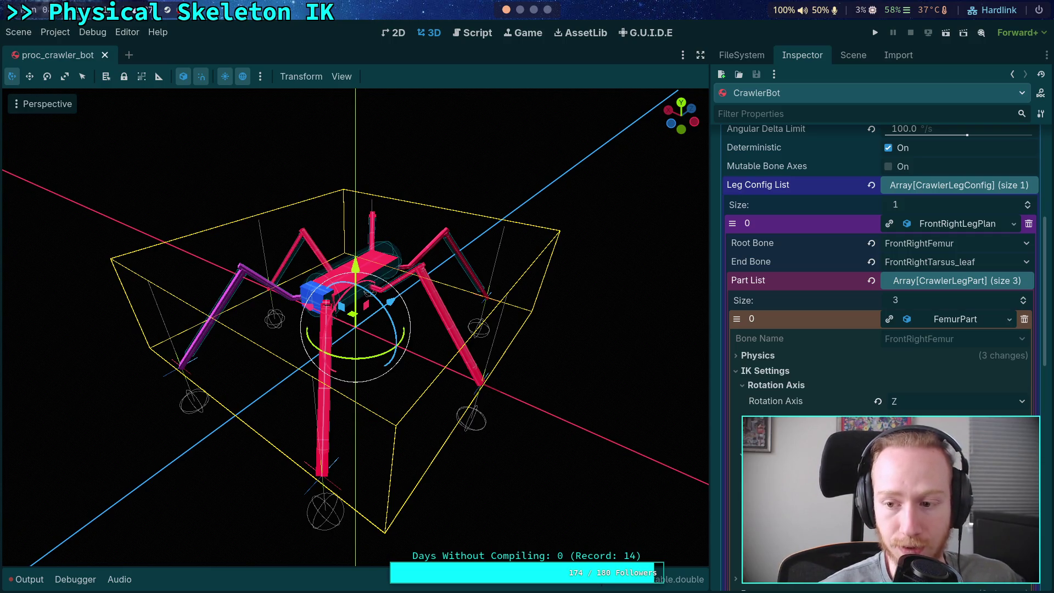
Review the femur's FemurJointConeLimit limitation and its enabled motor settings.
left_click(776, 385)
left_click(780, 401)
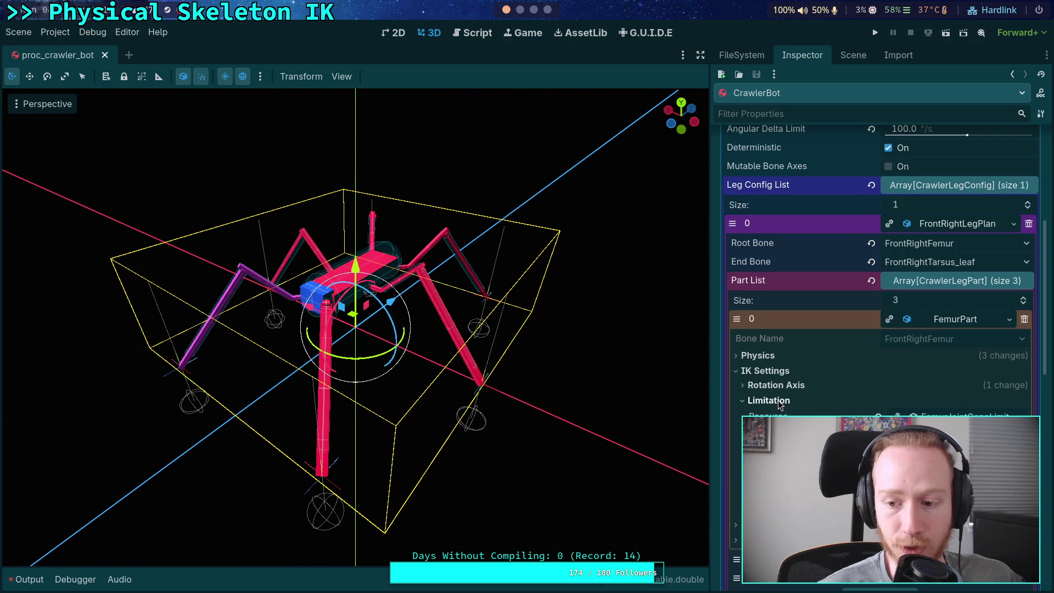
left_click(780, 402)
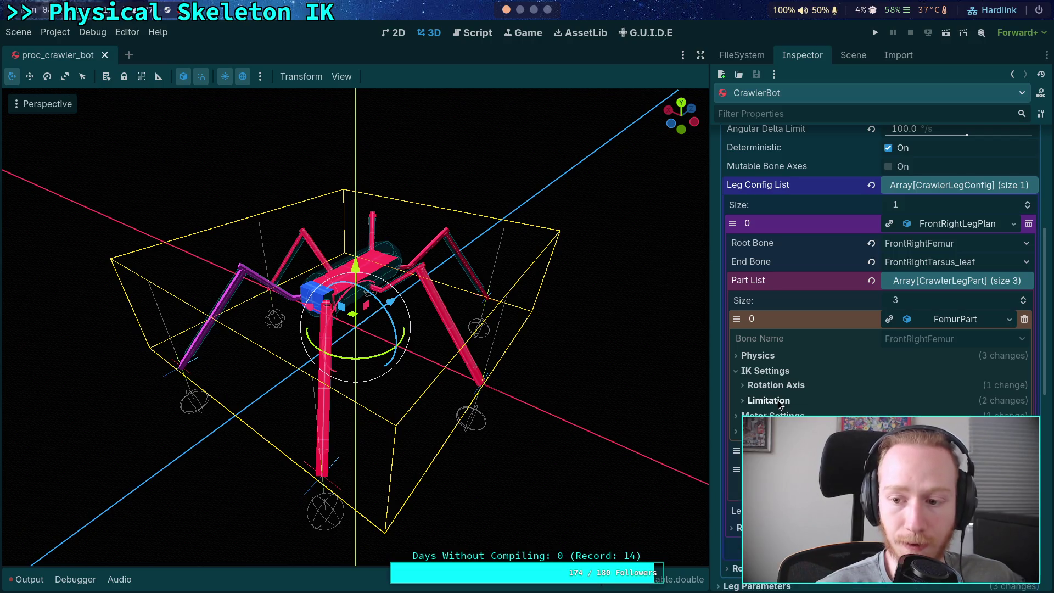
left_click(773, 372)
left_click(782, 386)
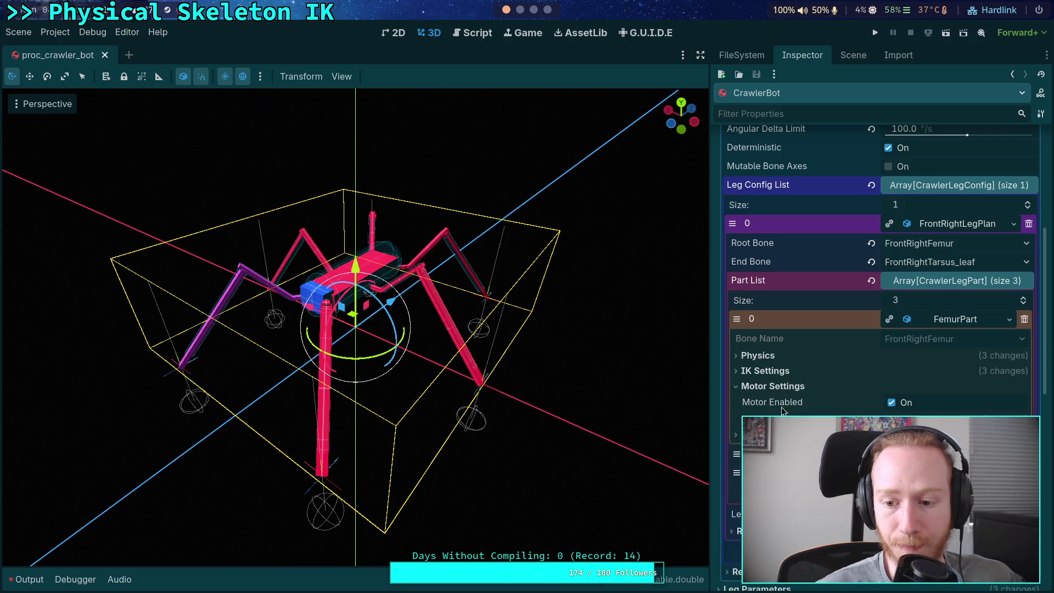
left_click(776, 385)
Recheck the femur's physics and limitation groups, then view the TarsusPart element.
left_click(773, 371)
left_click(771, 358)
left_click(776, 360)
scroll(790, 392, "down", 2)
left_click(788, 342)
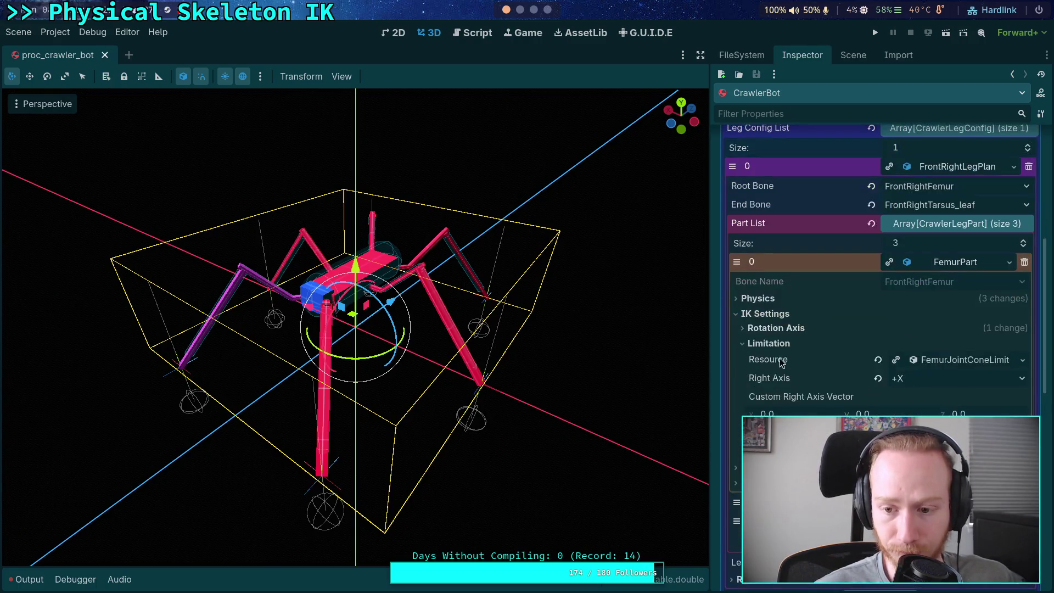
left_click(788, 343)
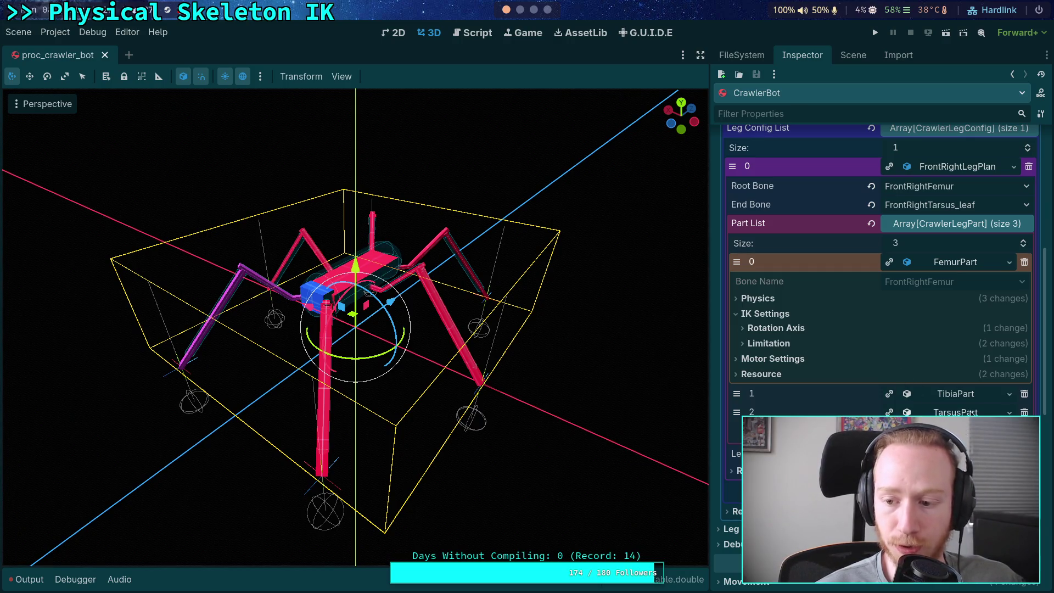
left_click(956, 411)
Check TarsusPart's motor torque limits (20.0 Nm powered, 10.0 Nm unpowered) and rotation axis.
scroll(878, 302, "down", 2)
left_click(780, 323)
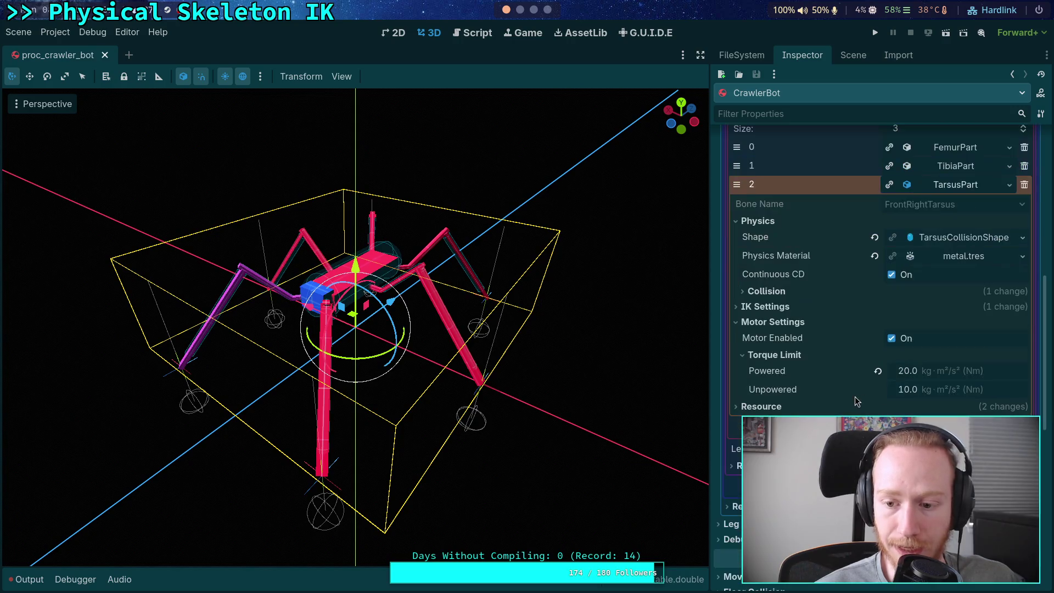
left_click(766, 320)
left_click(765, 306)
left_click(780, 321)
left_click(769, 390)
left_click(776, 321)
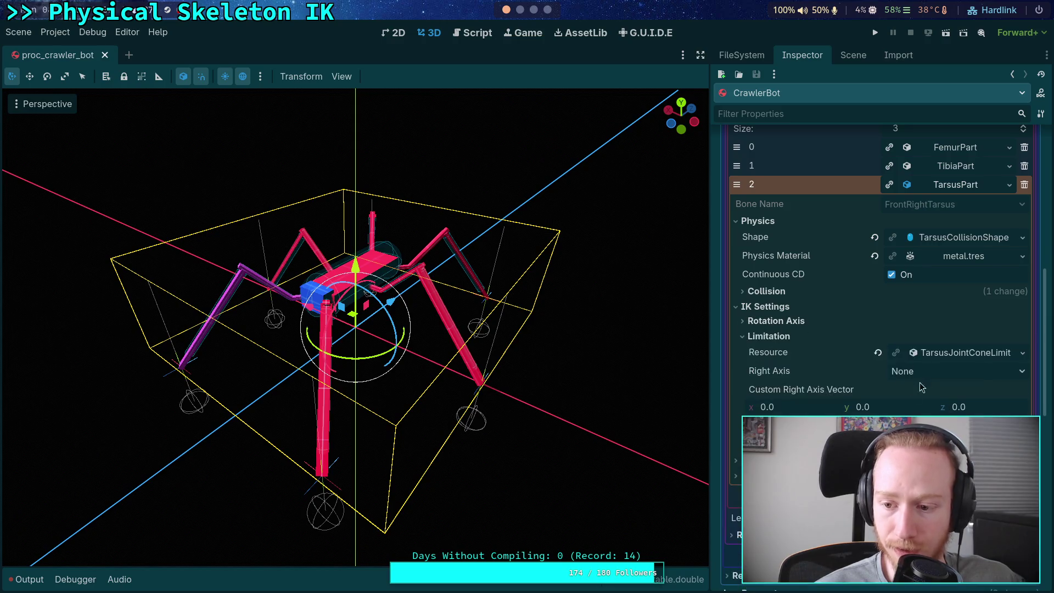
Inspect the TarsusJointConeLimit's 120° angle, revisiting it after another look at motor settings.
left_click(940, 352)
left_click(933, 352)
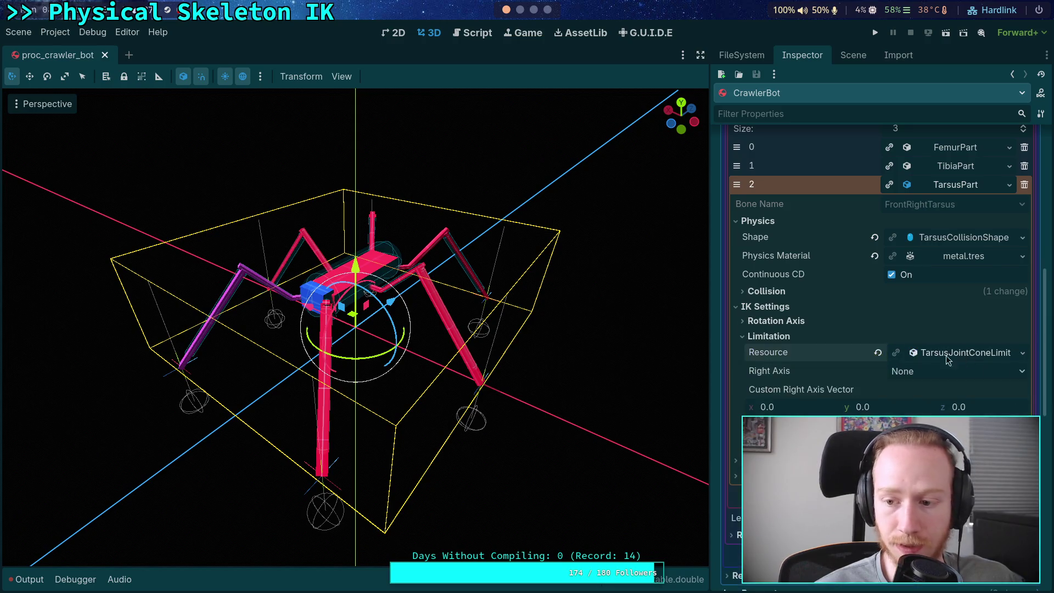
left_click(769, 336)
left_click(798, 352)
left_click(799, 351)
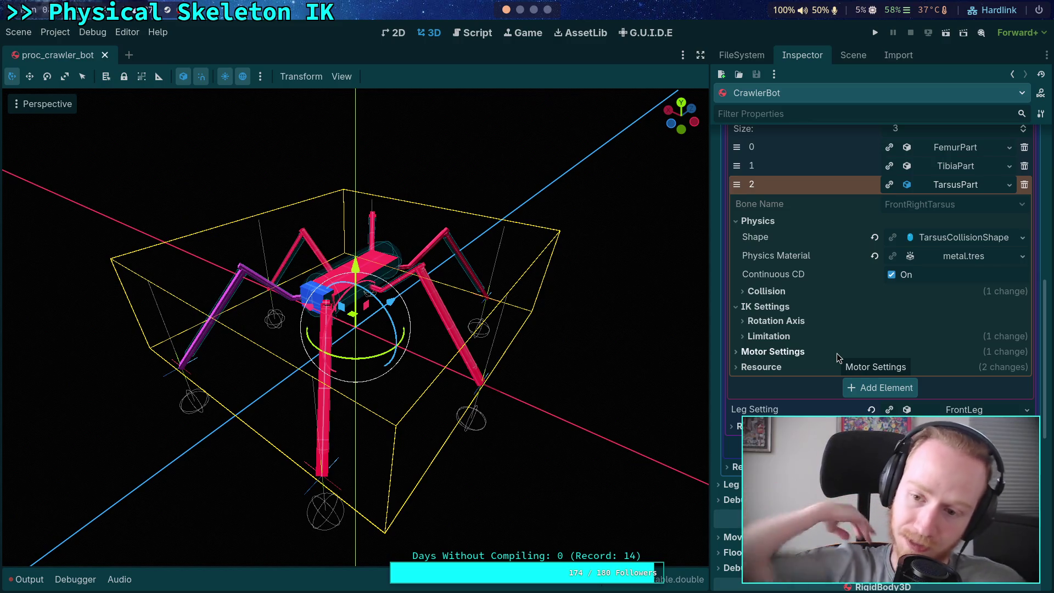
left_click(807, 335)
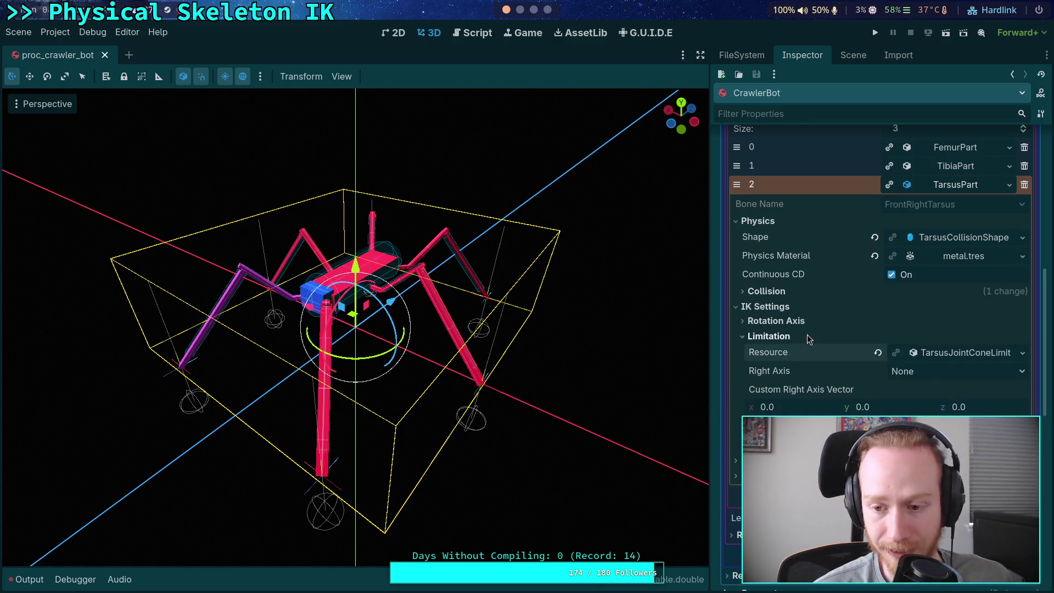
left_click(944, 352)
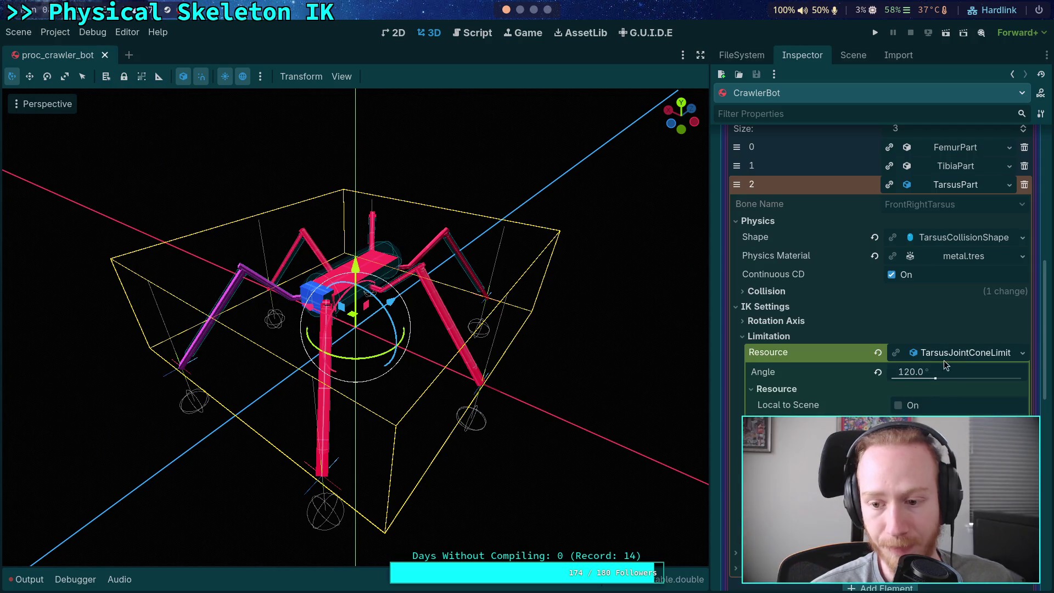
left_click(939, 353)
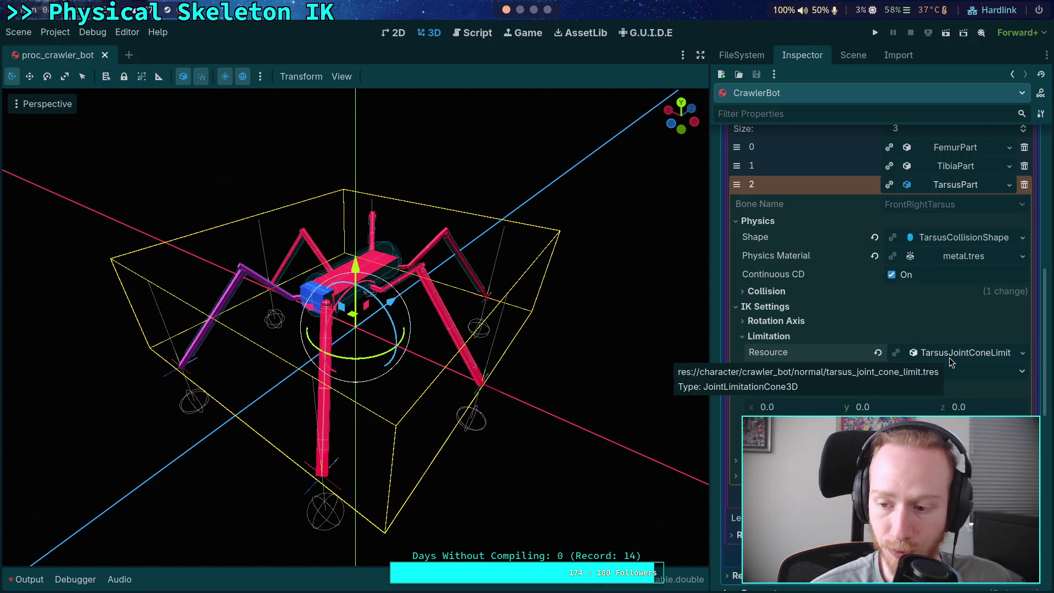